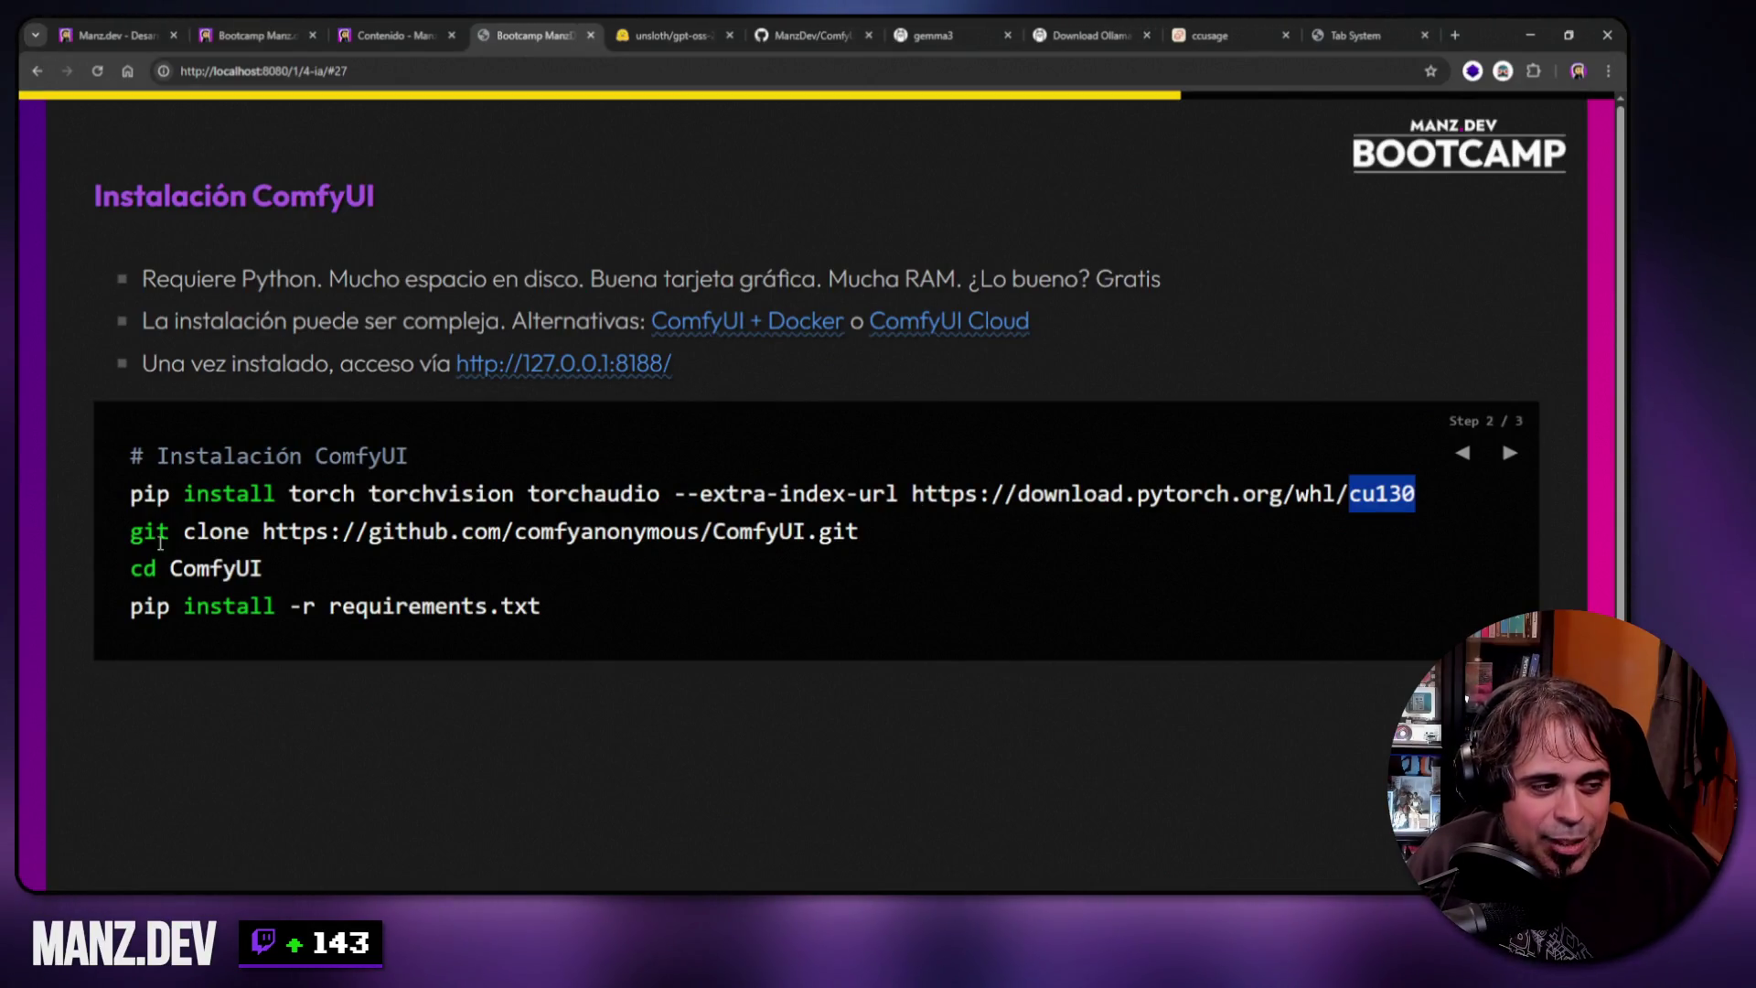
Highlight the git clone command, then advance the install code block to step 3/3
{"action": "left_click_drag", "start_coordinate": [131, 533], "coordinate": [860, 533]}
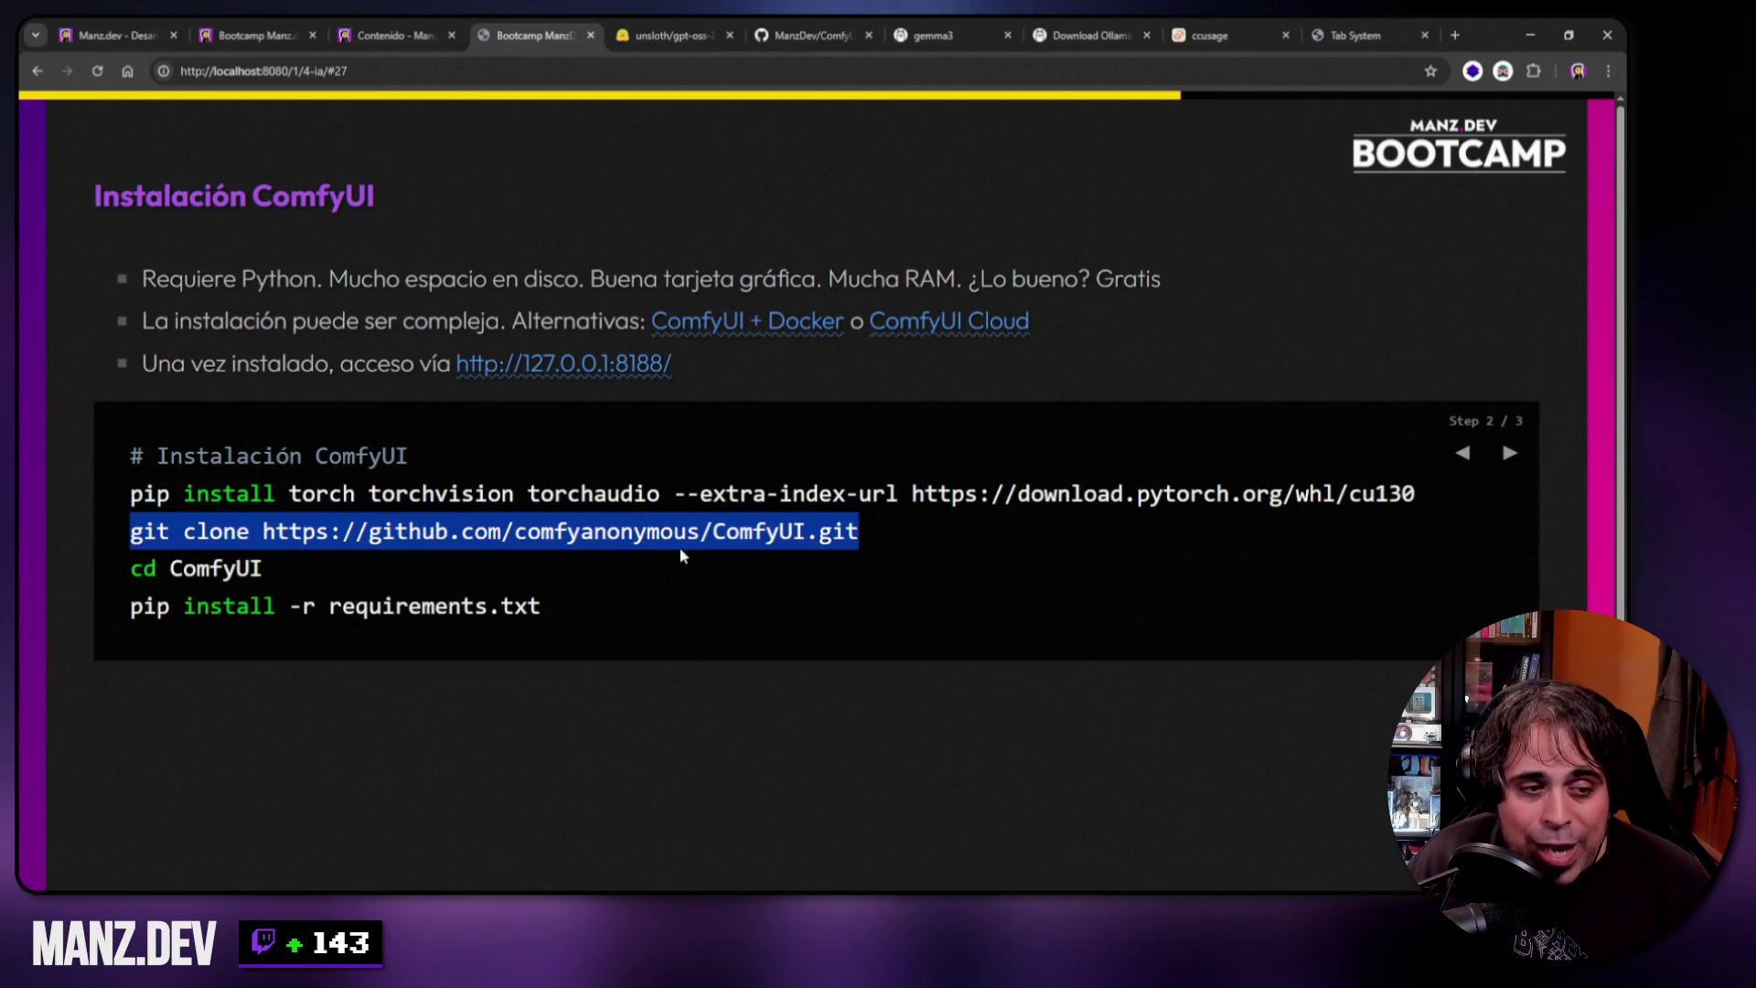
{"action": "left_click", "coordinate": [811, 533]}
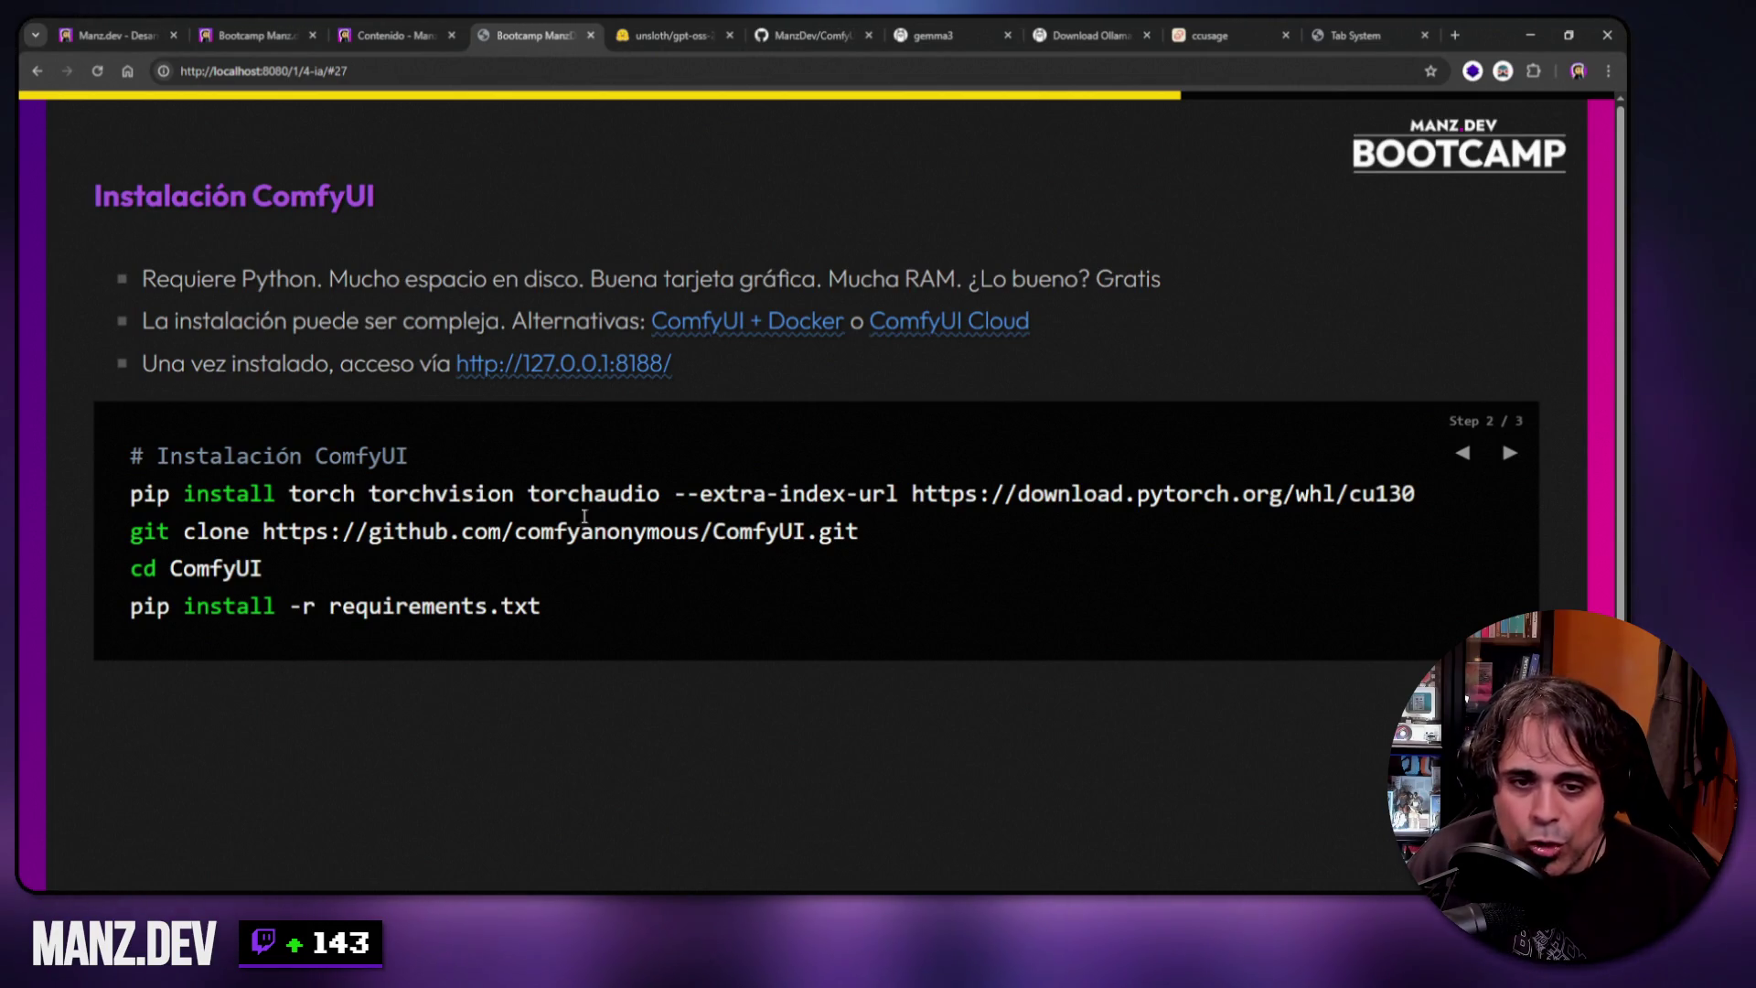
{"action": "left_click", "coordinate": [1509, 452]}
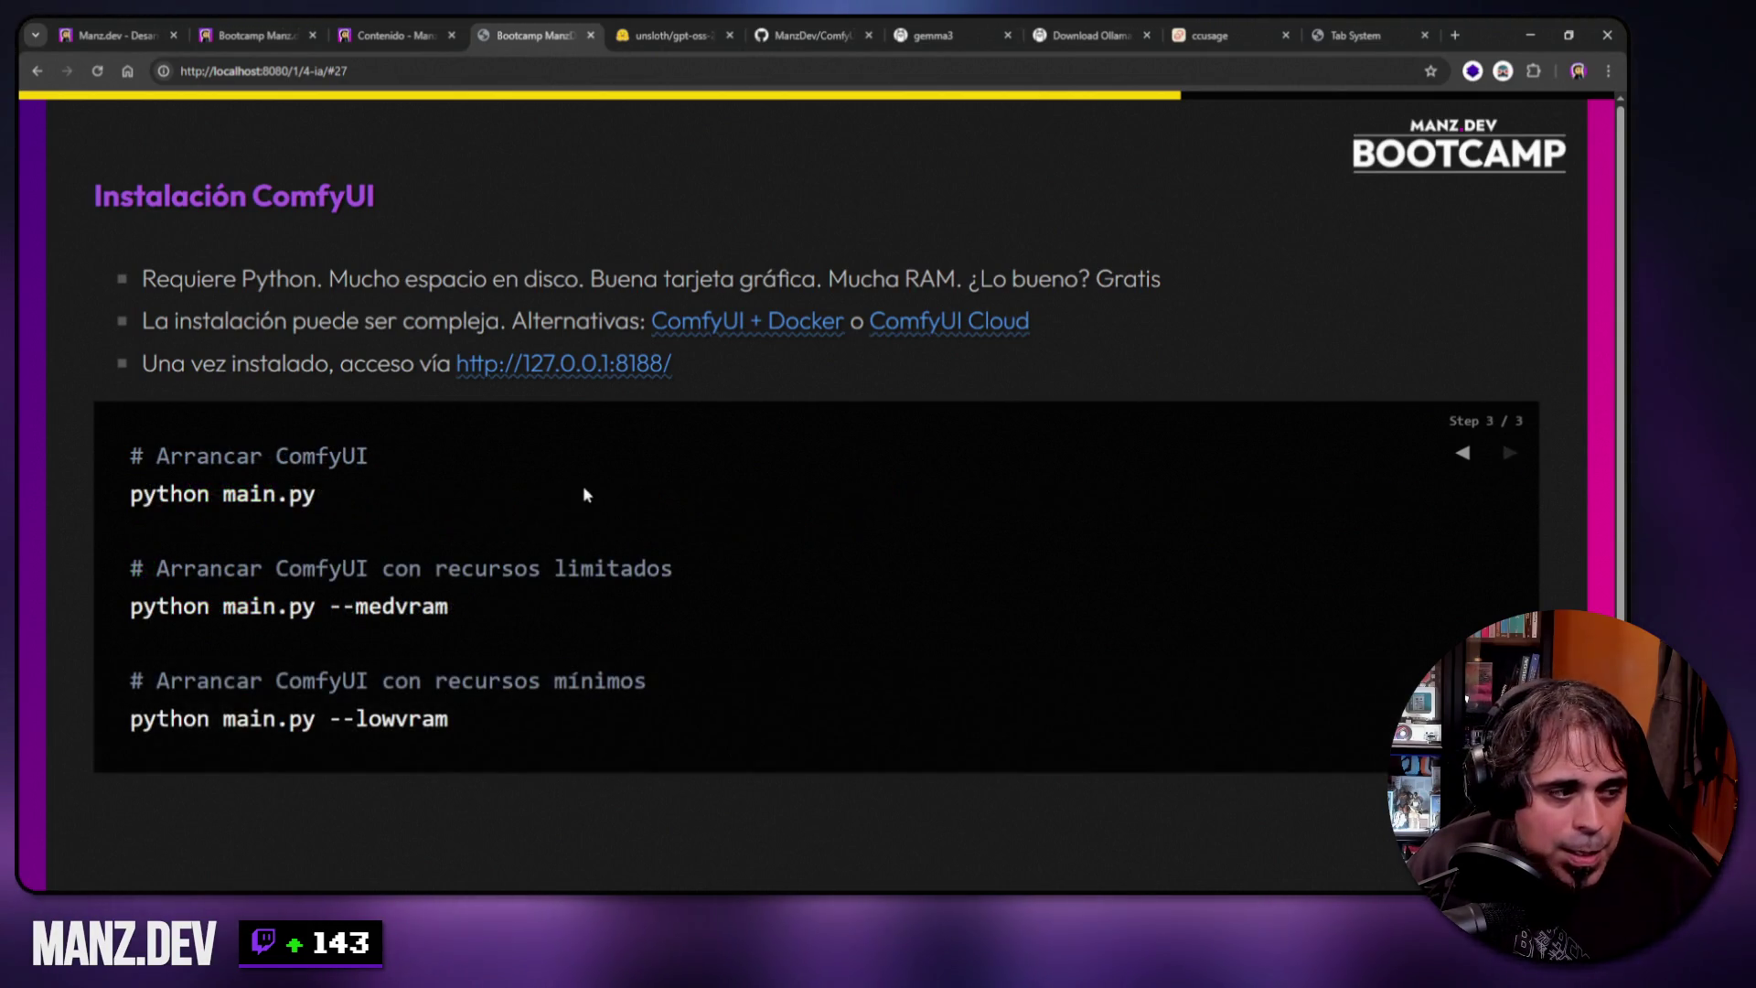
Highlight main.py, --medvram and --lowvram in the launch commands, then go to the Conceptos (II) slide
{"action": "left_click_drag", "start_coordinate": [133, 496], "coordinate": [316, 498]}
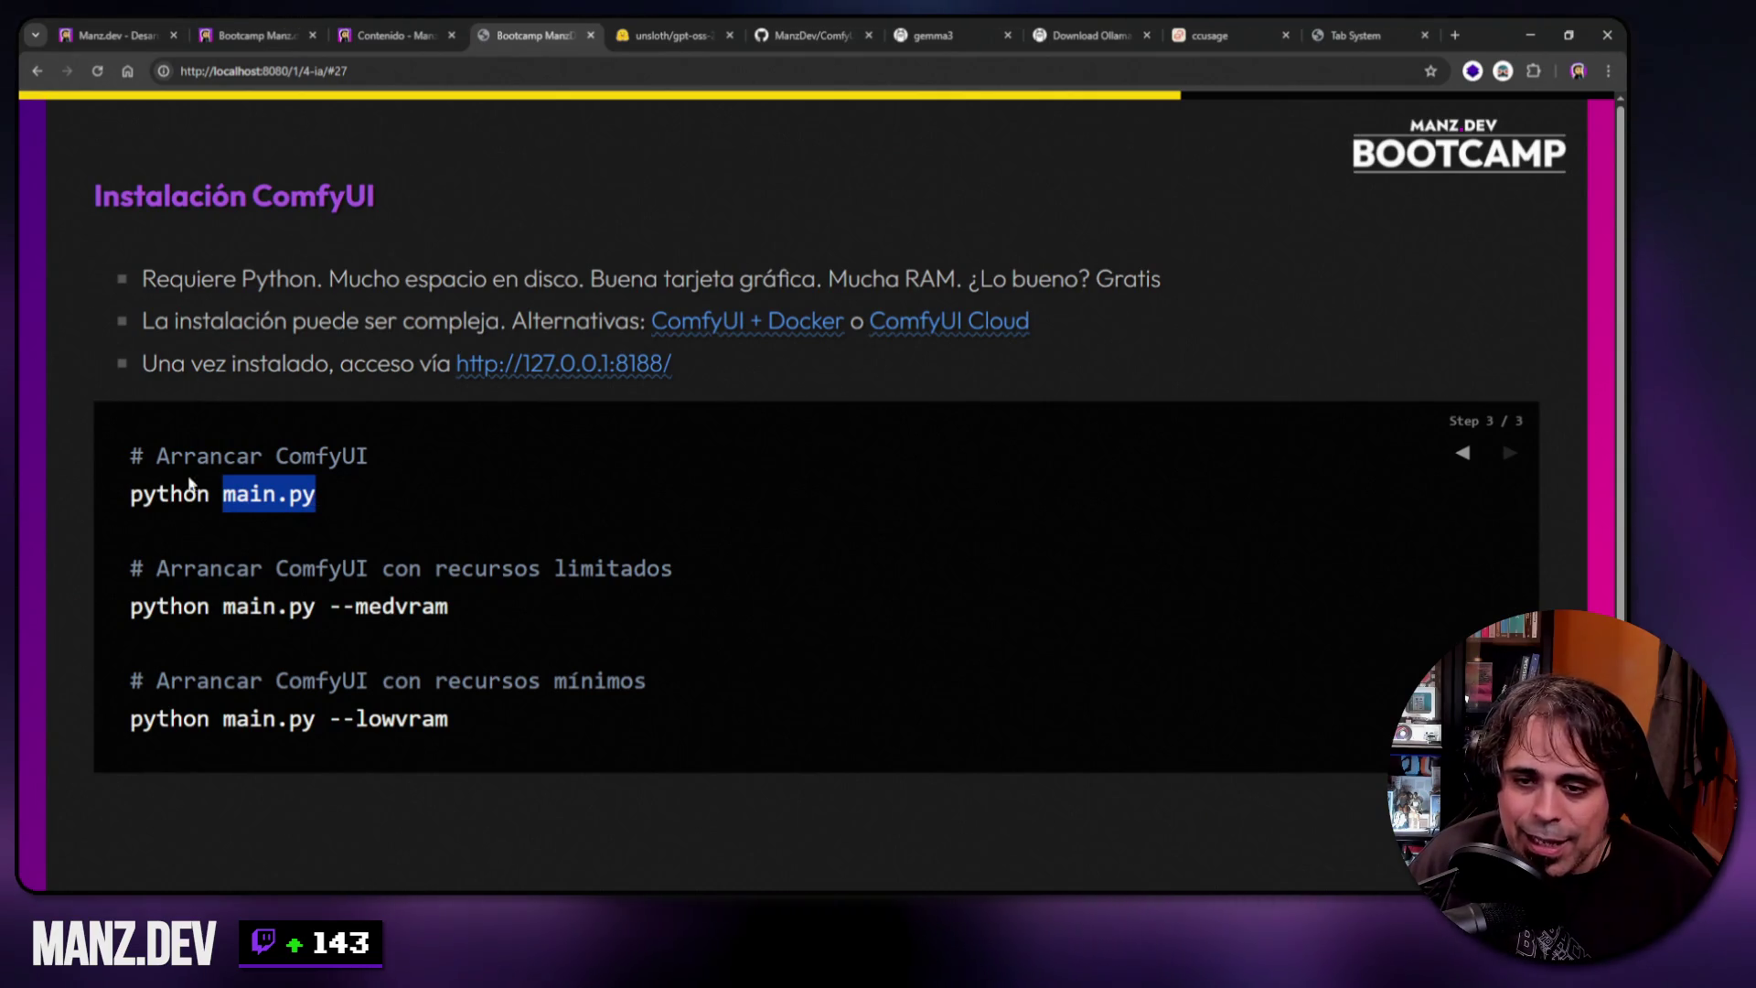
{"action": "left_click", "coordinate": [299, 494]}
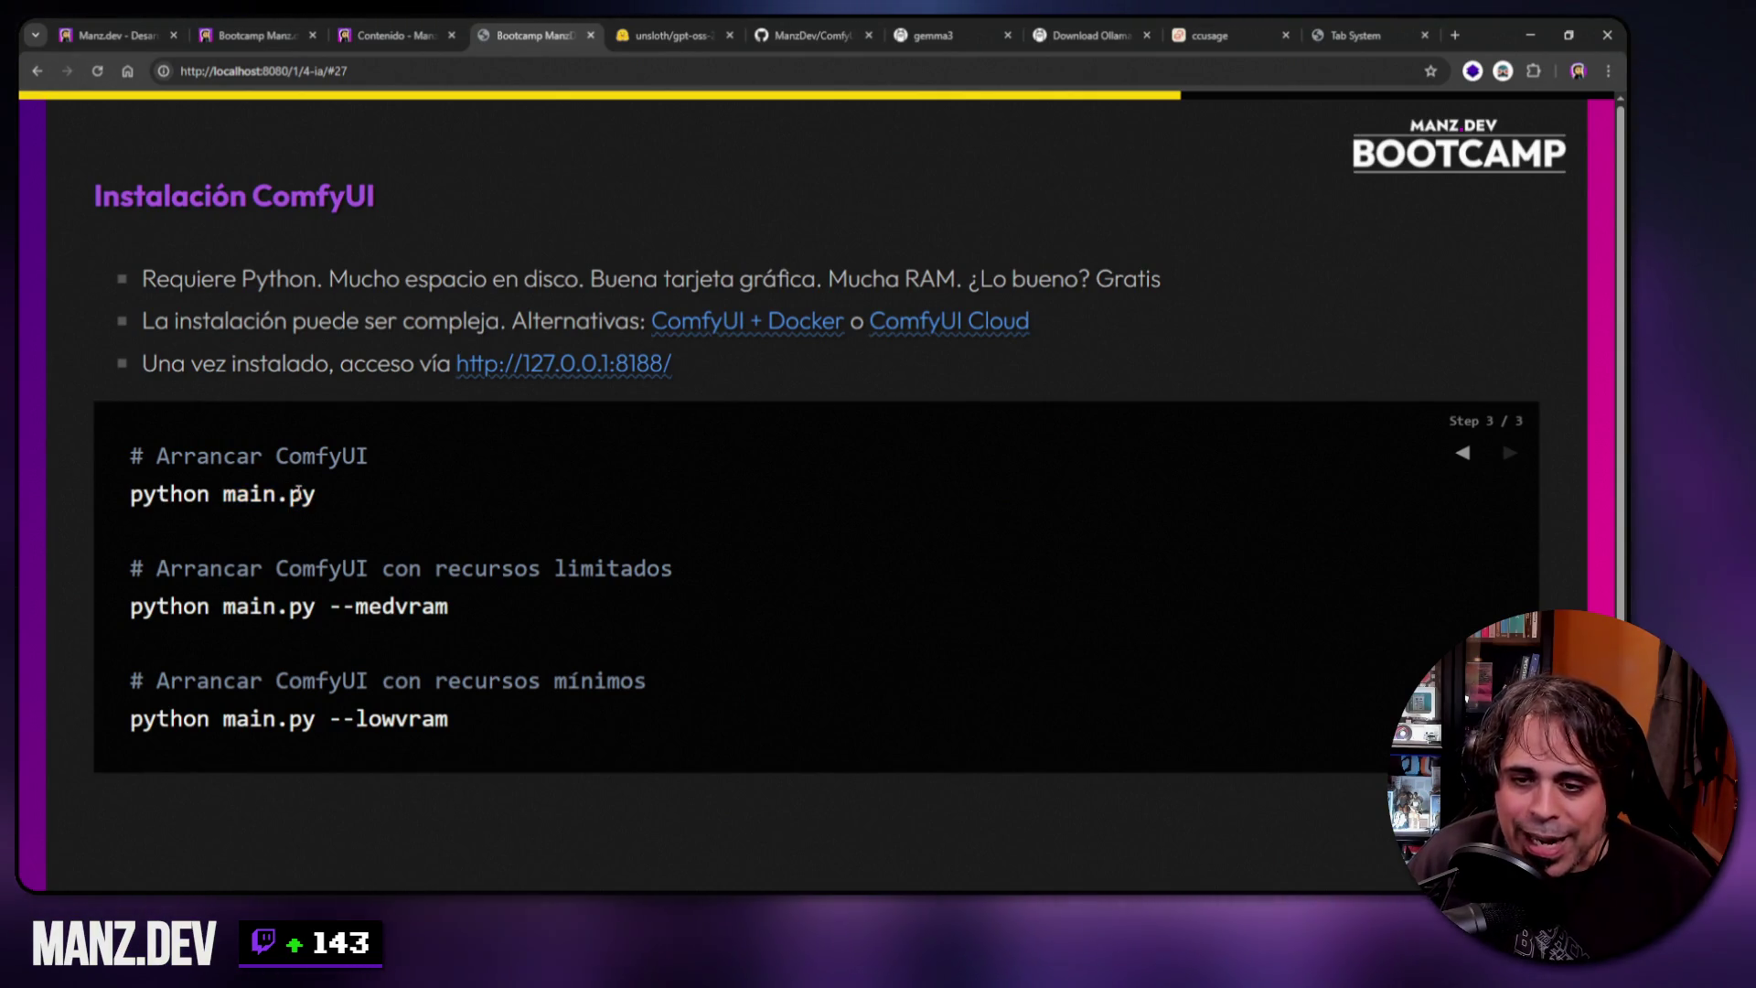
{"action": "left_click_drag", "start_coordinate": [328, 605], "coordinate": [465, 622]}
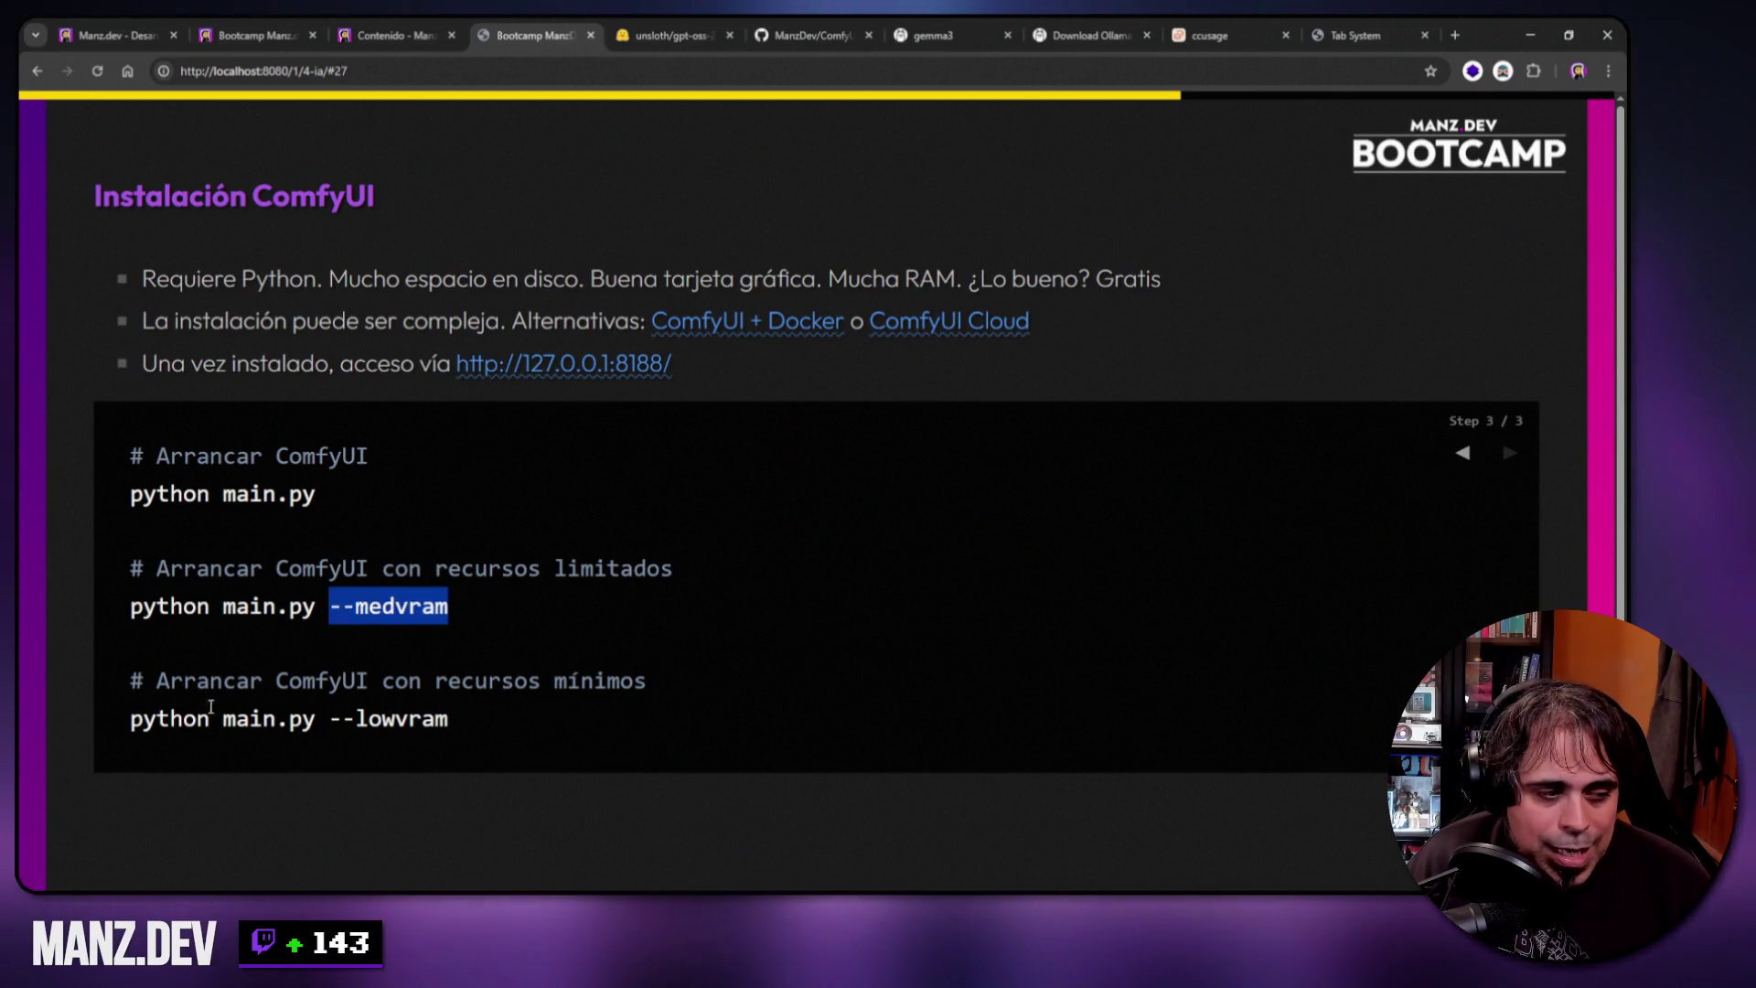
{"action": "left_click_drag", "start_coordinate": [342, 718], "coordinate": [473, 675]}
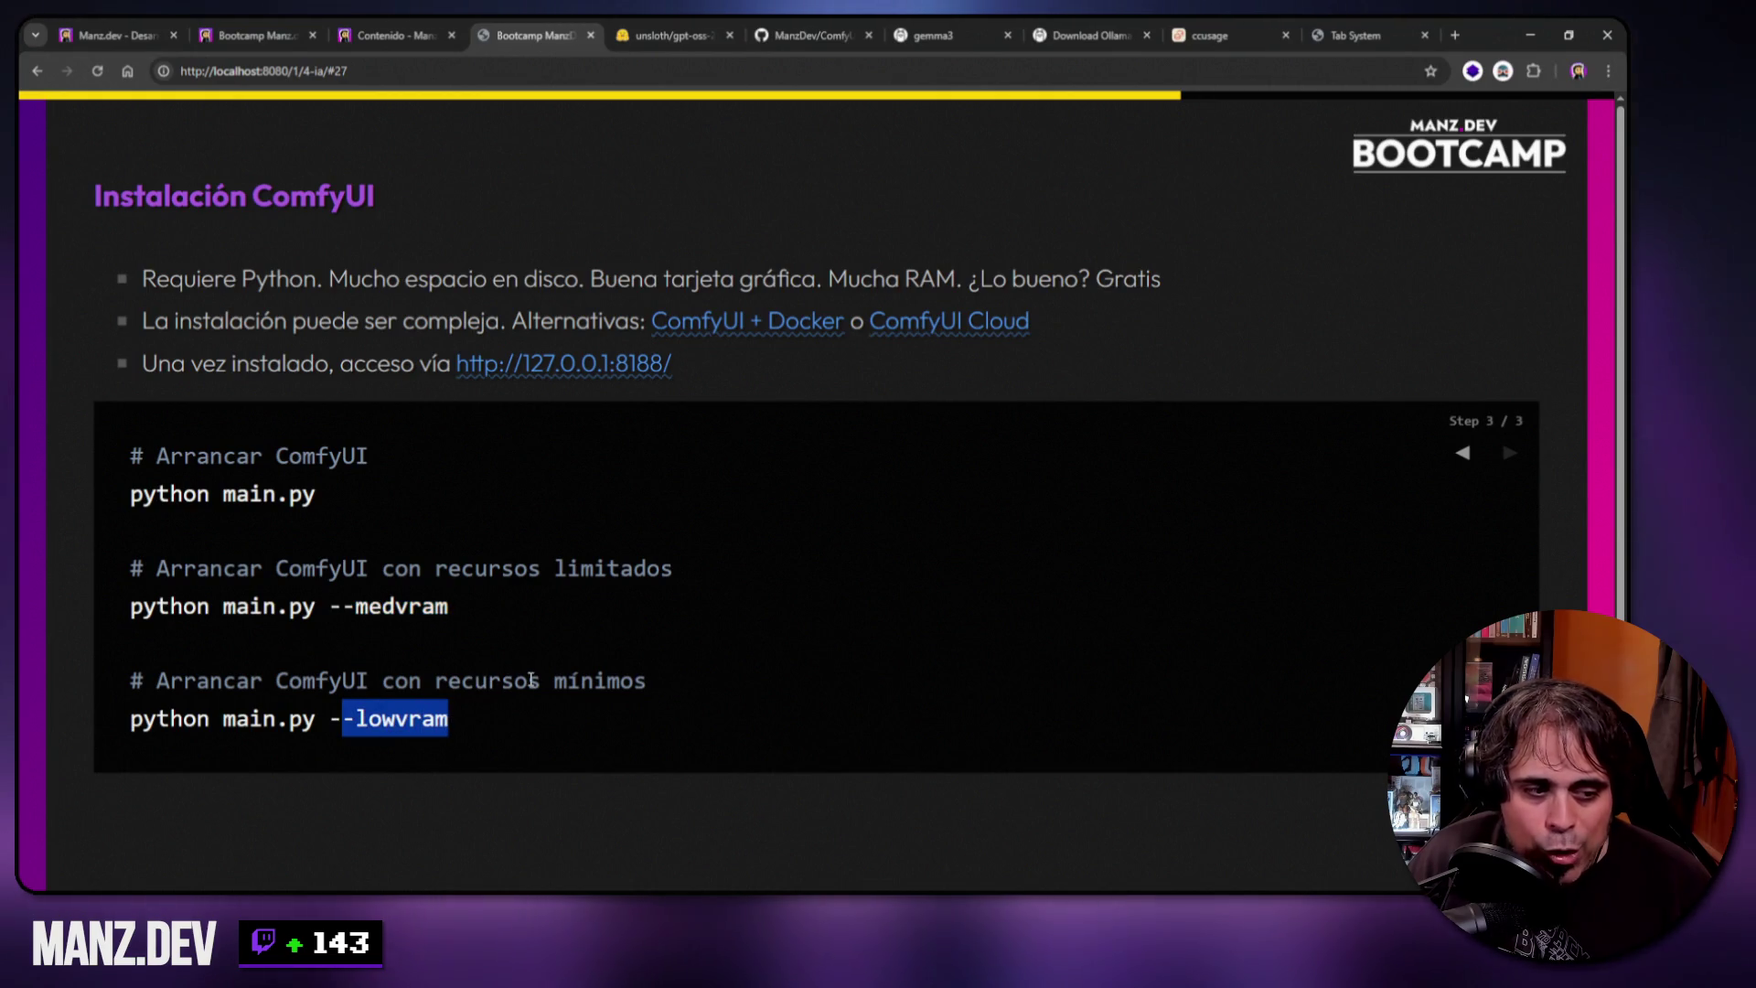
{"action": "left_click", "coordinate": [418, 714]}
{"action": "left_click_drag", "start_coordinate": [459, 722], "coordinate": [125, 717]}
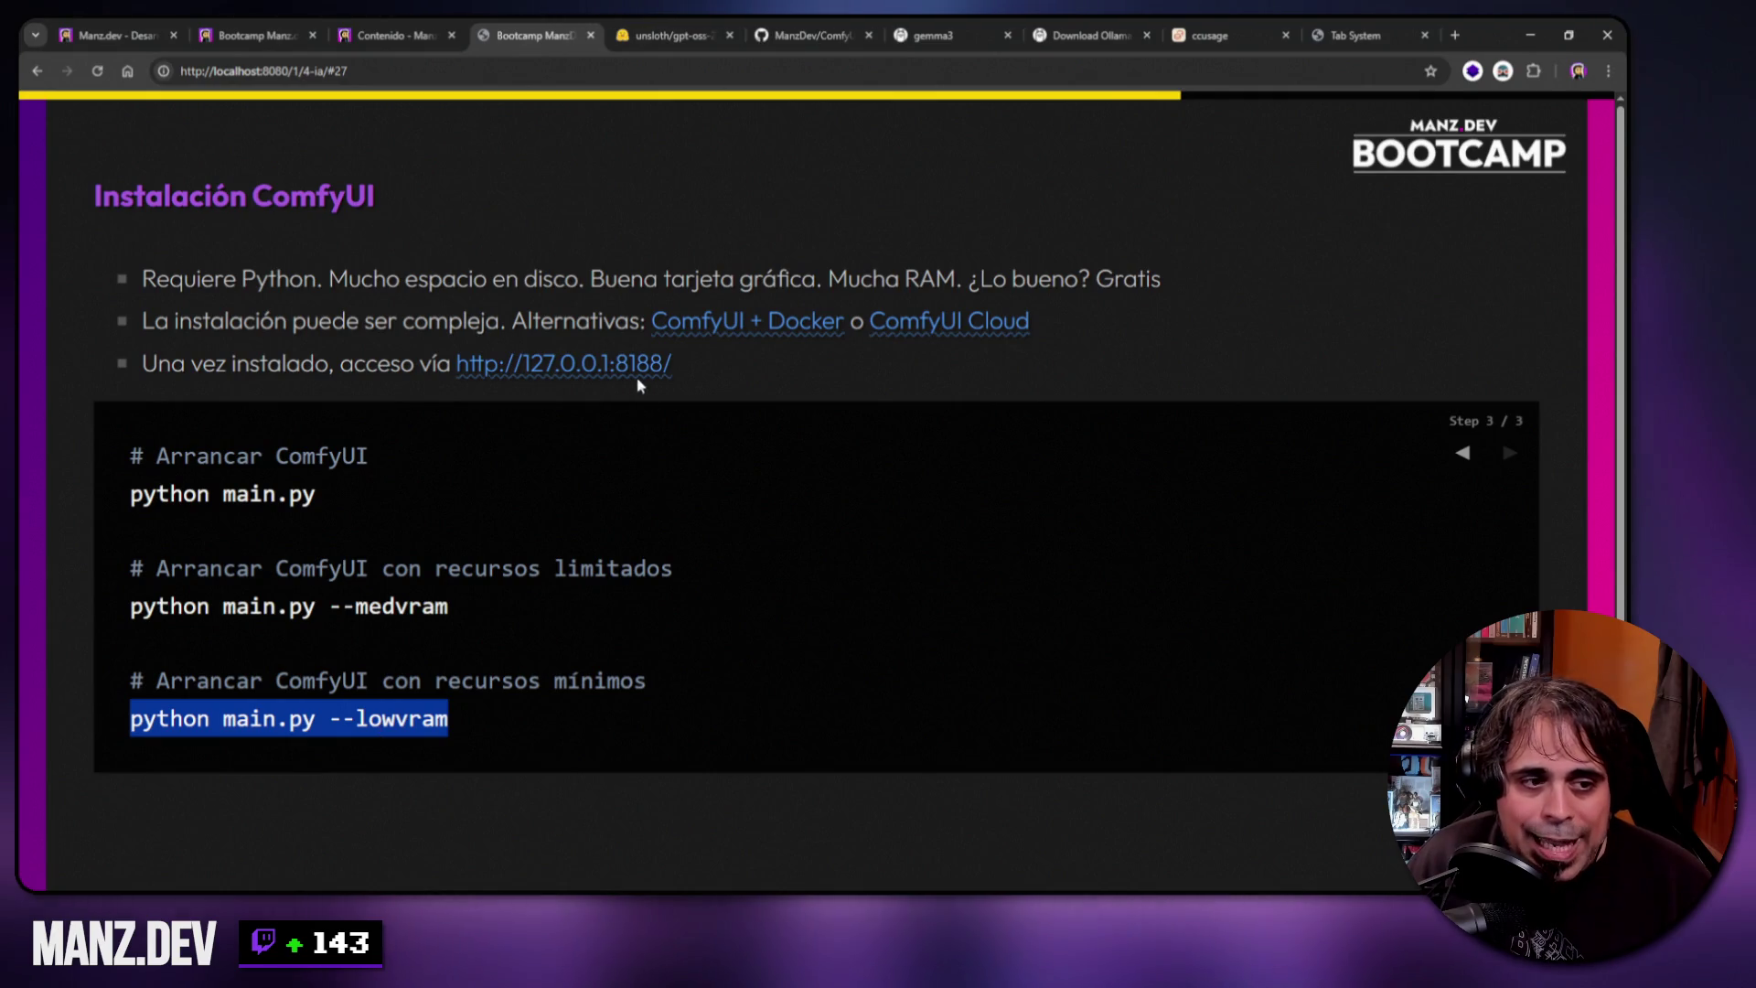
{"action": "mouse_move", "coordinate": [329, 719]}
{"action": "left_mouse_down"}
{"action": "mouse_move", "coordinate": [384, 719]}
{"action": "mouse_move", "coordinate": [439, 760]}
{"action": "left_mouse_up"}
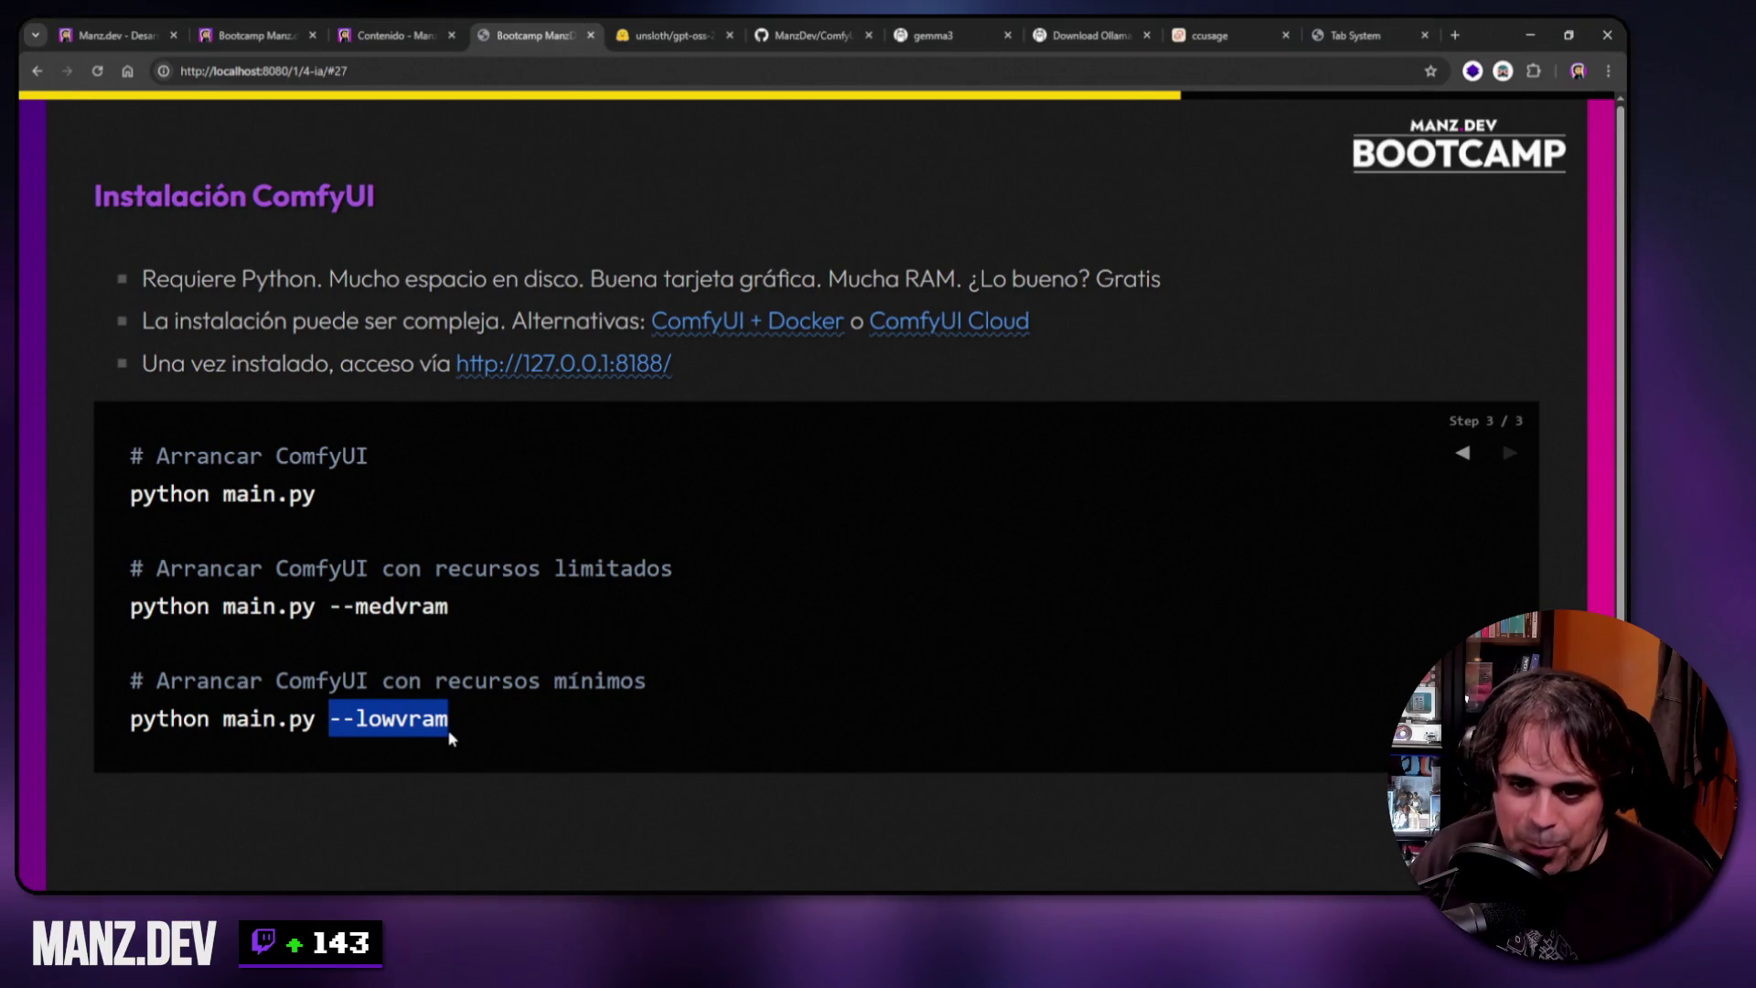
{"action": "left_click", "coordinate": [1082, 373]}
{"action": "key", "text": "Right"}
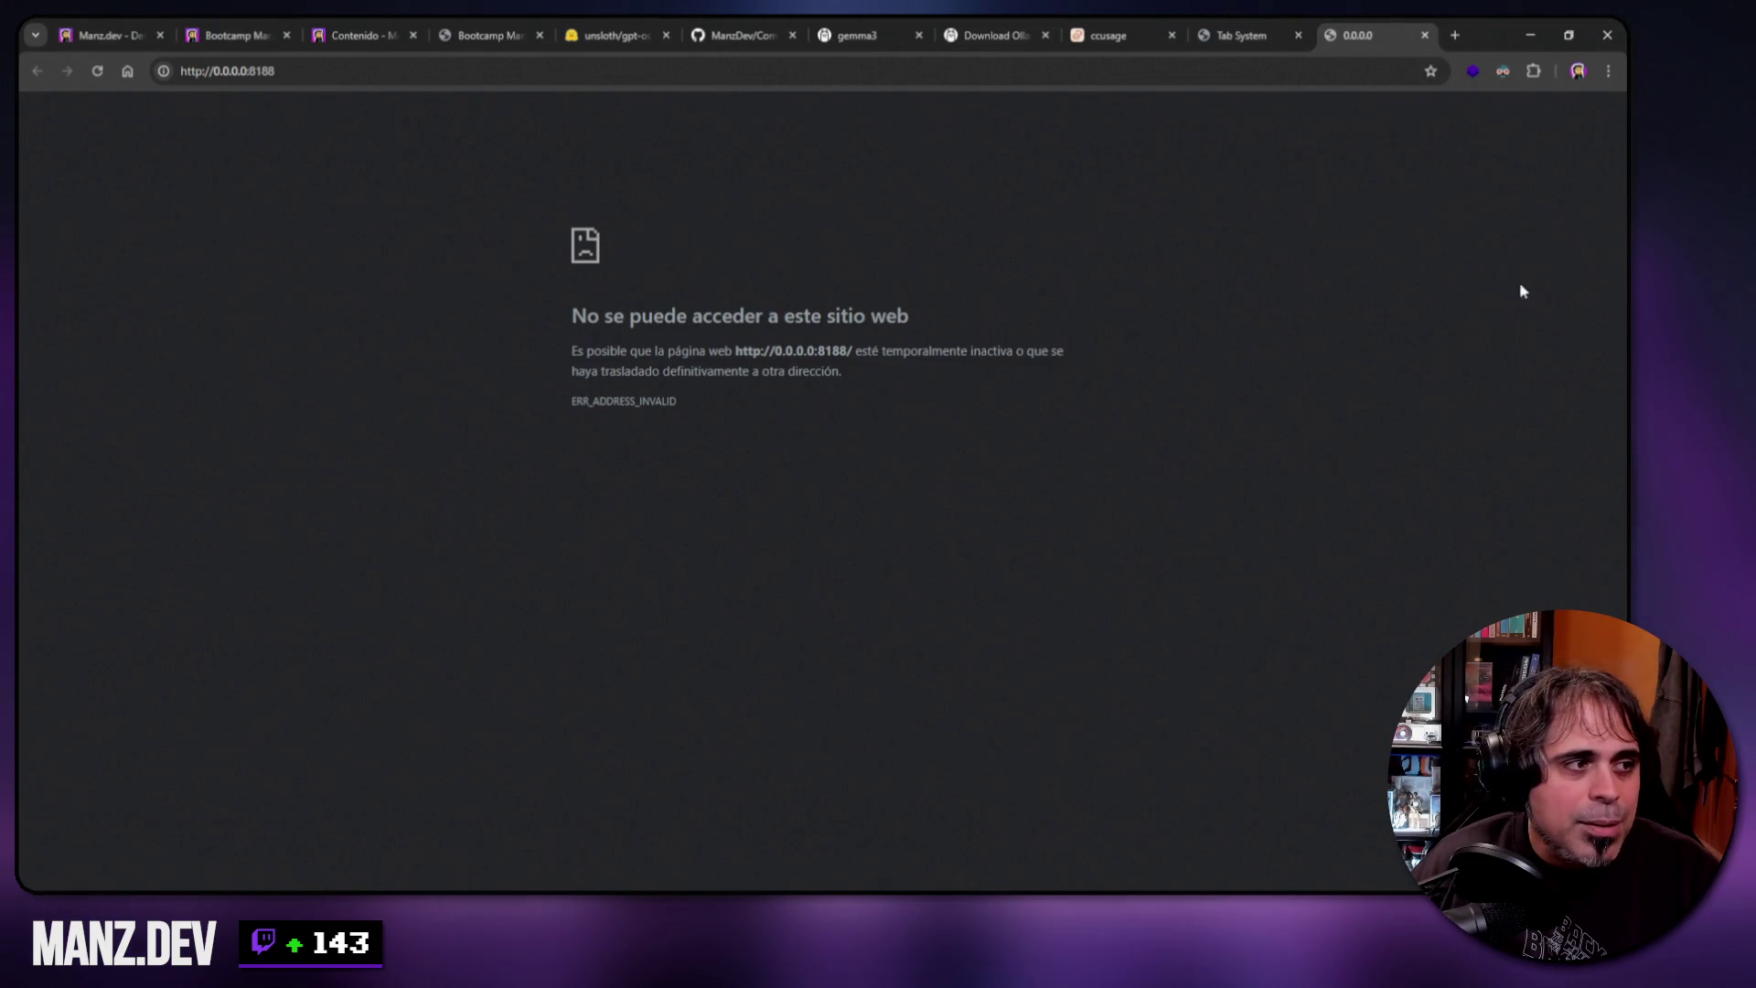
Load ComfyUI at localhost:8188, dismiss the Plantillas gallery, and switch to the Tab System tab
{"action": "left_click", "coordinate": [213, 71]}
{"action": "left_click_drag", "start_coordinate": [213, 72], "coordinate": [244, 73]}
{"action": "type", "text": "localhost0:8188"}
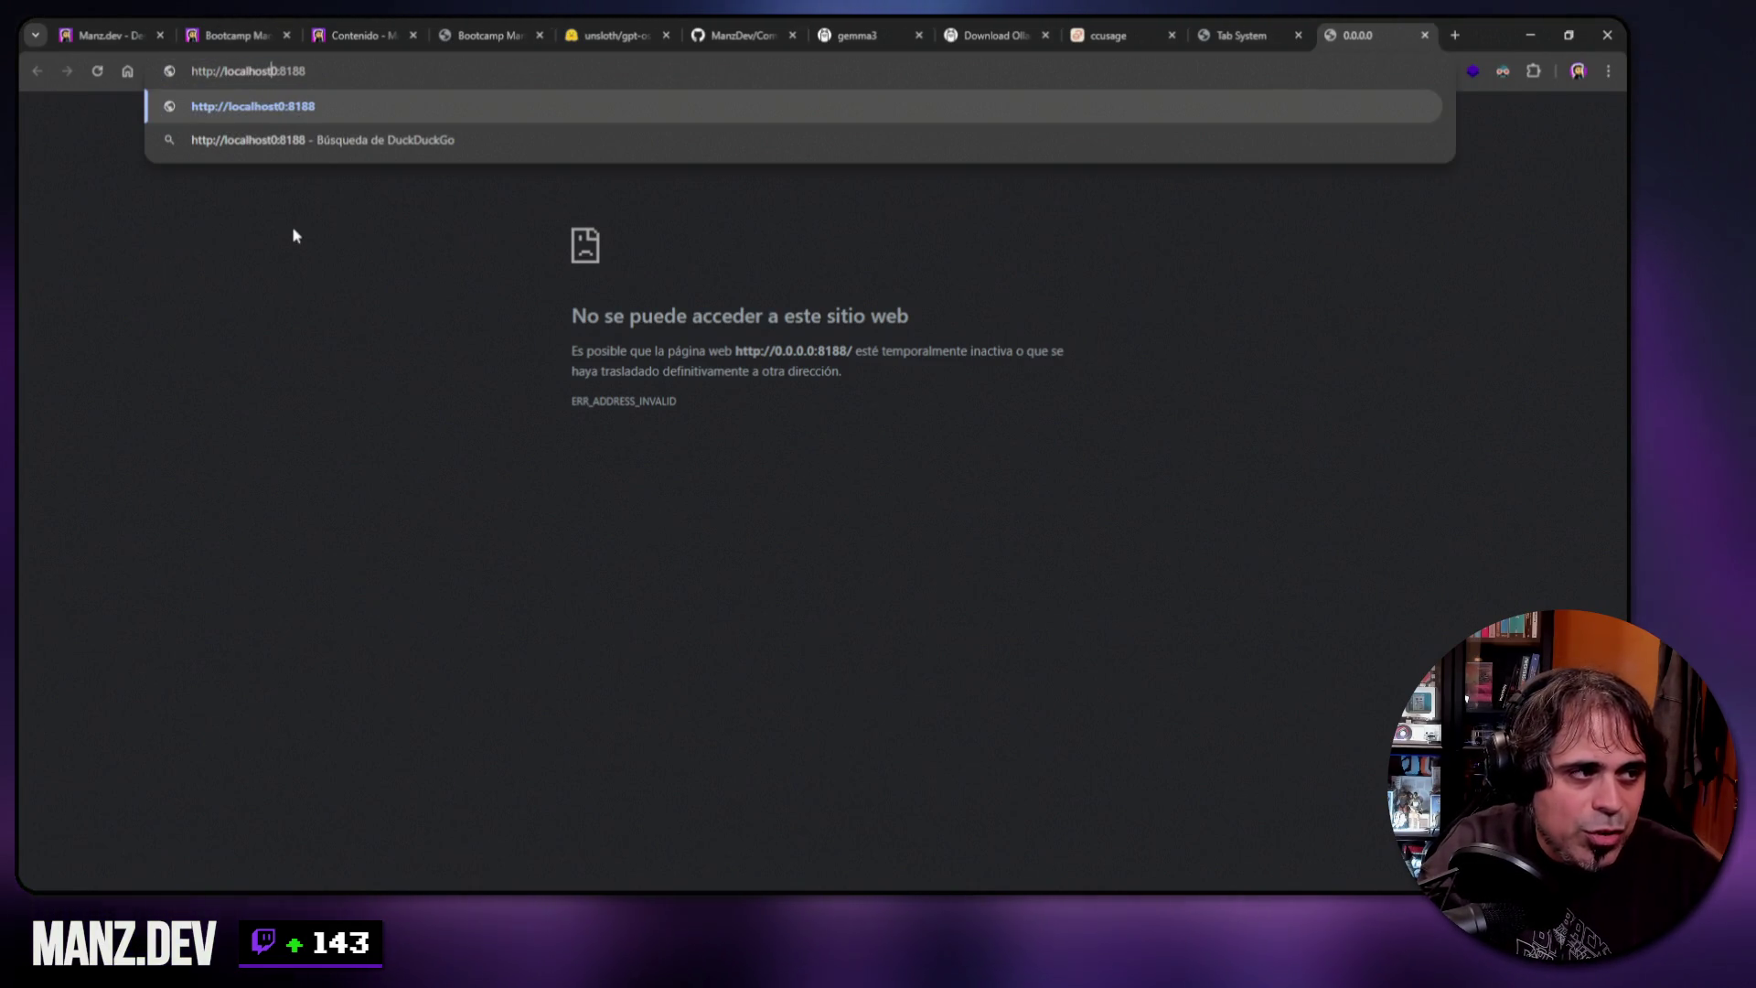
{"action": "key", "text": "Return"}
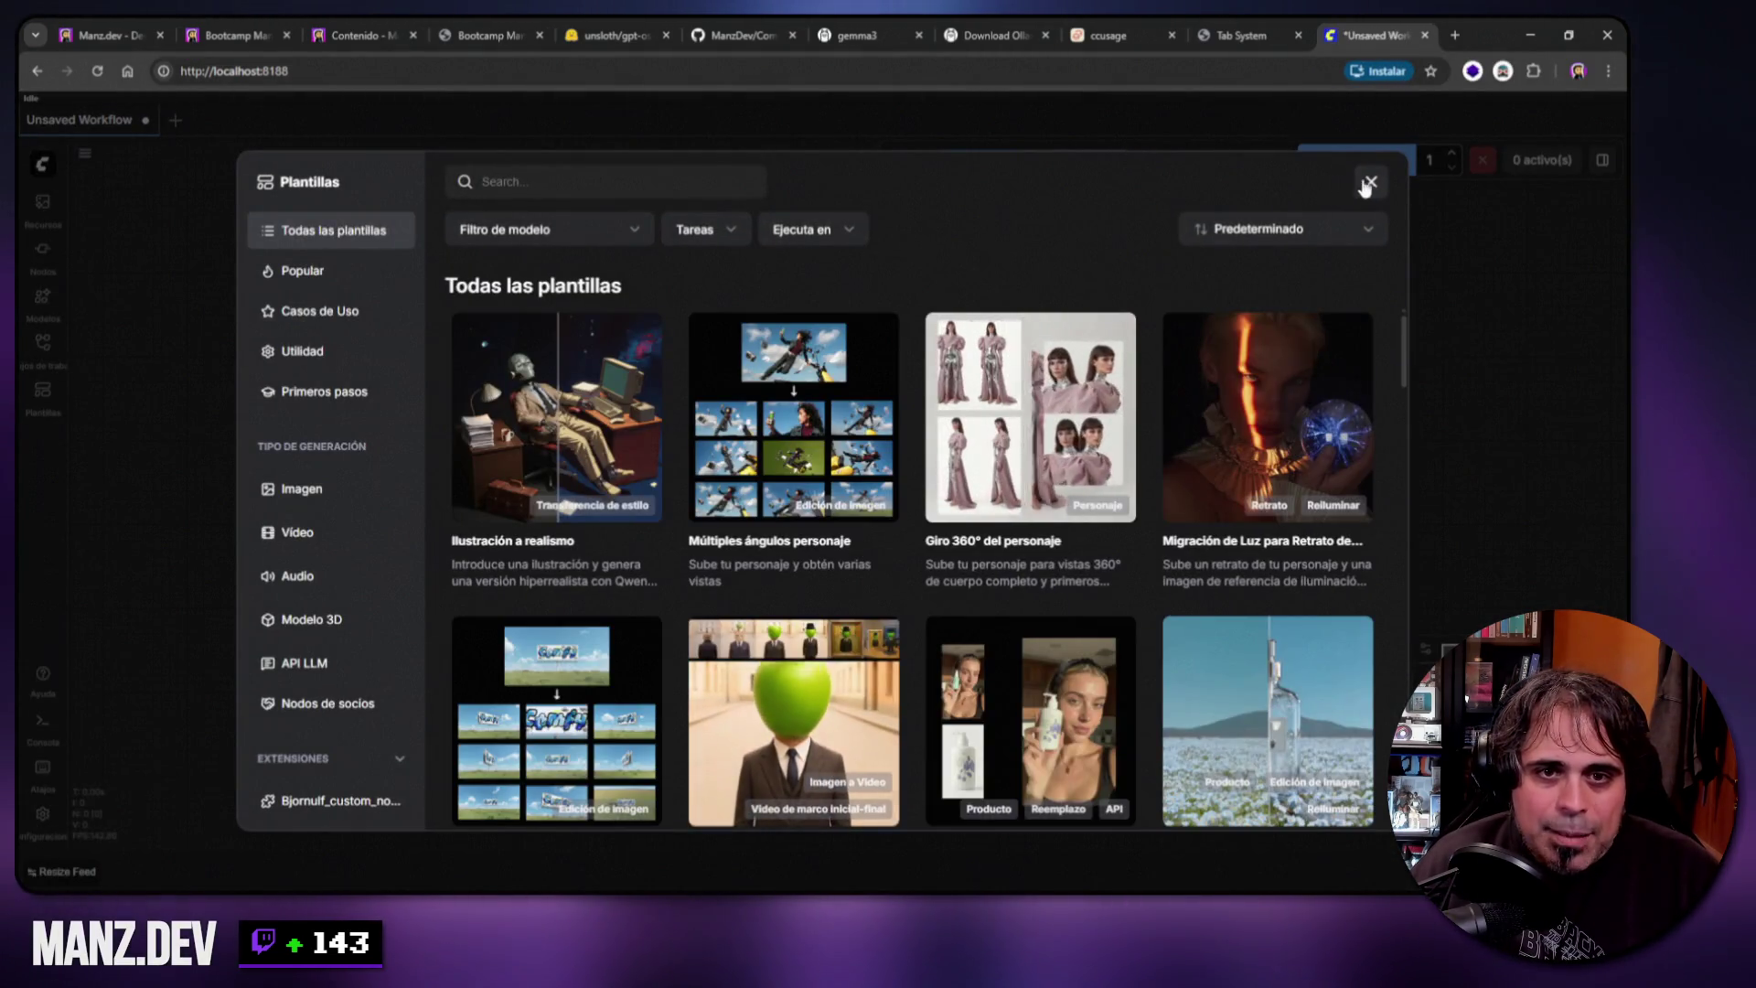
{"action": "left_click", "coordinate": [1372, 183]}
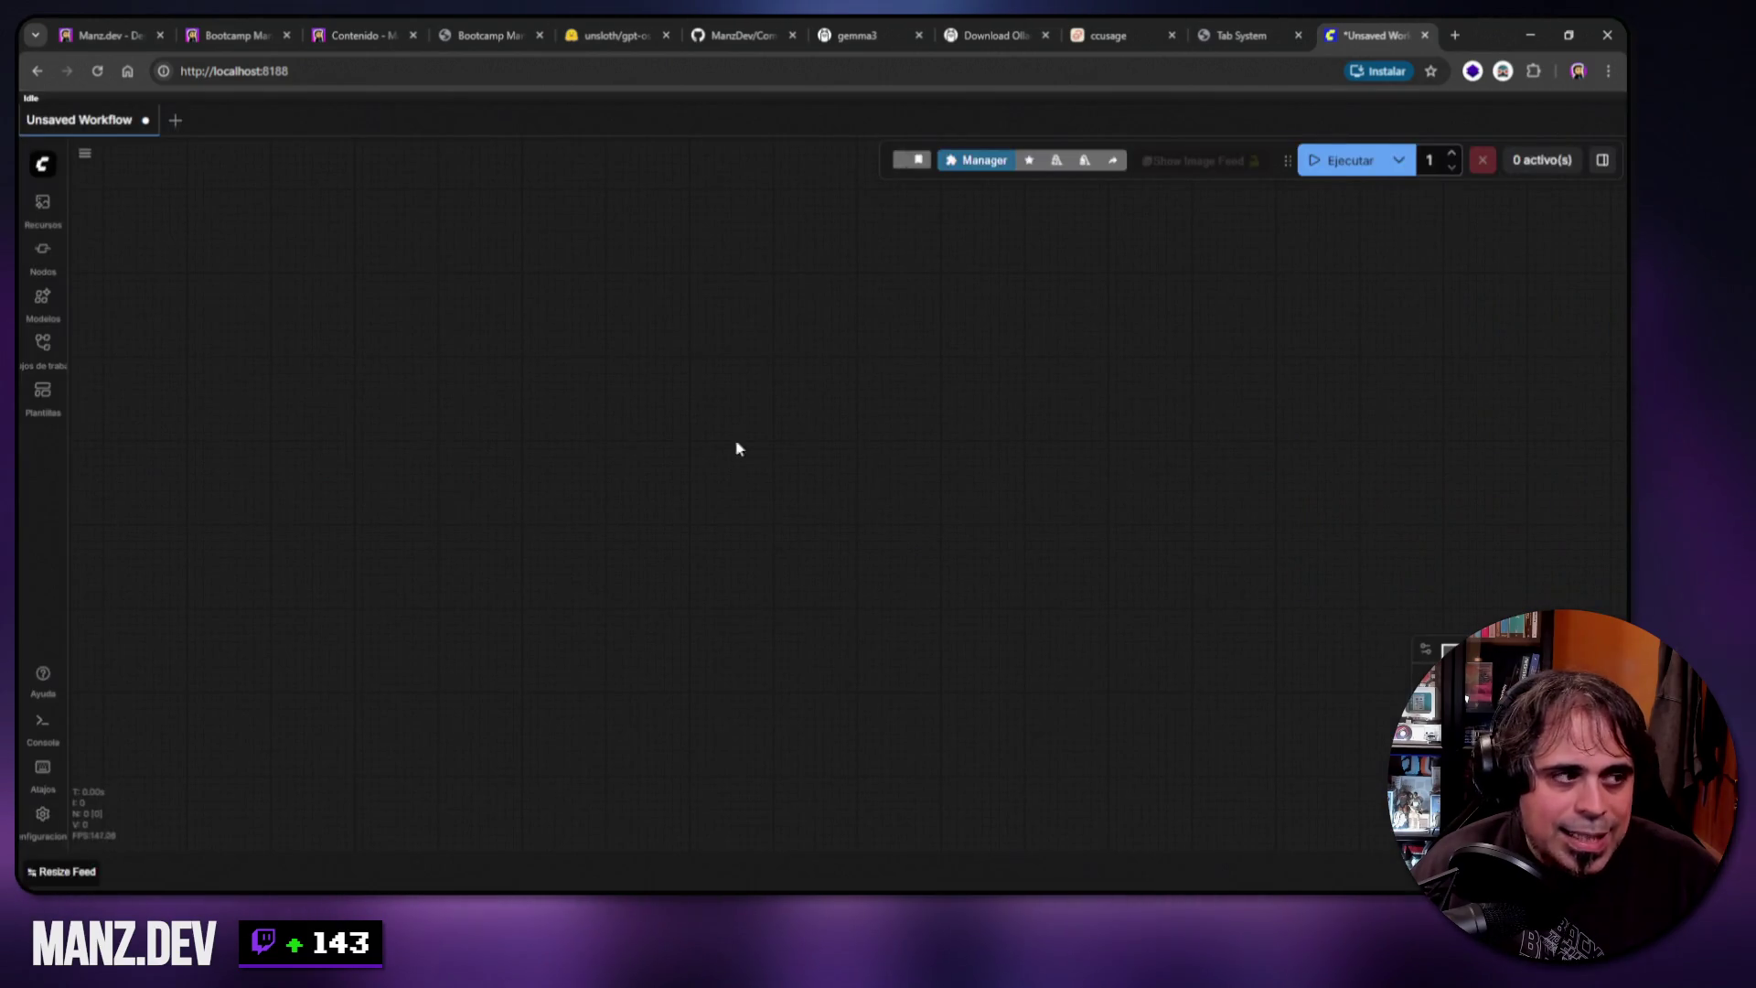
{"action": "left_click", "coordinate": [1240, 37]}
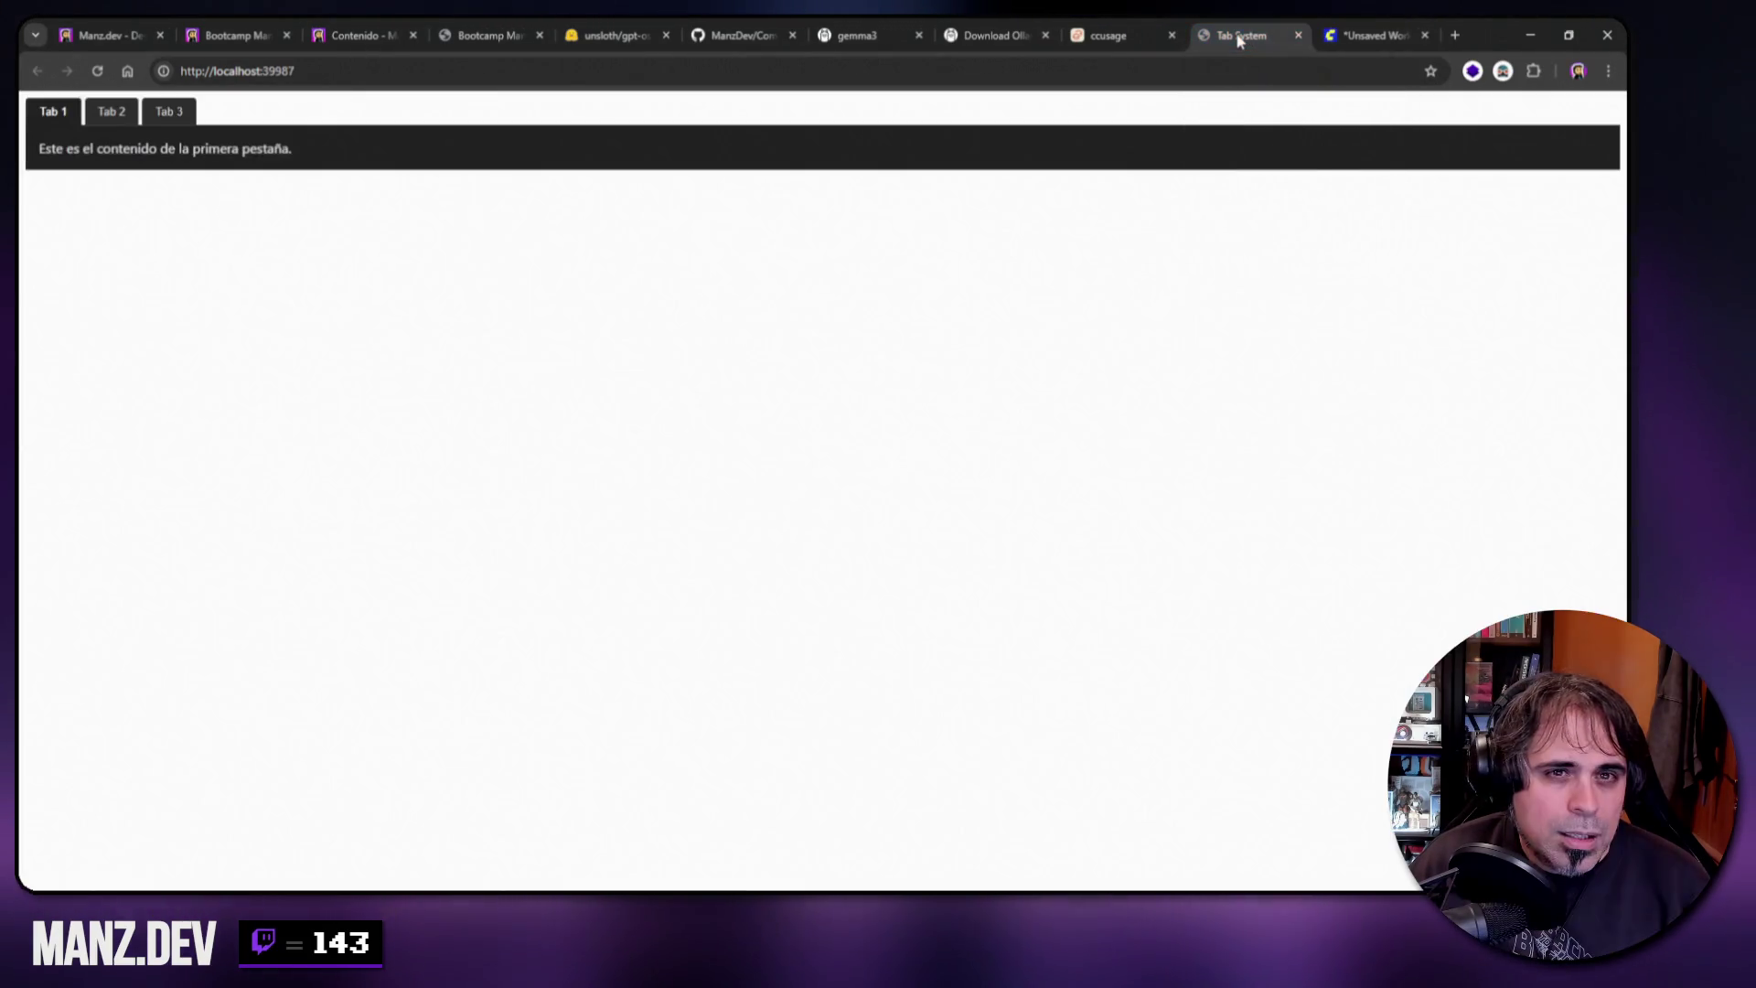
Close the Tab System, ccusage, Download Ollama and gemma3 tabs, then return to the Bootcamp slides
{"action": "left_click", "coordinate": [1298, 35]}
{"action": "left_click", "coordinate": [1143, 35]}
{"action": "left_click", "coordinate": [1171, 34]}
{"action": "left_click", "coordinate": [1000, 28]}
{"action": "left_click", "coordinate": [1046, 34]}
{"action": "left_click", "coordinate": [891, 35]}
{"action": "left_click", "coordinate": [919, 35]}
{"action": "left_click", "coordinate": [752, 27]}
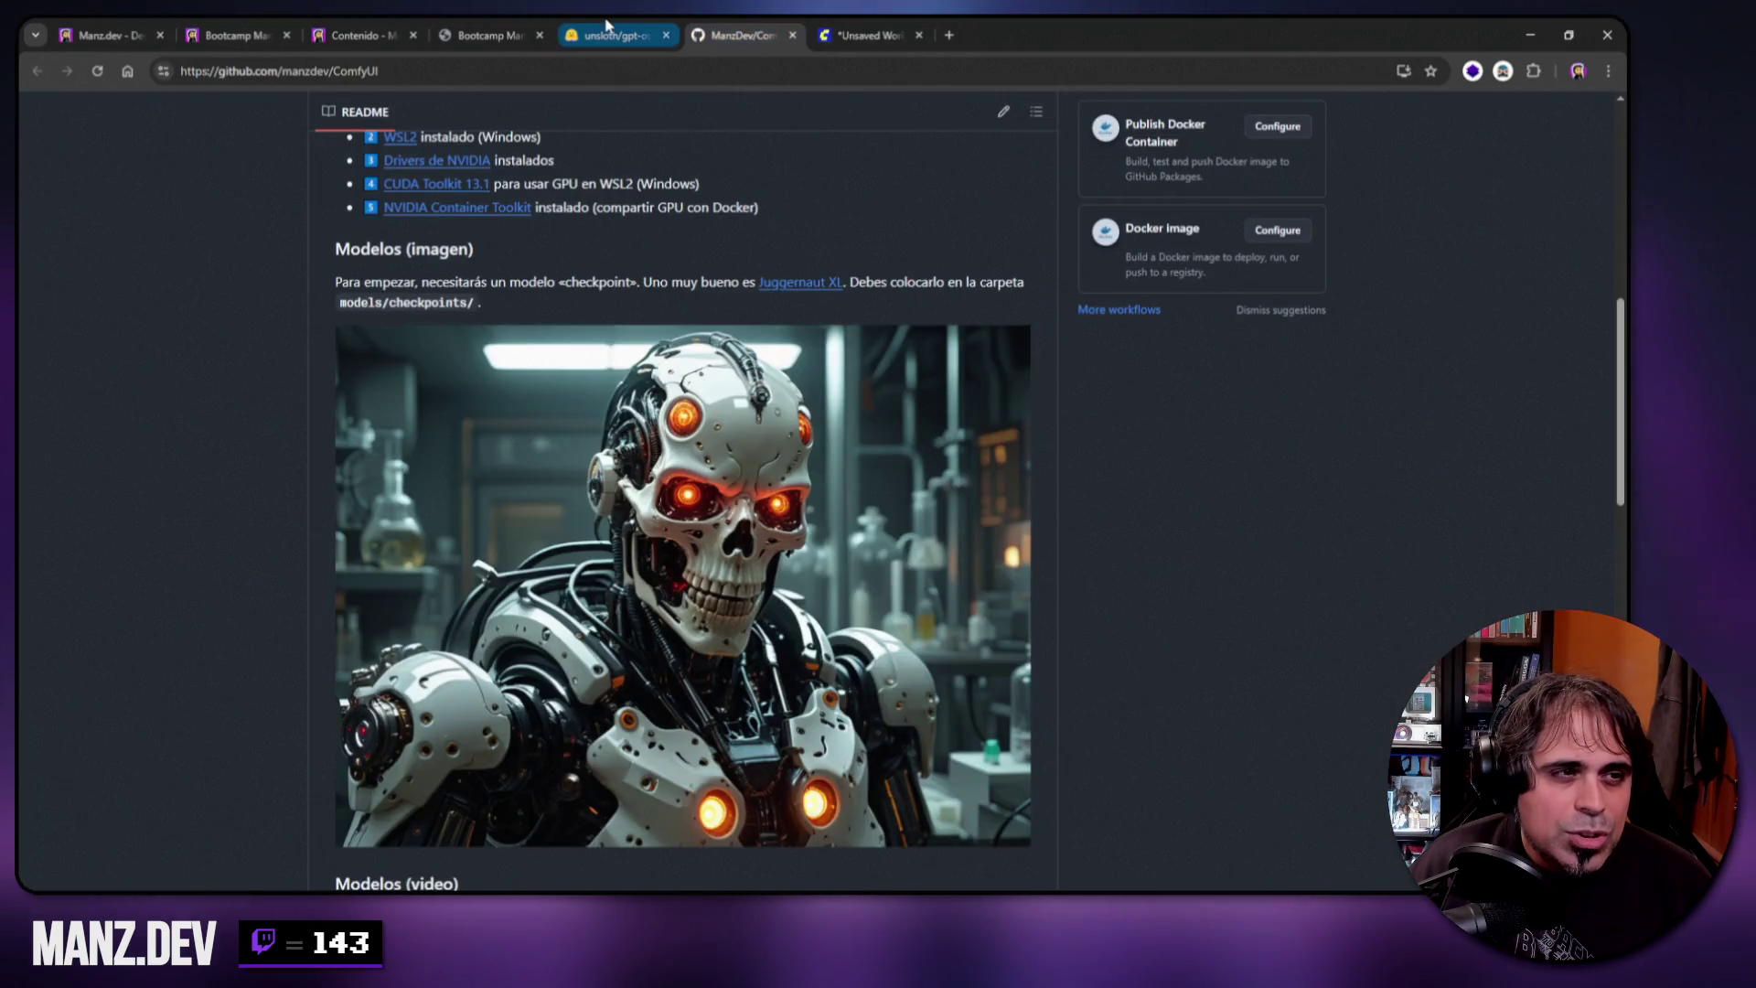
{"action": "left_click", "coordinate": [610, 30]}
{"action": "left_click", "coordinate": [517, 27]}
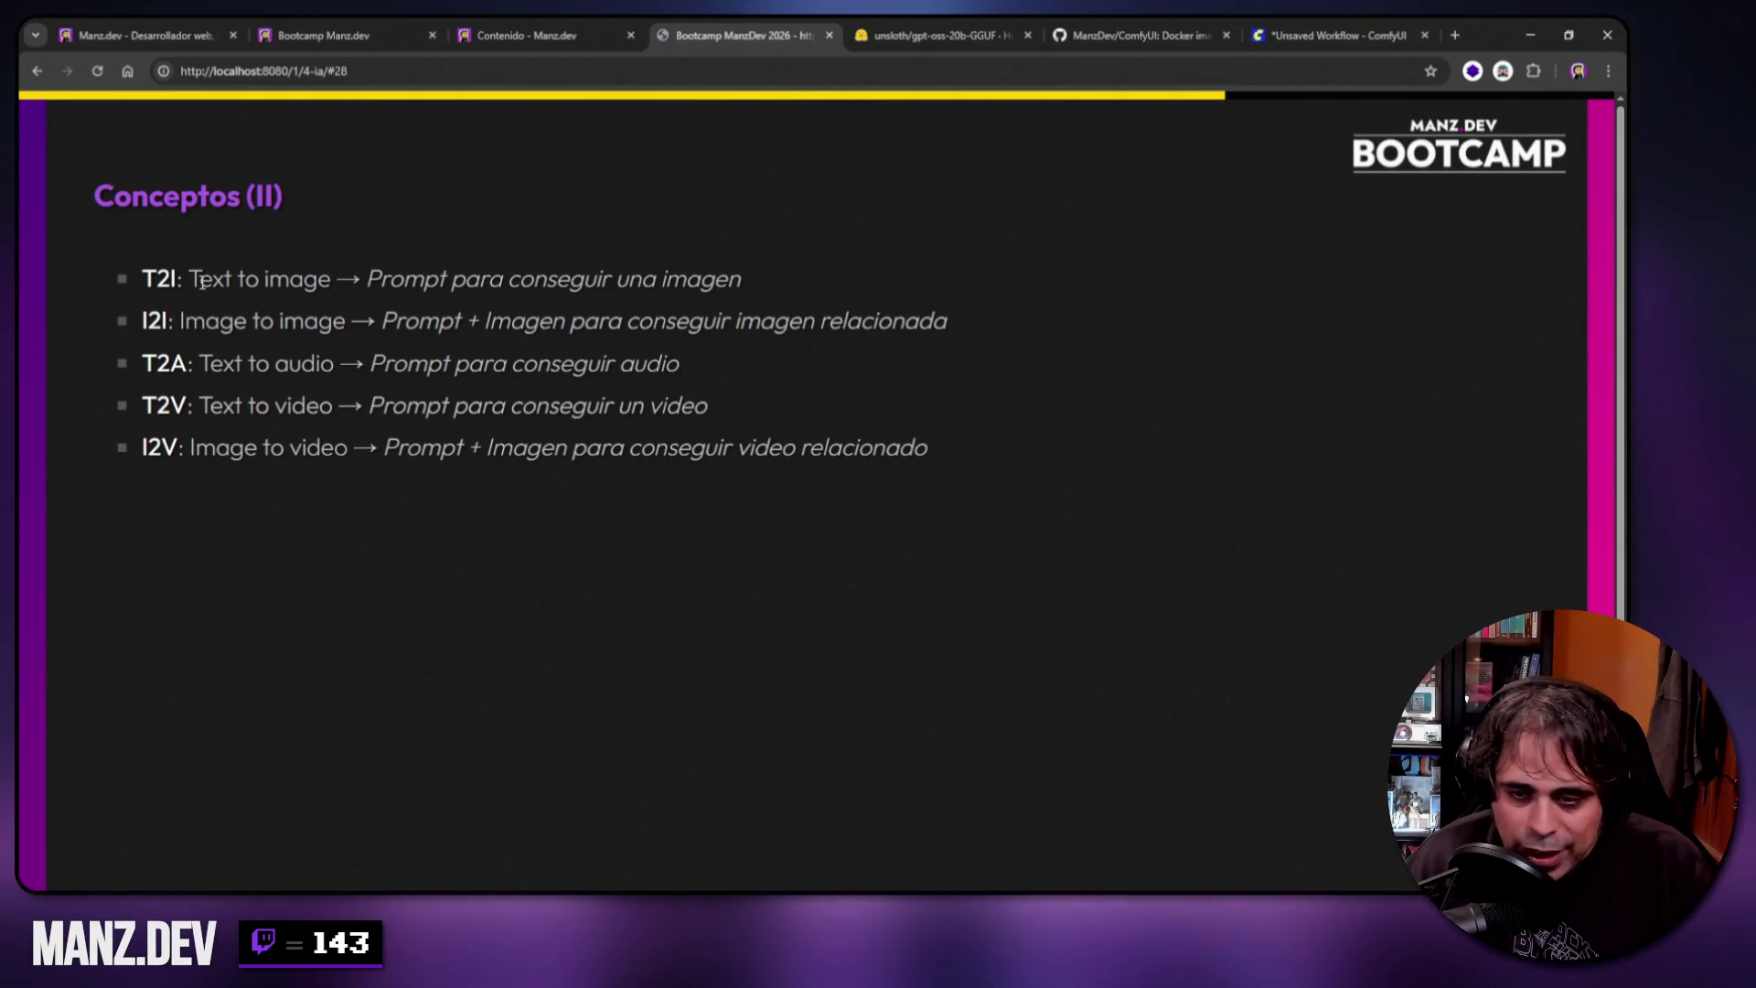
{"action": "left_click_drag", "start_coordinate": [142, 279], "coordinate": [233, 278]}
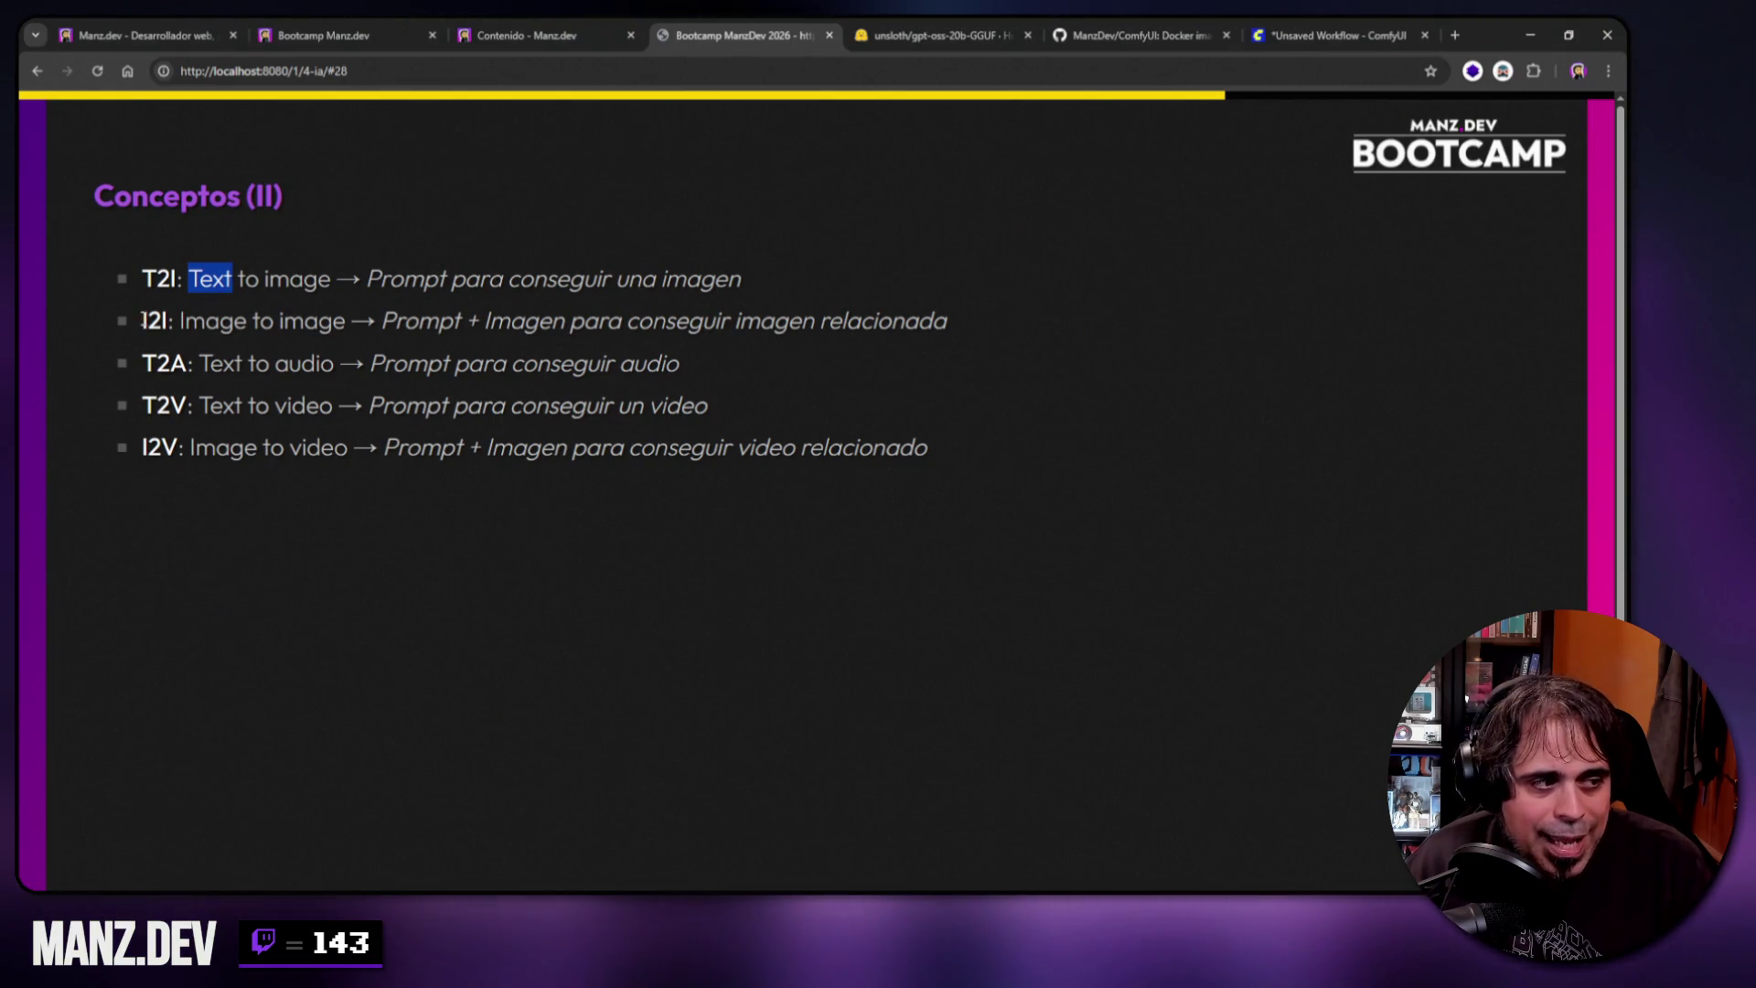
Highlight I2I in the Conceptos definitions, then advance to the RMBG workflow slide
{"action": "left_click_drag", "start_coordinate": [143, 320], "coordinate": [168, 321]}
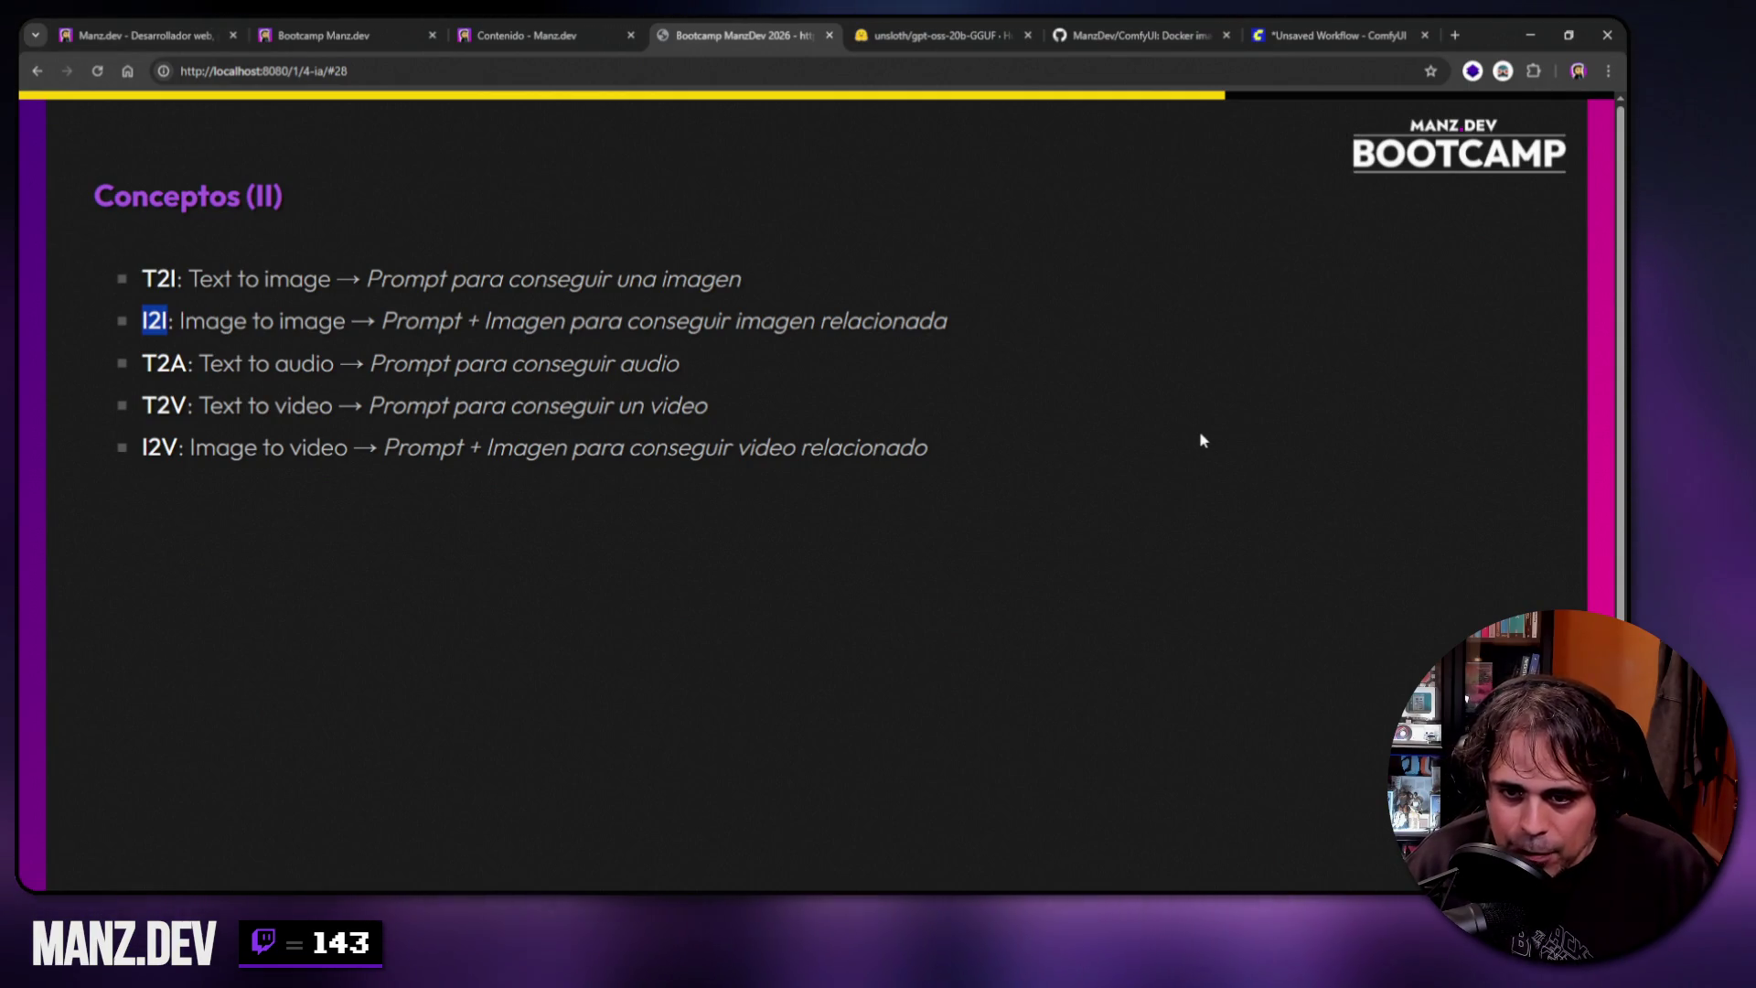
{"action": "left_click", "coordinate": [1134, 432]}
{"action": "key", "text": "Right"}
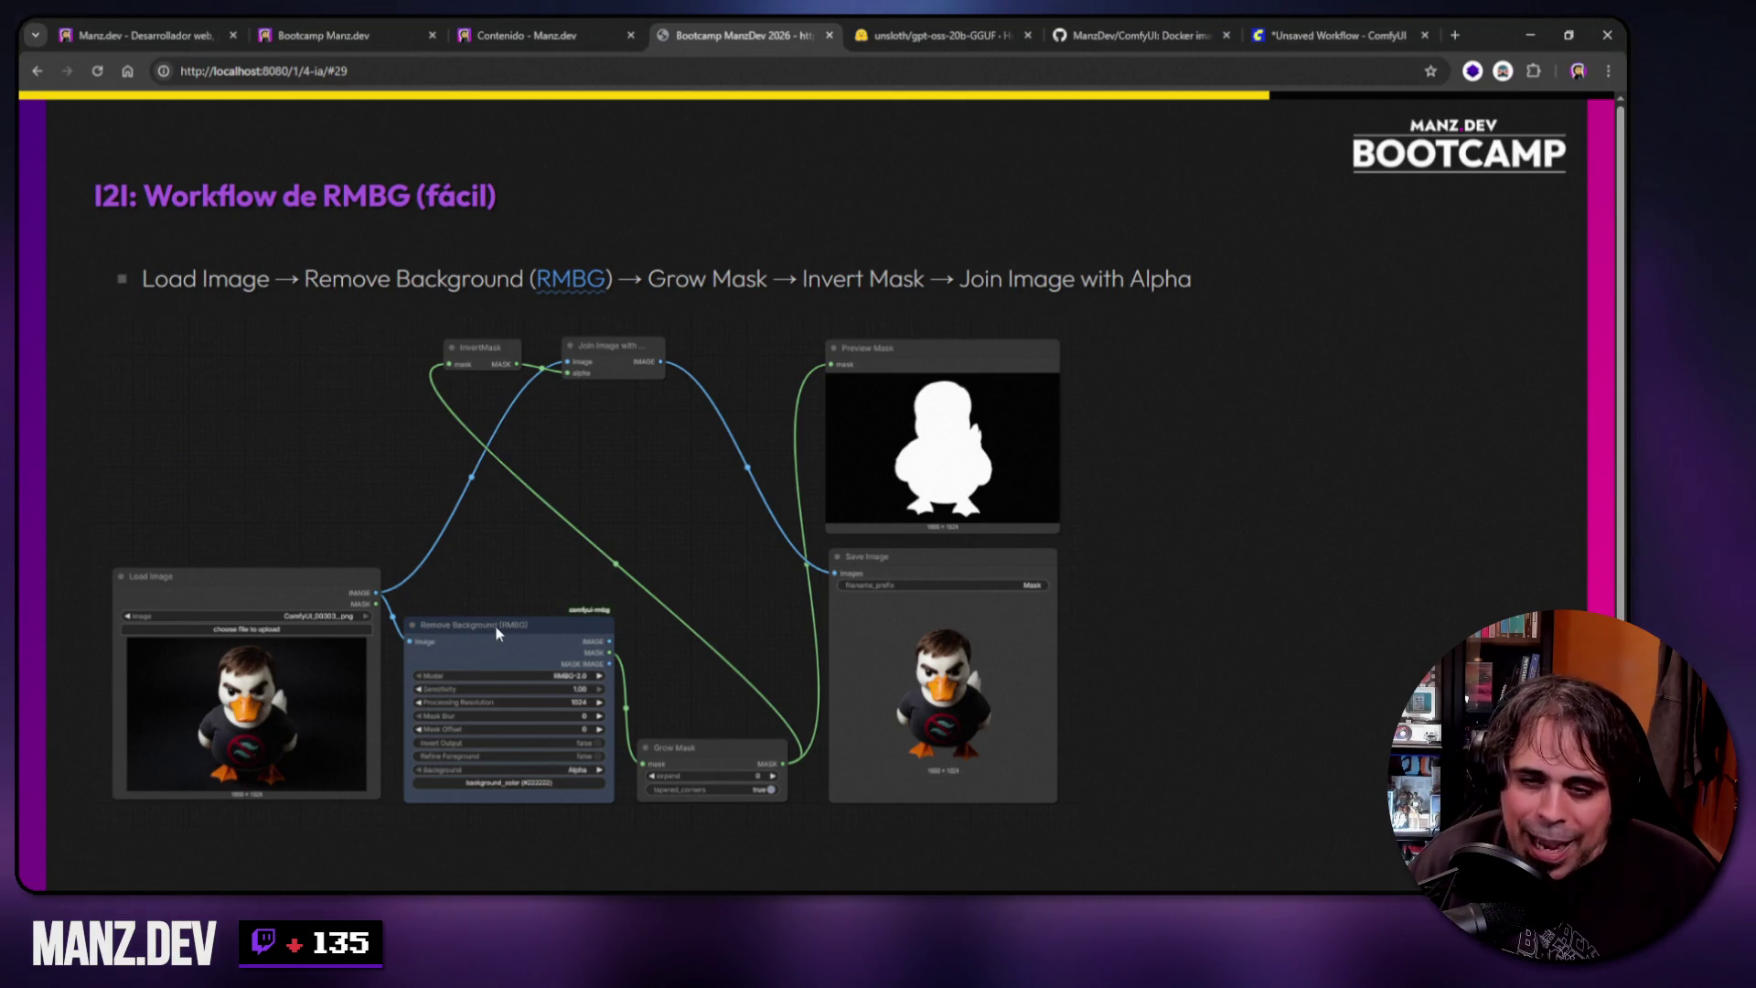
Open the RMBG link's WebGPU Background Removal space in a new tab and view it
{"action": "right_click", "coordinate": [574, 290]}
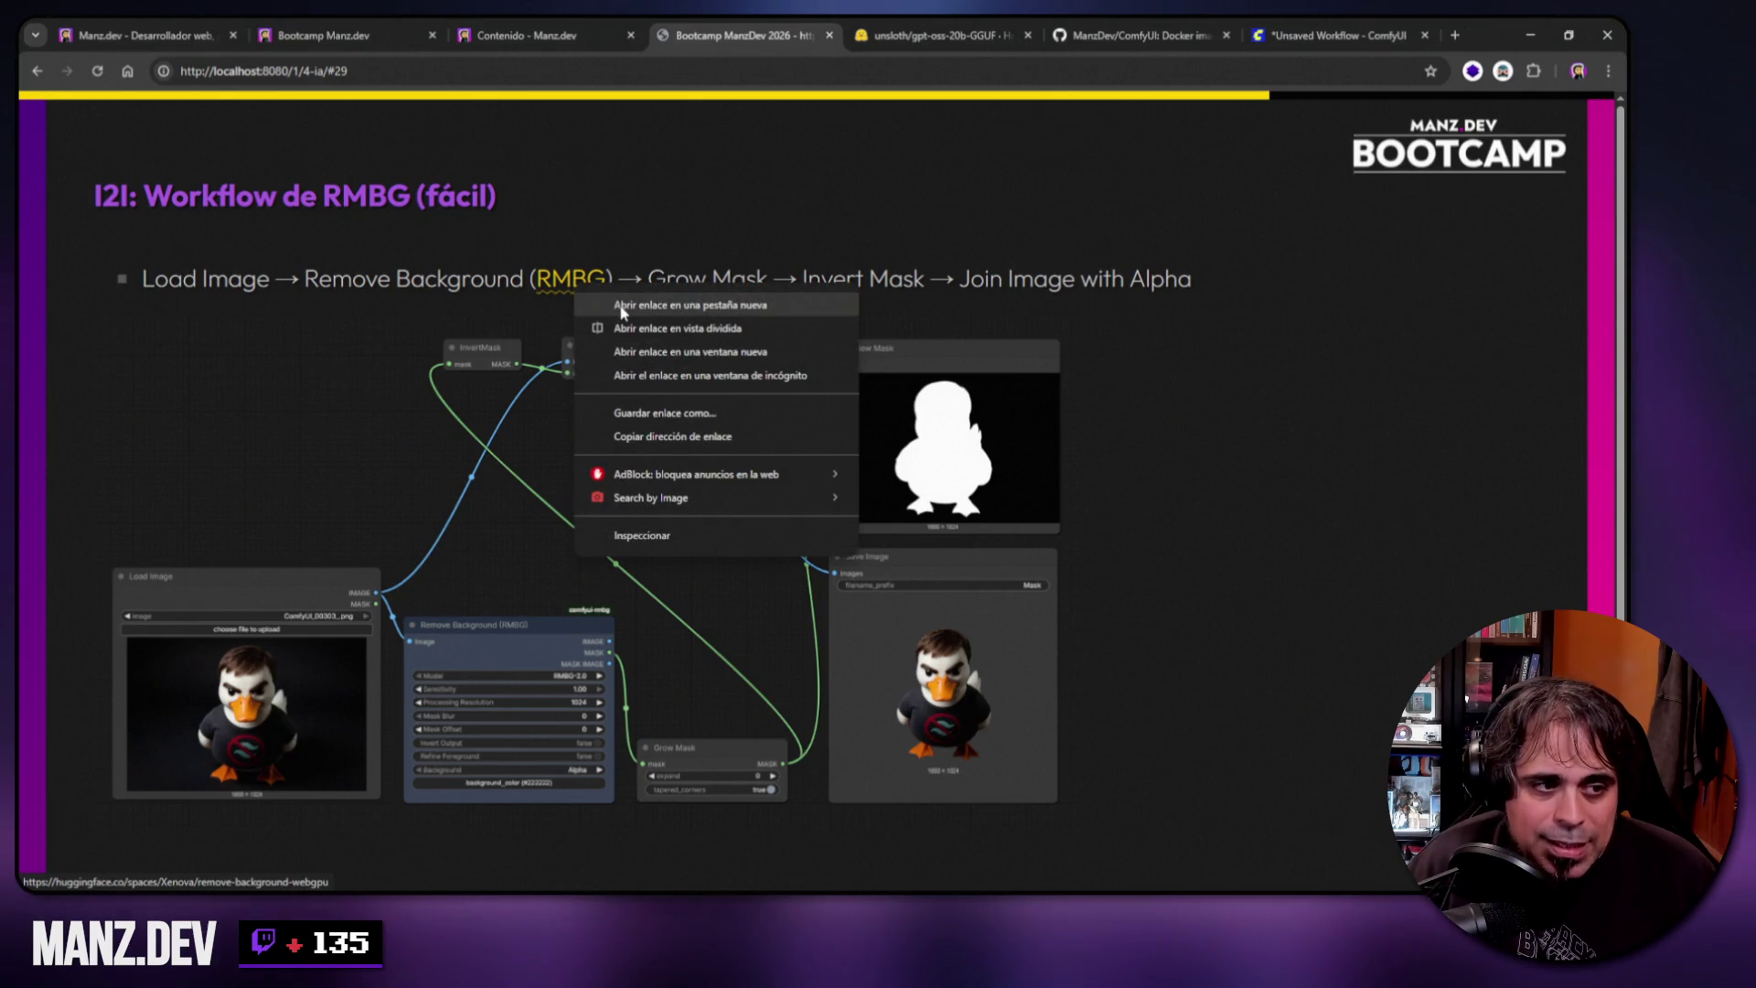
{"action": "left_click", "coordinate": [621, 305]}
{"action": "left_click", "coordinate": [814, 36]}
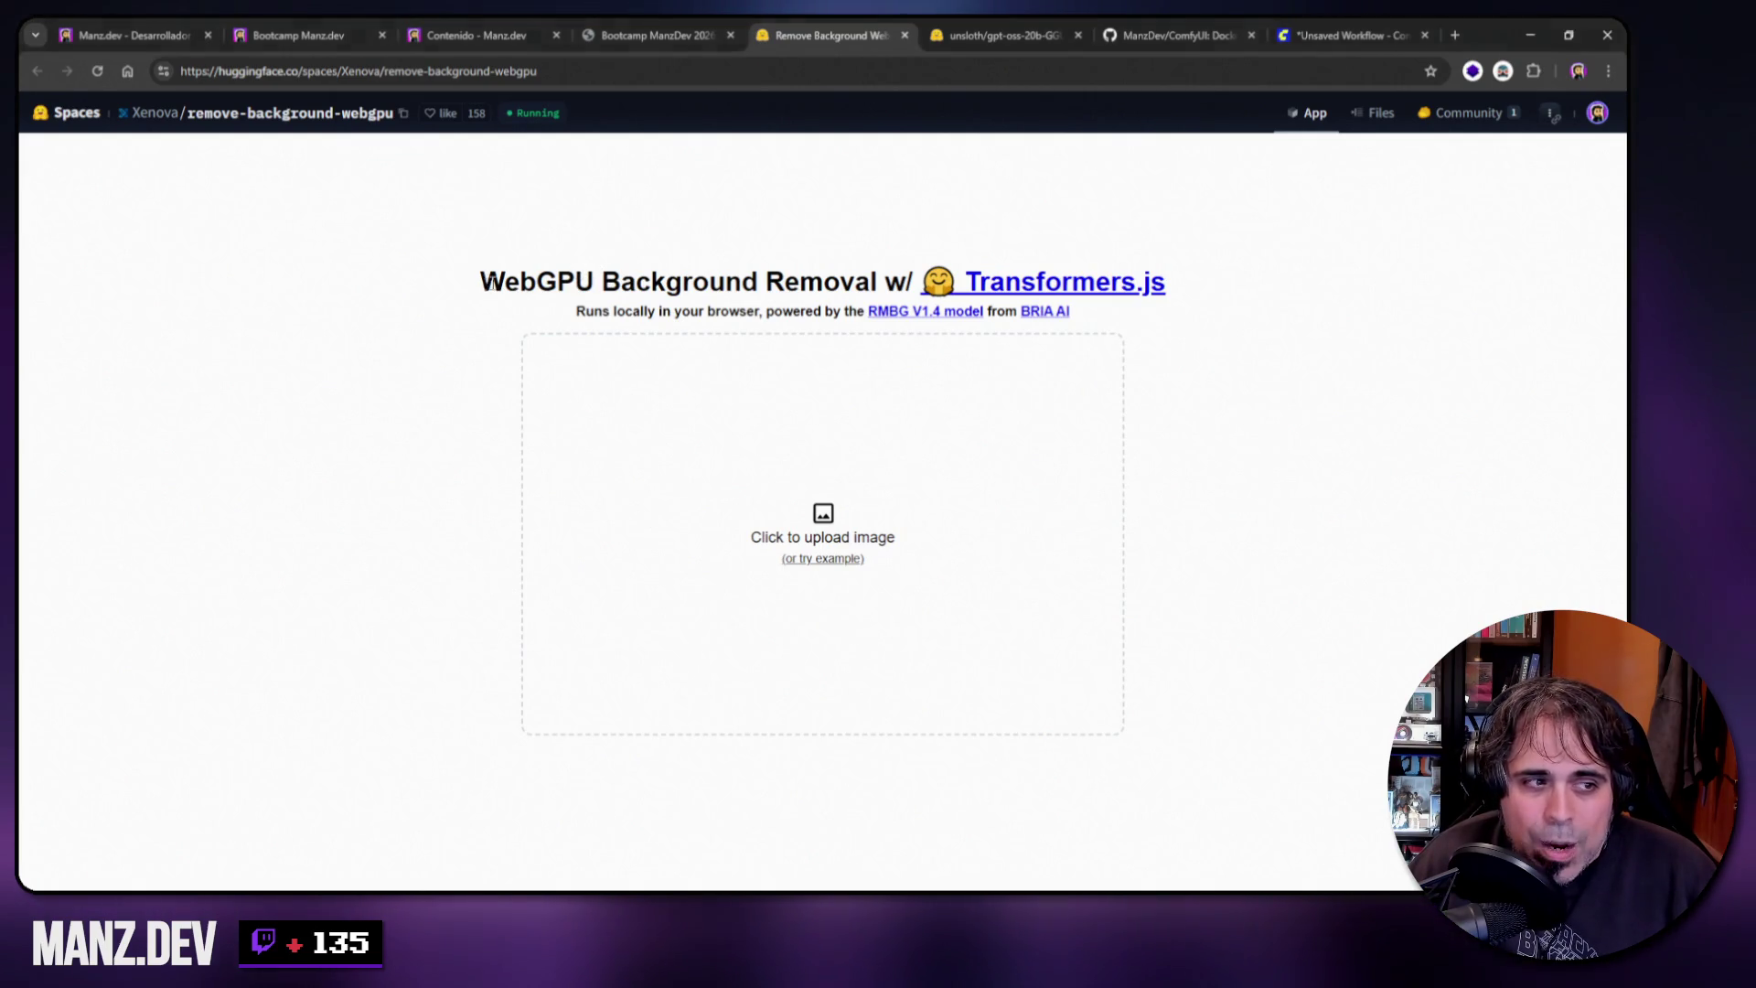
Highlight 'WebGPU' in the page title, then close the background-removal tab
{"action": "left_click_drag", "start_coordinate": [480, 283], "coordinate": [594, 284]}
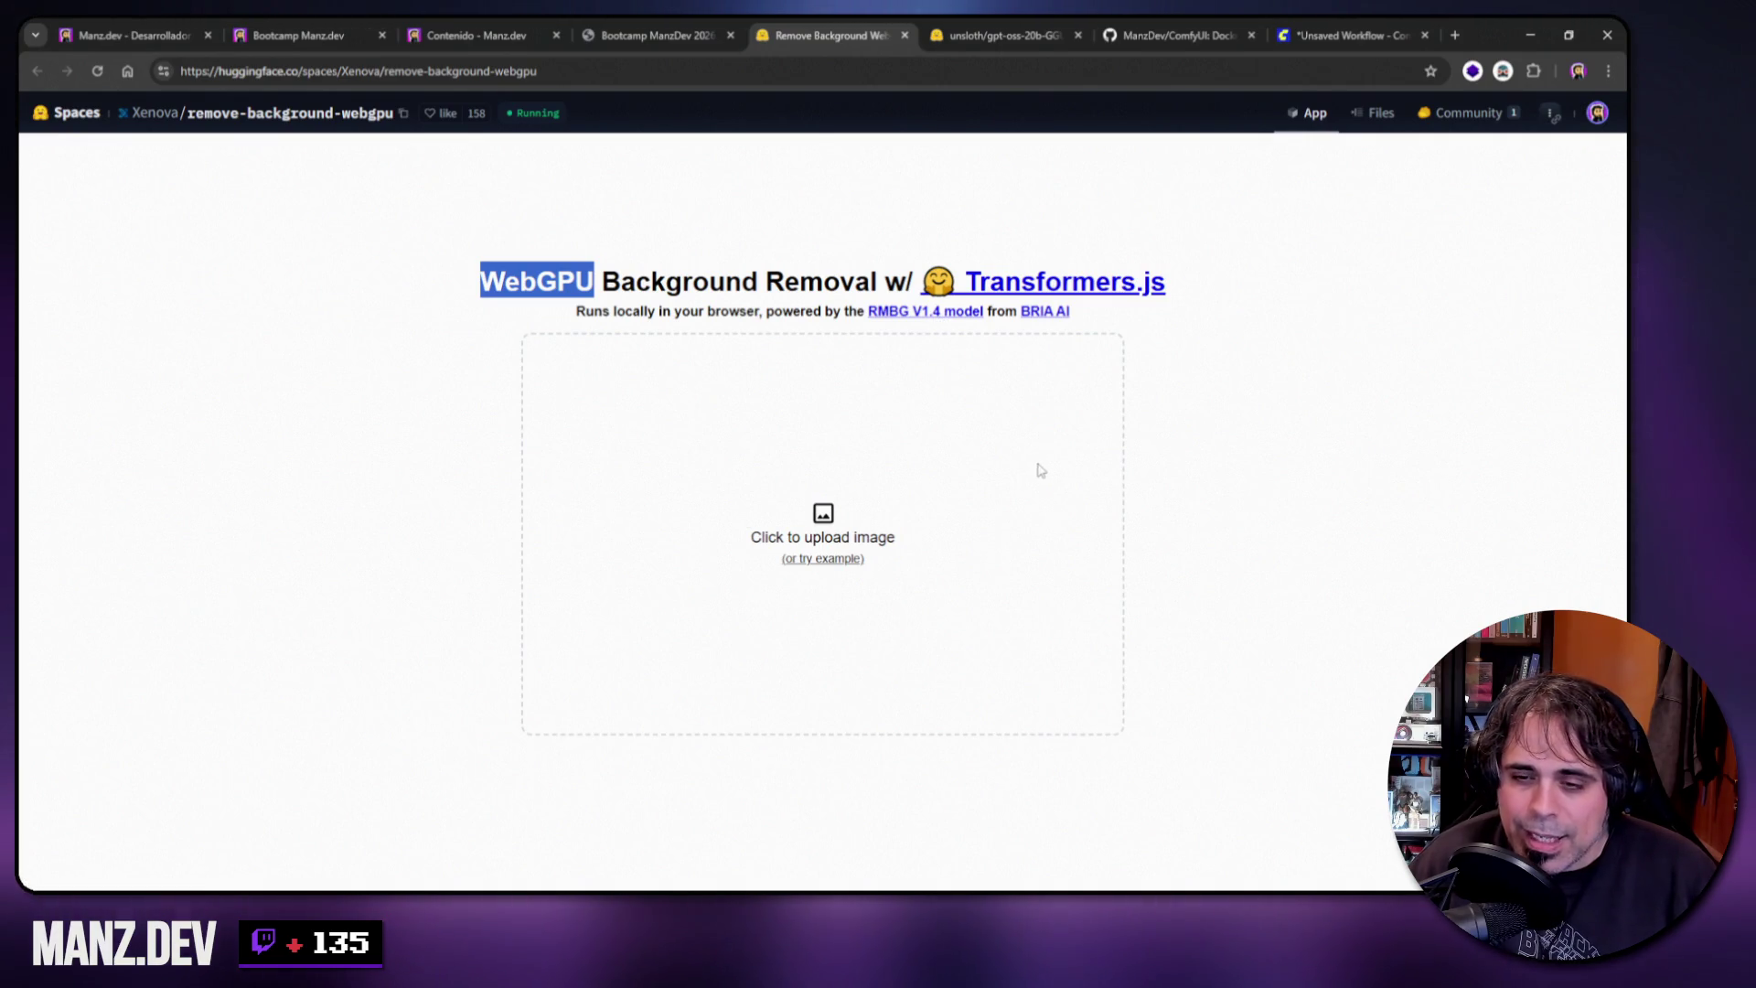
{"action": "left_click", "coordinate": [906, 36]}
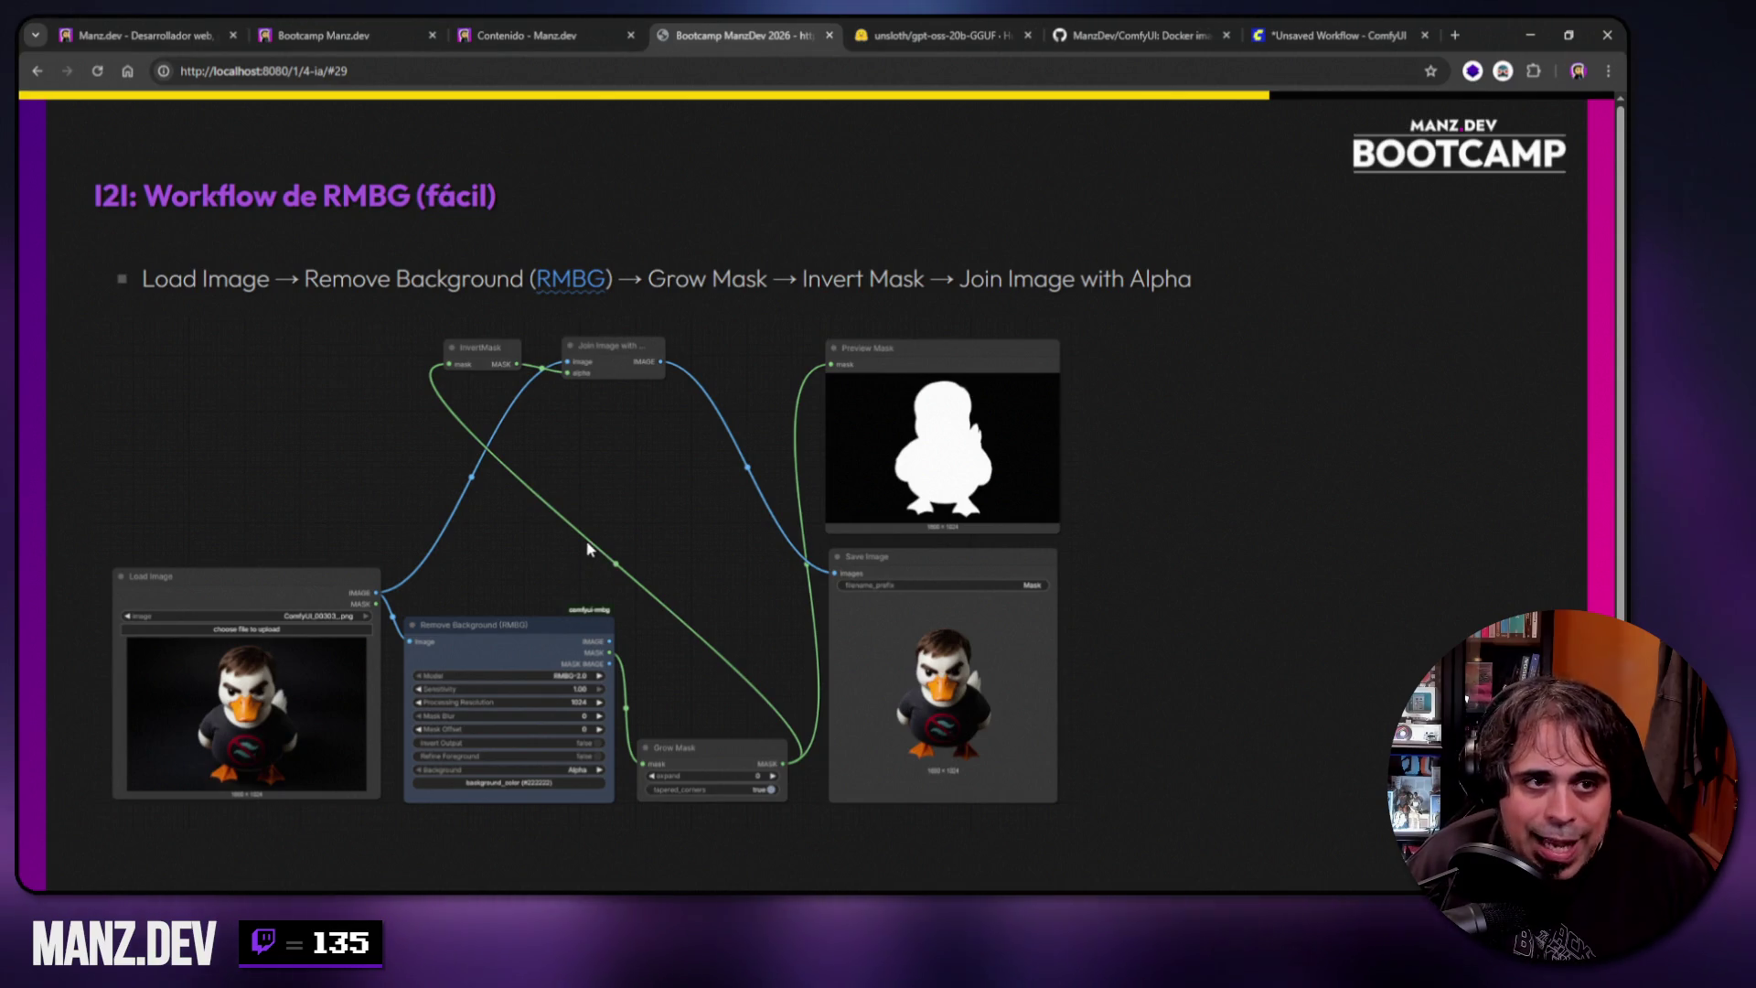
Switch to the 'Unsaved Workflow - ComfyUI' tab at localhost:8188
{"action": "left_click", "coordinate": [1317, 37]}
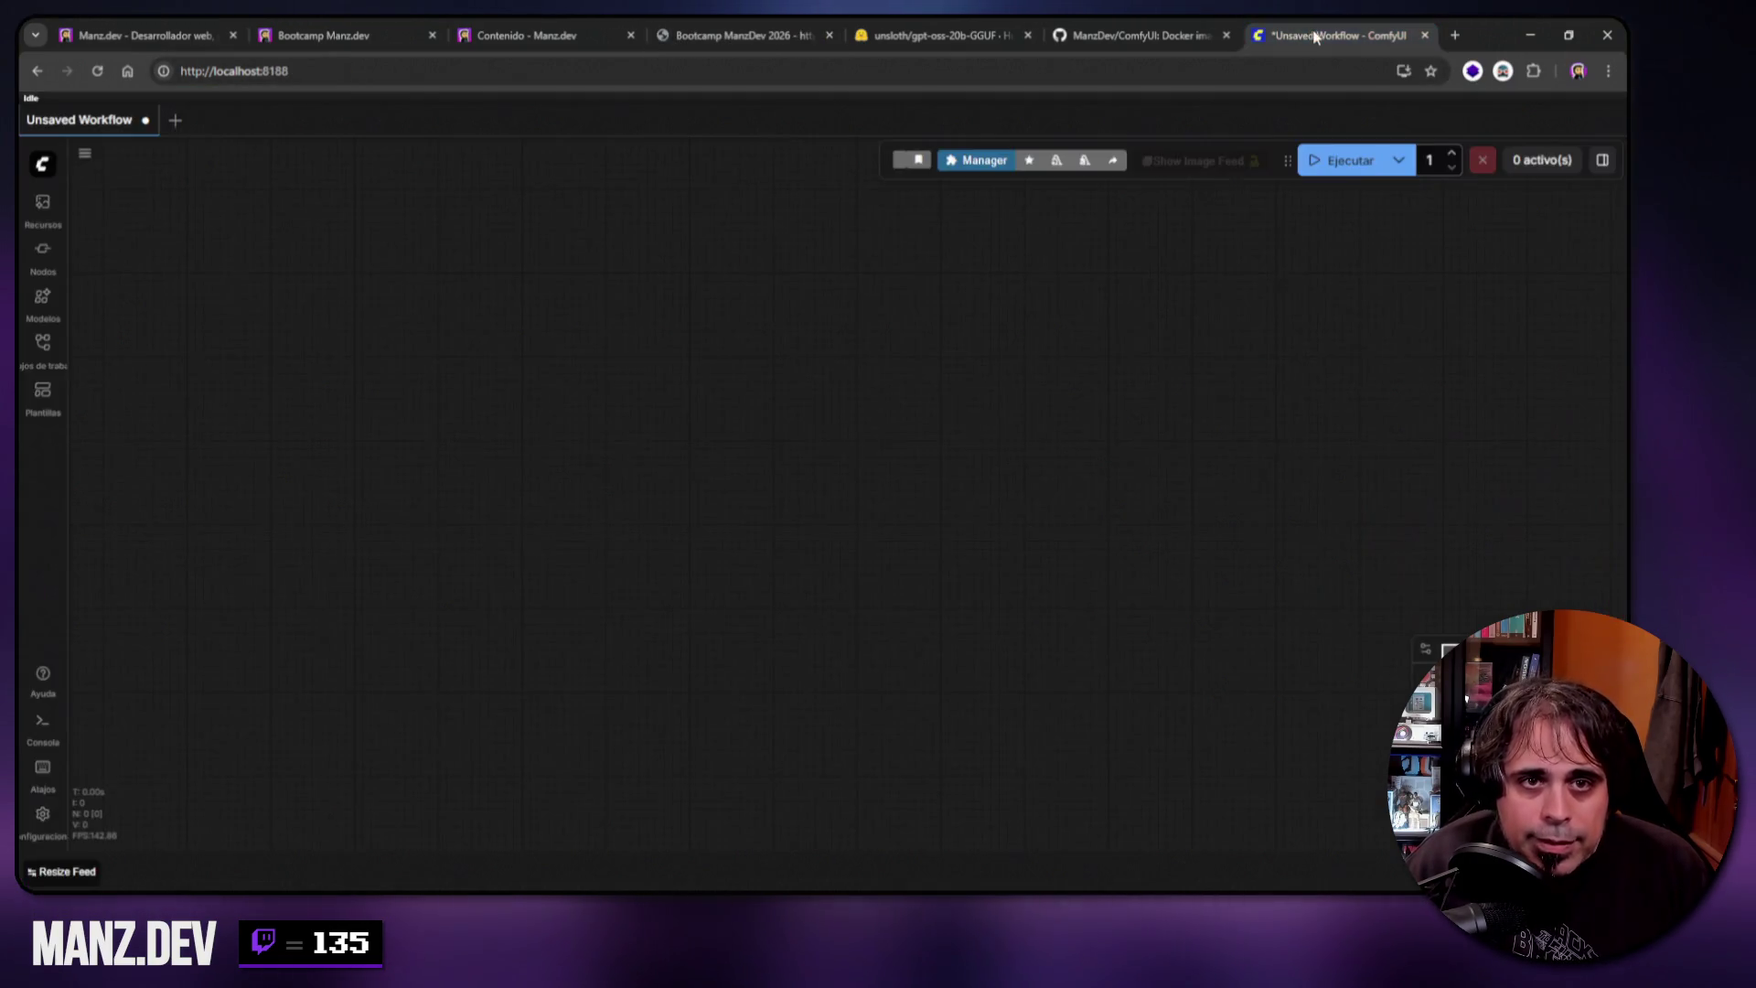
Browse the ready-made workflow templates, then close the gallery to reveal the empty canvas
{"action": "left_click", "coordinate": [41, 398]}
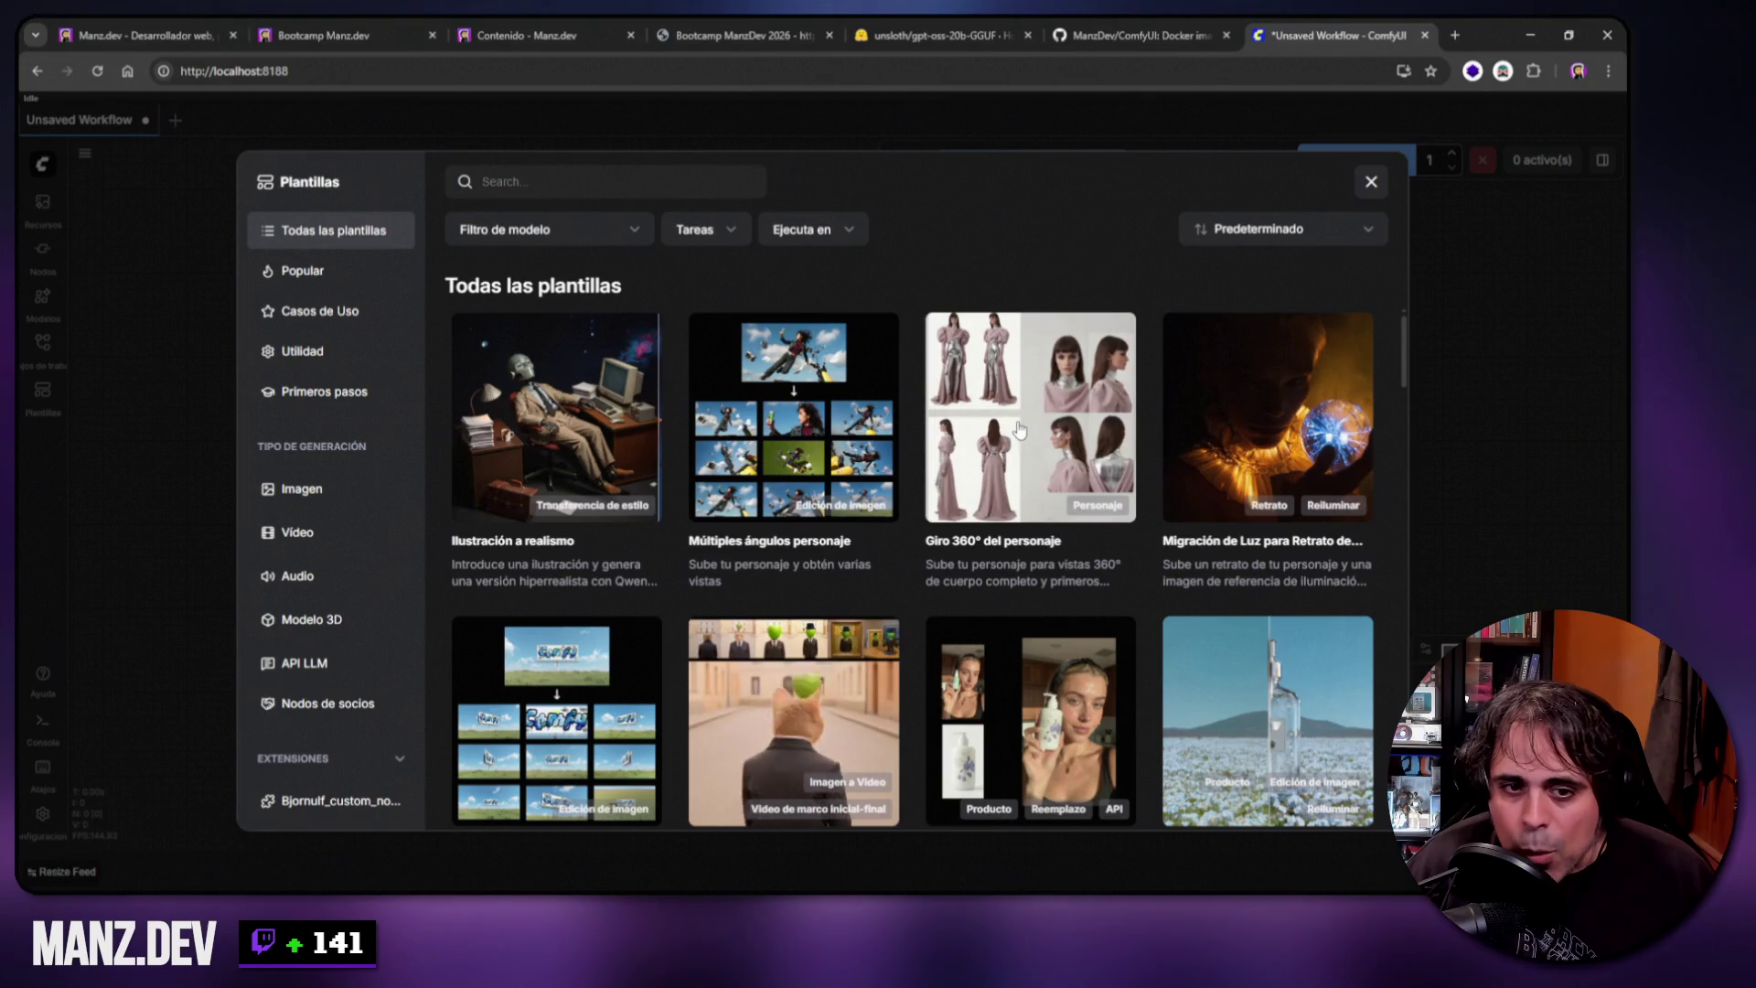
{"action": "scroll", "coordinate": [672, 485], "scroll_direction": "down", "scroll_amount": 3}
{"action": "scroll", "coordinate": [673, 483], "scroll_direction": "up", "scroll_amount": 3}
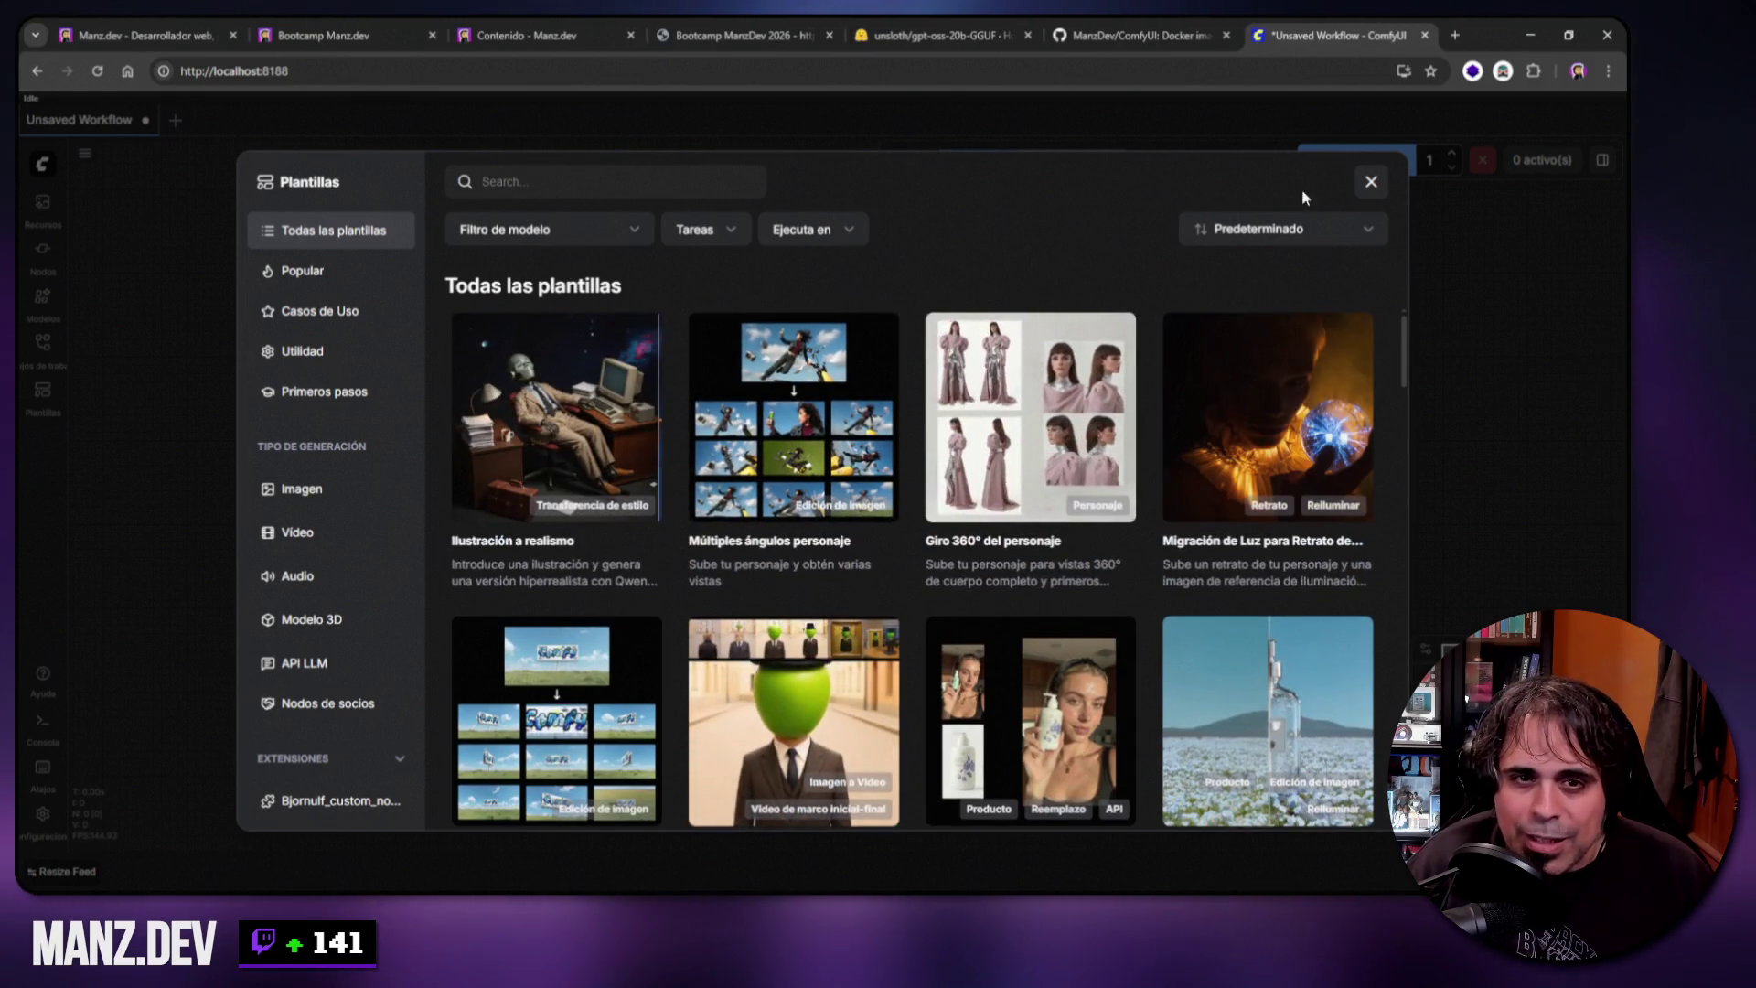
{"action": "left_click", "coordinate": [1371, 181]}
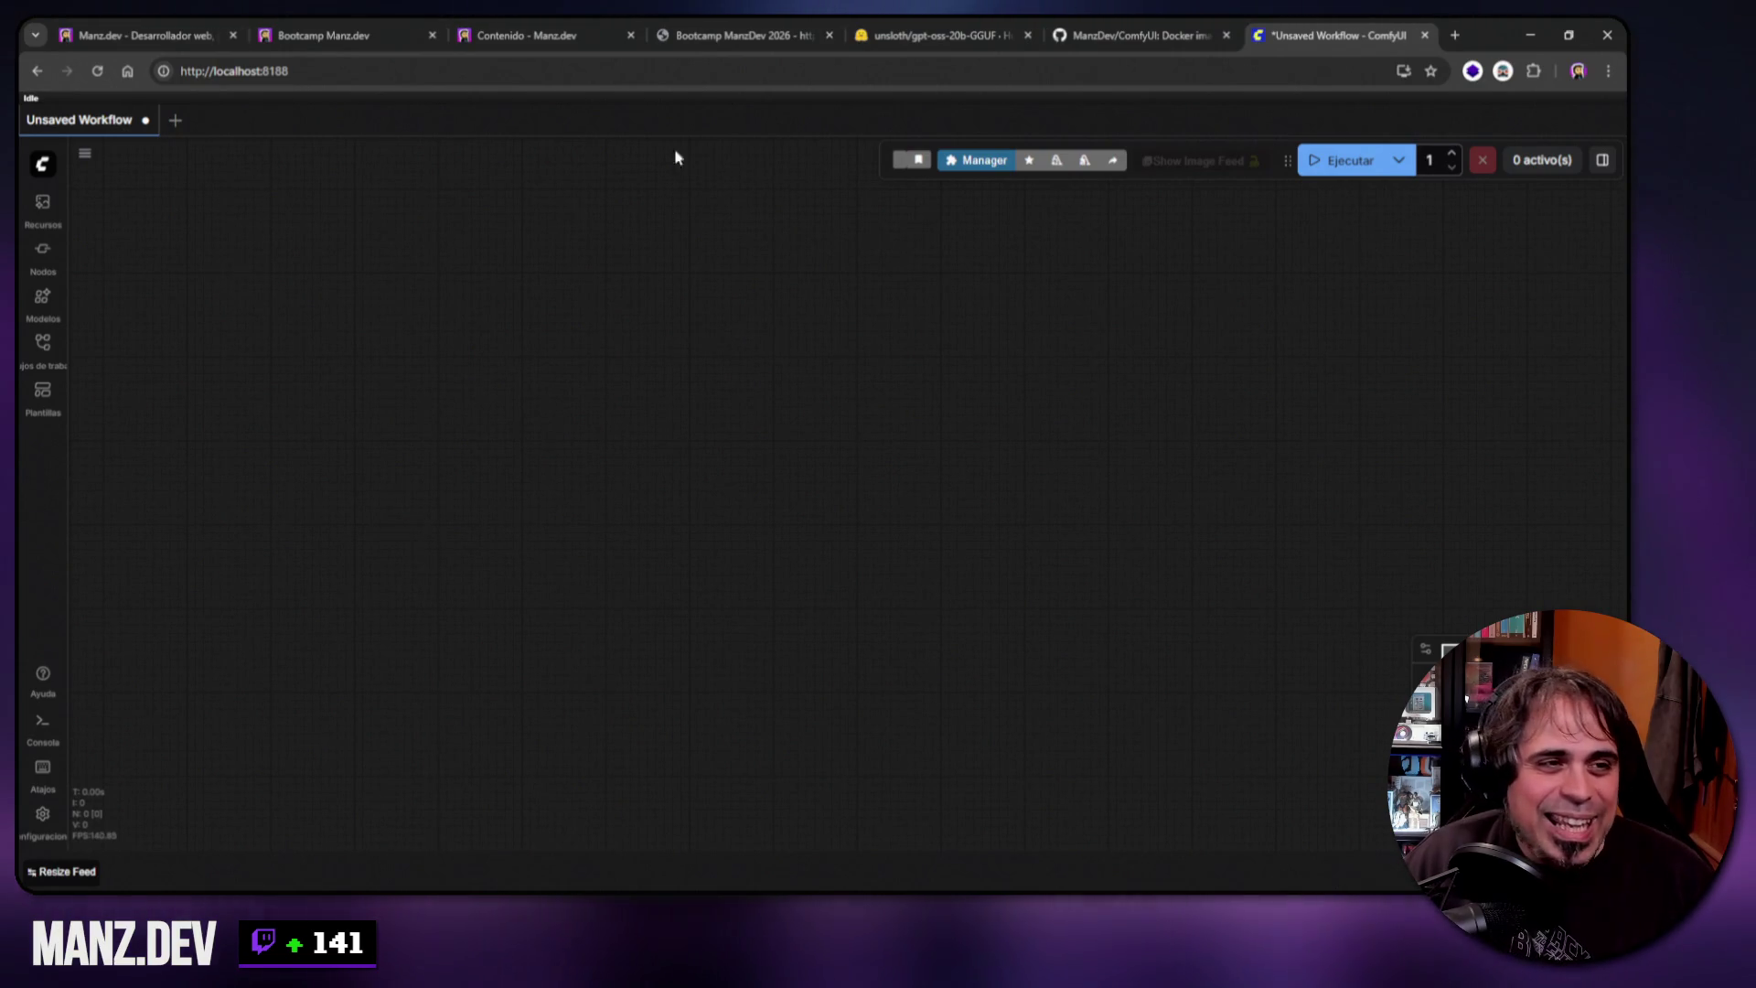
Return to the Bootcamp deck and advance to the Conceptos (II) slide on Checkpoint, CLIP and VAE
{"action": "left_click", "coordinate": [736, 35]}
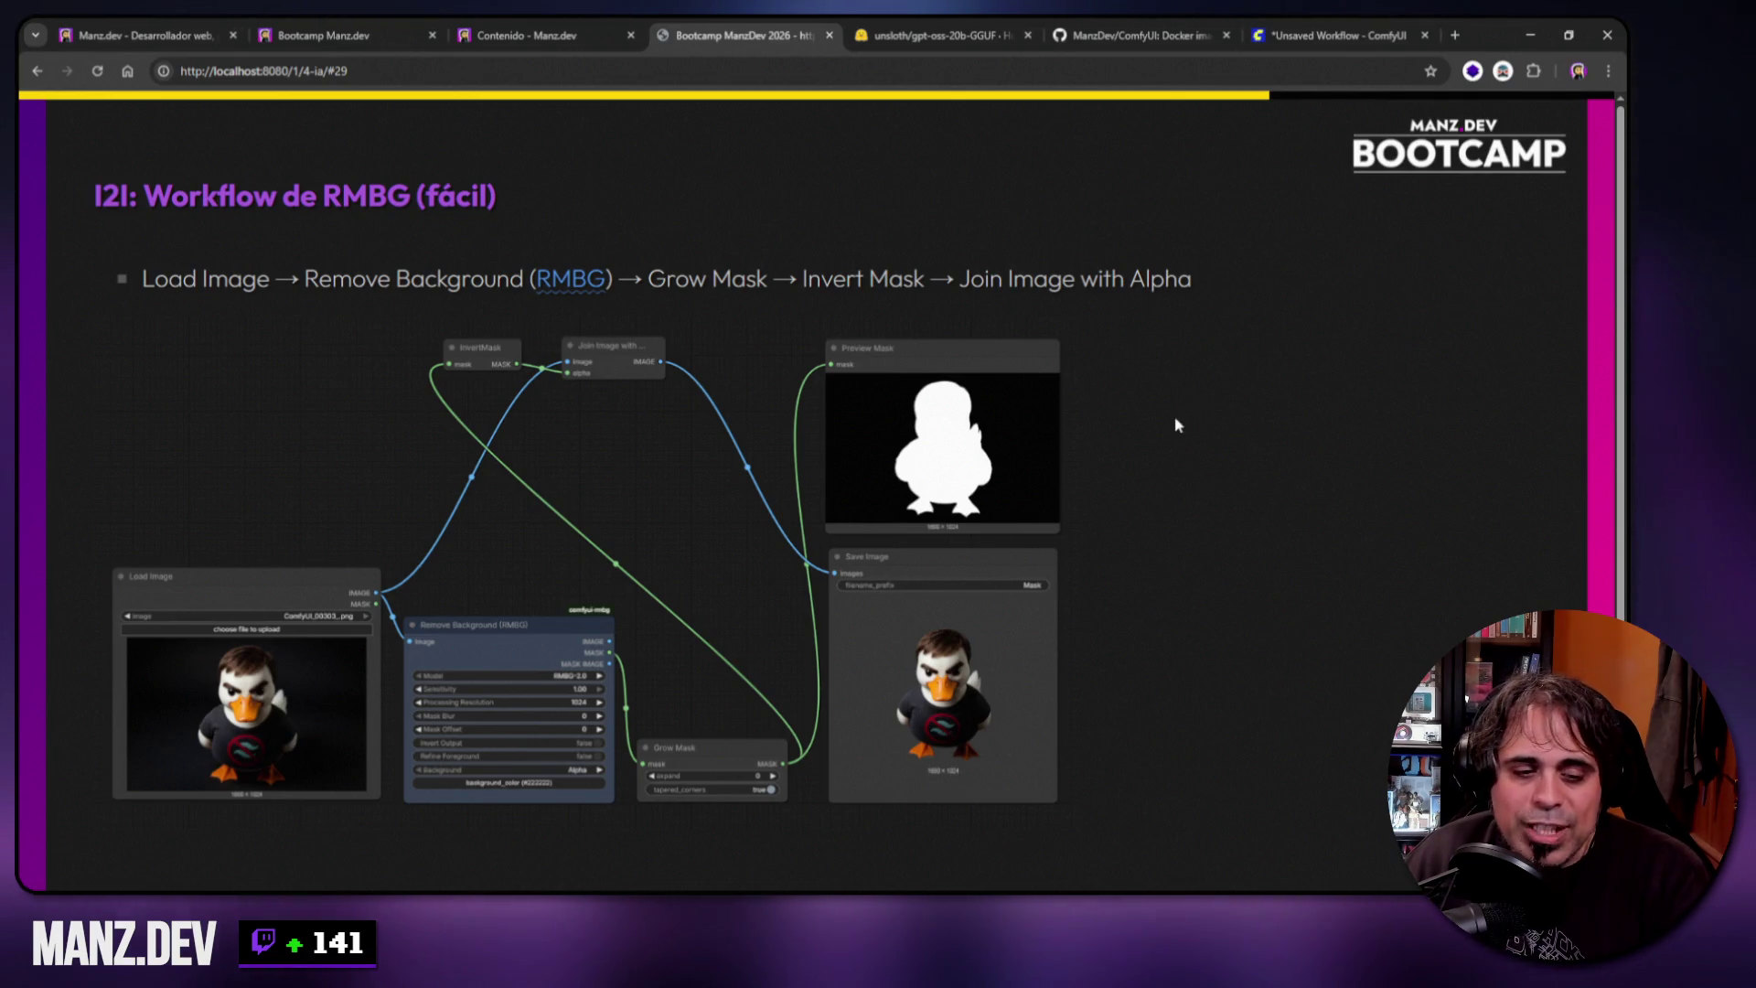
{"action": "key", "text": "Right"}
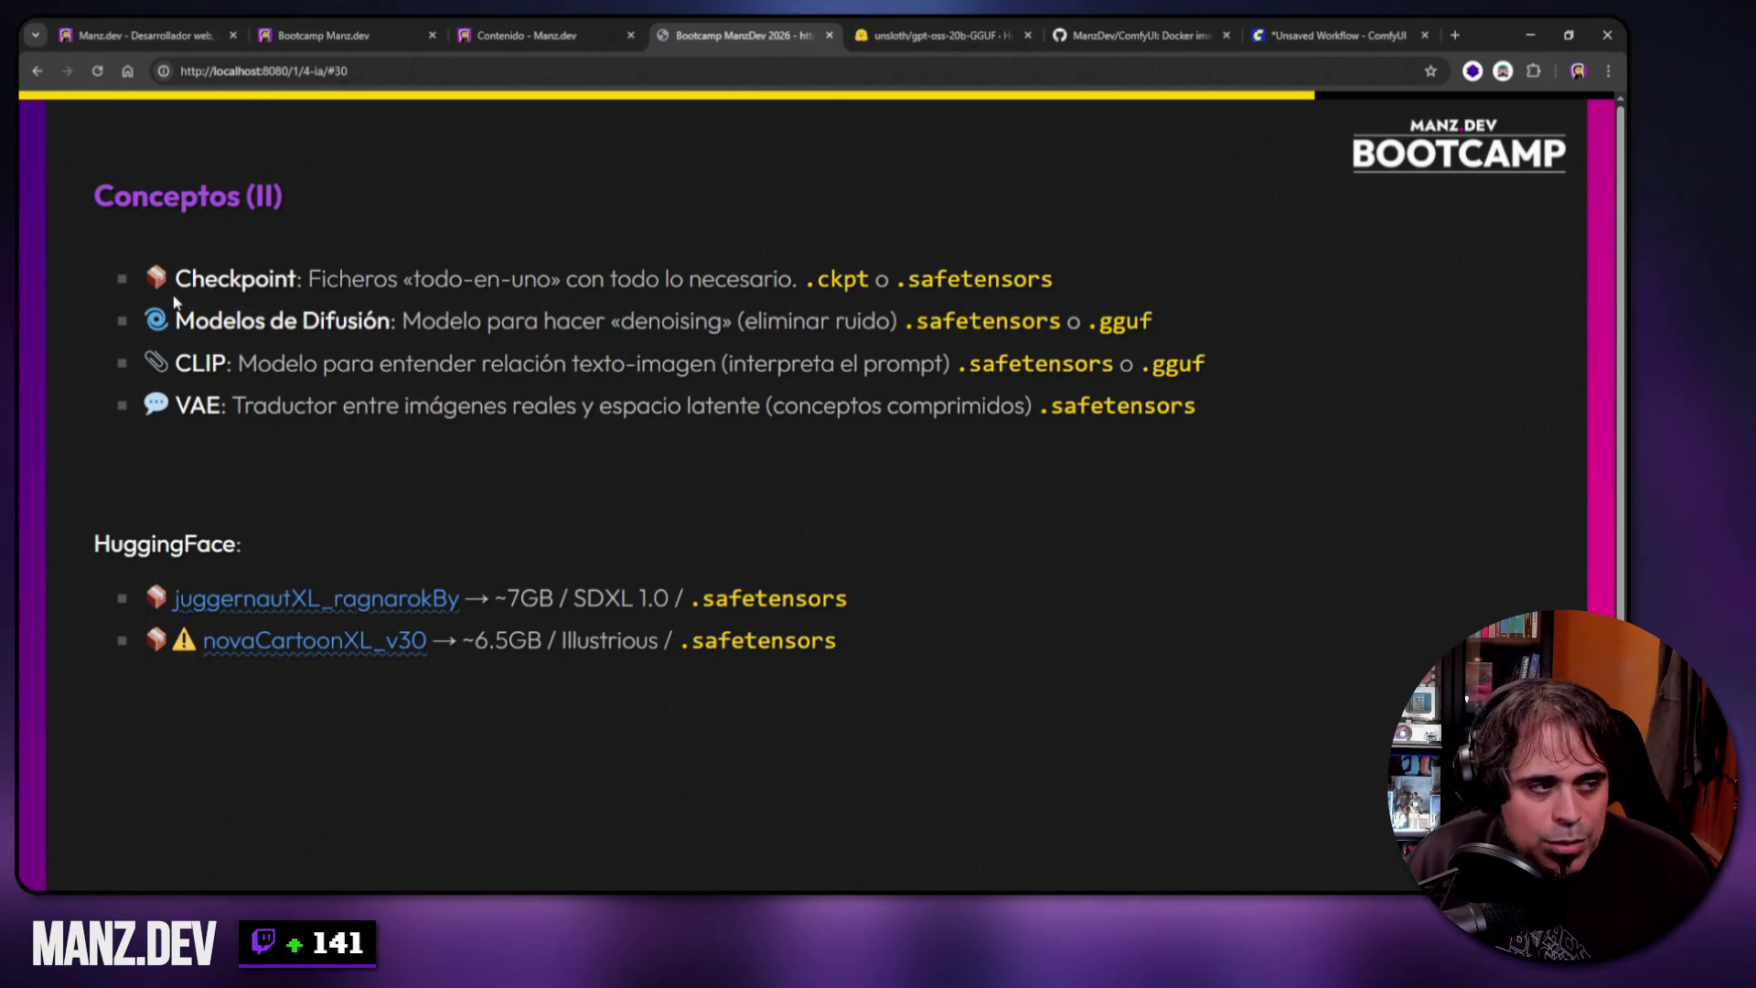
Highlight 'Checkpoint', its .ckpt and .safetensors extensions, and 'Modelos de Difusión' on the Conceptos (II) slide
{"action": "left_click_drag", "start_coordinate": [180, 279], "coordinate": [300, 281]}
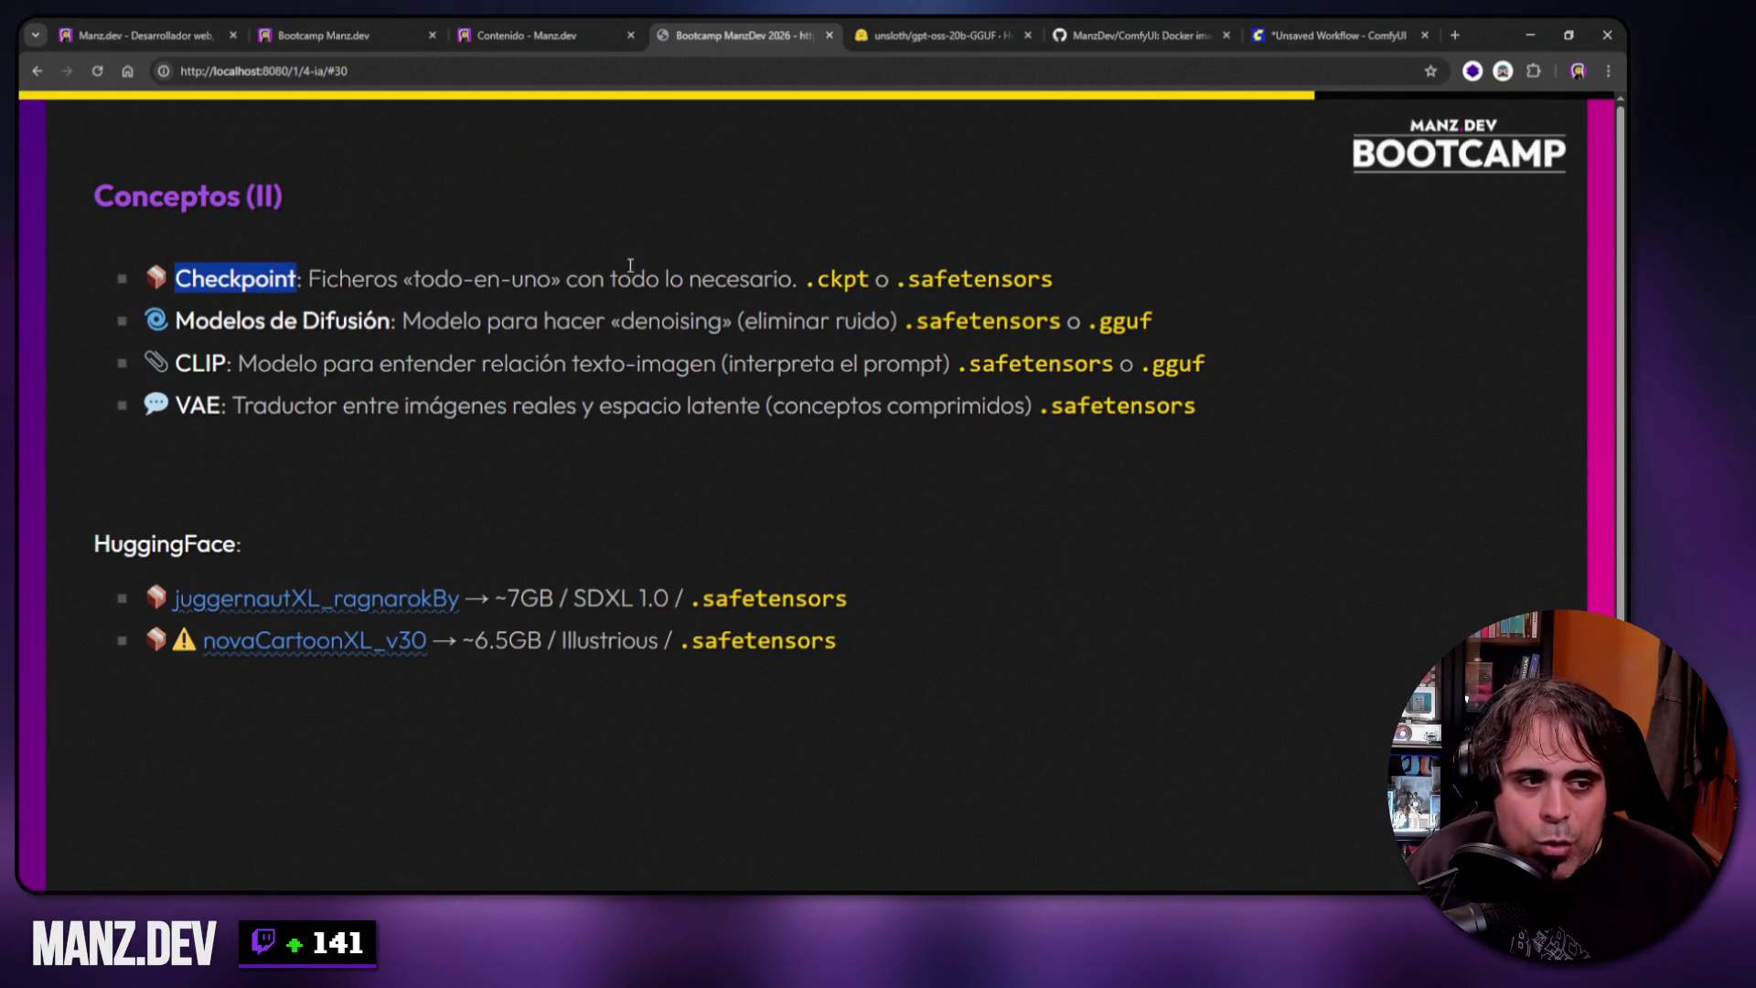
{"action": "left_click_drag", "start_coordinate": [817, 276], "coordinate": [871, 278]}
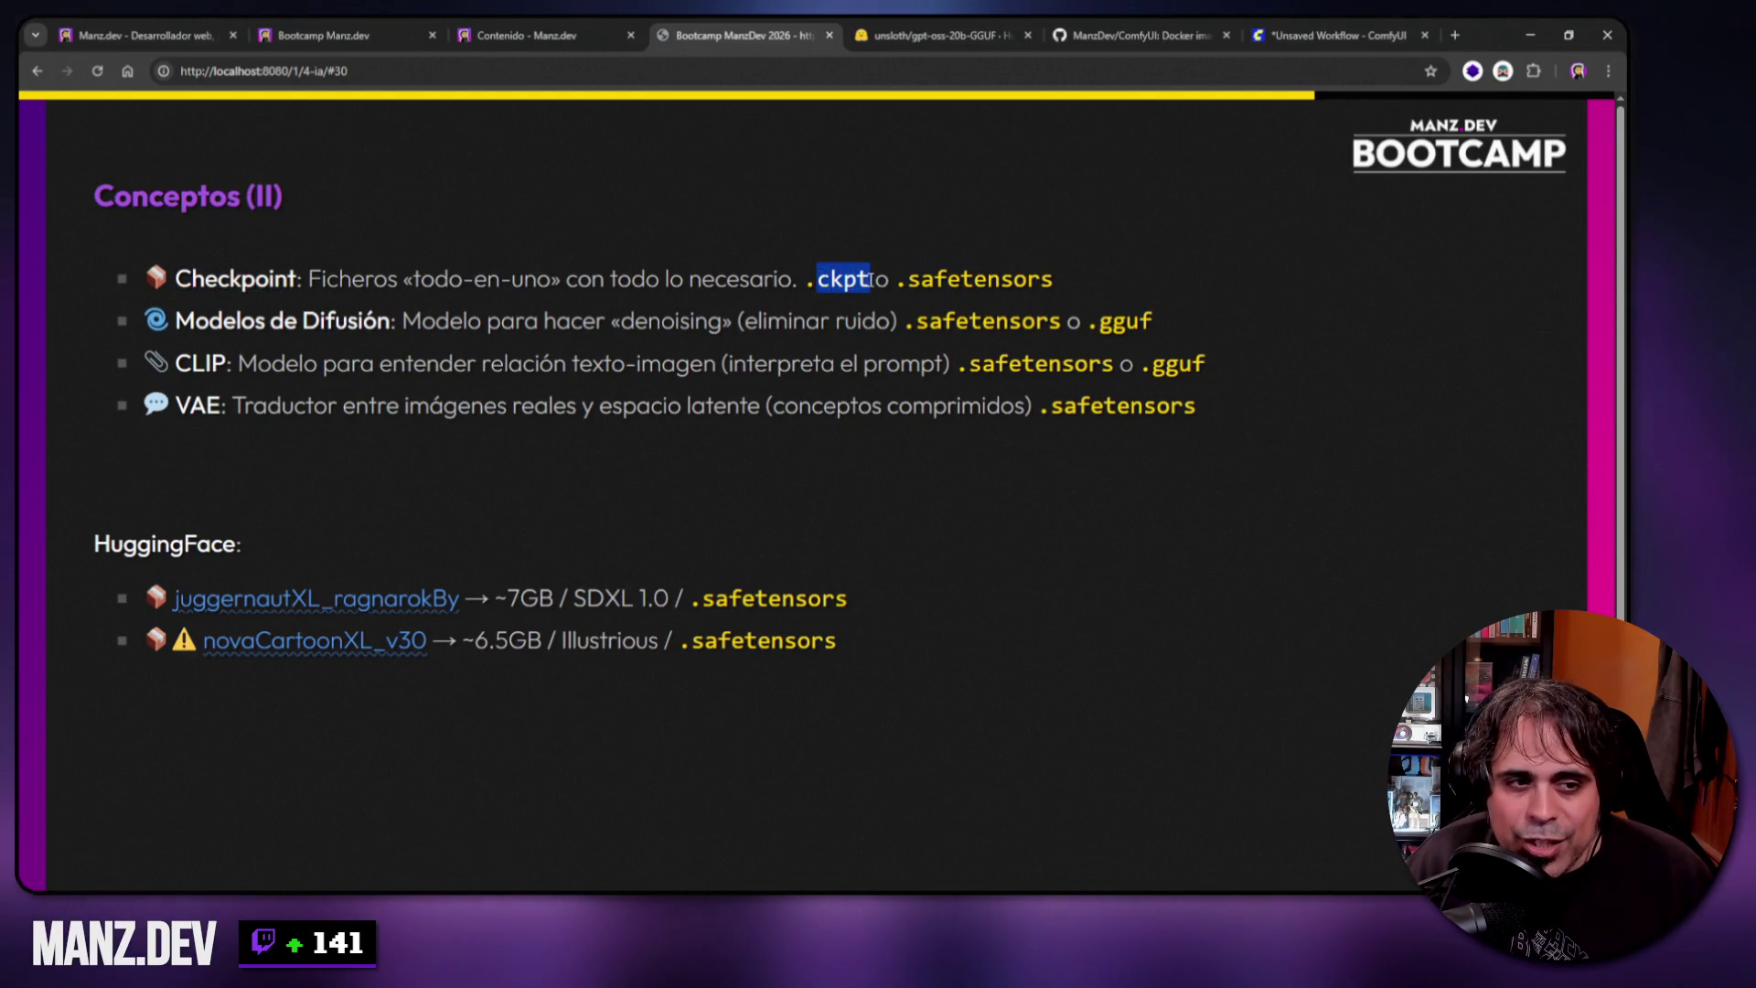
{"action": "double_click", "coordinate": [915, 277]}
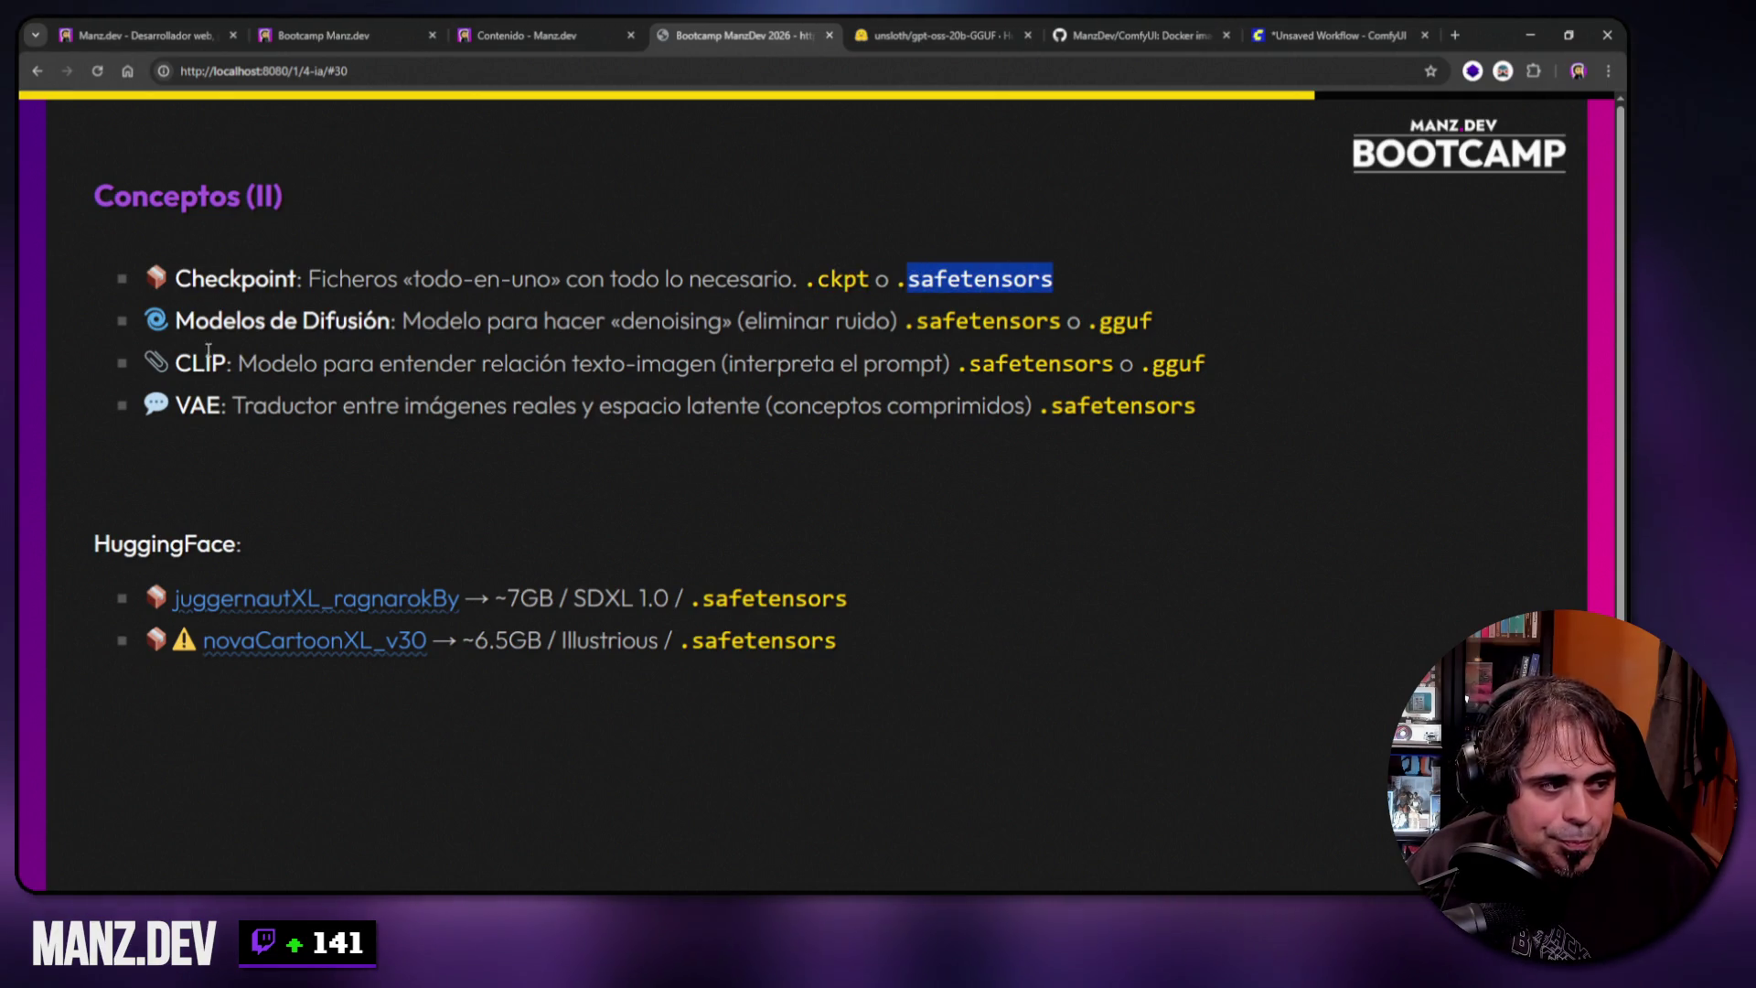
{"action": "left_click_drag", "start_coordinate": [174, 320], "coordinate": [393, 325]}
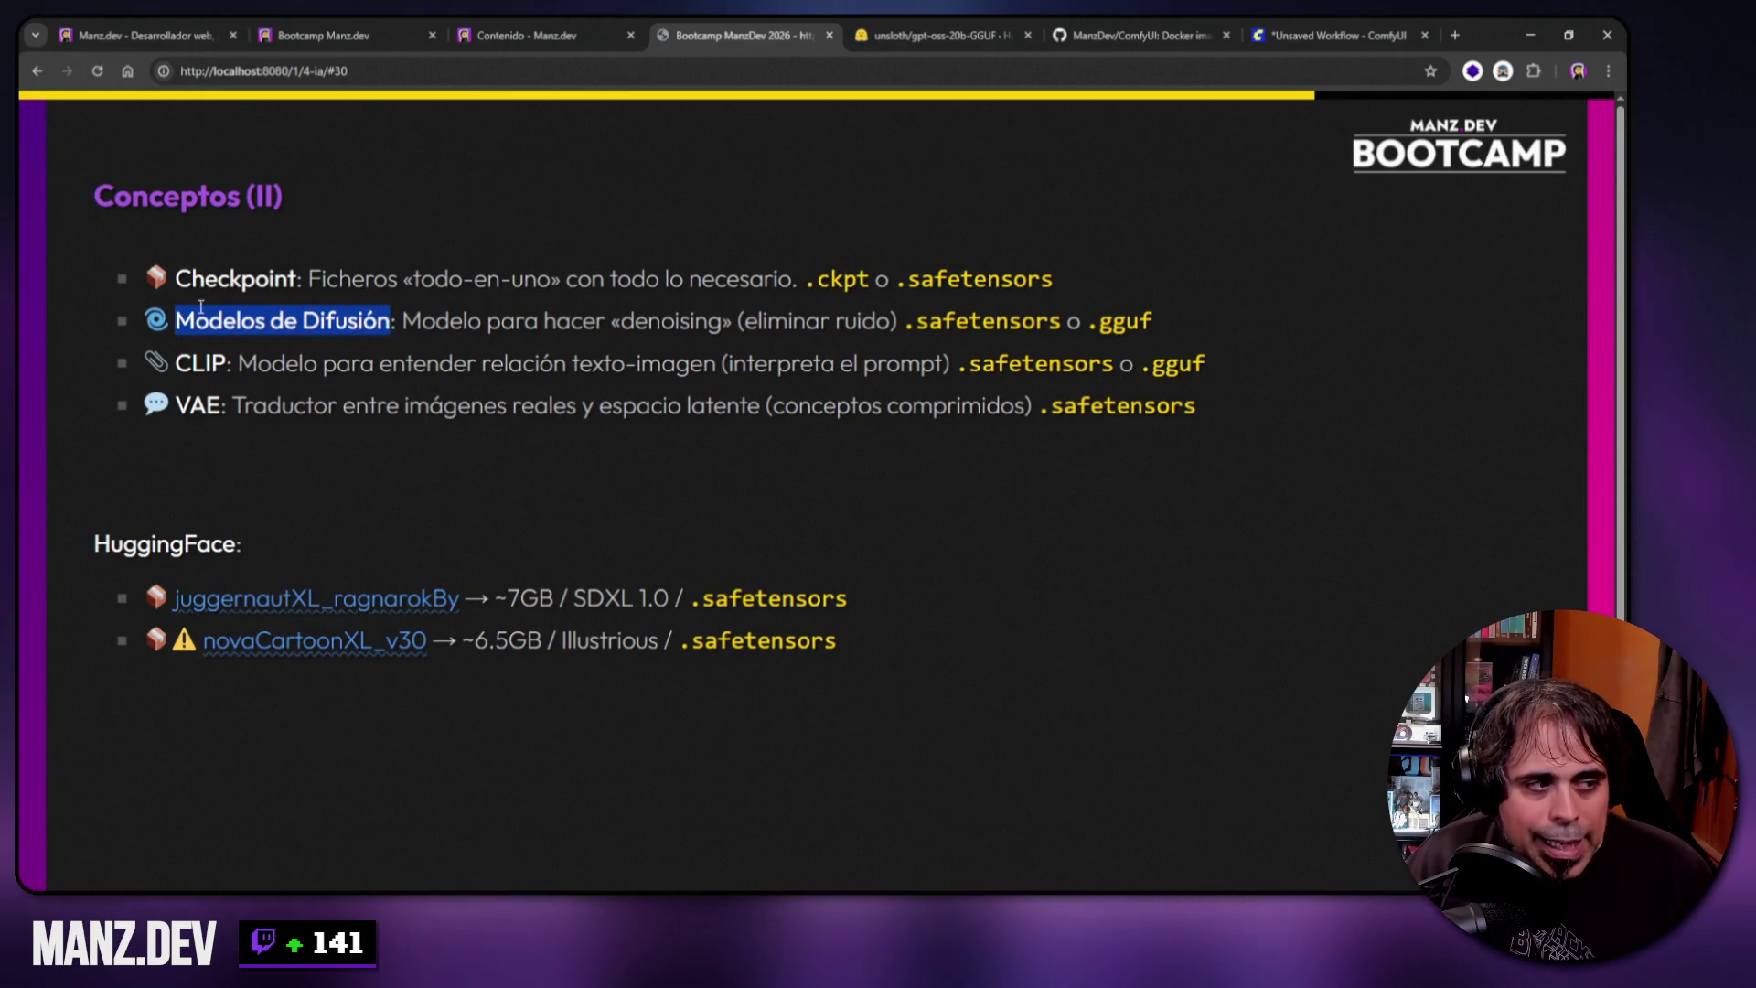
{"action": "double_click", "coordinate": [209, 273]}
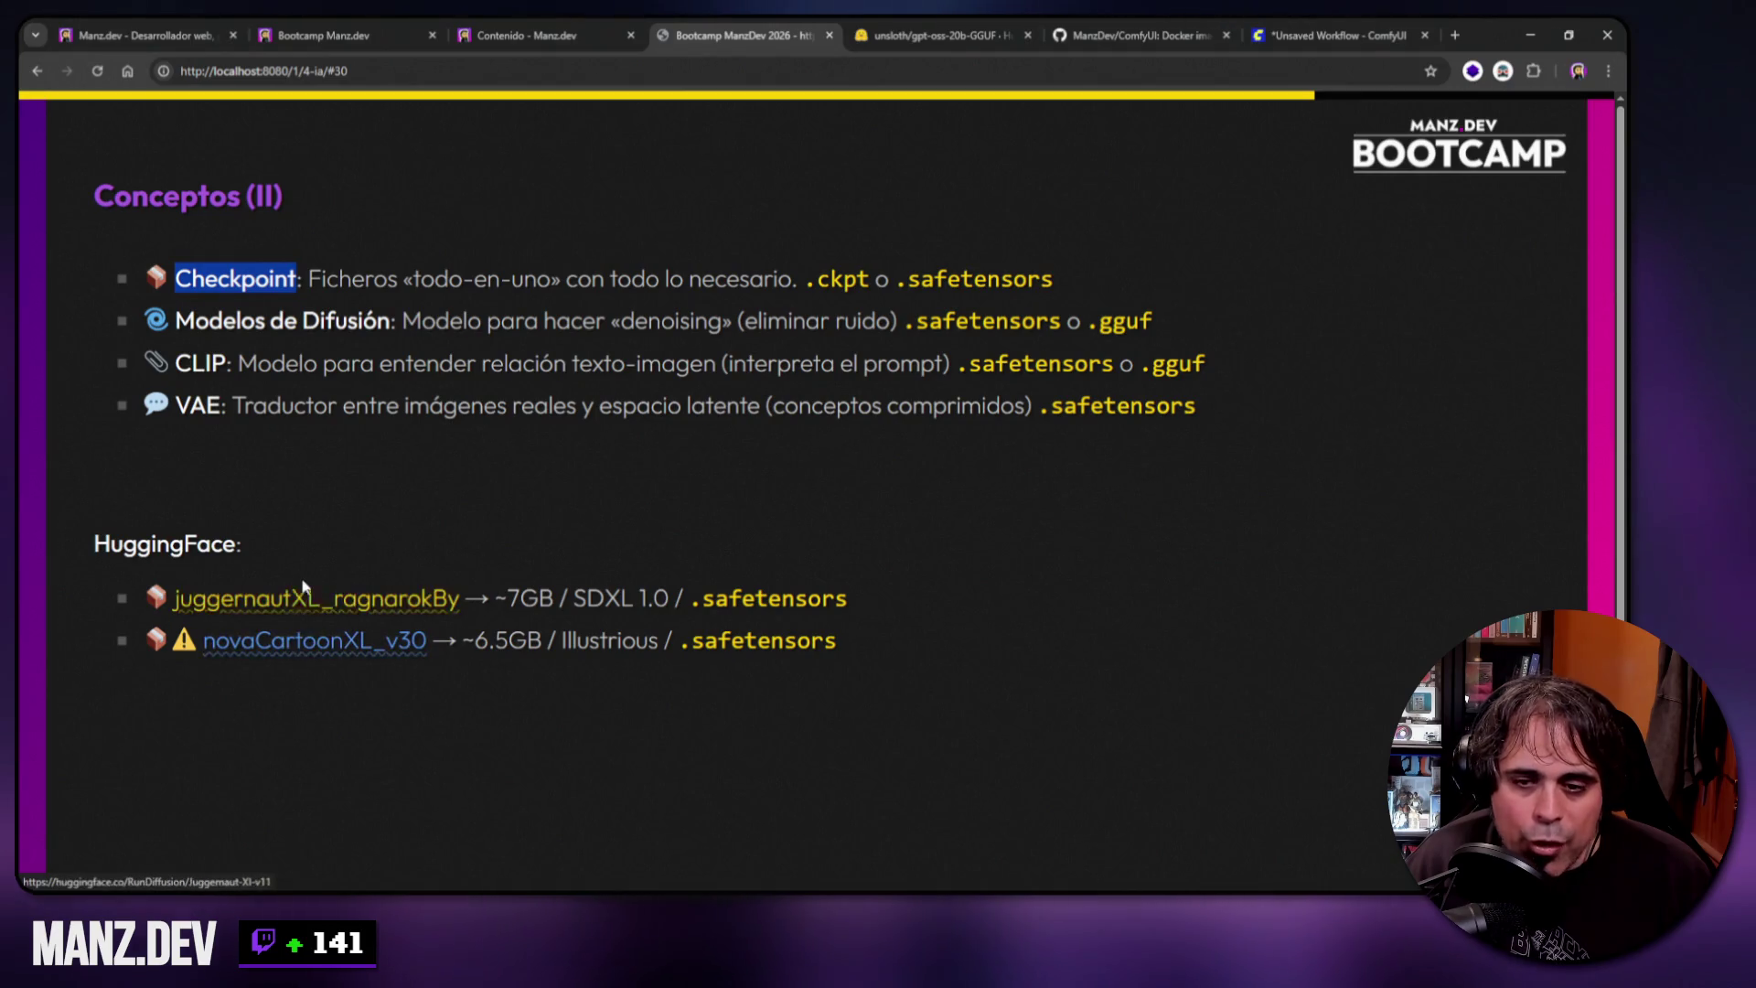
Re-highlight 'Modelos de Difusión', 'Checkpoint' and 'CLIP', plus the word 'texto' in the CLIP line
{"action": "left_click_drag", "start_coordinate": [176, 320], "coordinate": [391, 322]}
{"action": "double_click", "coordinate": [183, 363]}
{"action": "double_click", "coordinate": [232, 271]}
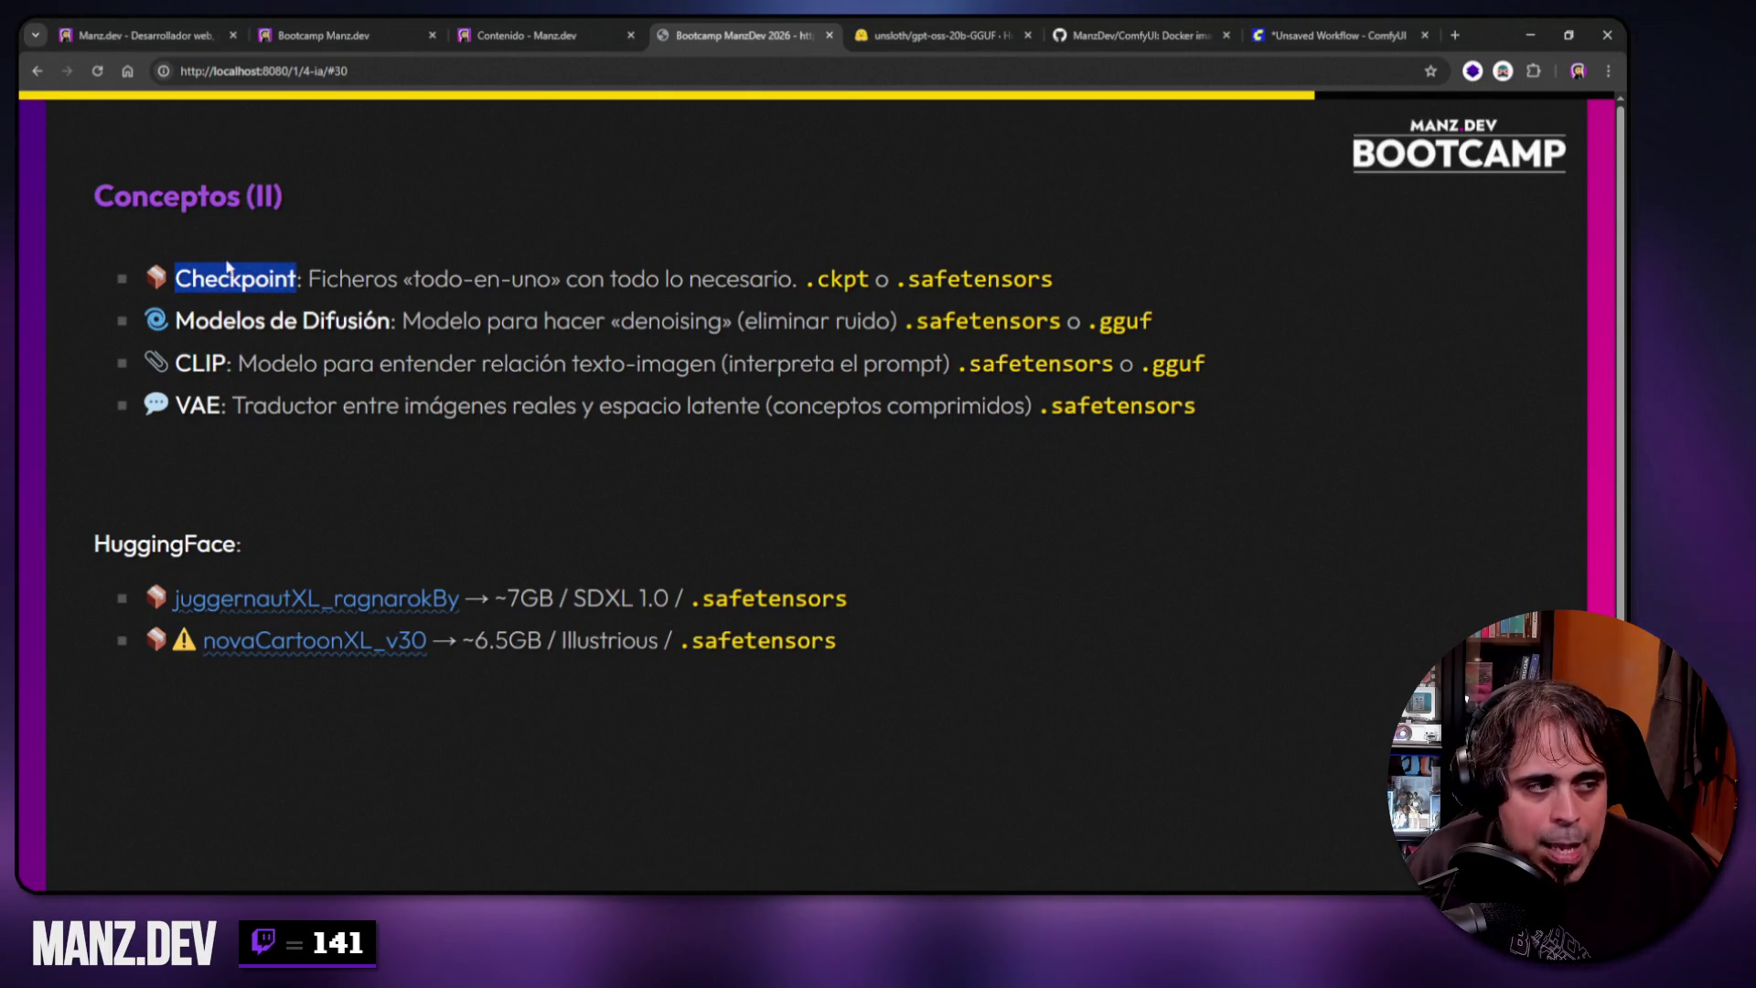
{"action": "left_click", "coordinate": [182, 318]}
{"action": "left_click_drag", "start_coordinate": [182, 318], "coordinate": [388, 320]}
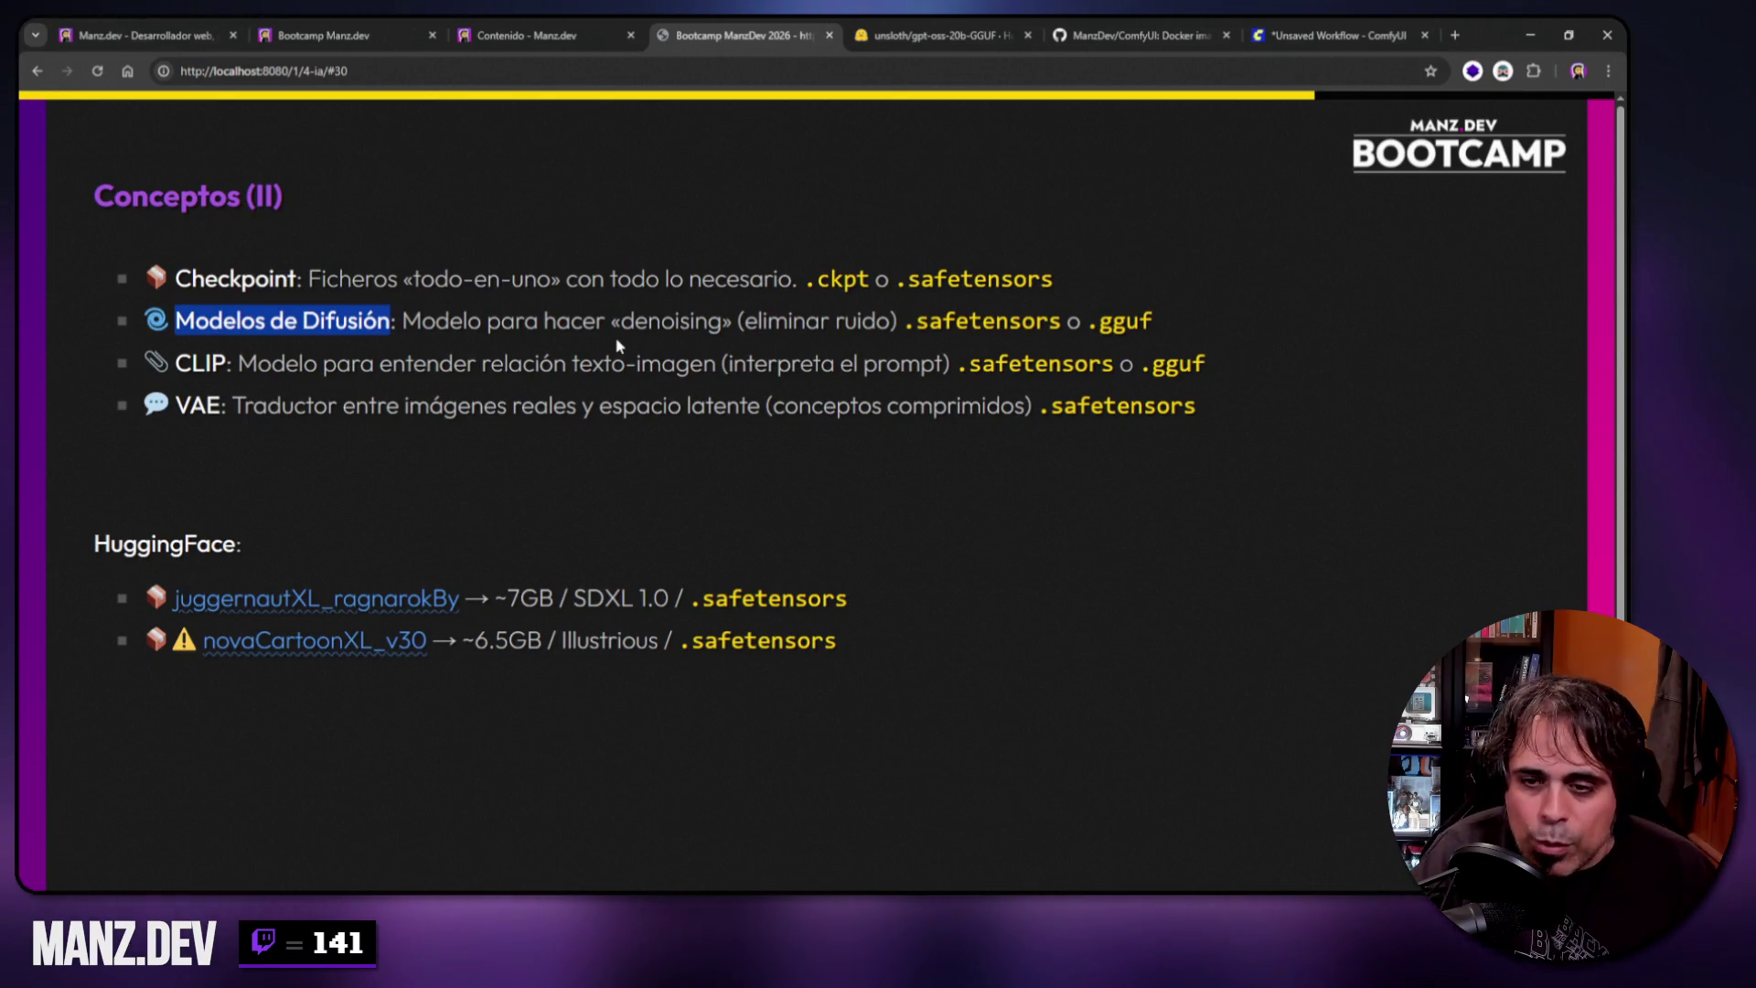
{"action": "left_click_drag", "start_coordinate": [175, 364], "coordinate": [227, 364]}
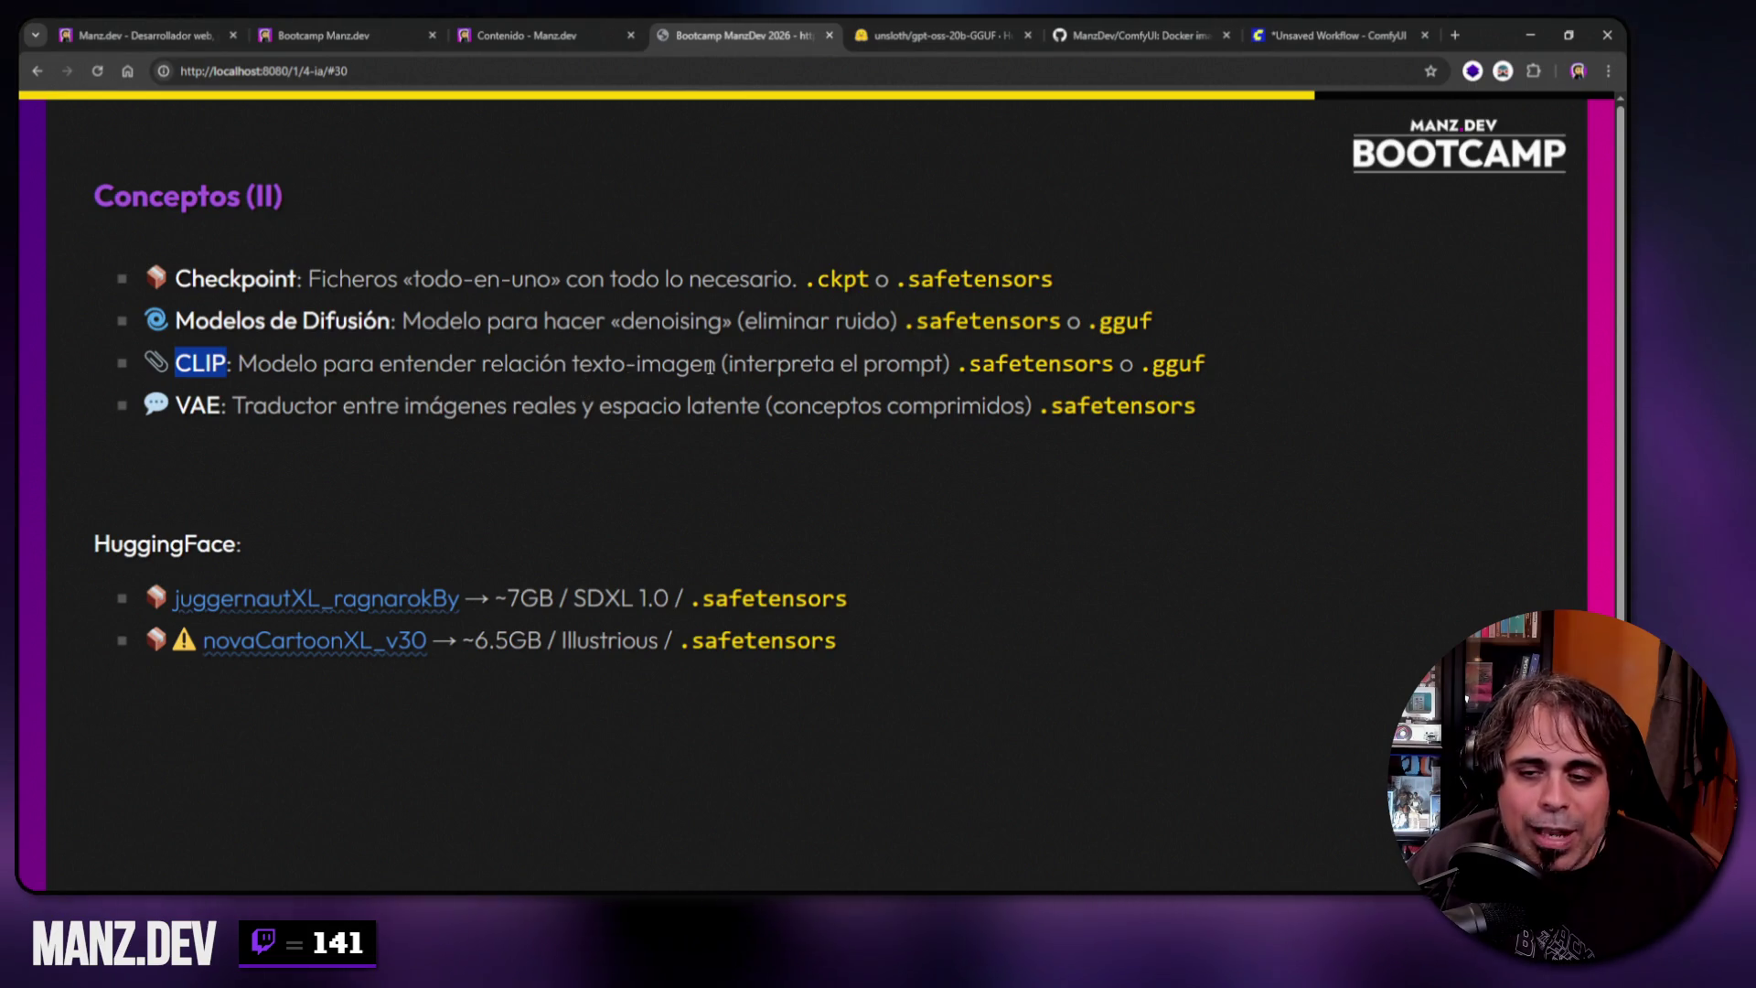
{"action": "left_click_drag", "start_coordinate": [572, 364], "coordinate": [625, 364]}
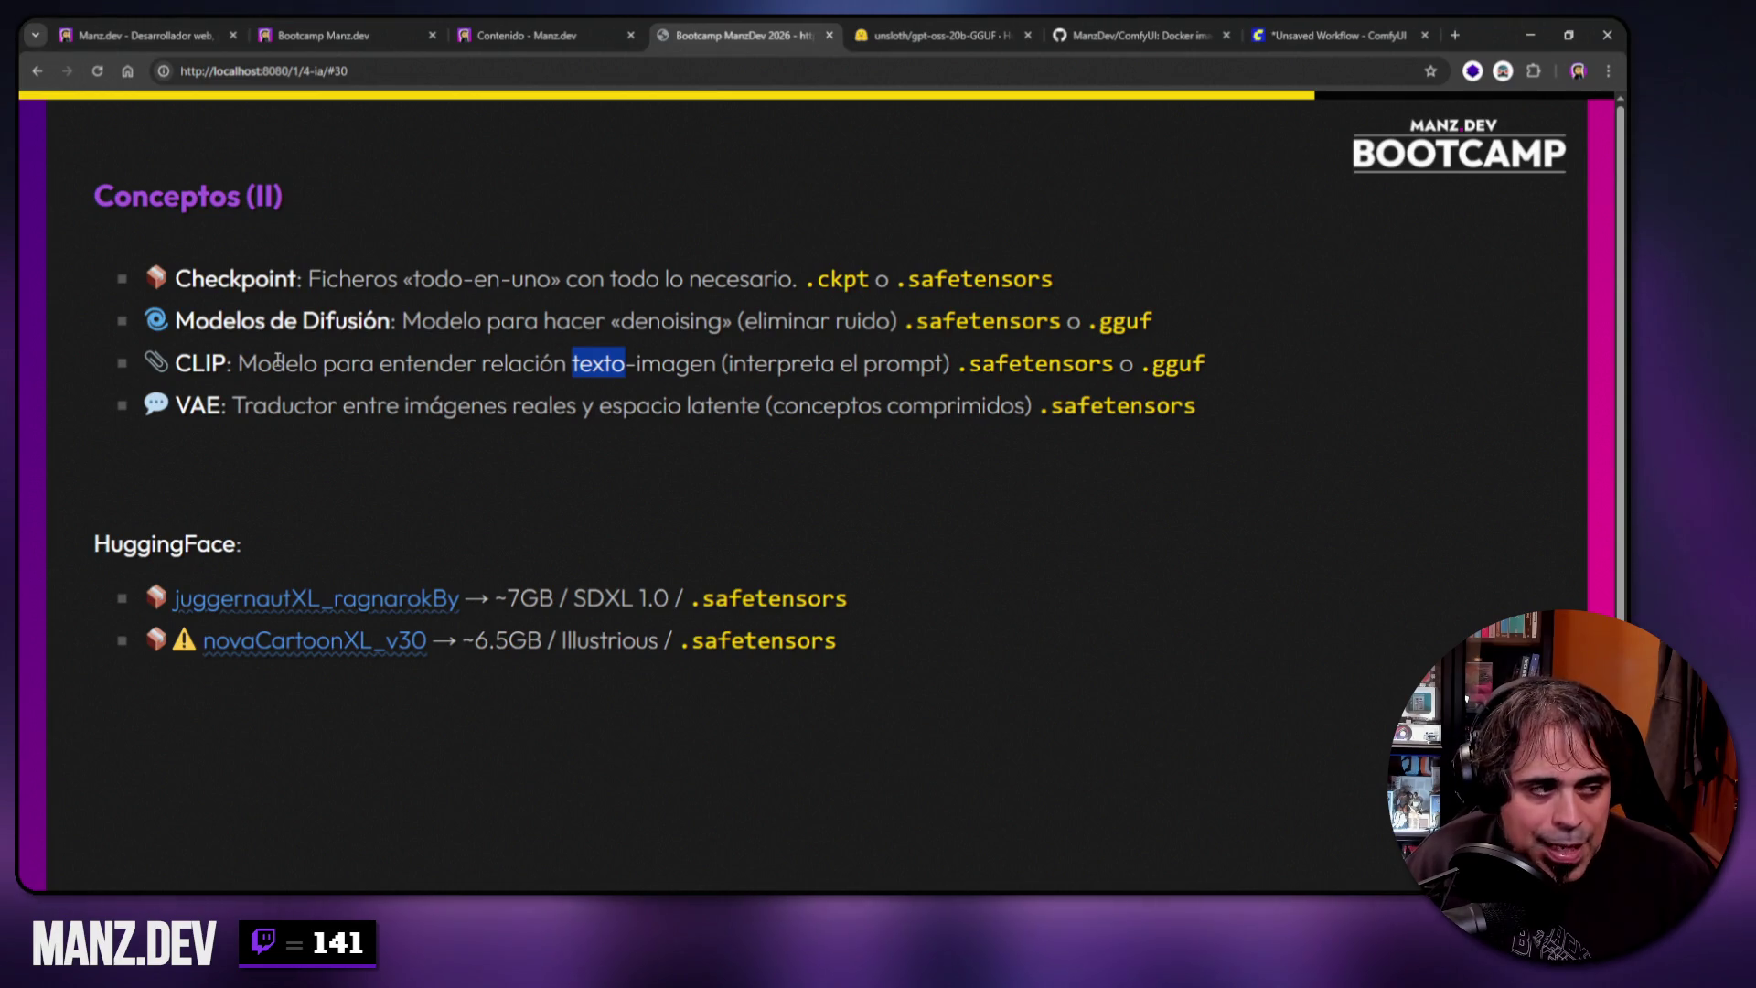
{"action": "double_click", "coordinate": [192, 366]}
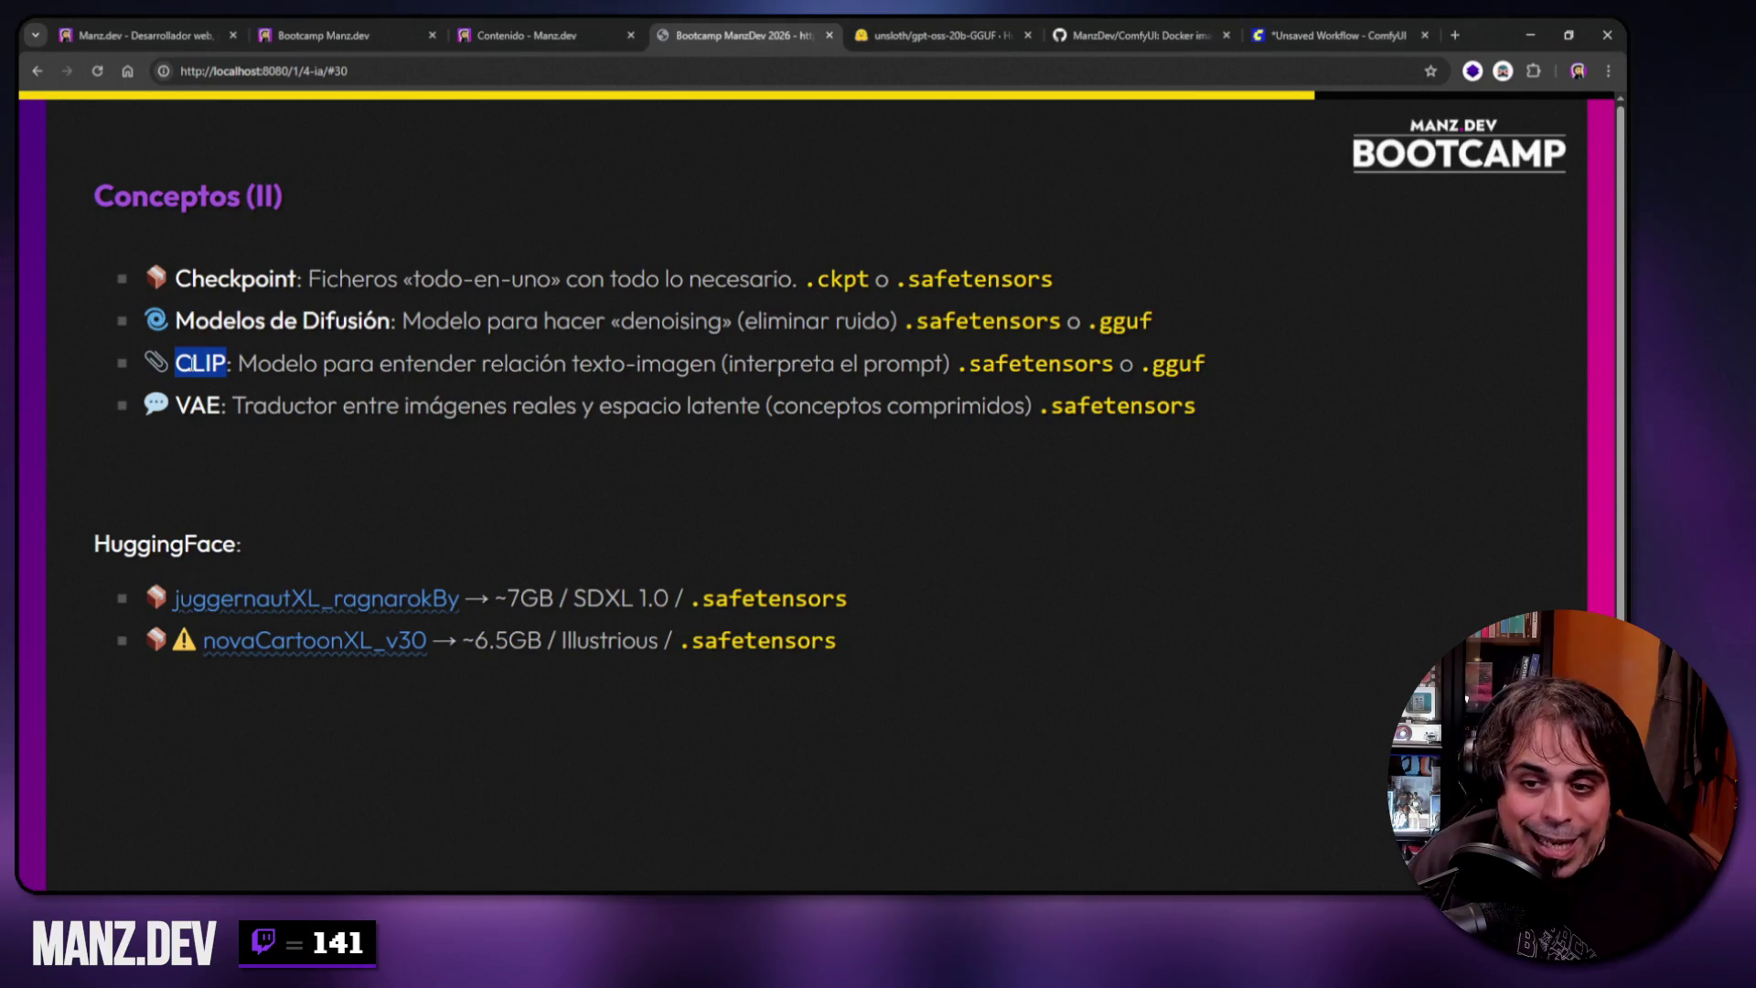
{"action": "left_click_drag", "start_coordinate": [175, 406], "coordinate": [222, 405]}
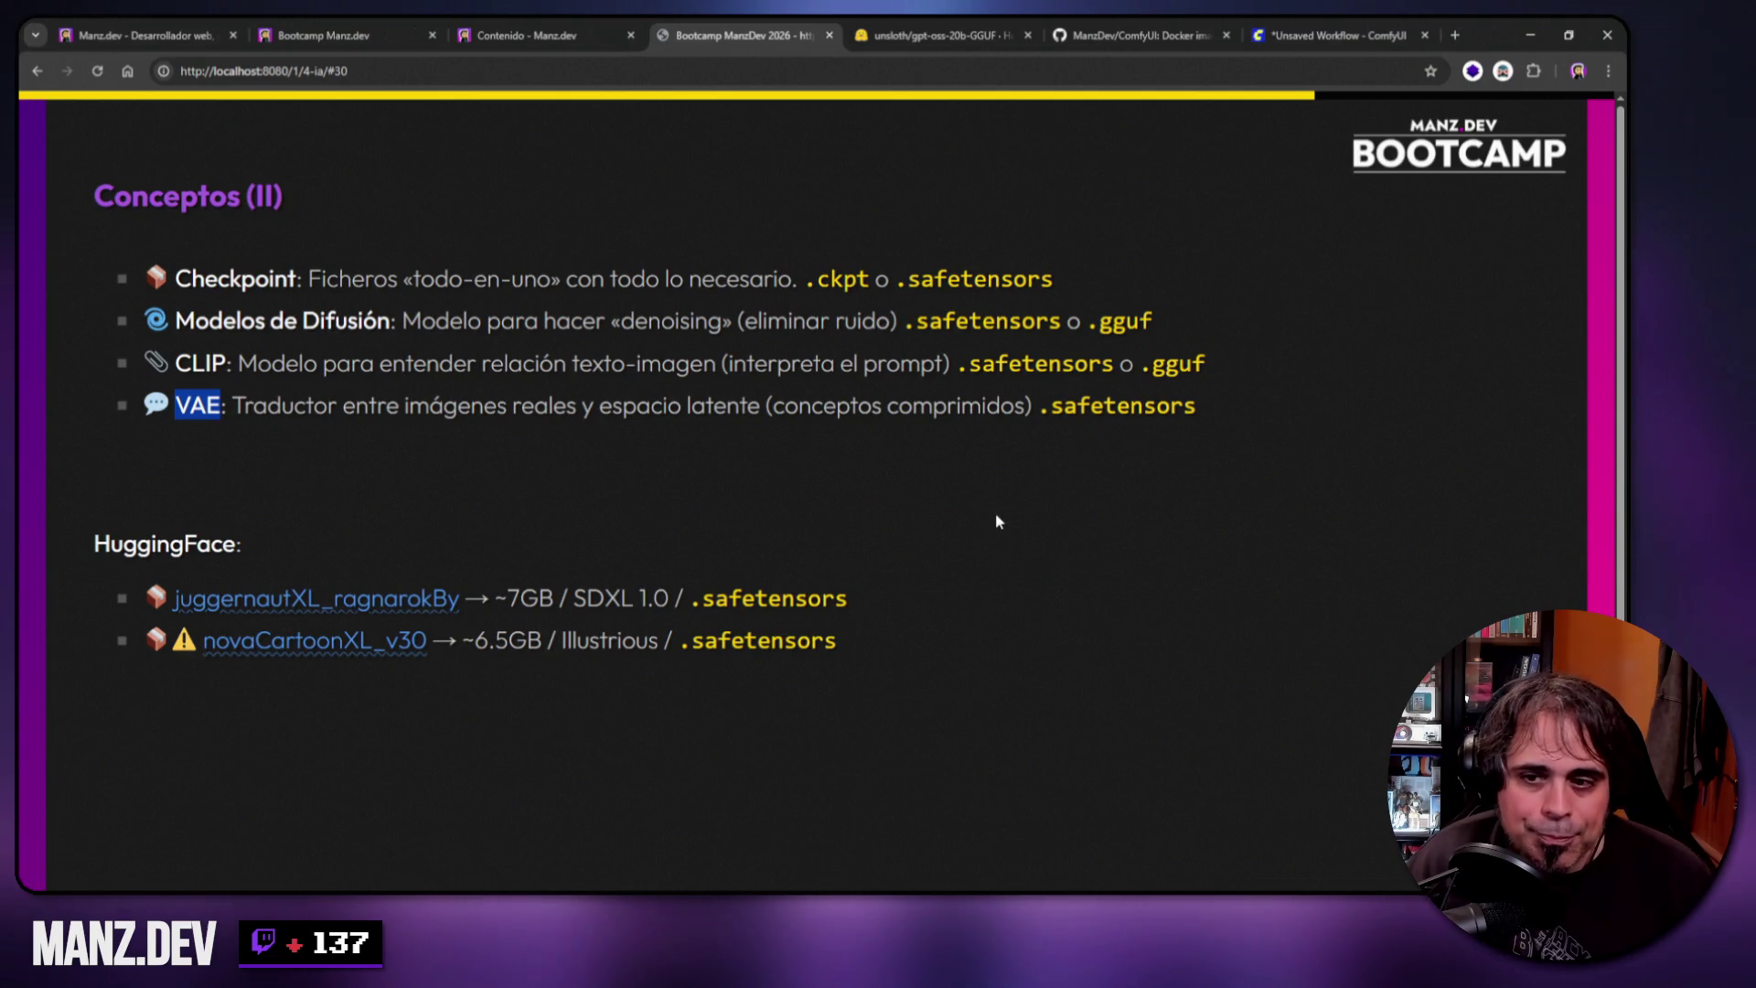
{"action": "key", "text": "Right"}
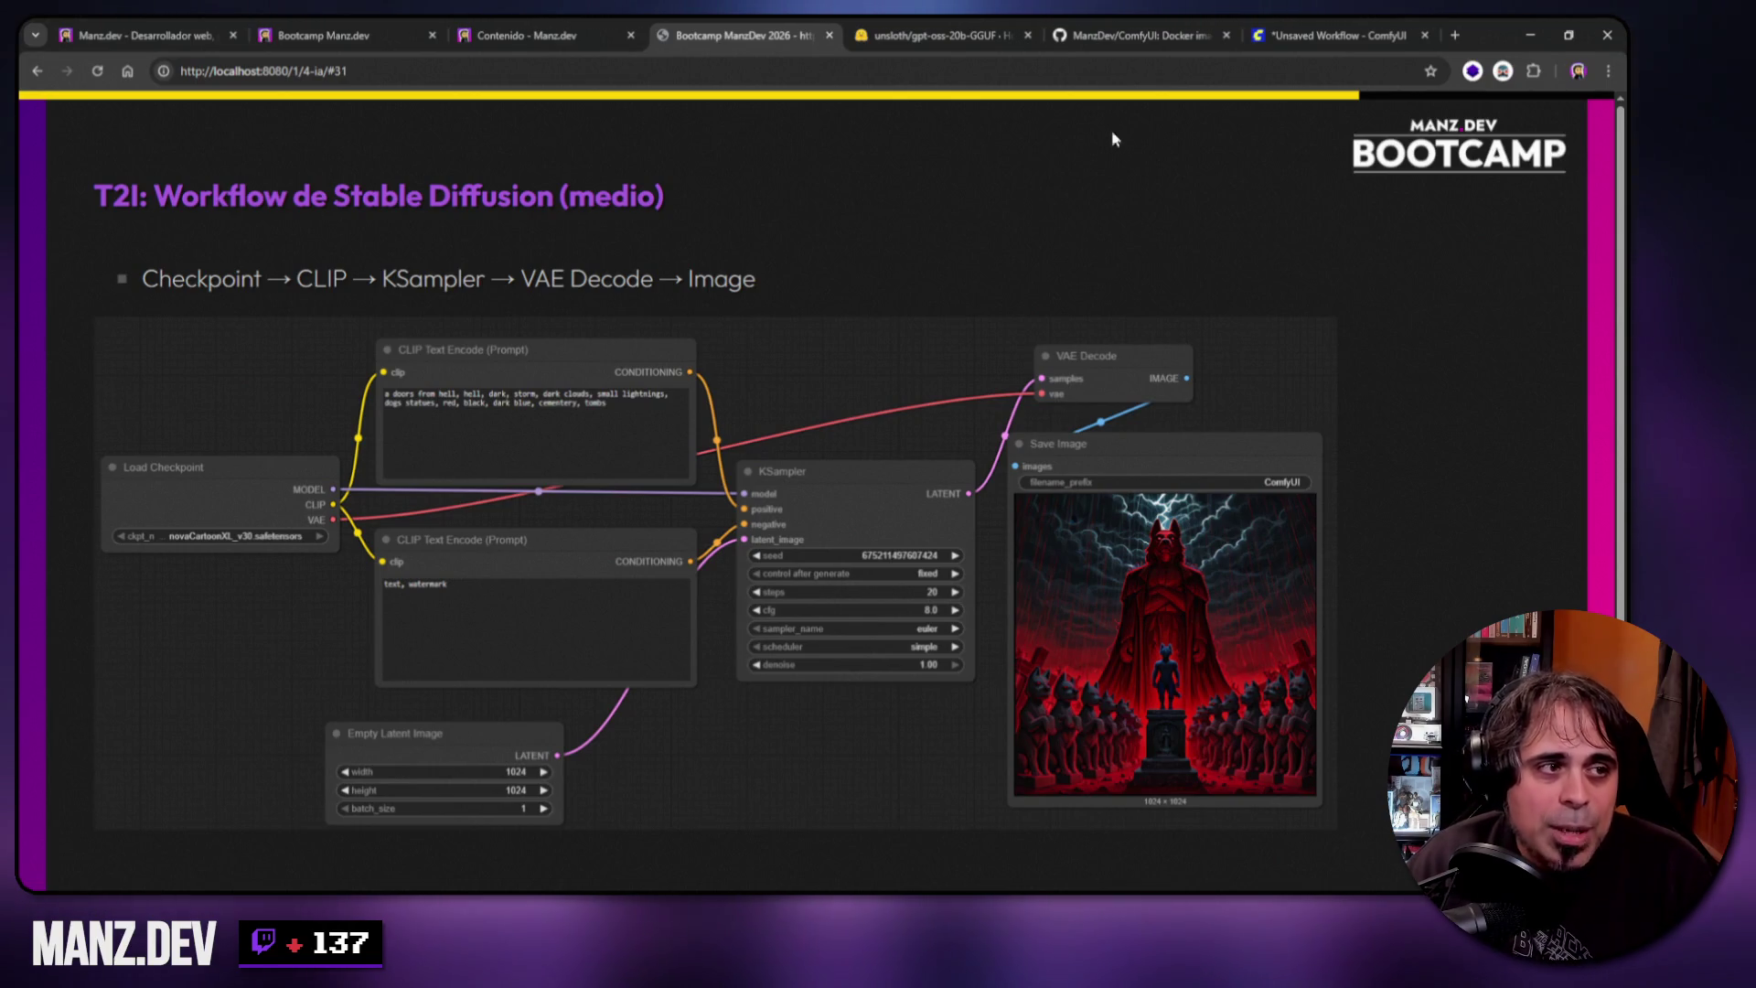
Return to the ComfyUI tab with the empty Unsaved Workflow canvas
{"action": "left_click", "coordinate": [1314, 26]}
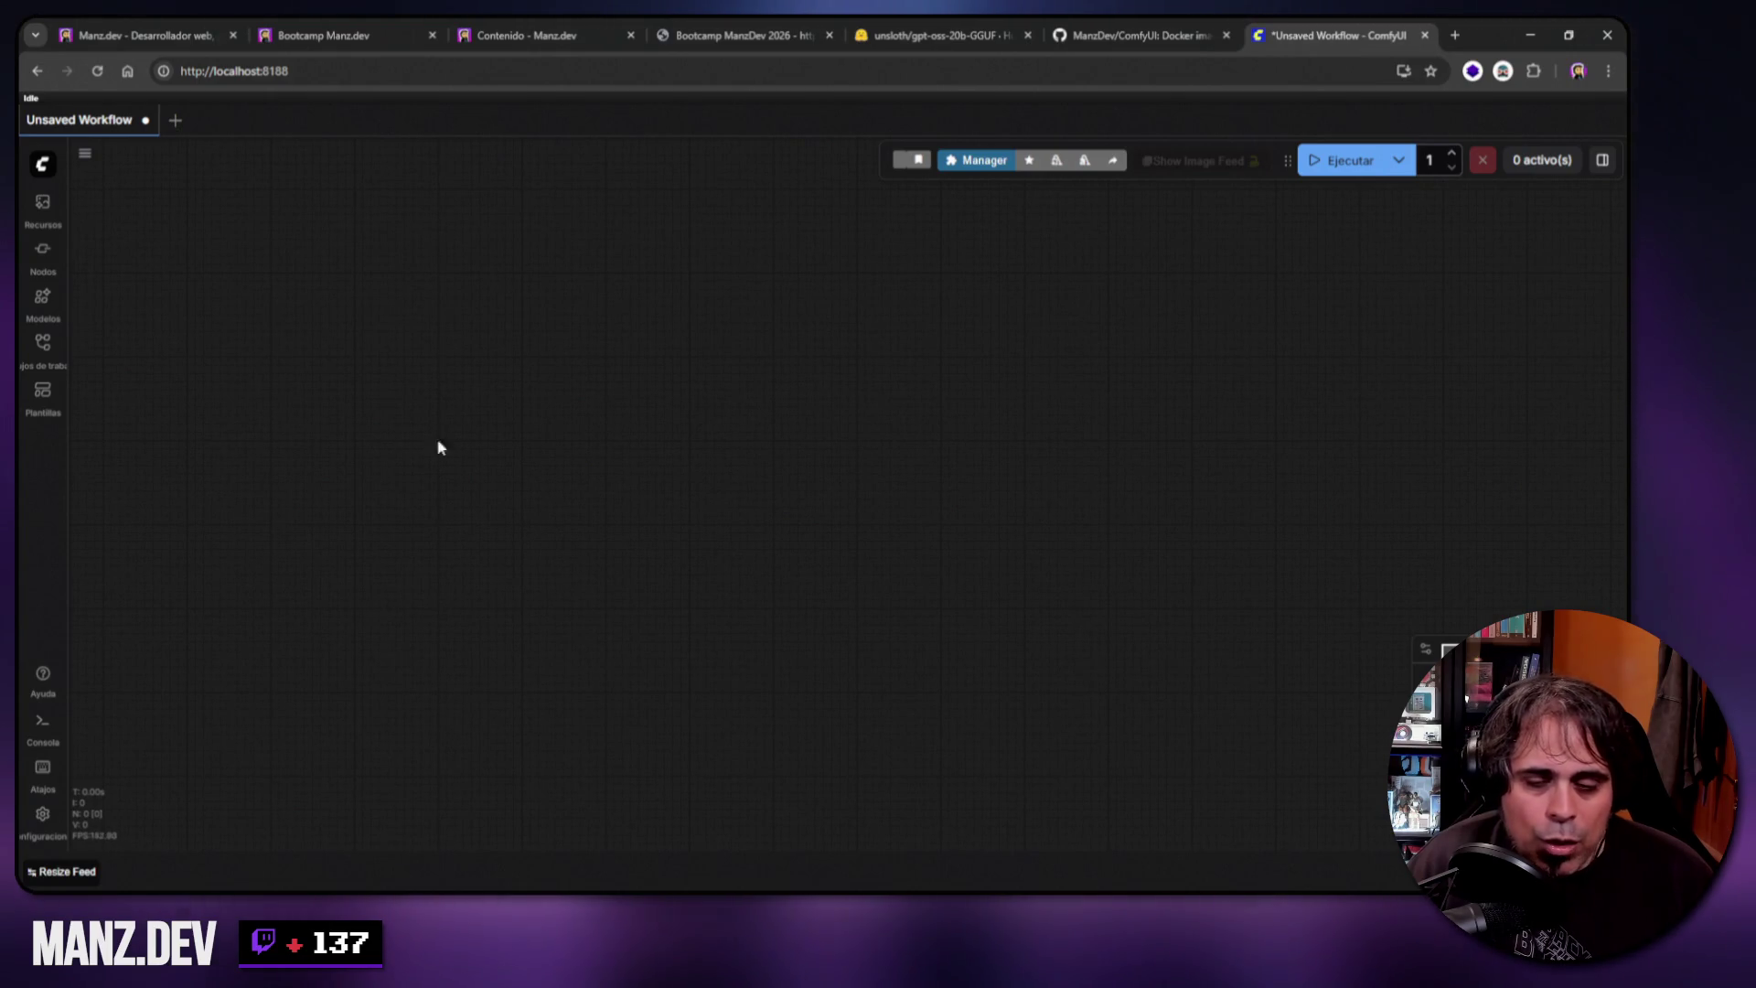
Scroll the canvas, then open and dismiss the node search
{"action": "scroll", "coordinate": [466, 404], "scroll_direction": "up", "scroll_amount": 5}
{"action": "scroll", "coordinate": [467, 409], "scroll_direction": "down", "scroll_amount": 5}
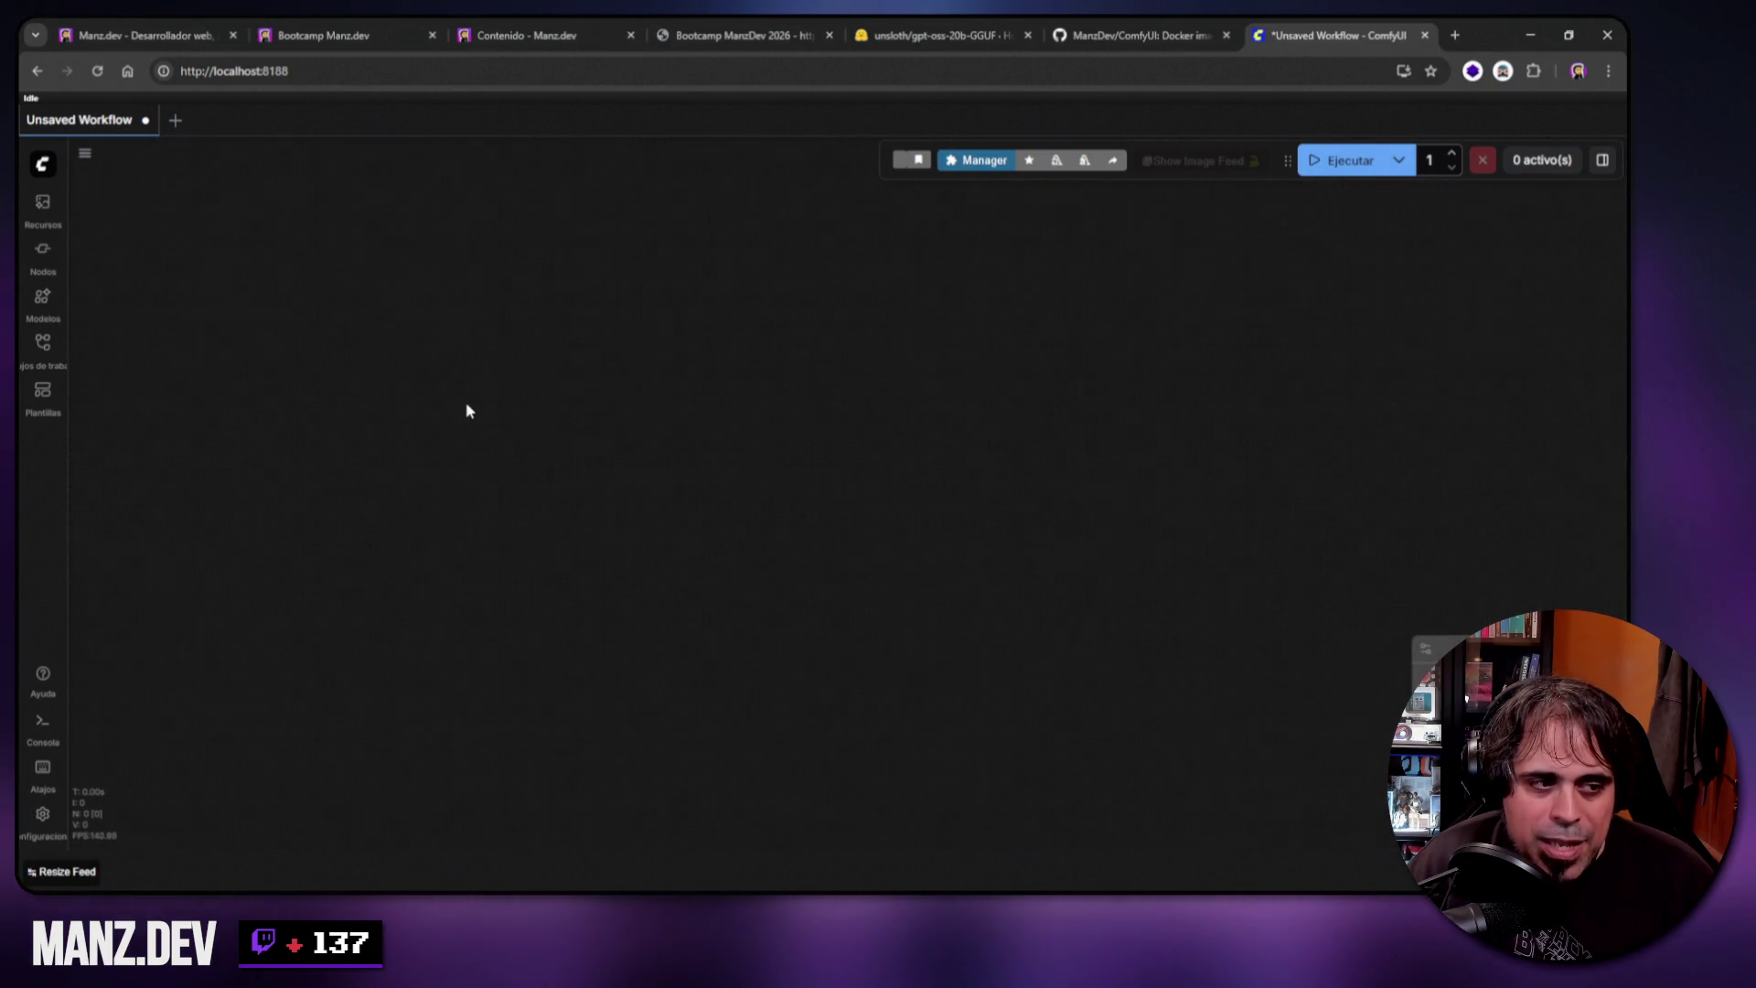
{"action": "scroll", "coordinate": [462, 416], "scroll_direction": "up", "scroll_amount": 3}
{"action": "double_click", "coordinate": [447, 417]}
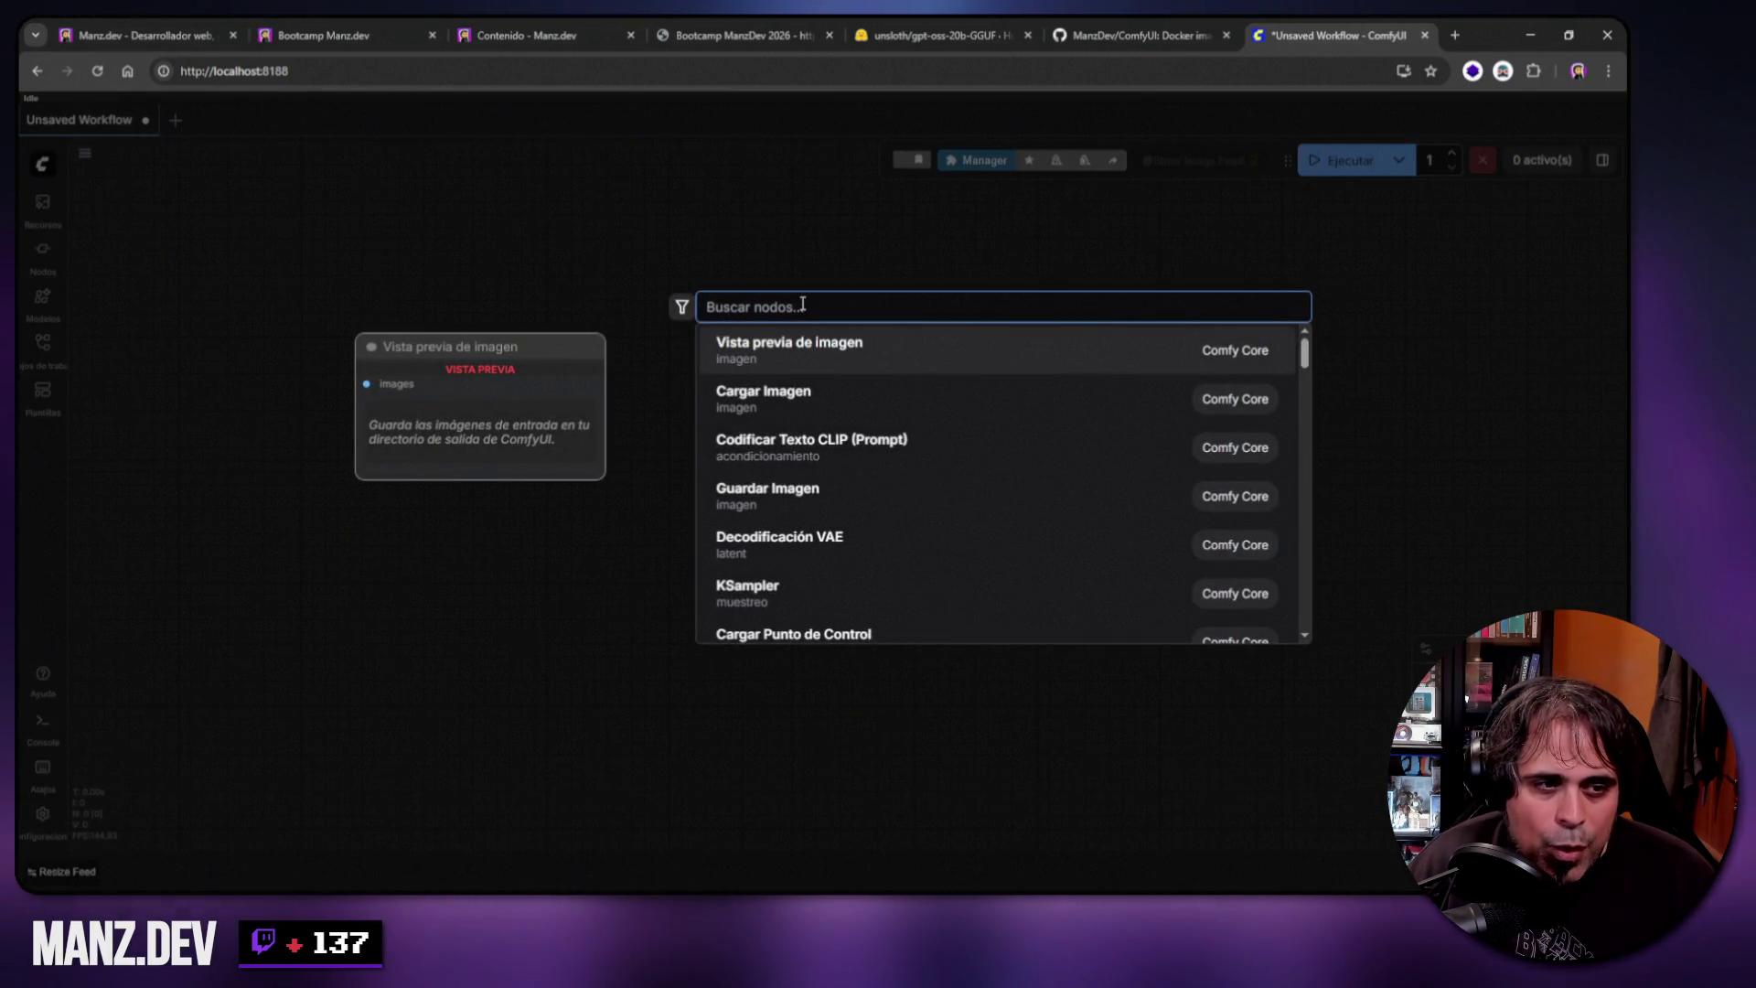
{"action": "left_click", "coordinate": [287, 577]}
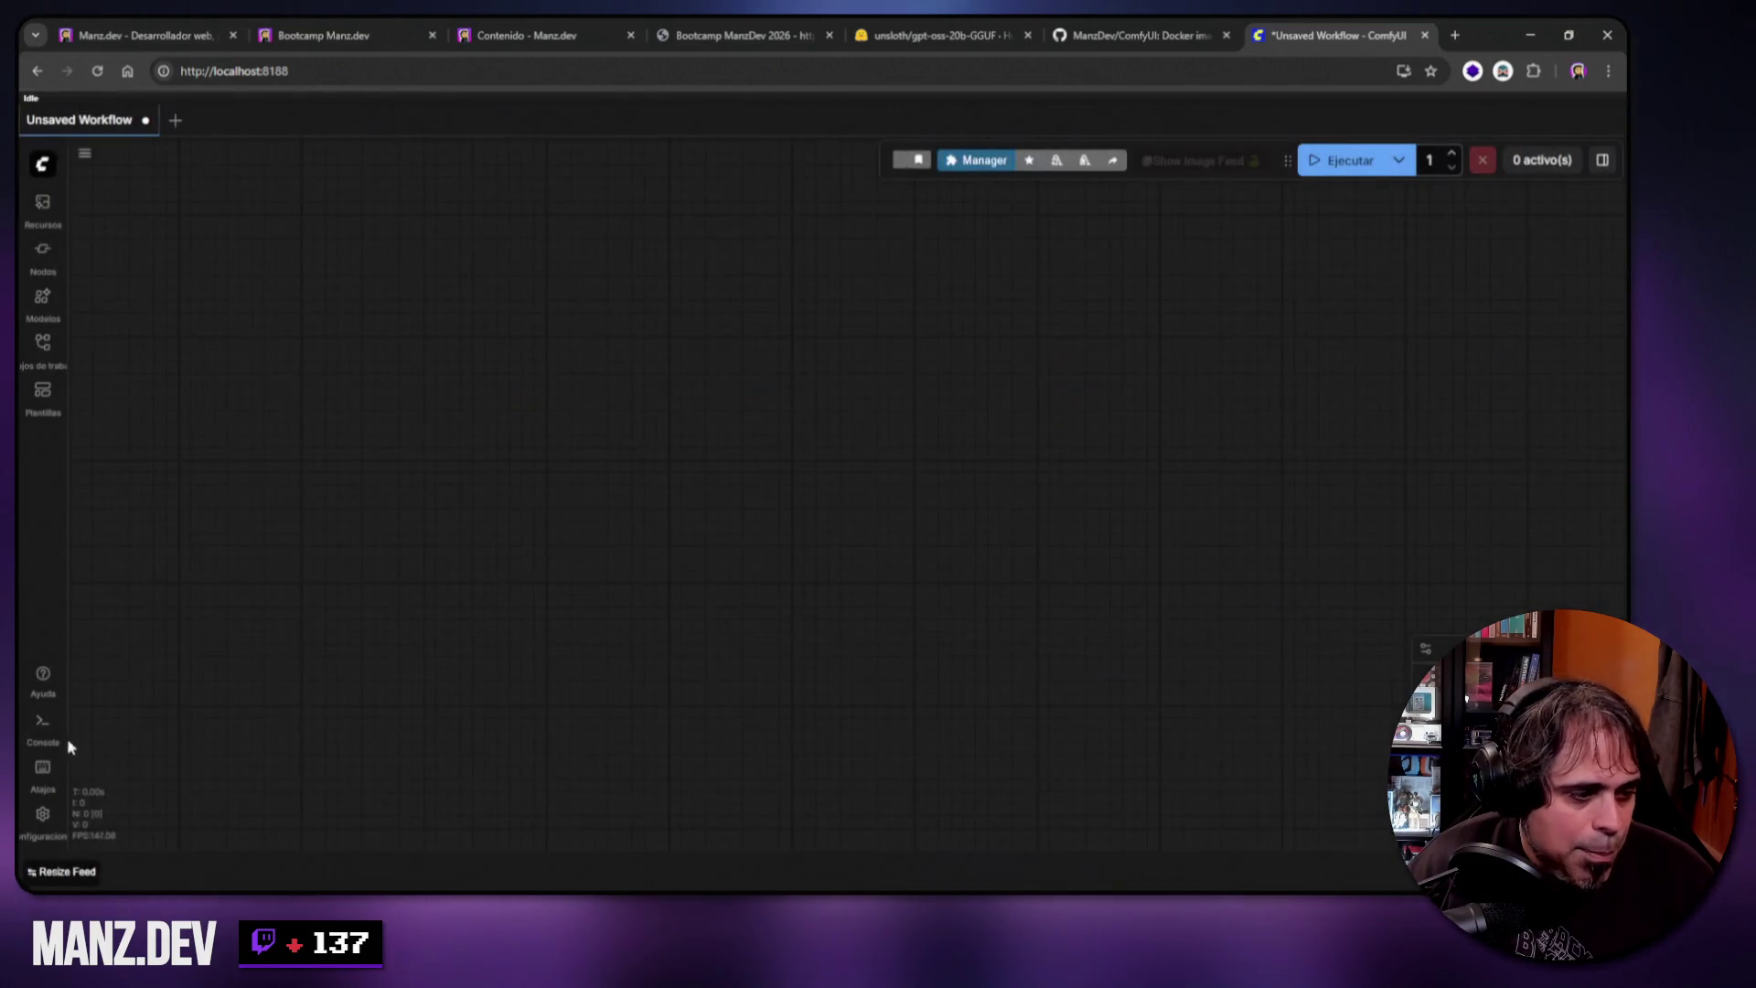
In Settings, change the Idioma from Español to English and close the dialog
{"action": "left_click", "coordinate": [46, 815]}
{"action": "scroll", "coordinate": [985, 499], "scroll_direction": "down", "scroll_amount": 10}
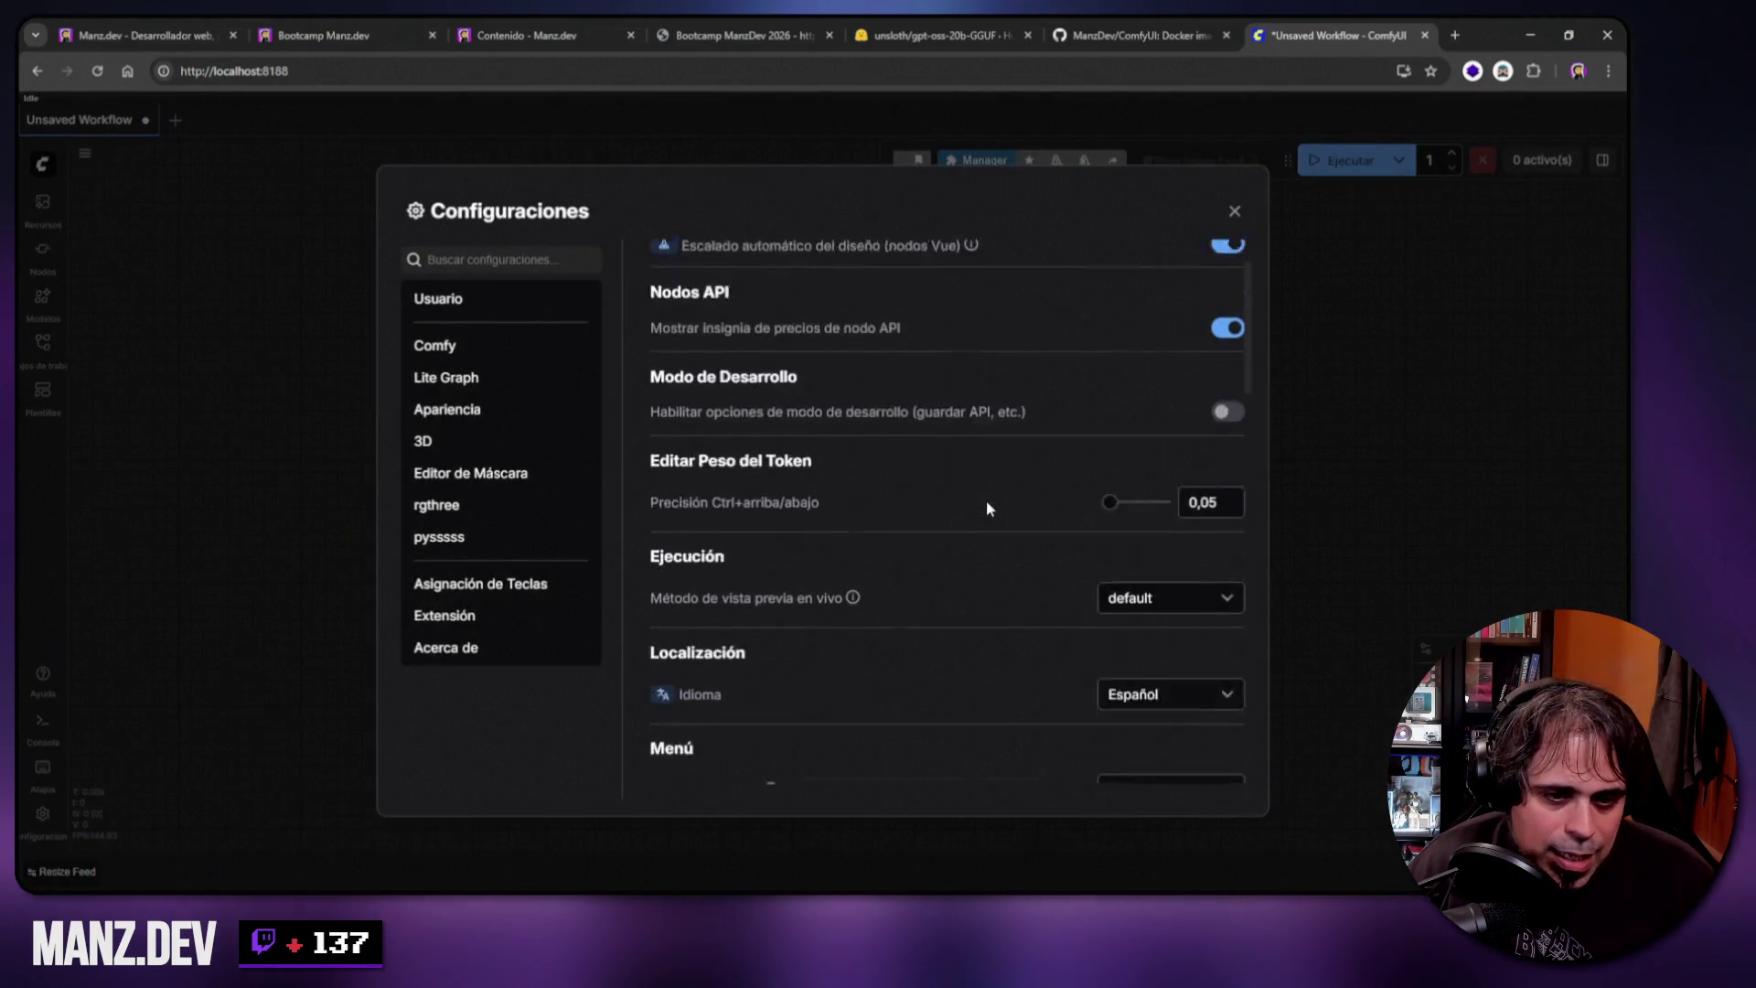
{"action": "scroll", "coordinate": [985, 506], "scroll_direction": "down", "scroll_amount": 10}
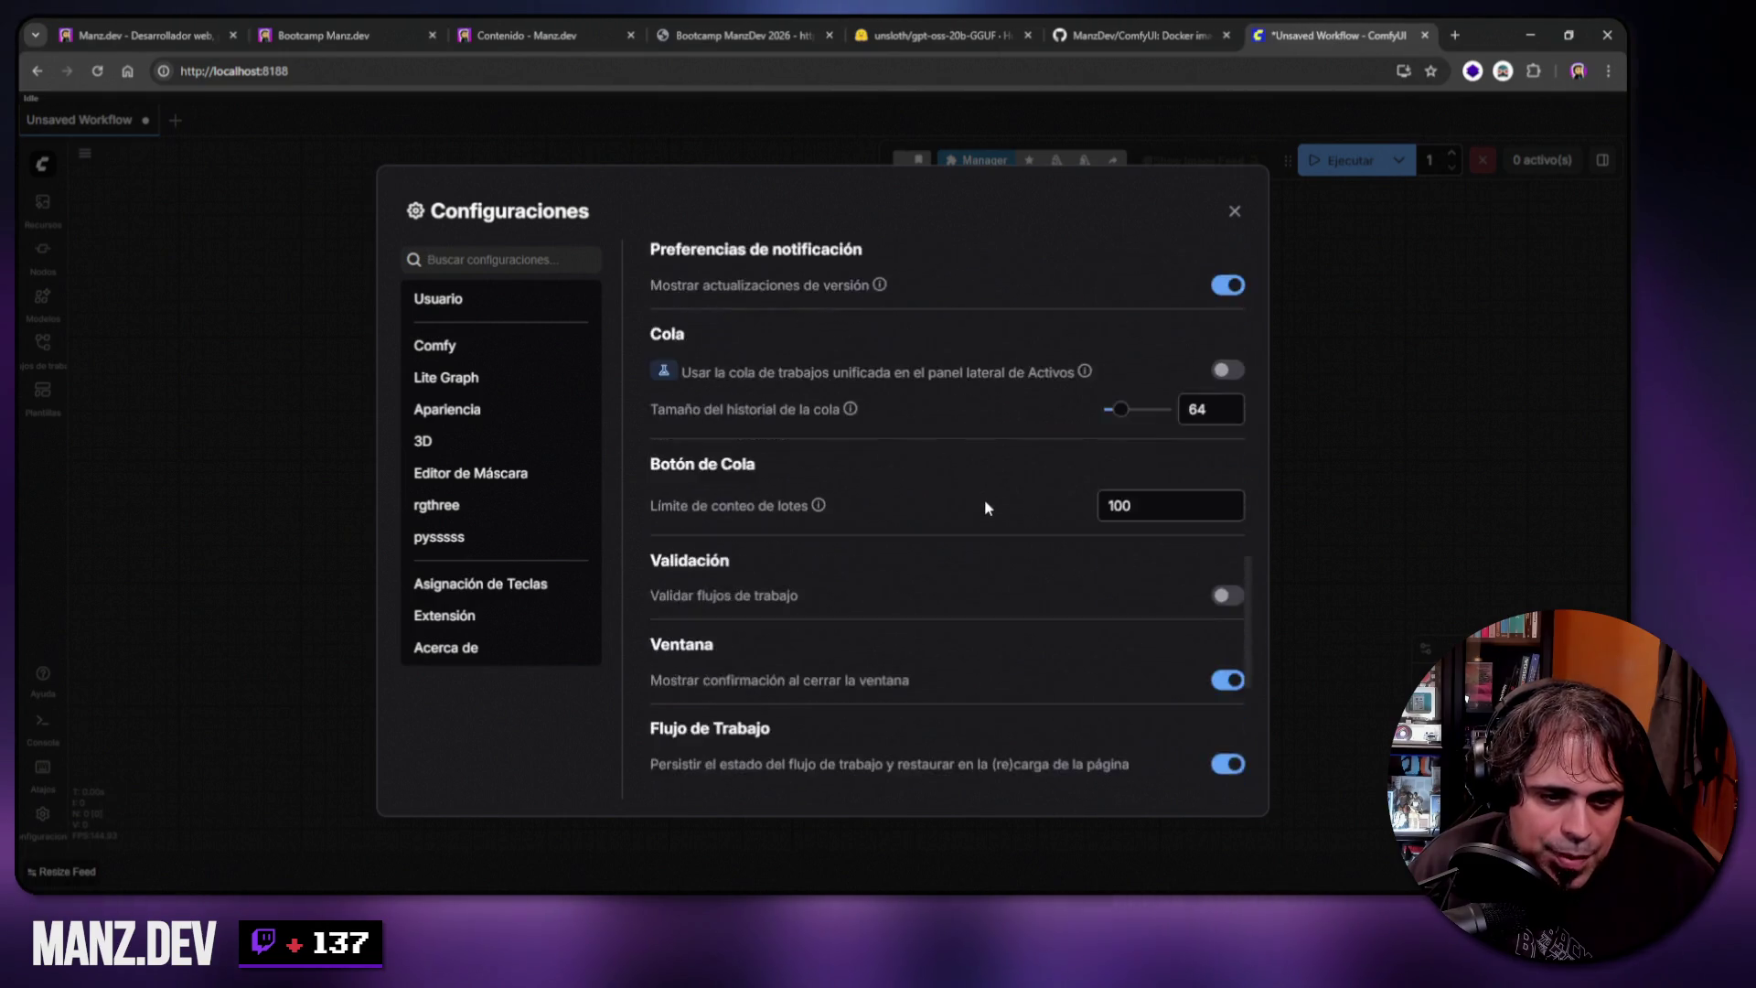
{"action": "scroll", "coordinate": [985, 506], "scroll_direction": "up", "scroll_amount": 10}
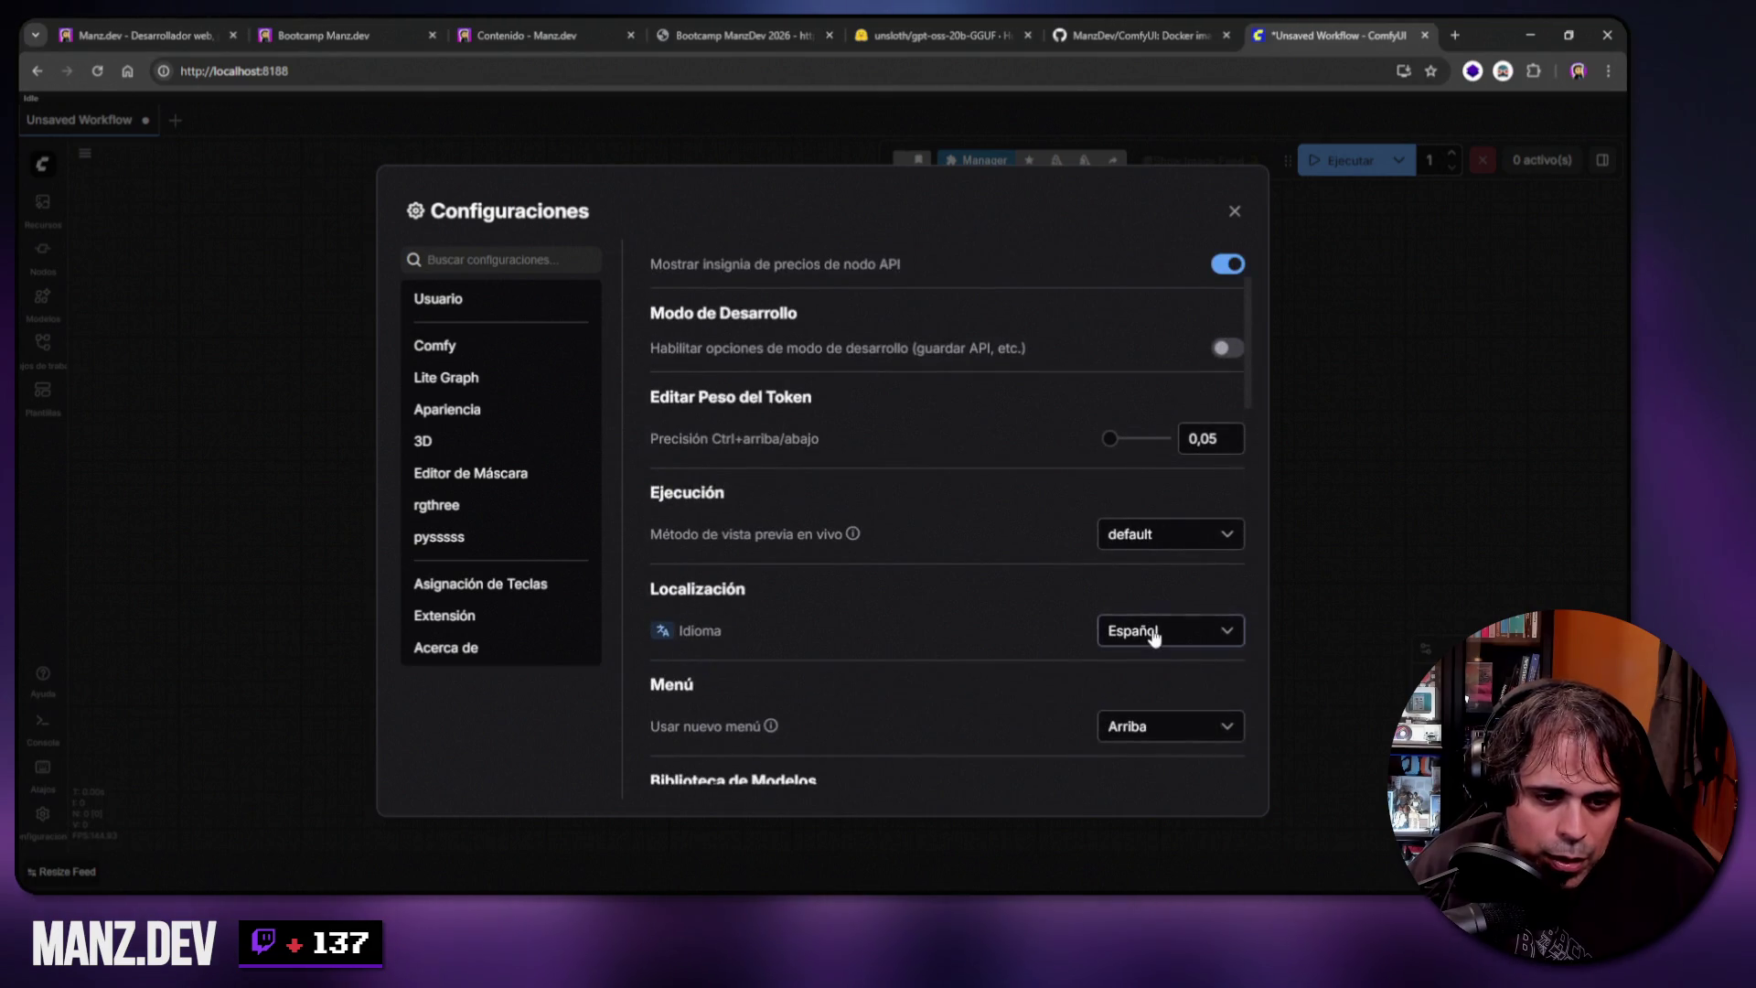
{"action": "left_click", "coordinate": [1155, 638]}
{"action": "scroll", "coordinate": [1151, 695], "scroll_direction": "up", "scroll_amount": 3}
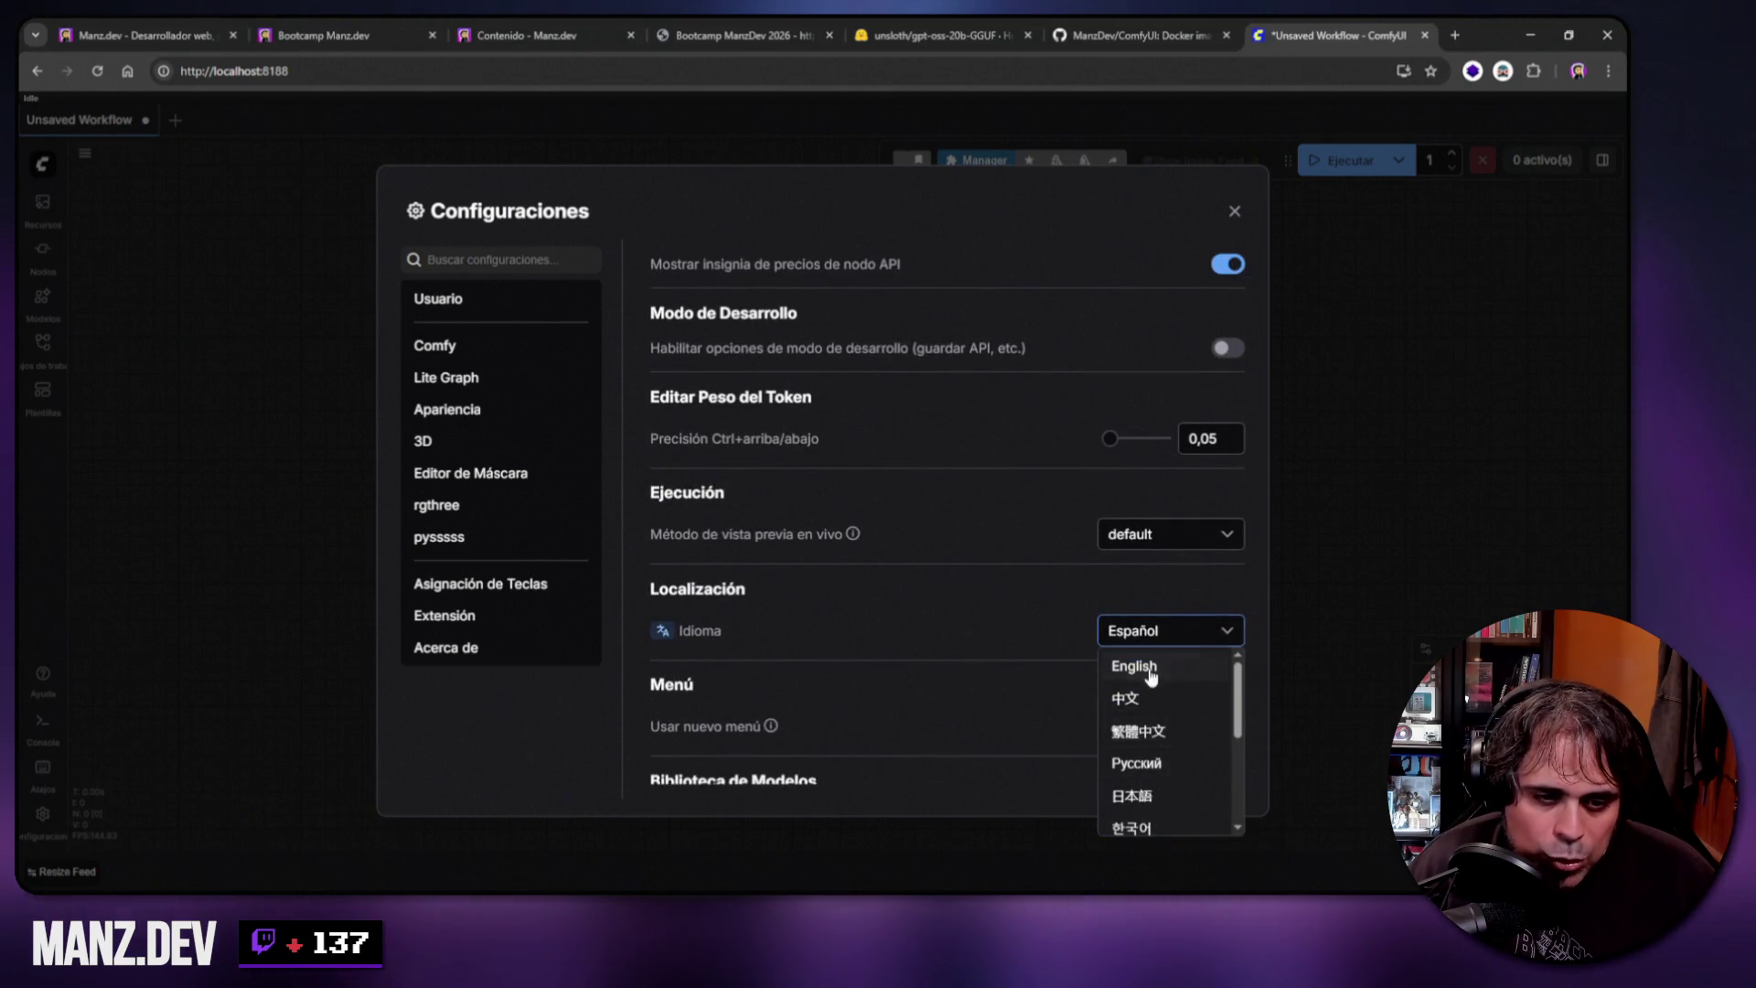
{"action": "left_click", "coordinate": [1150, 668]}
{"action": "left_click", "coordinate": [1234, 212]}
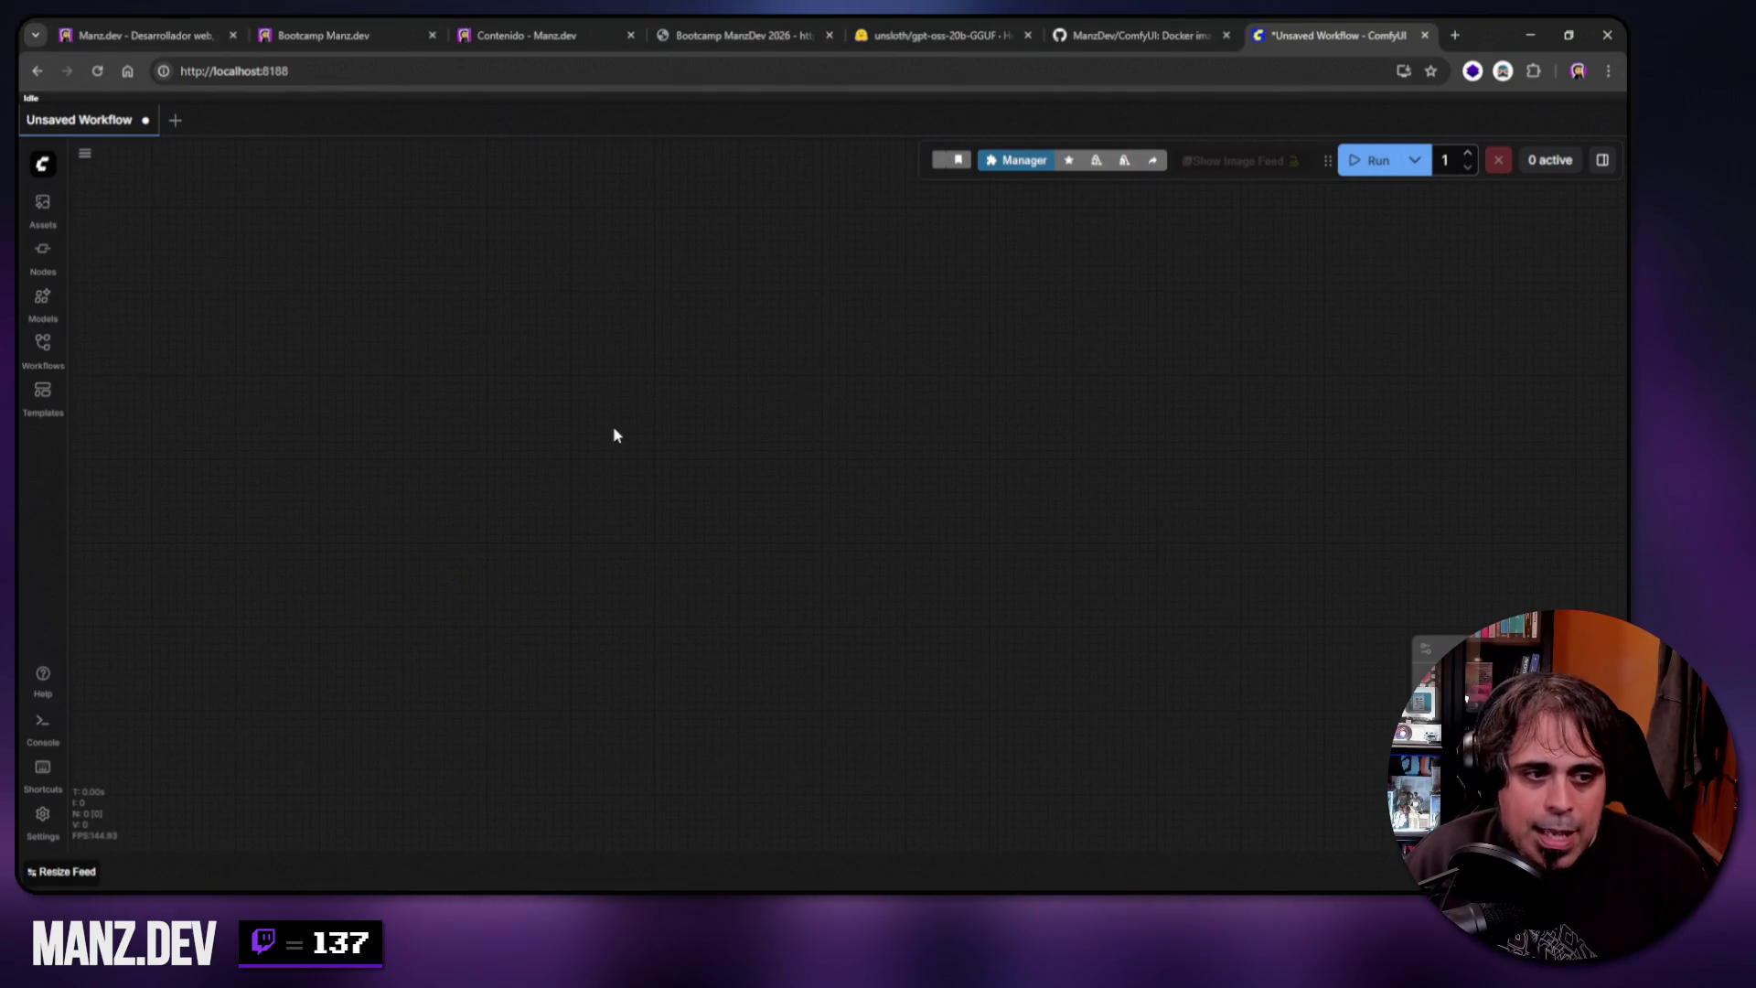
Add a Load Checkpoint node with juggernautXL_ragnarokBy.safetensors, enlarged so the full name shows
{"action": "double_click", "coordinate": [485, 379]}
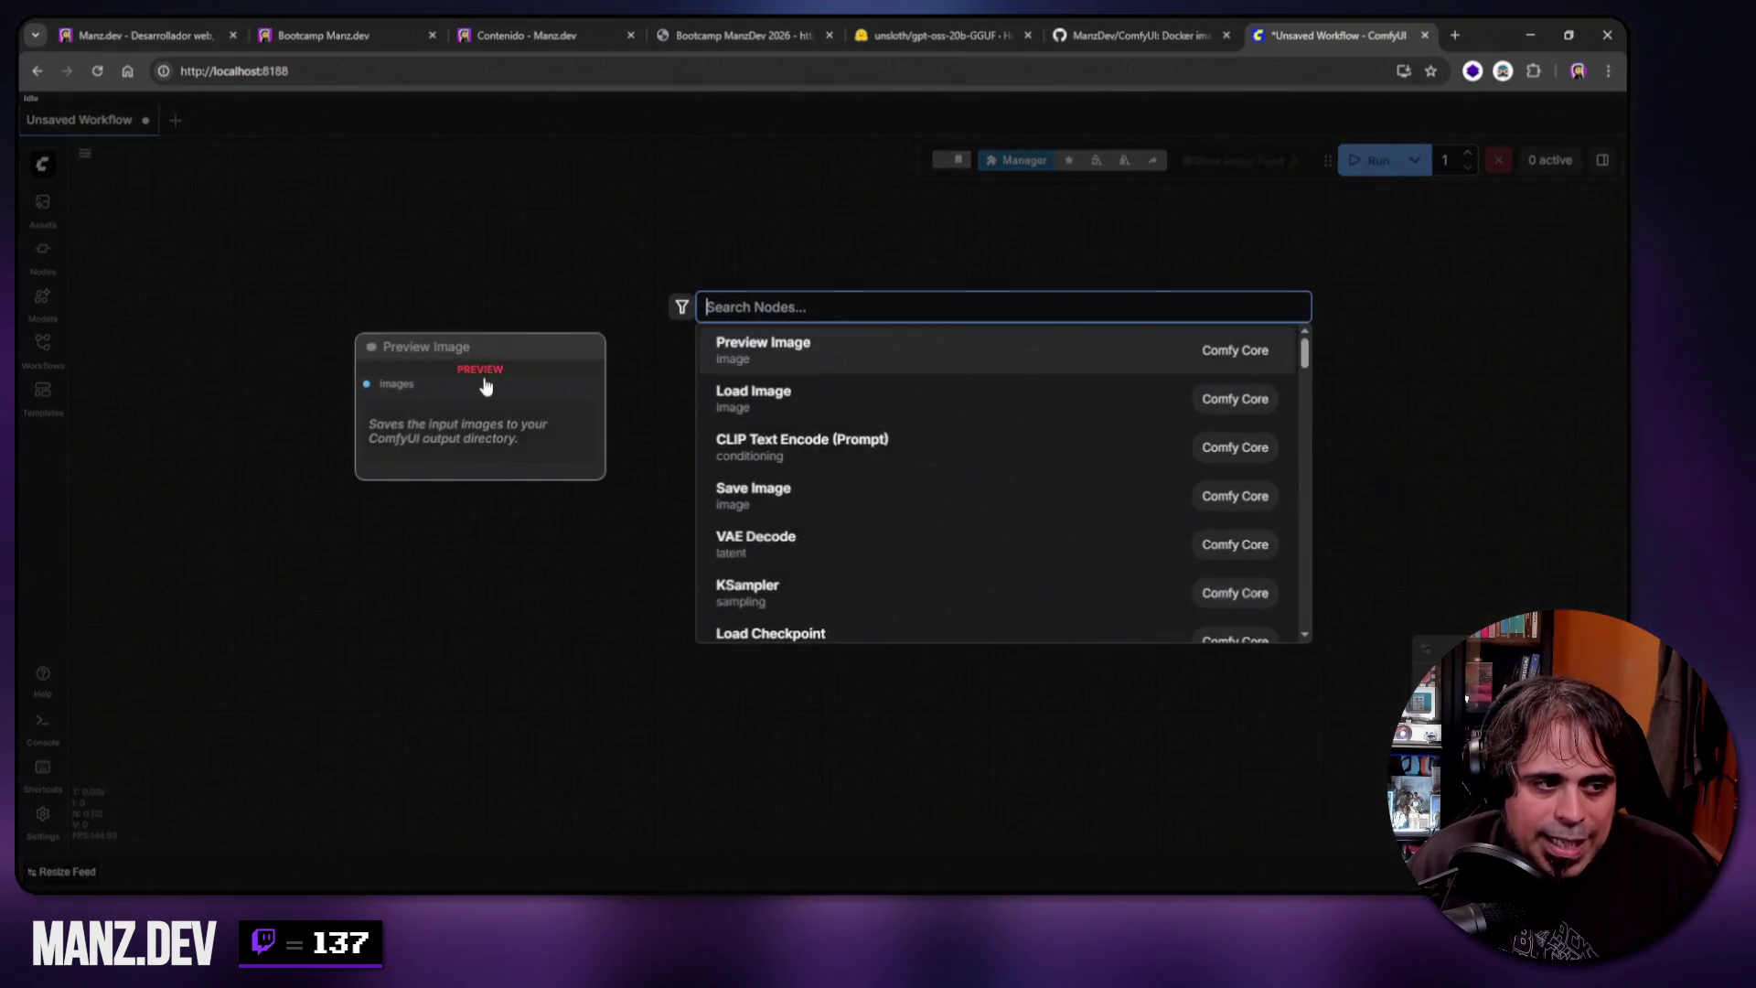
{"action": "type", "text": "load check"}
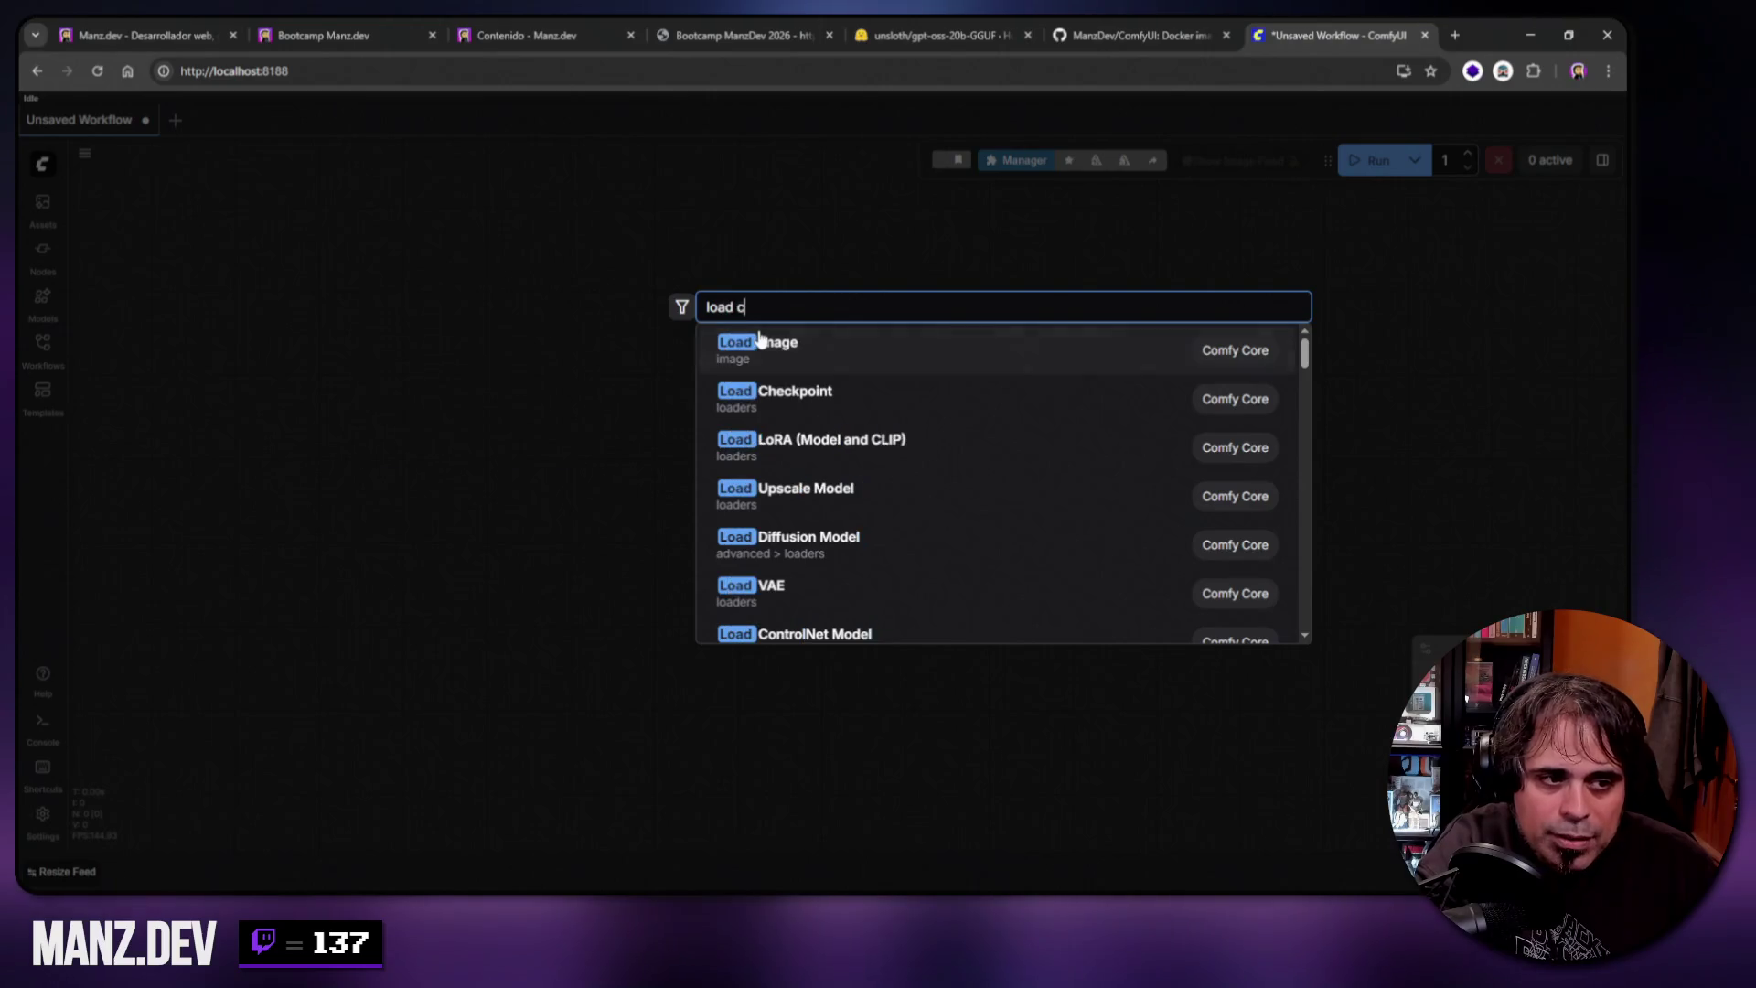
{"action": "left_click", "coordinate": [857, 353]}
{"action": "left_click_drag", "start_coordinate": [423, 327], "coordinate": [413, 324]}
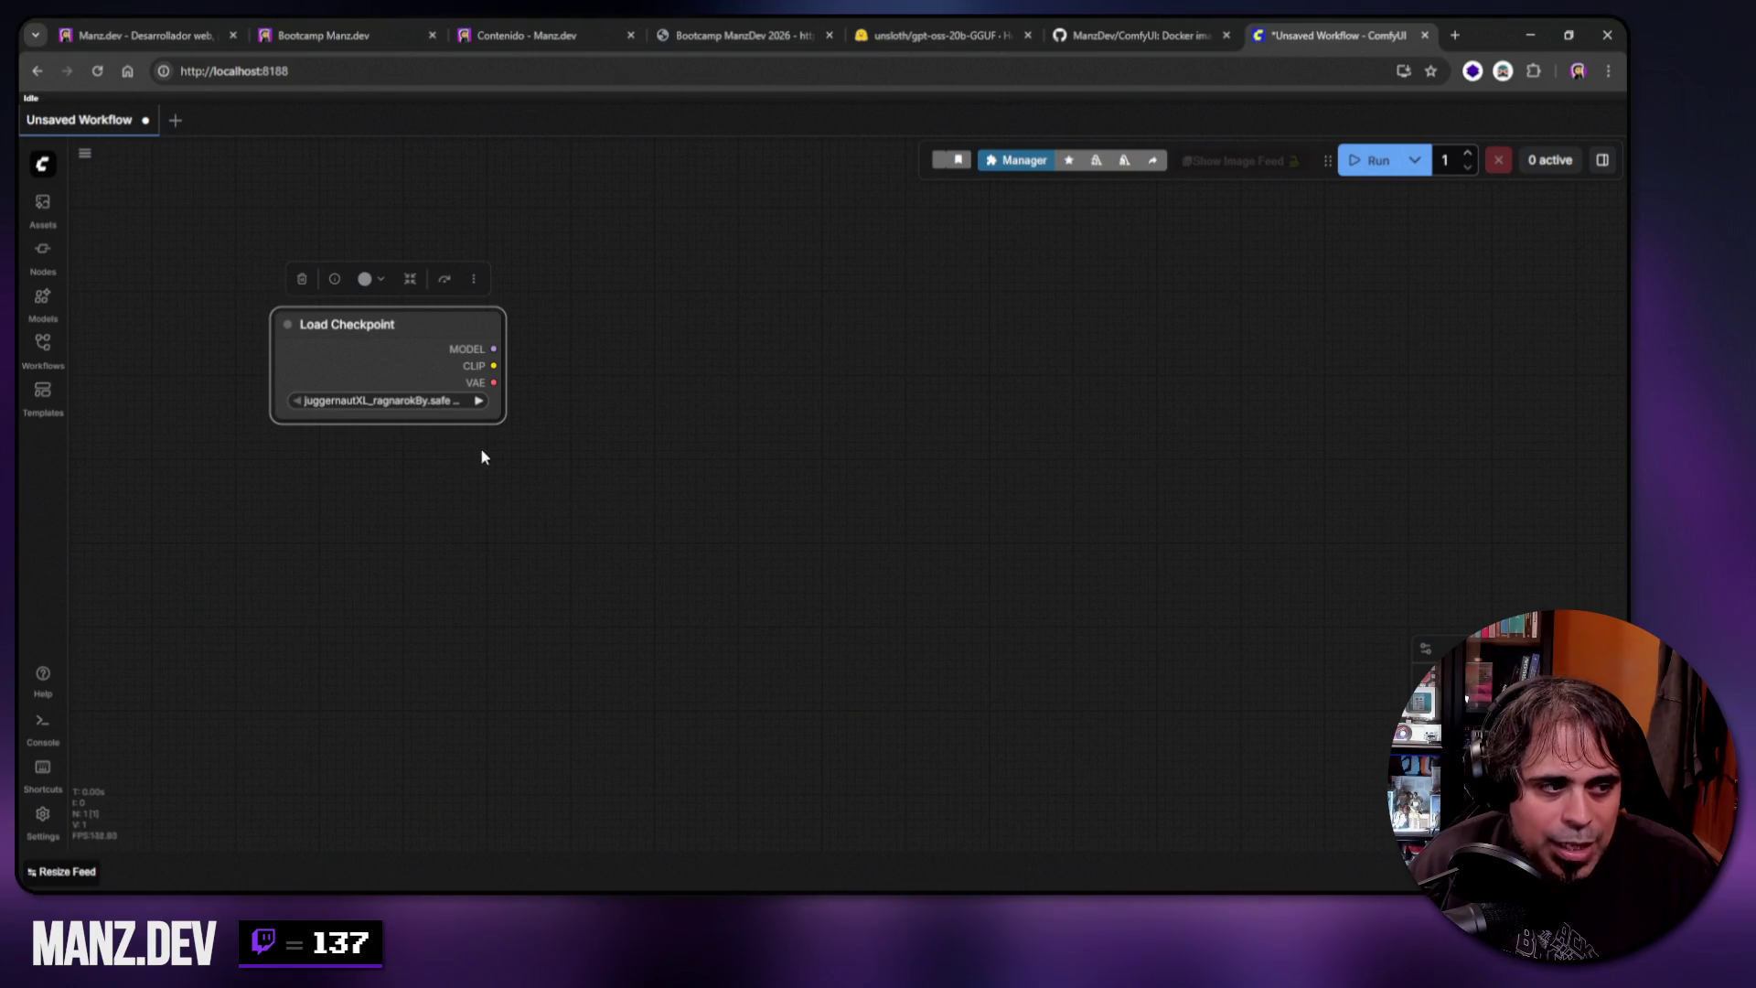
{"action": "mouse_move", "coordinate": [501, 418]}
{"action": "left_mouse_down"}
{"action": "mouse_move", "coordinate": [534, 462]}
{"action": "mouse_move", "coordinate": [587, 456]}
{"action": "left_mouse_up"}
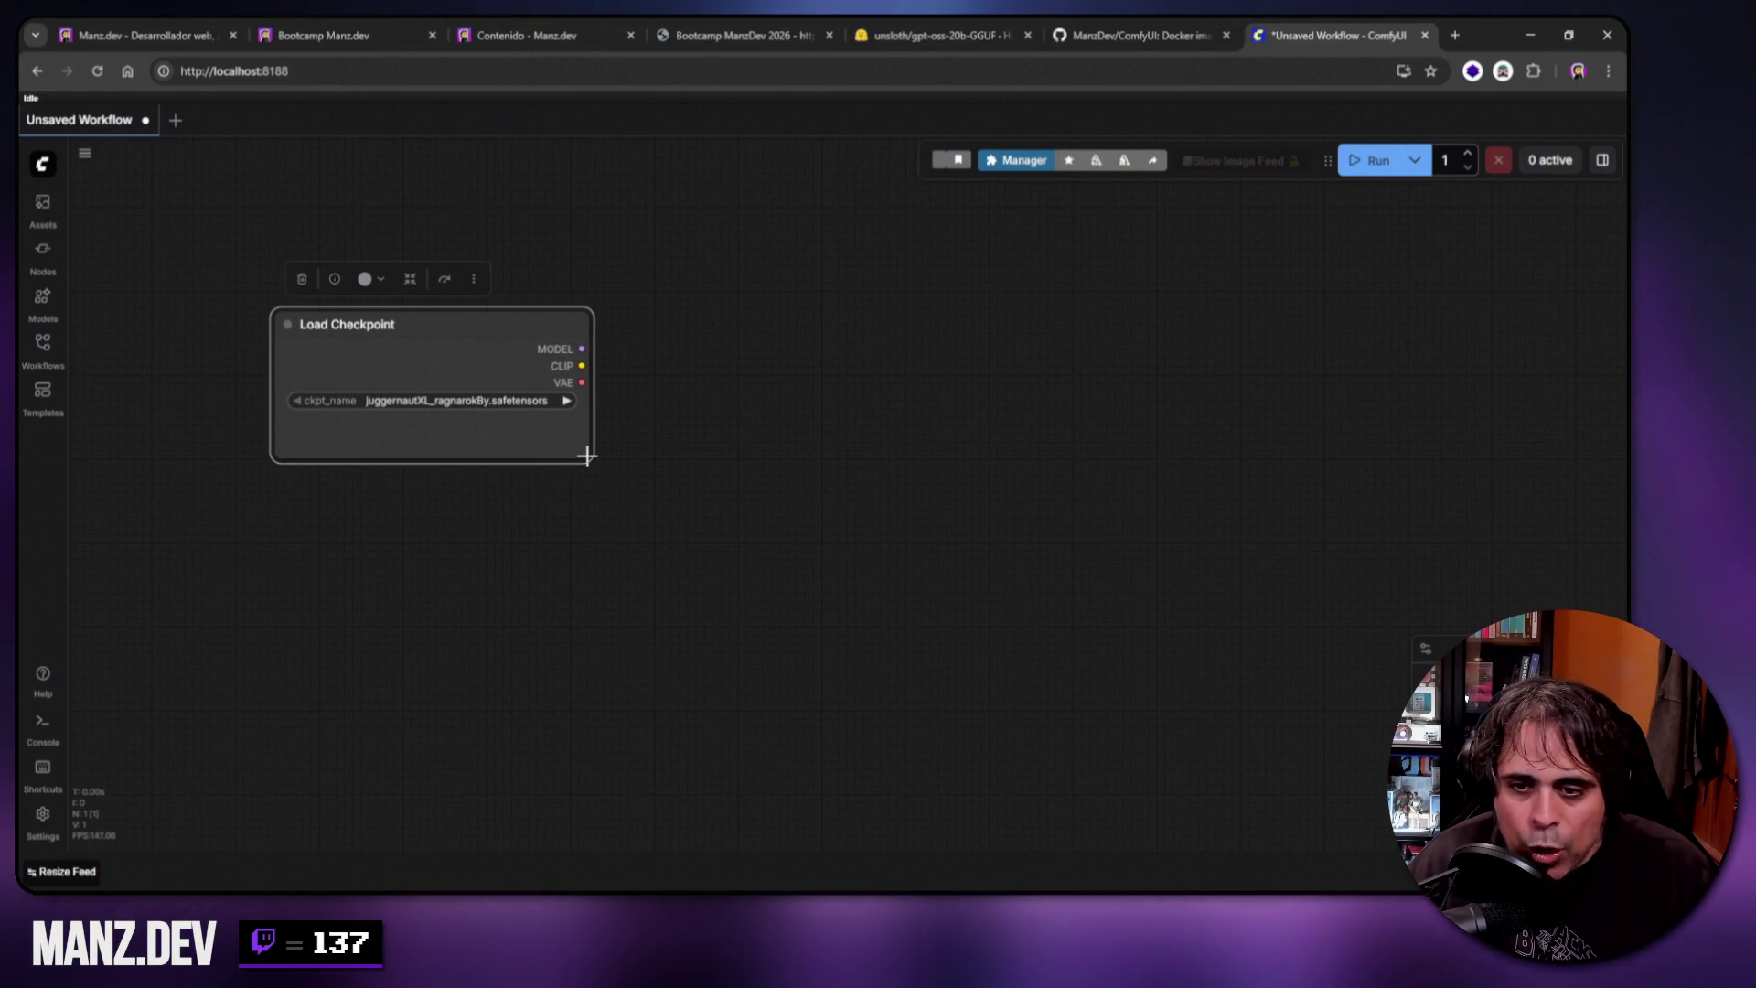
{"action": "left_click_drag", "start_coordinate": [457, 327], "coordinate": [417, 315]}
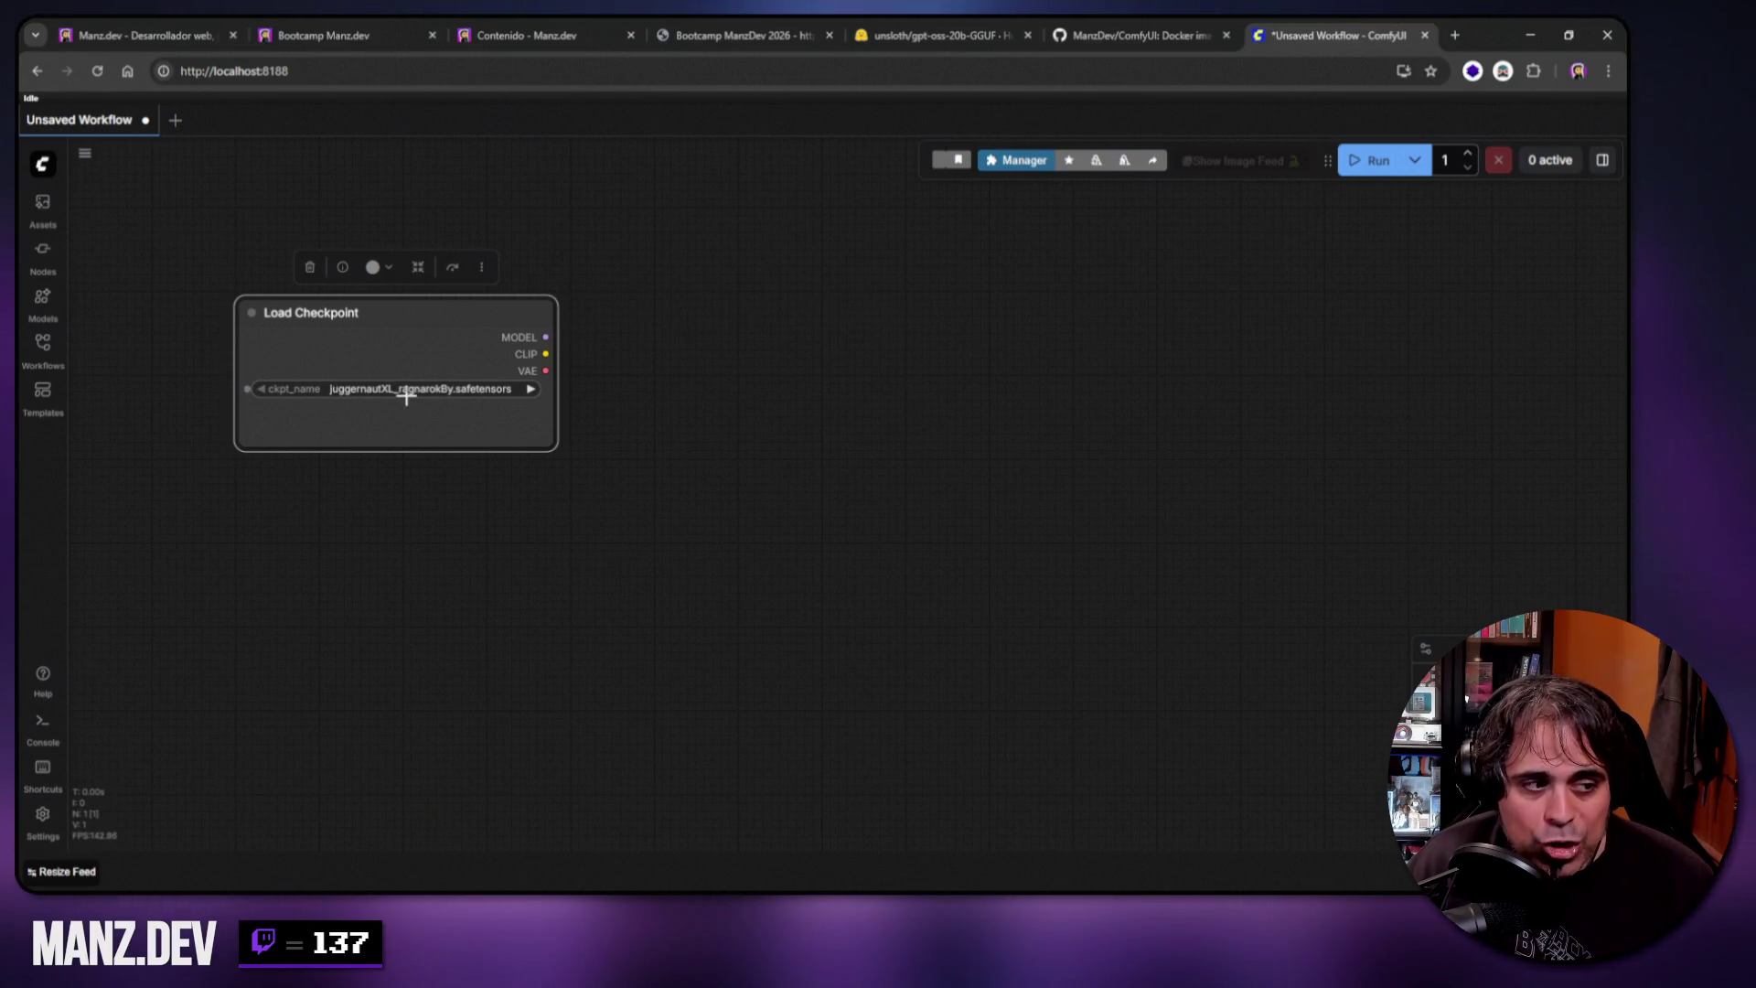
{"action": "left_click", "coordinate": [517, 34]}
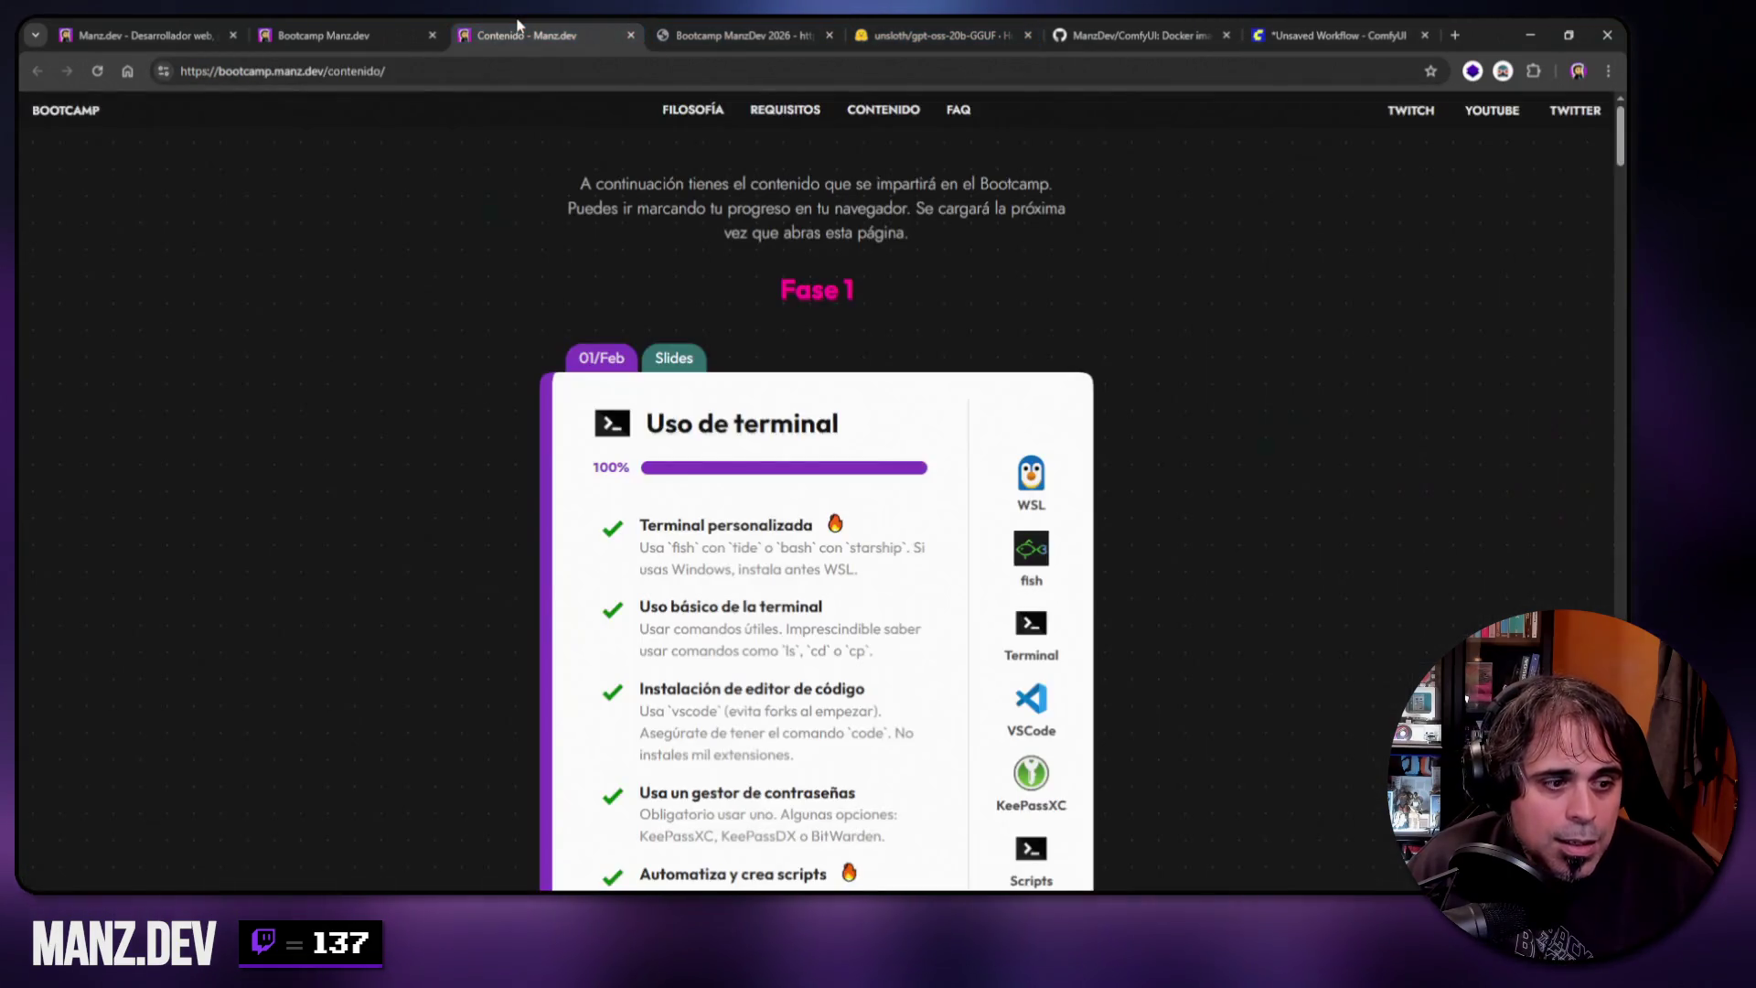
Check the previous concepts slide in the Bootcamp tab, then return to ComfyUI
{"action": "left_click", "coordinate": [774, 26]}
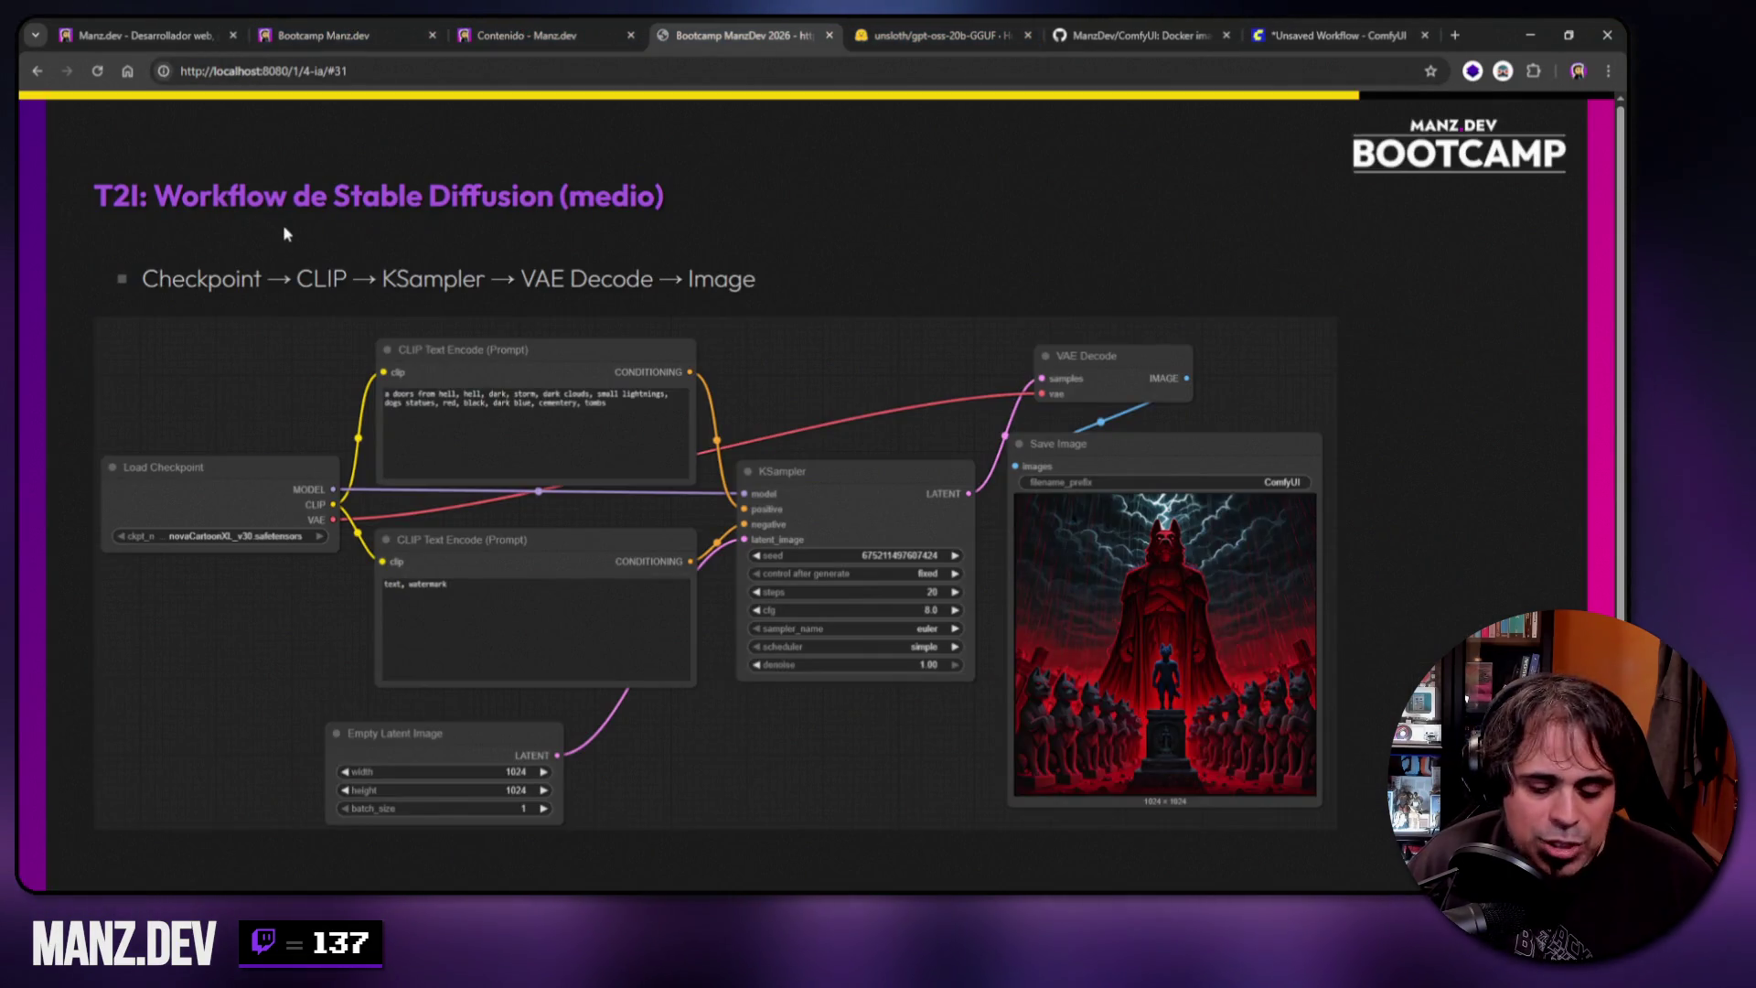
{"action": "key", "text": "Left"}
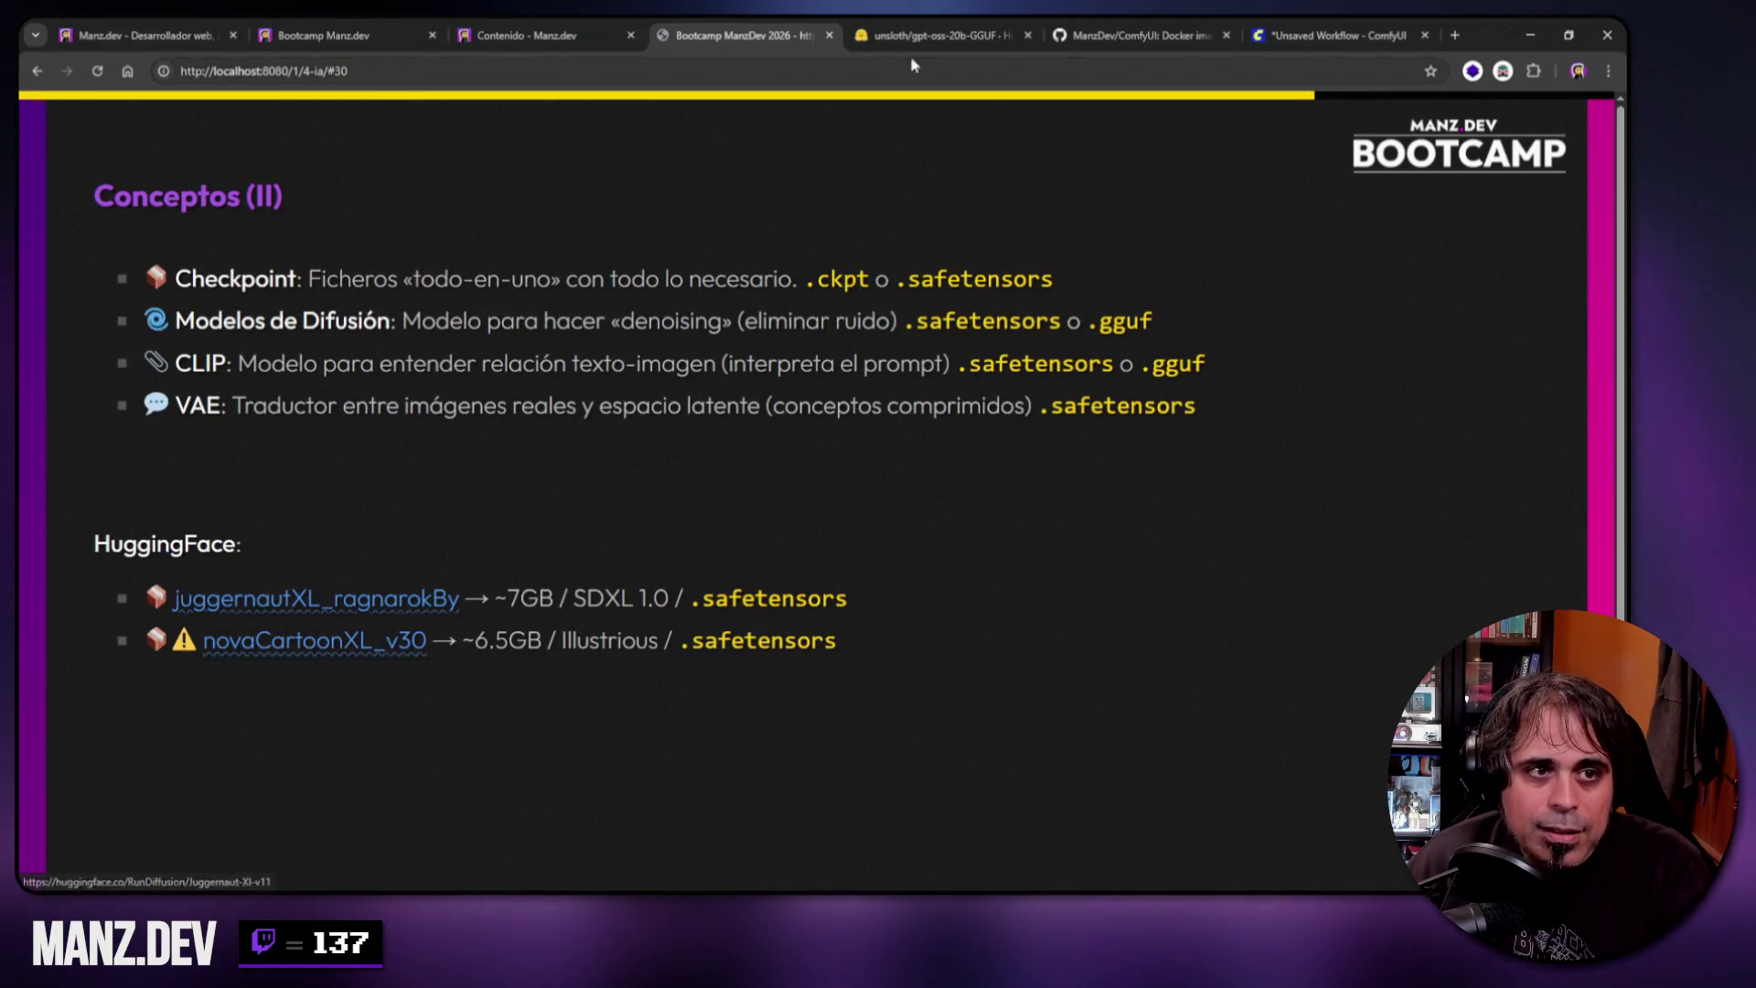
{"action": "left_click", "coordinate": [1331, 34]}
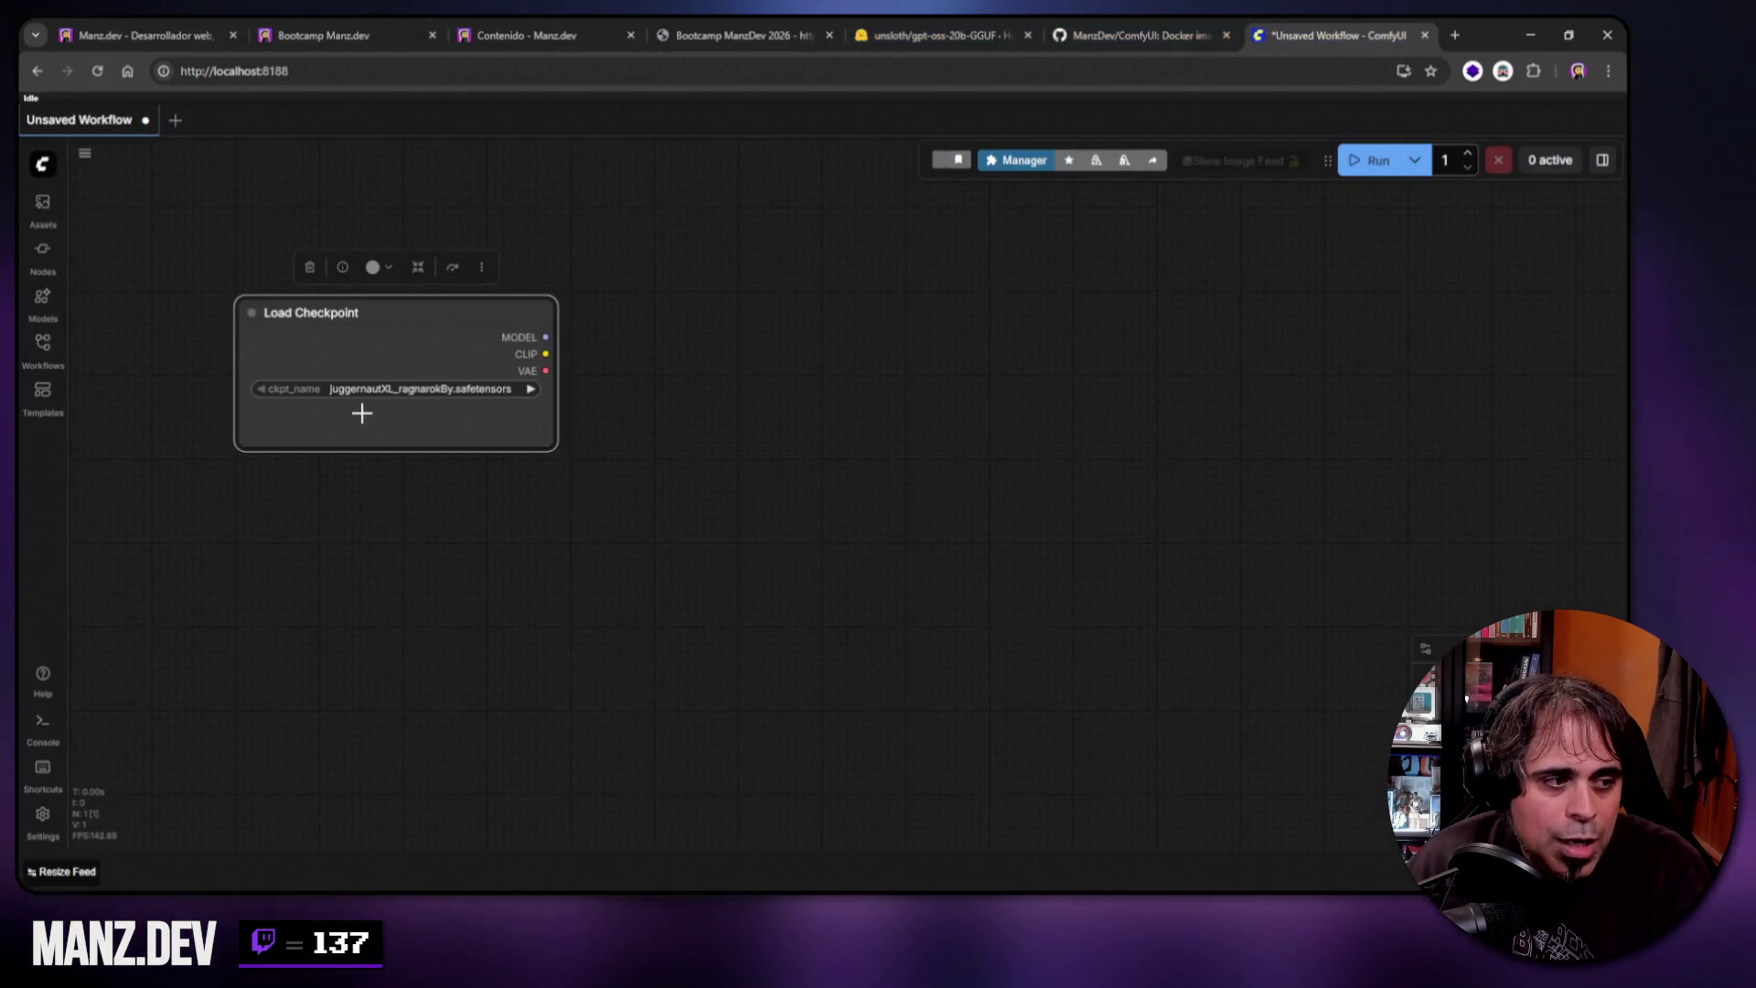
Undo to restore the two wired CLIP Text Encode nodes and KSampler, shifting KSampler right
{"action": "left_click_drag", "start_coordinate": [550, 453], "coordinate": [598, 453]}
{"action": "left_click_drag", "start_coordinate": [497, 309], "coordinate": [392, 288]}
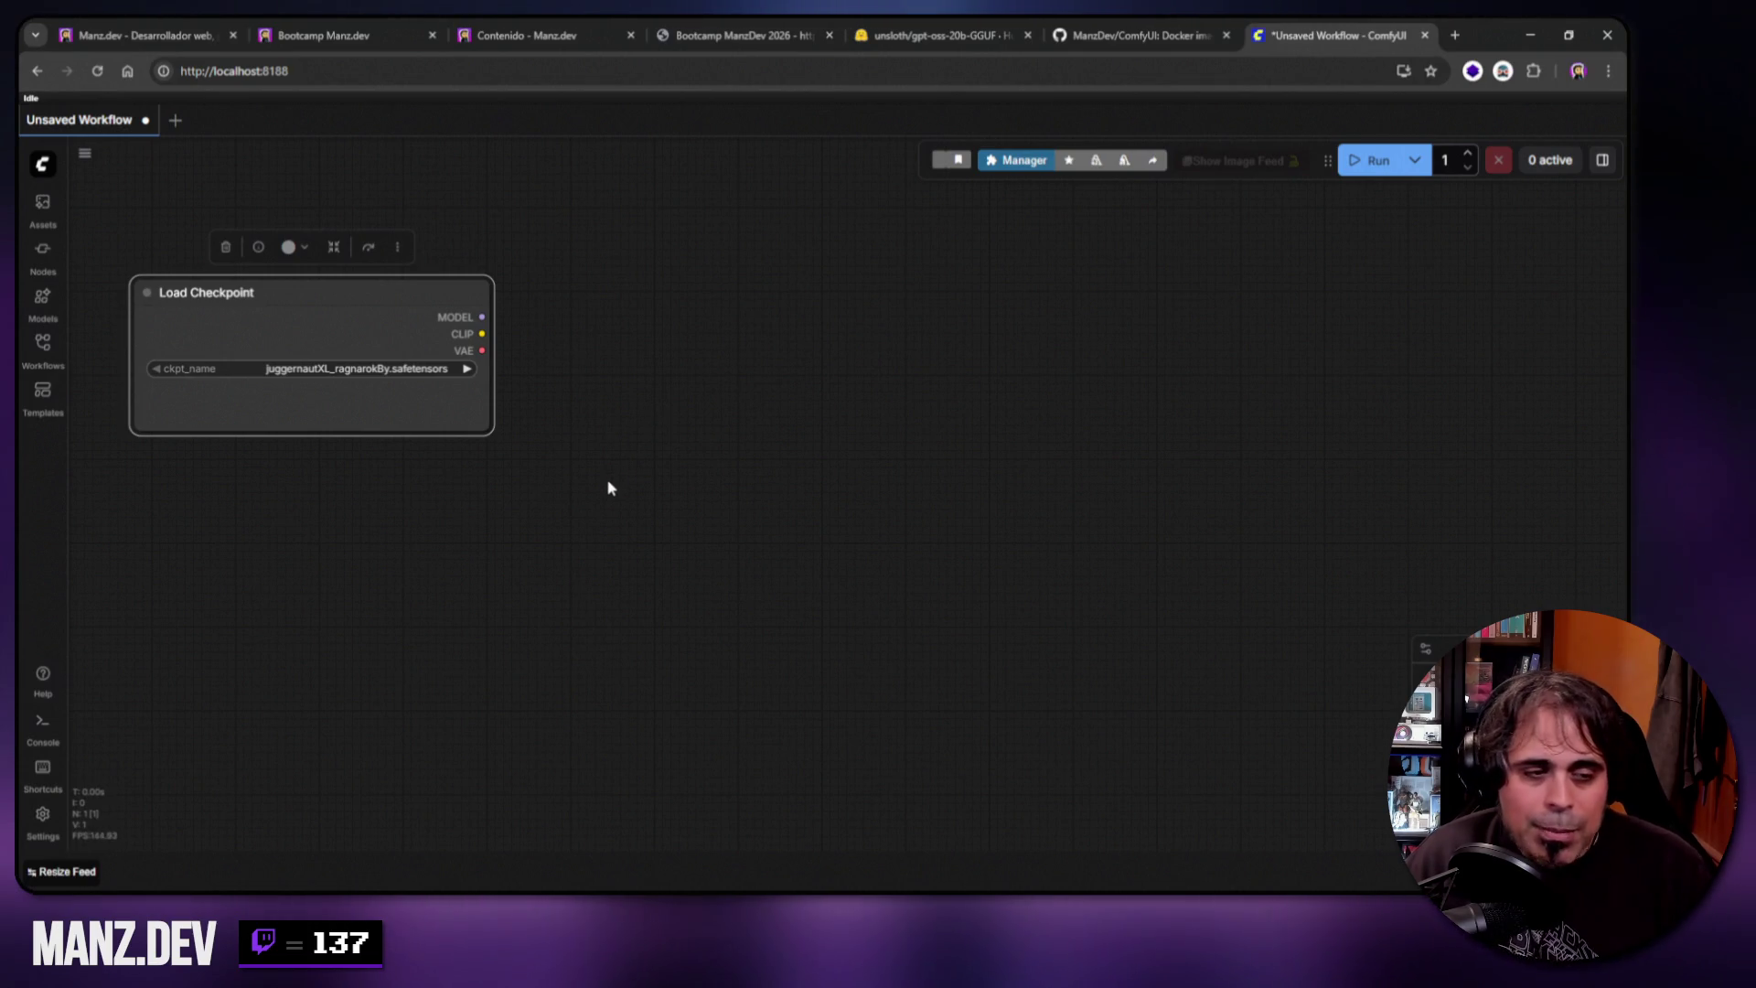
{"action": "key", "text": "ctrl+z"}
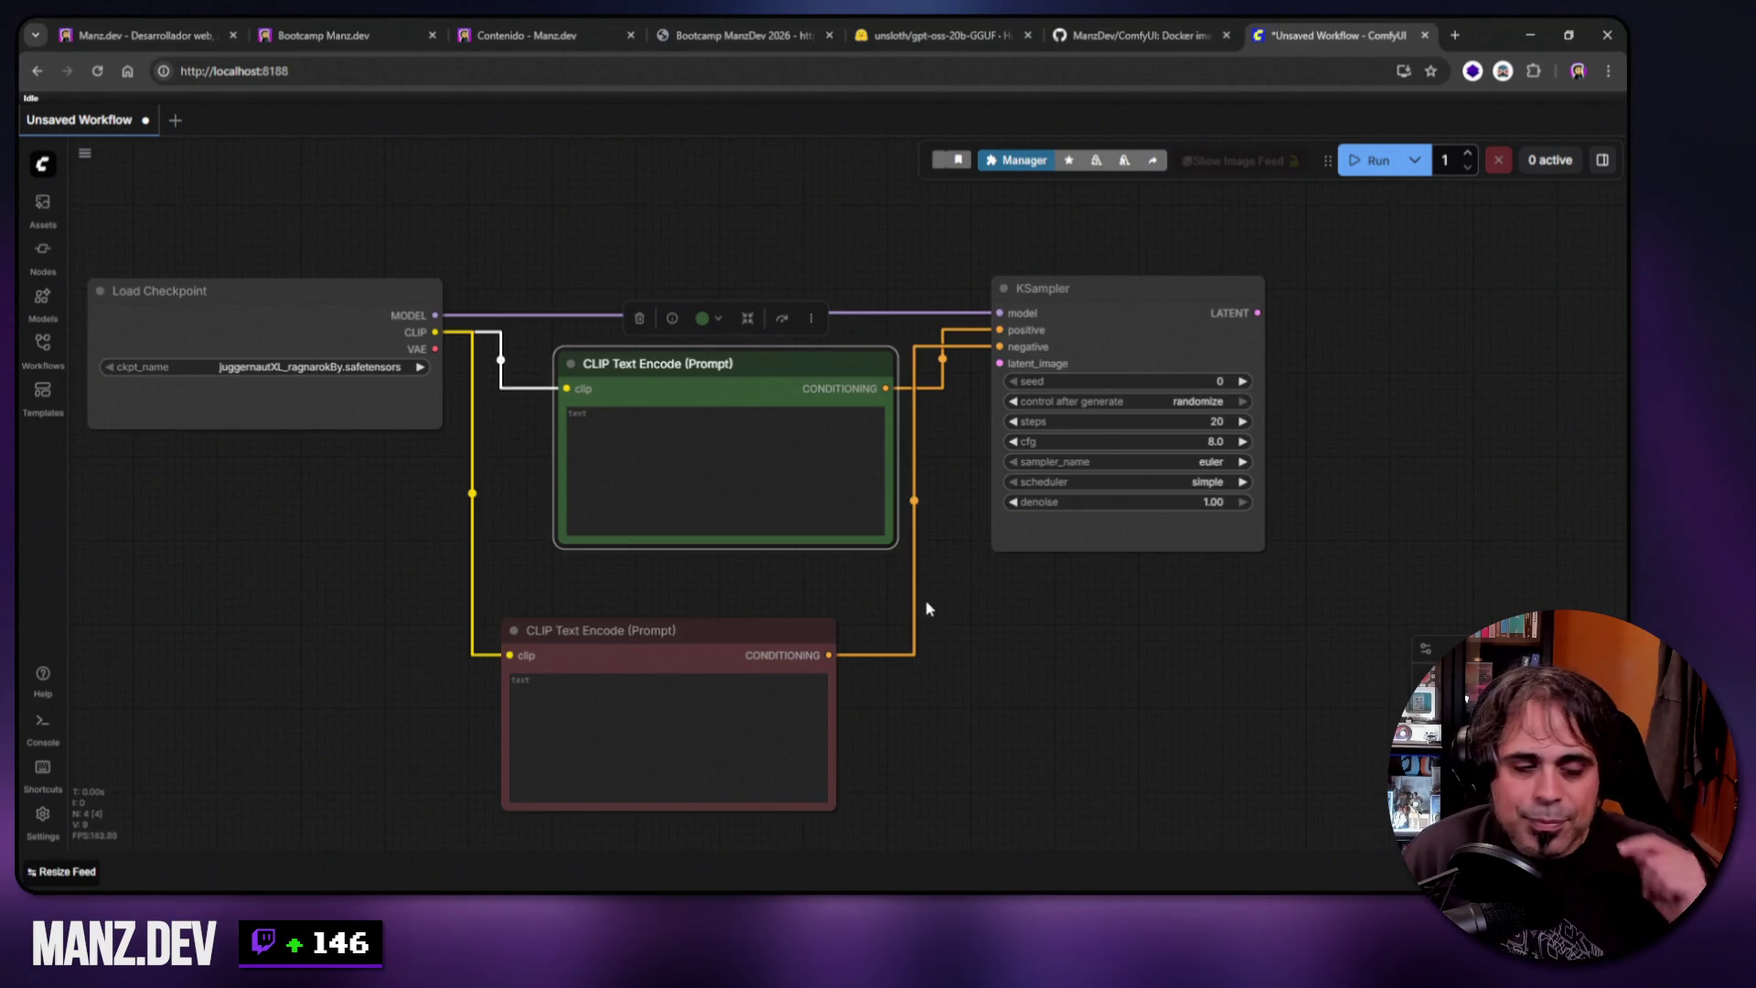
{"action": "left_click_drag", "start_coordinate": [1100, 303], "coordinate": [1145, 293]}
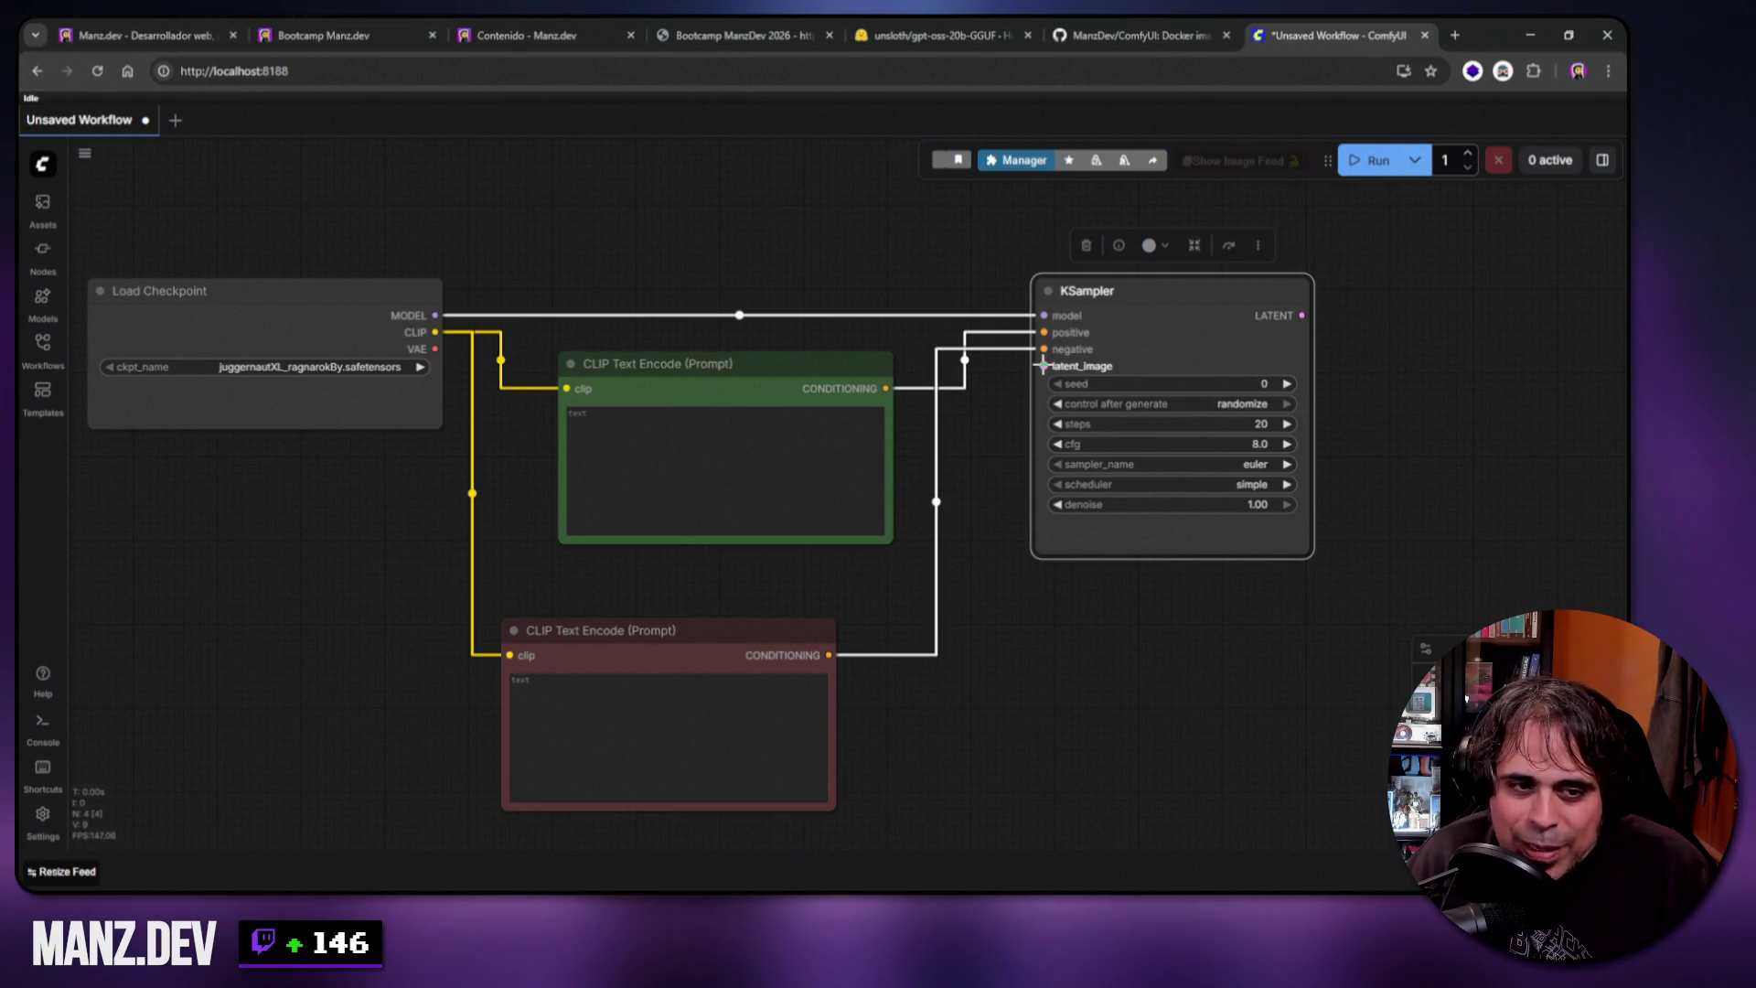
Wire a new Empty Latent Image (512×512, batch 1) into the KSampler's latent_image input
{"action": "mouse_move", "coordinate": [1045, 366]}
{"action": "left_mouse_down"}
{"action": "mouse_move", "coordinate": [978, 514]}
{"action": "mouse_move", "coordinate": [1006, 569]}
{"action": "mouse_move", "coordinate": [997, 675]}
{"action": "left_mouse_up"}
{"action": "scroll", "coordinate": [854, 419], "scroll_direction": "down", "scroll_amount": 1}
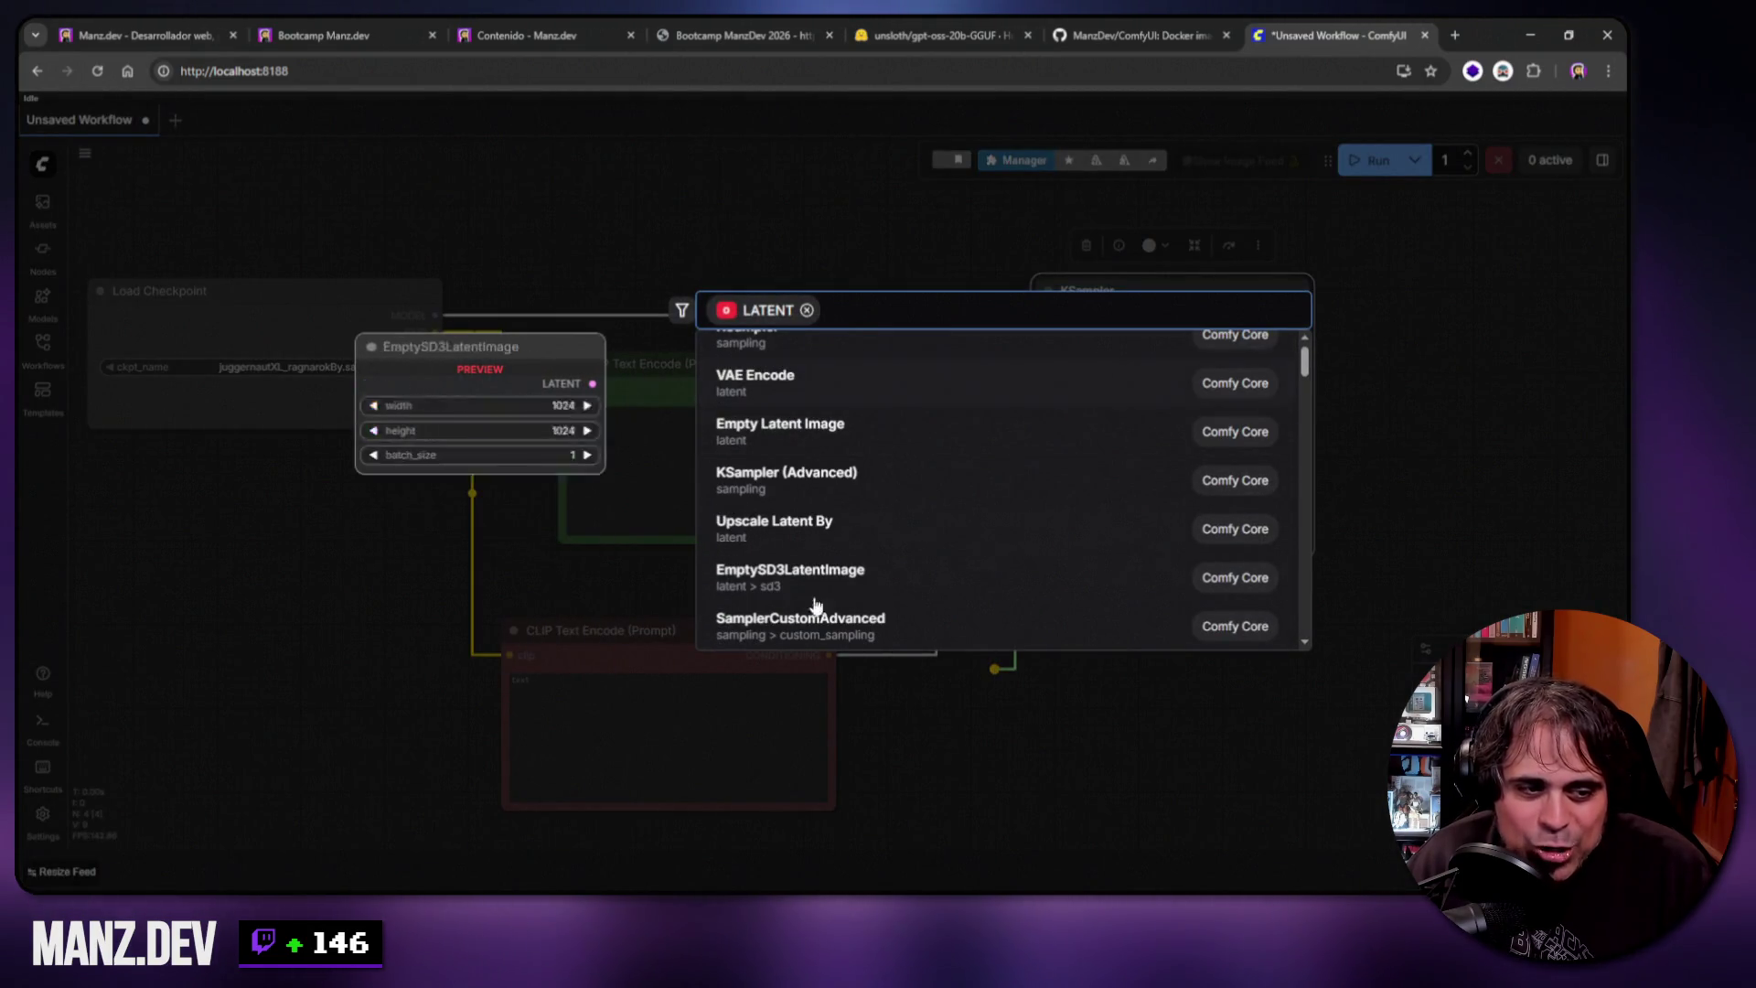
{"action": "scroll", "coordinate": [828, 430], "scroll_direction": "up", "scroll_amount": 1}
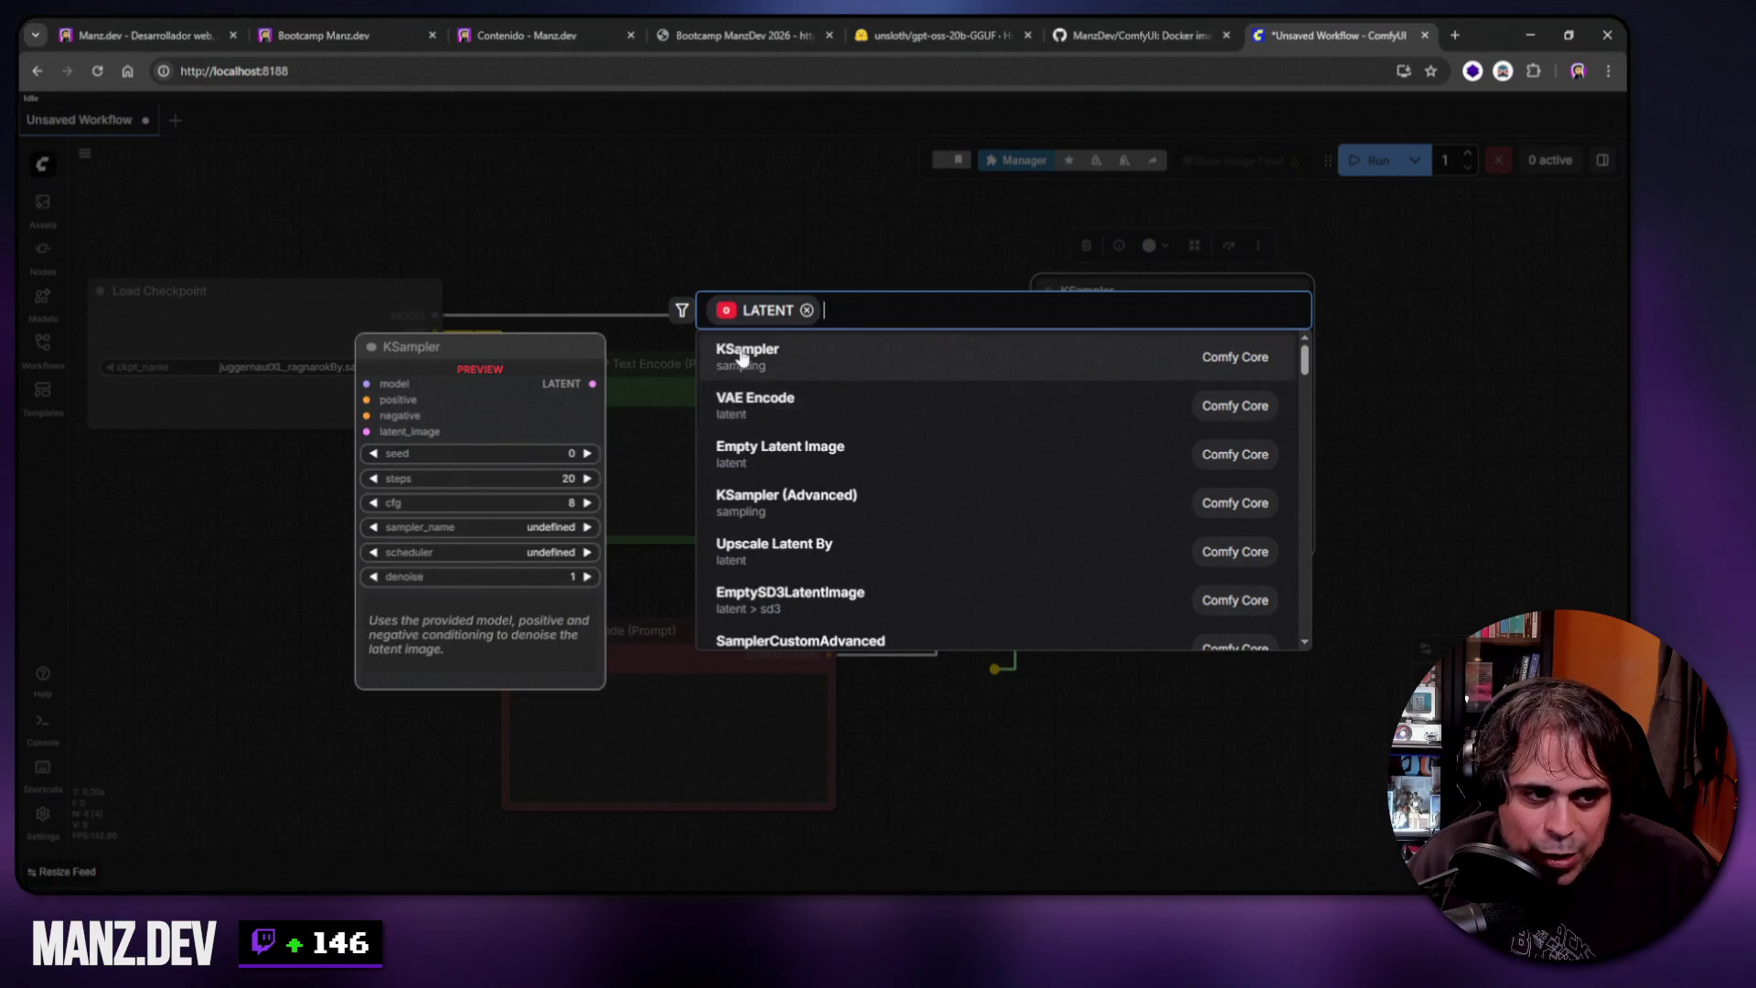
{"action": "left_click", "coordinate": [762, 456]}
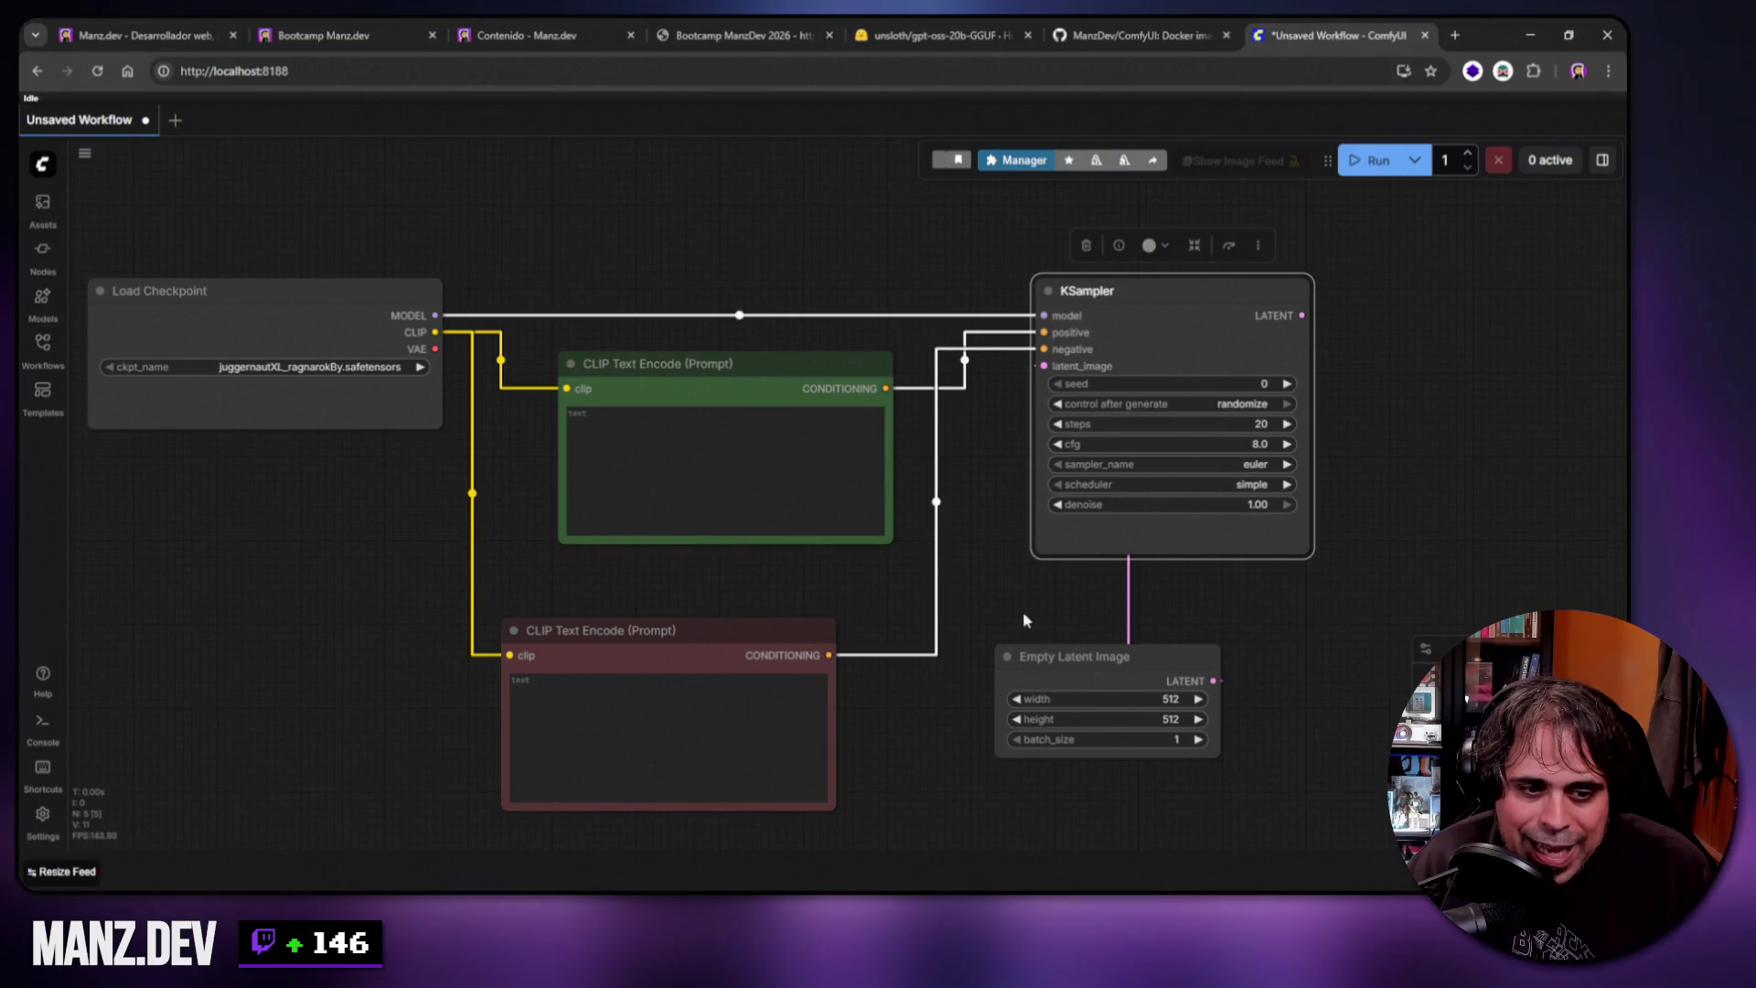
Place the Empty Latent Image below the KSampler and raise both prompt nodes slightly
{"action": "left_click_drag", "start_coordinate": [1048, 657], "coordinate": [947, 705]}
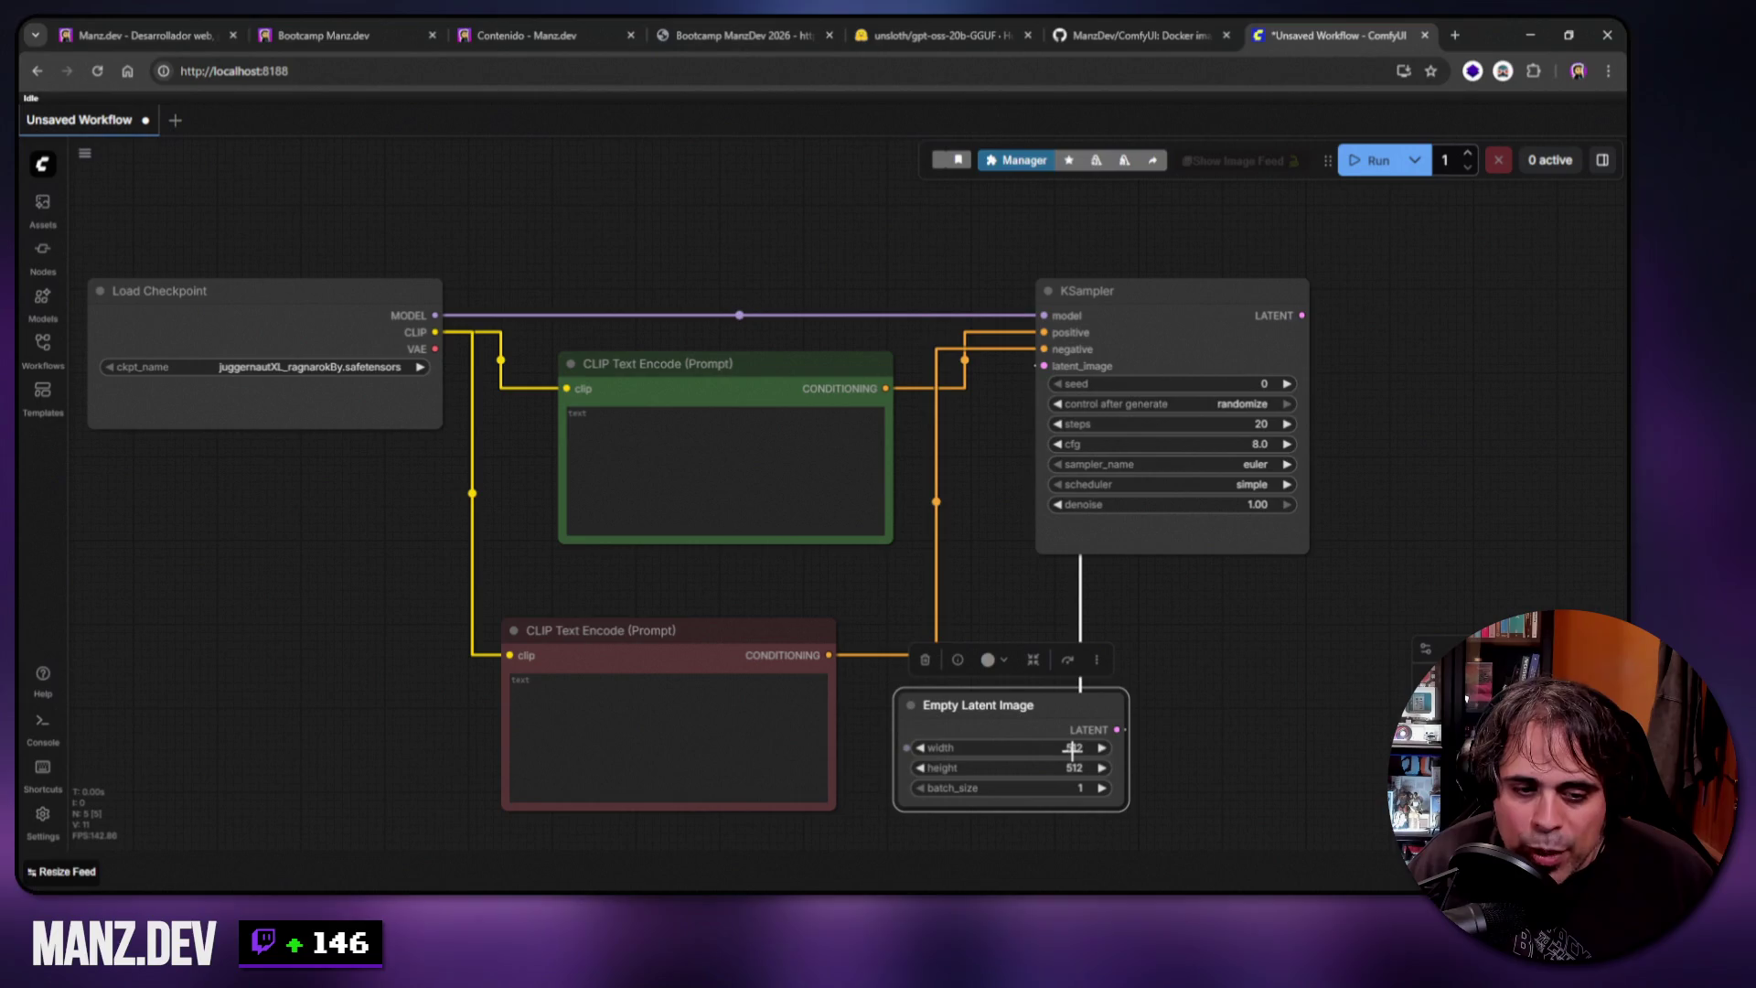
{"action": "left_click_drag", "start_coordinate": [1009, 708], "coordinate": [998, 711]}
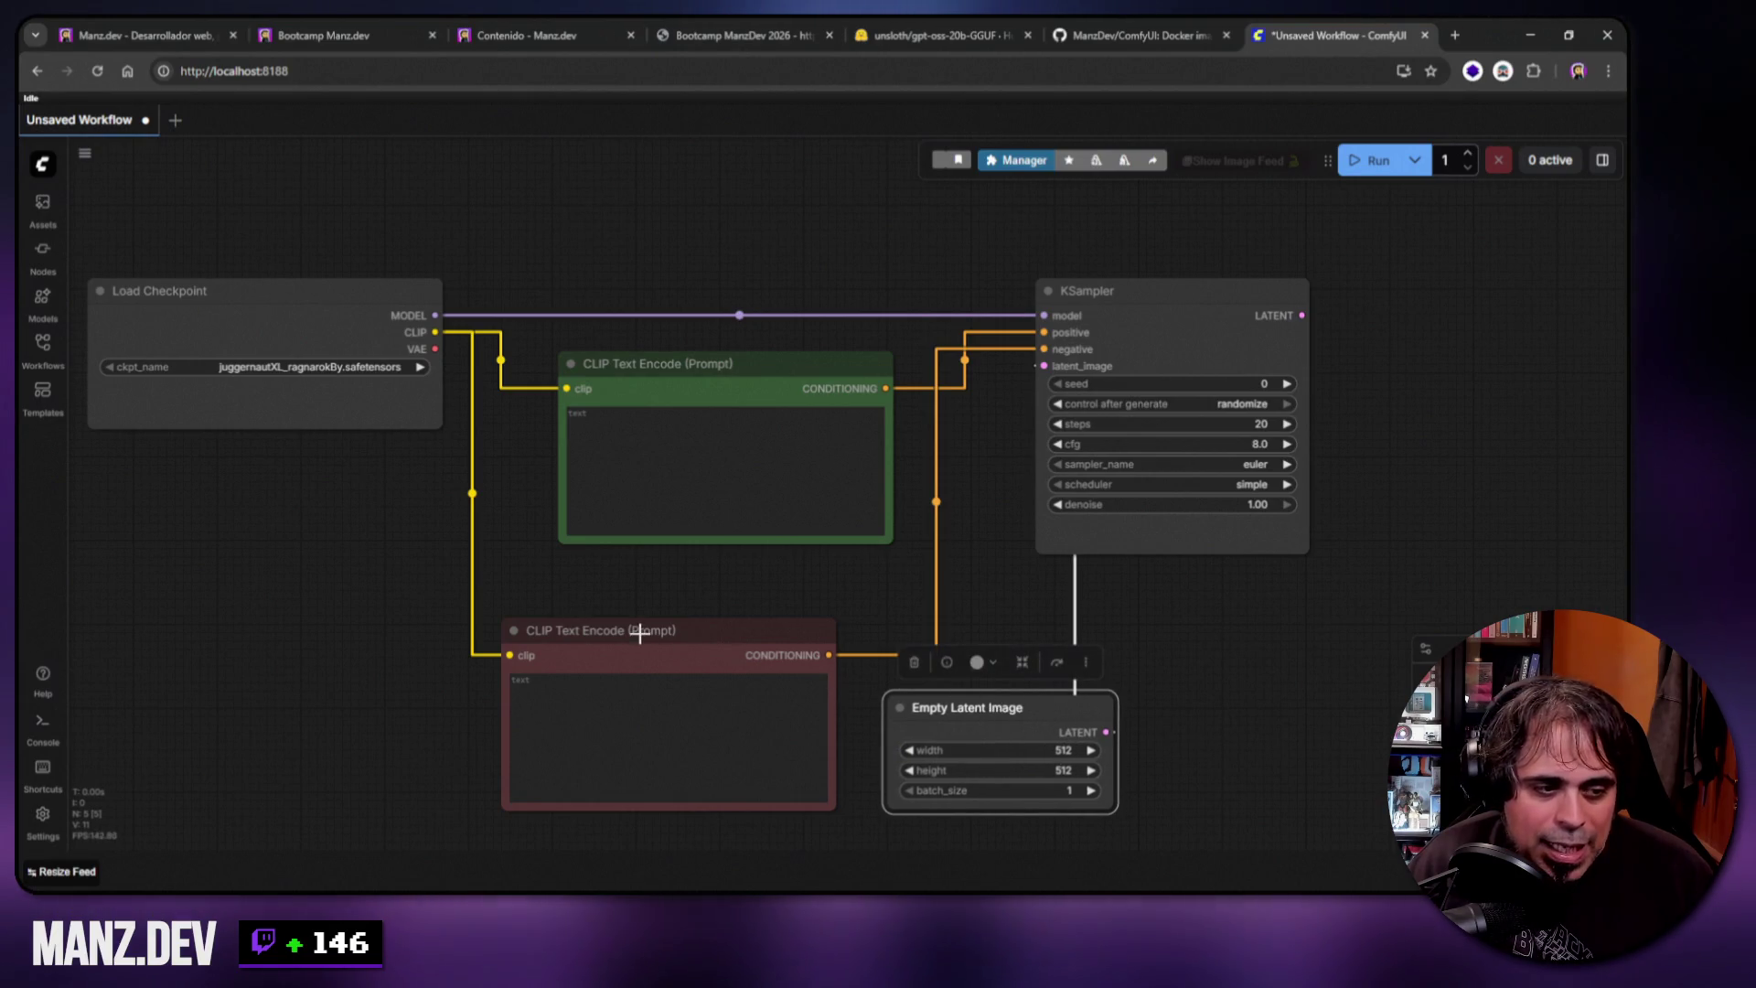
{"action": "left_click_drag", "start_coordinate": [639, 633], "coordinate": [630, 604]}
{"action": "left_click_drag", "start_coordinate": [667, 360], "coordinate": [638, 352]}
{"action": "left_click_drag", "start_coordinate": [1012, 710], "coordinate": [1019, 682]}
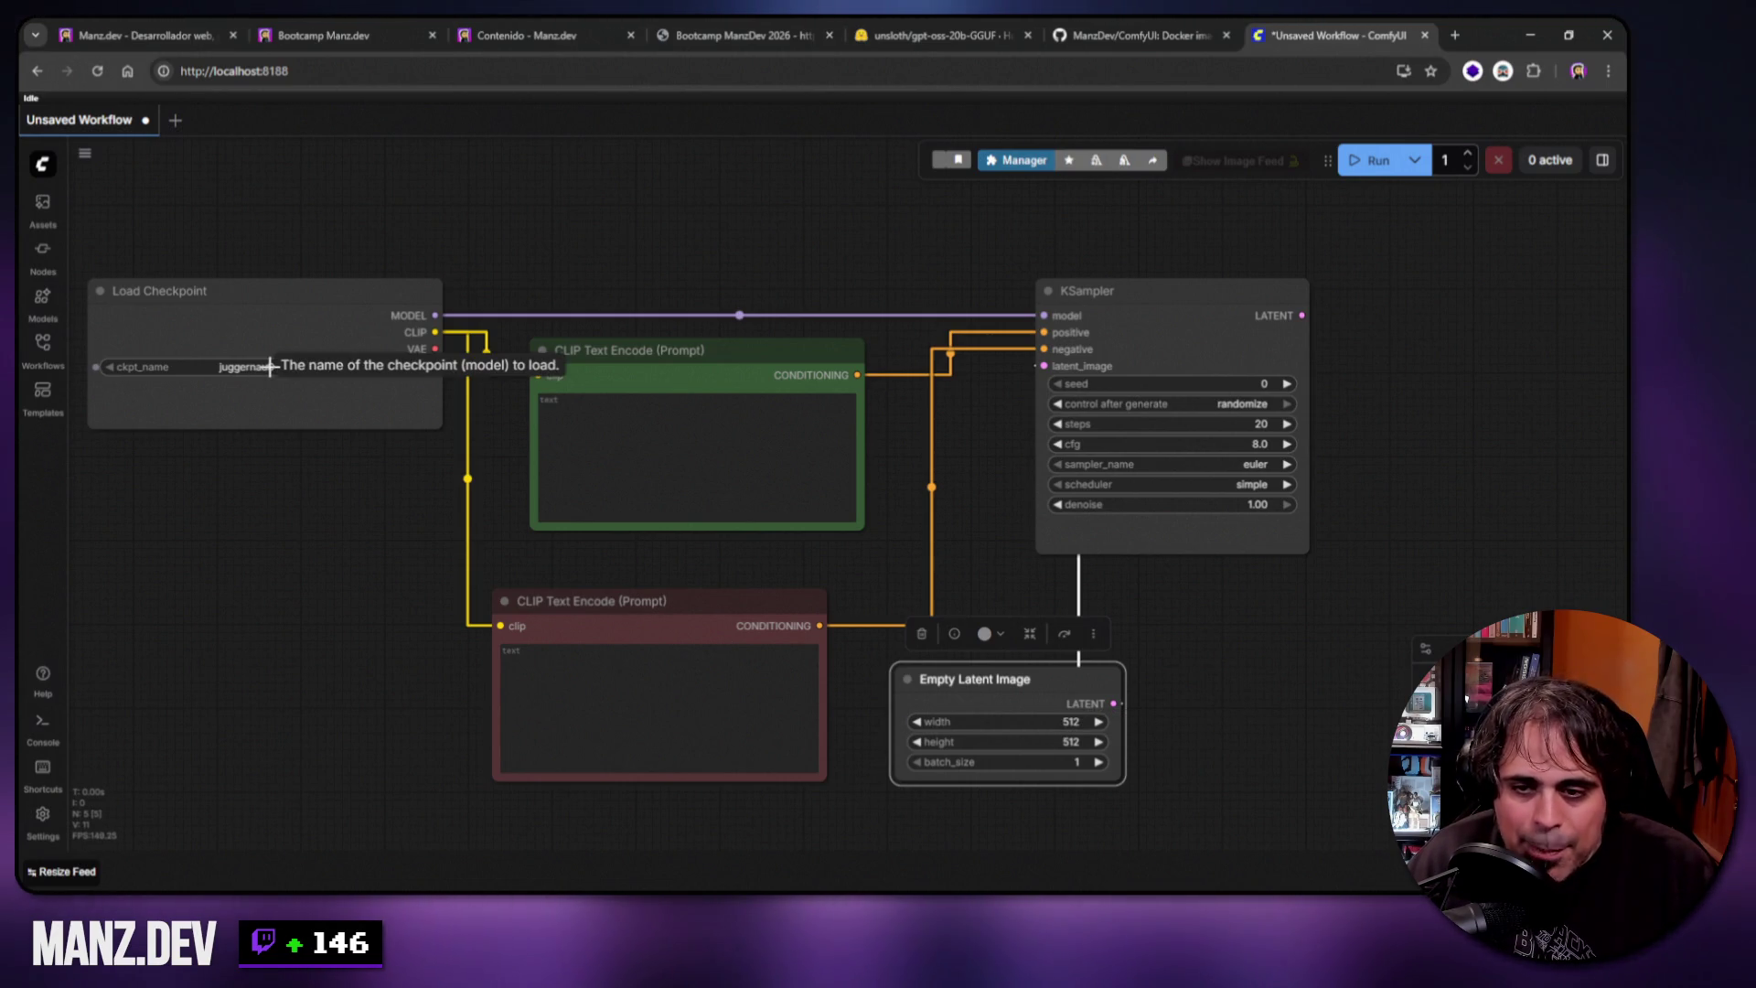
Nudge the Empty Latent Image left and move the KSampler further right and down
{"action": "mouse_move", "coordinate": [1004, 672]}
{"action": "left_mouse_down"}
{"action": "mouse_move", "coordinate": [1002, 690]}
{"action": "mouse_move", "coordinate": [991, 671]}
{"action": "left_mouse_up"}
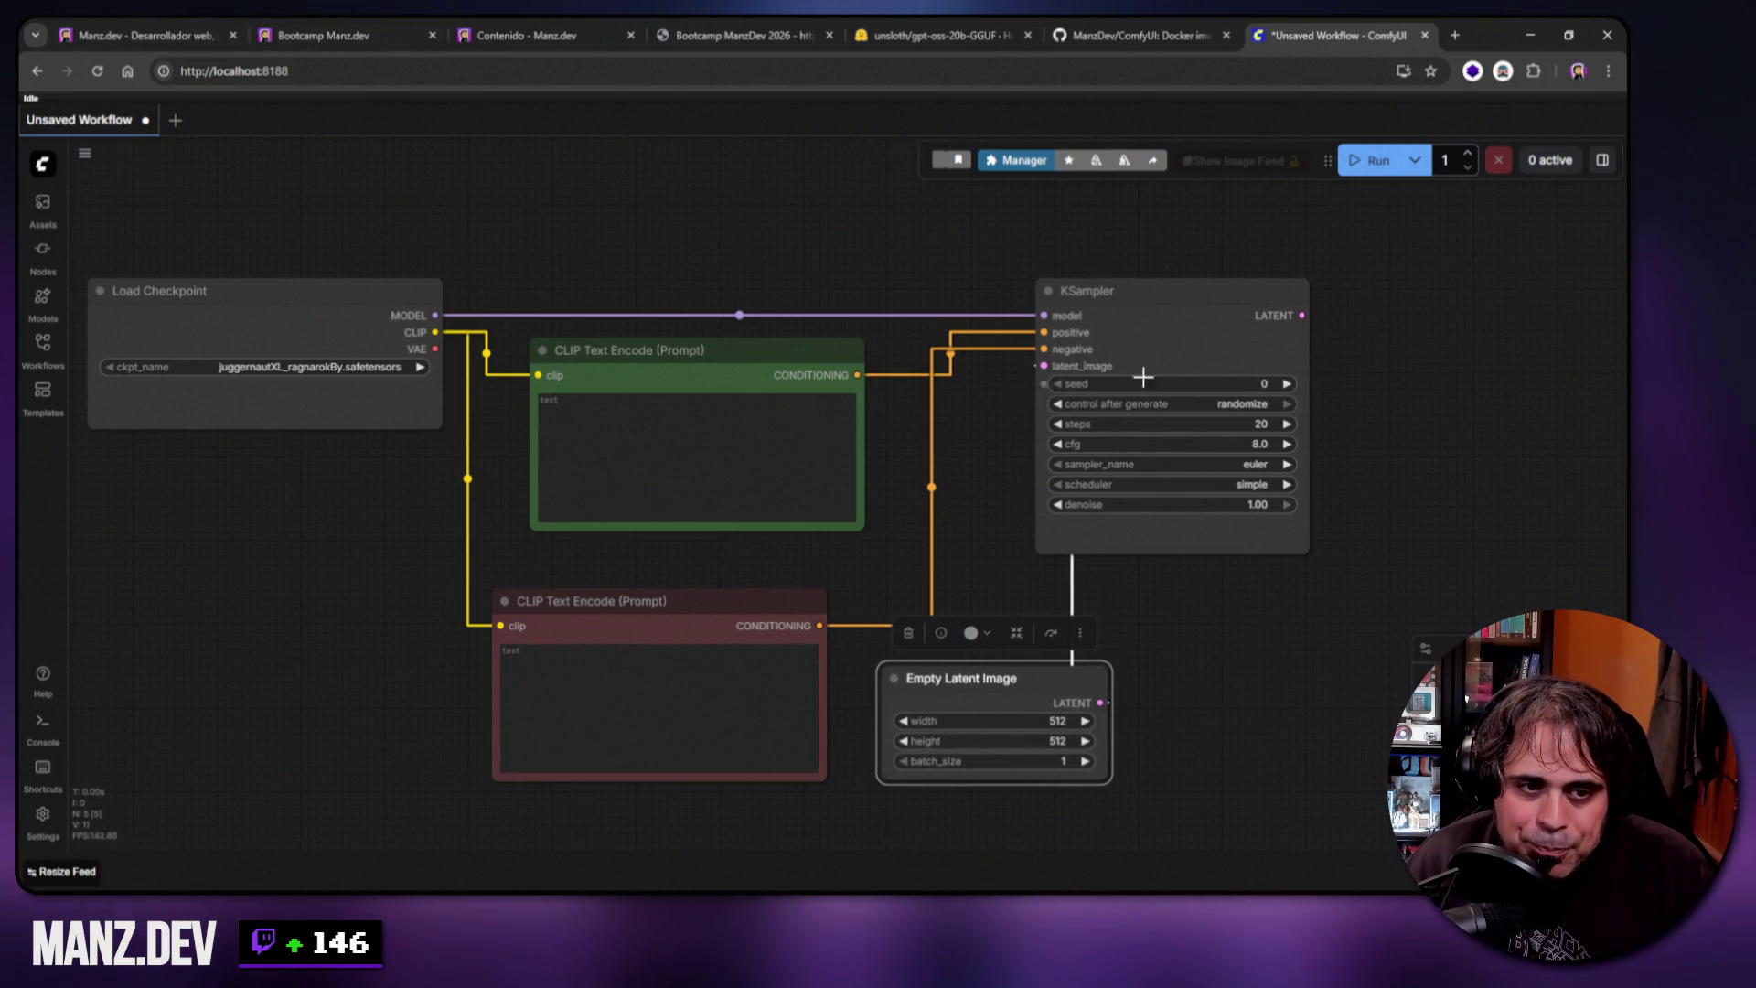
{"action": "left_click_drag", "start_coordinate": [1140, 291], "coordinate": [1198, 265]}
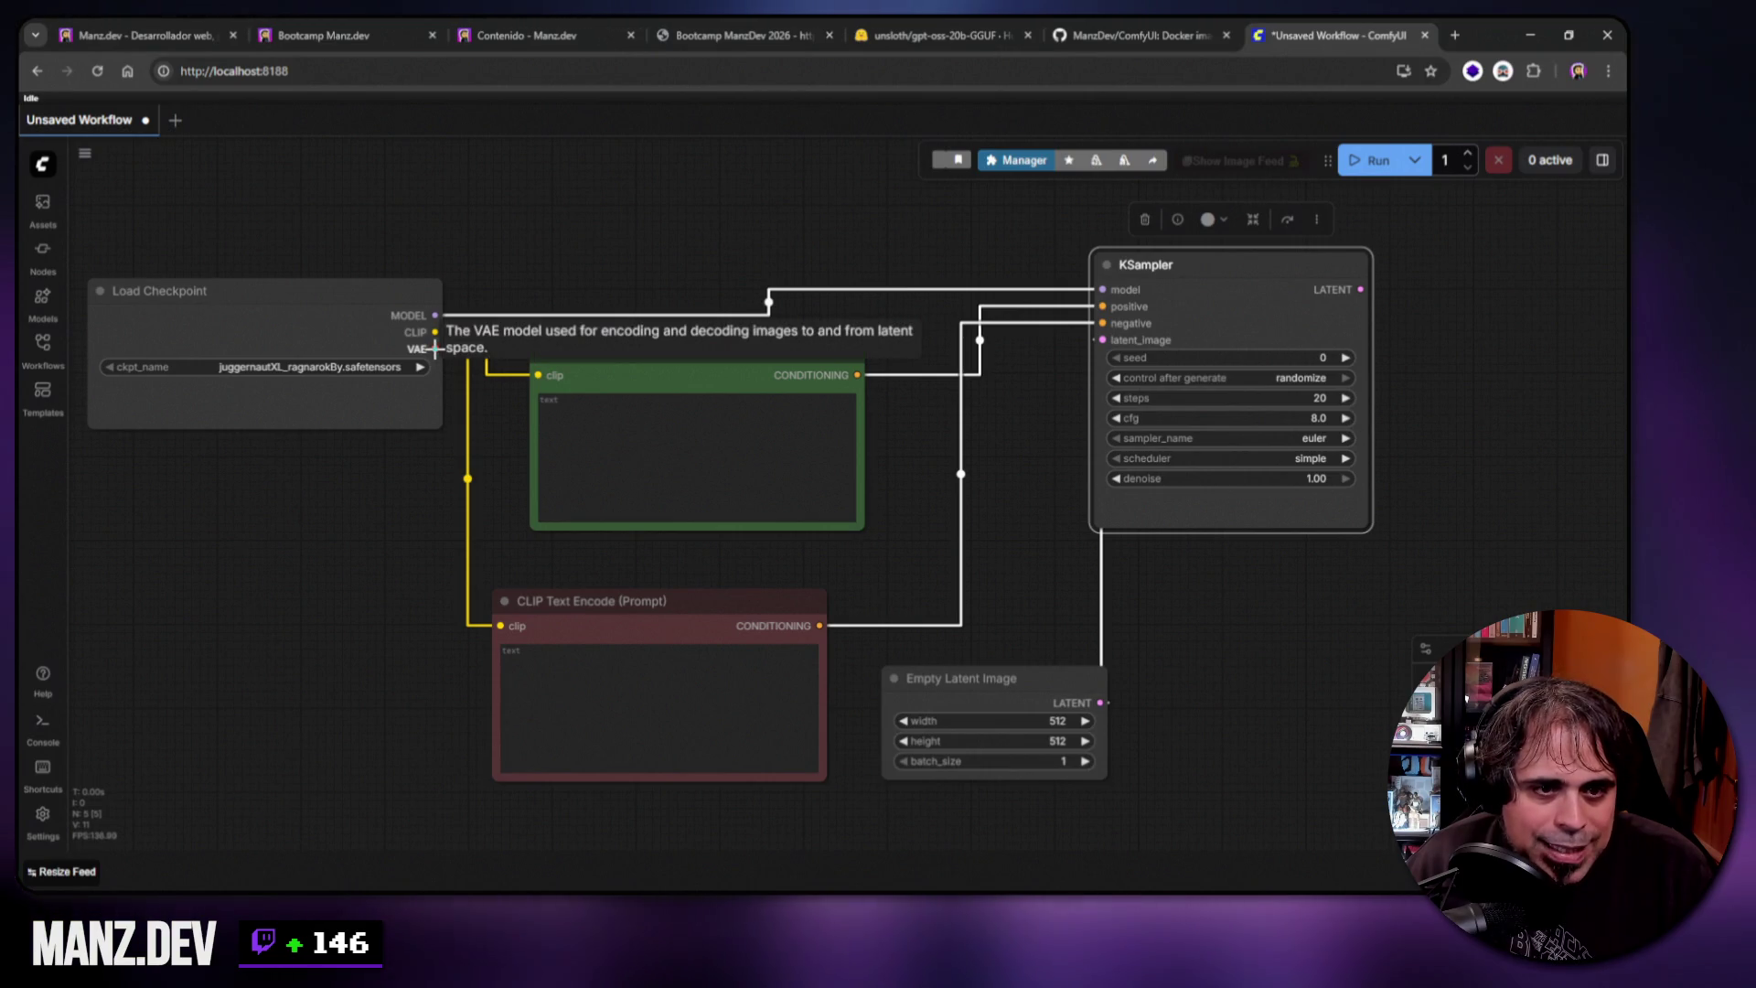
{"action": "left_click_drag", "start_coordinate": [1215, 263], "coordinate": [1279, 346]}
{"action": "left_click", "coordinate": [1260, 235]}
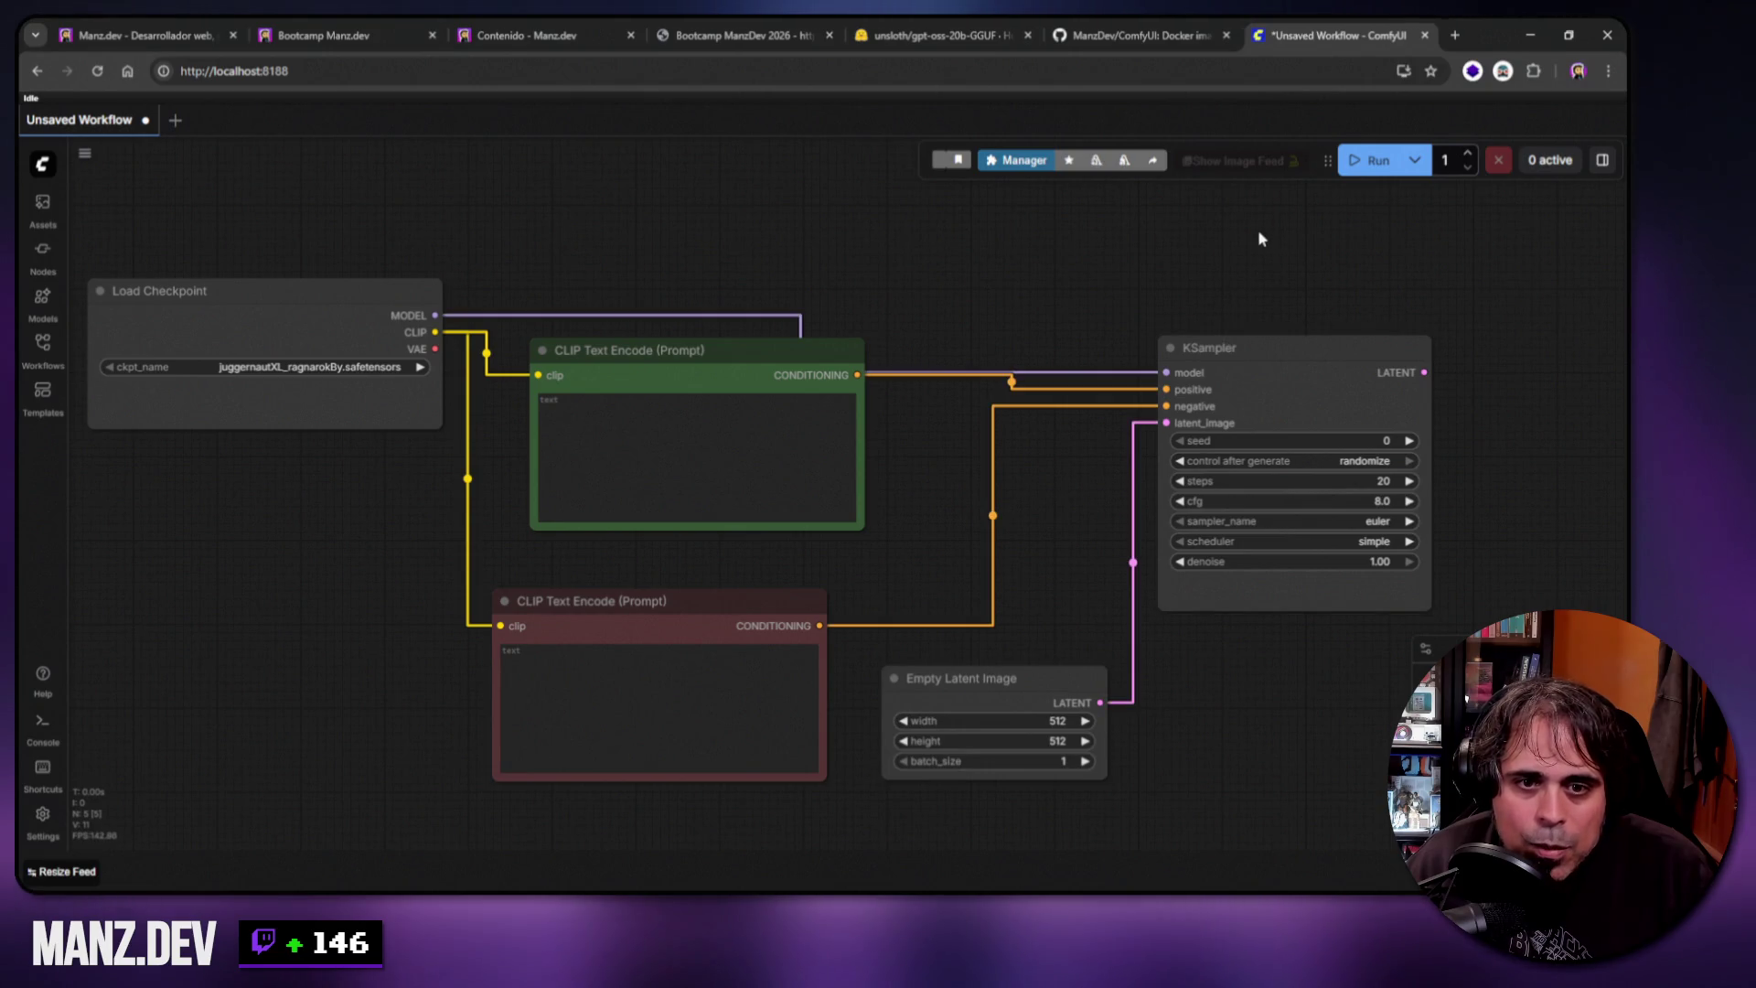
{"action": "left_click_drag", "start_coordinate": [1417, 371], "coordinate": [1366, 250]}
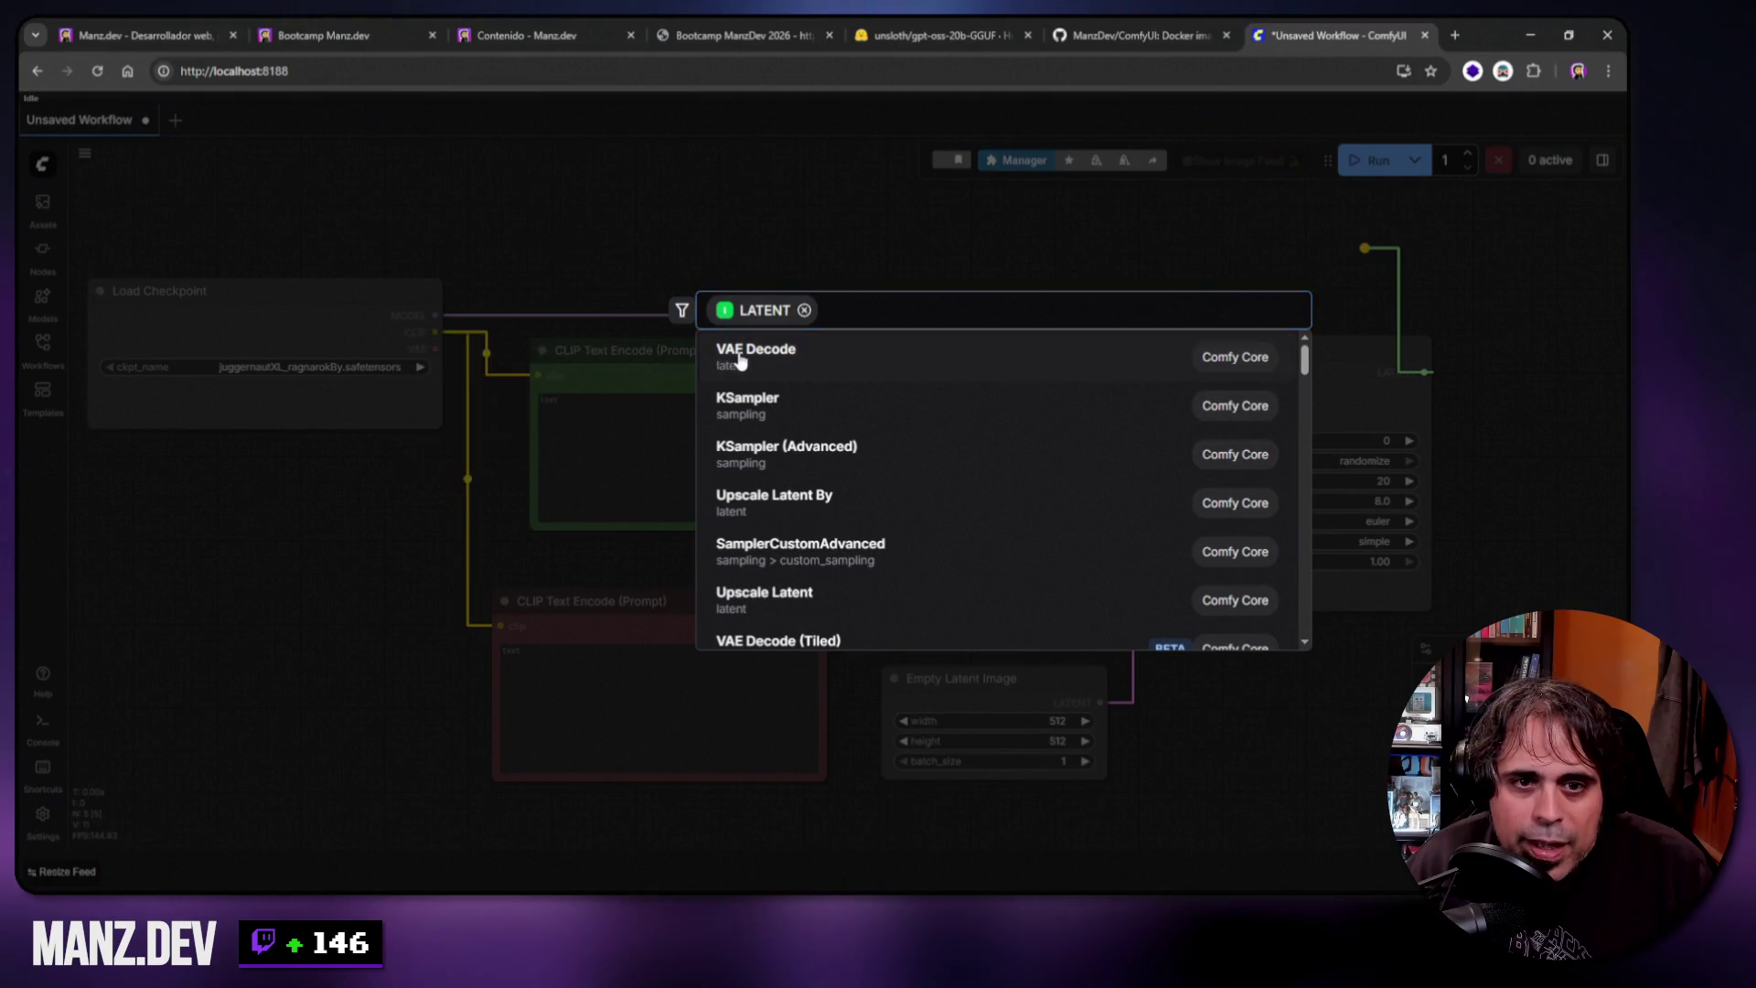
Add a VAE Decode after the KSampler and connect the checkpoint's VAE output to it
{"action": "left_click", "coordinate": [767, 351]}
{"action": "mouse_move", "coordinate": [1383, 235]}
{"action": "left_mouse_down"}
{"action": "mouse_move", "coordinate": [1345, 228]}
{"action": "mouse_move", "coordinate": [1466, 223]}
{"action": "mouse_move", "coordinate": [1464, 249]}
{"action": "mouse_move", "coordinate": [1186, 235]}
{"action": "left_mouse_up"}
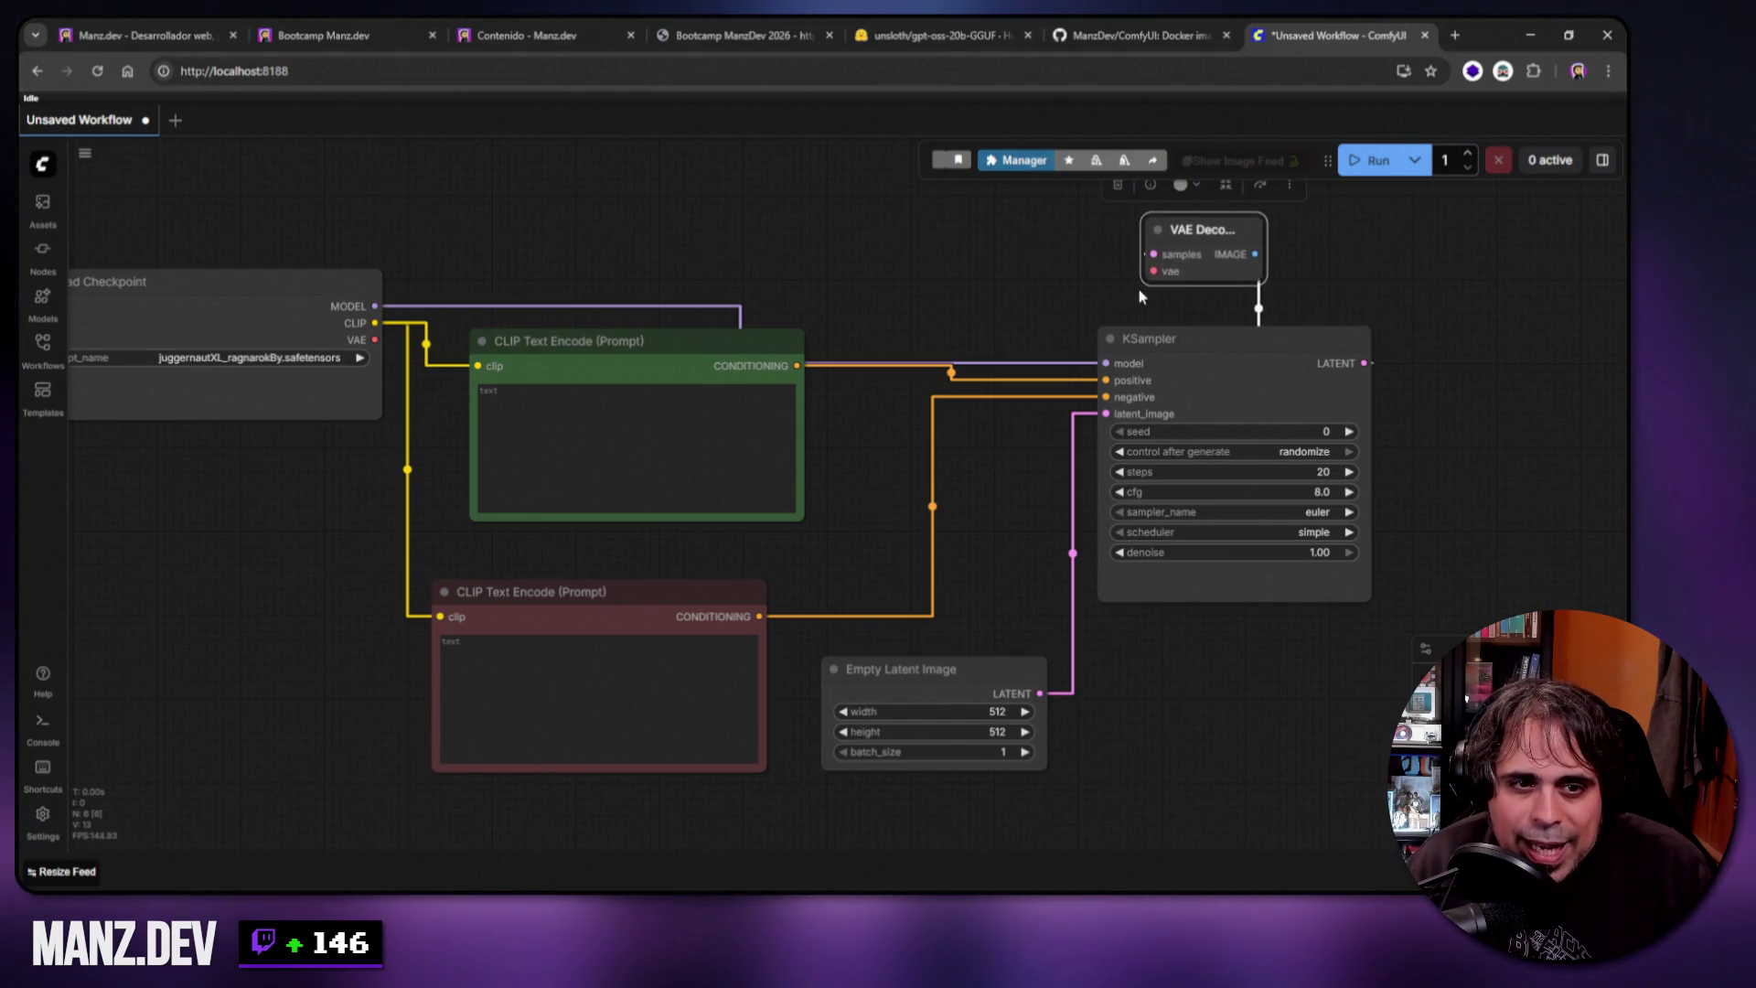
{"action": "mouse_move", "coordinate": [375, 340]}
{"action": "left_mouse_down"}
{"action": "mouse_move", "coordinate": [939, 310]}
{"action": "mouse_move", "coordinate": [1154, 270]}
{"action": "left_mouse_up"}
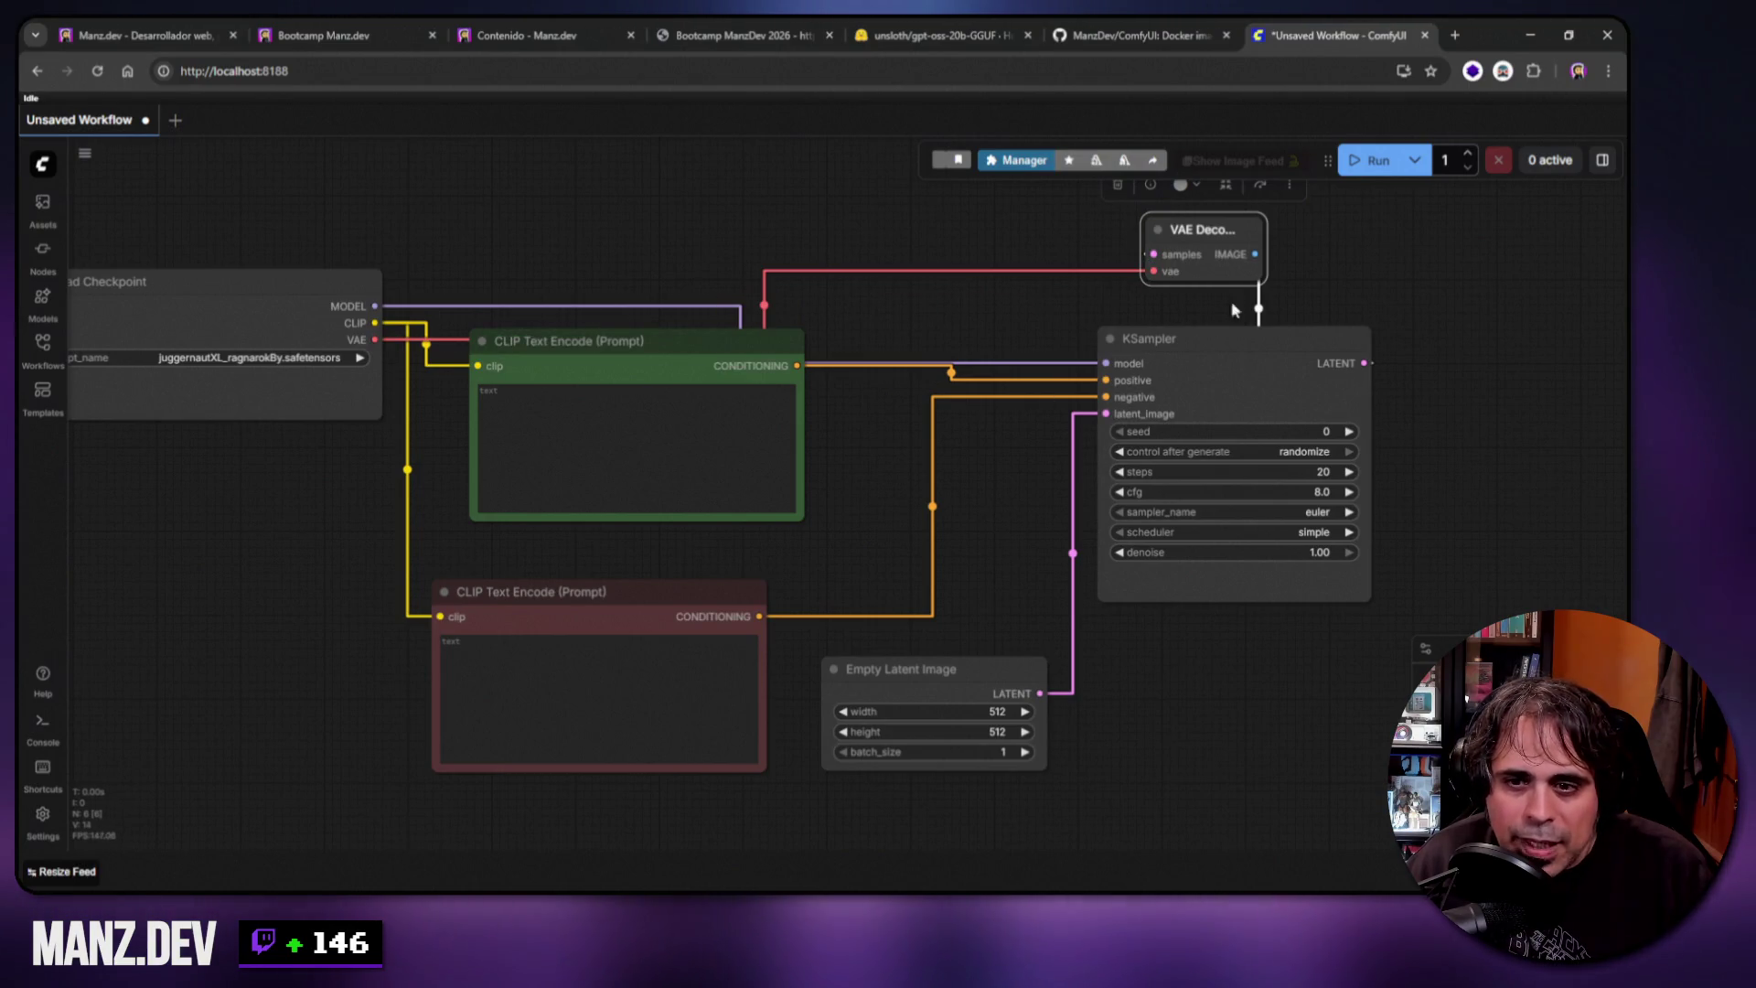
{"action": "mouse_move", "coordinate": [1216, 223]}
{"action": "left_mouse_down"}
{"action": "mouse_move", "coordinate": [1342, 216]}
{"action": "mouse_move", "coordinate": [1395, 263]}
{"action": "mouse_move", "coordinate": [1468, 401]}
{"action": "left_mouse_up"}
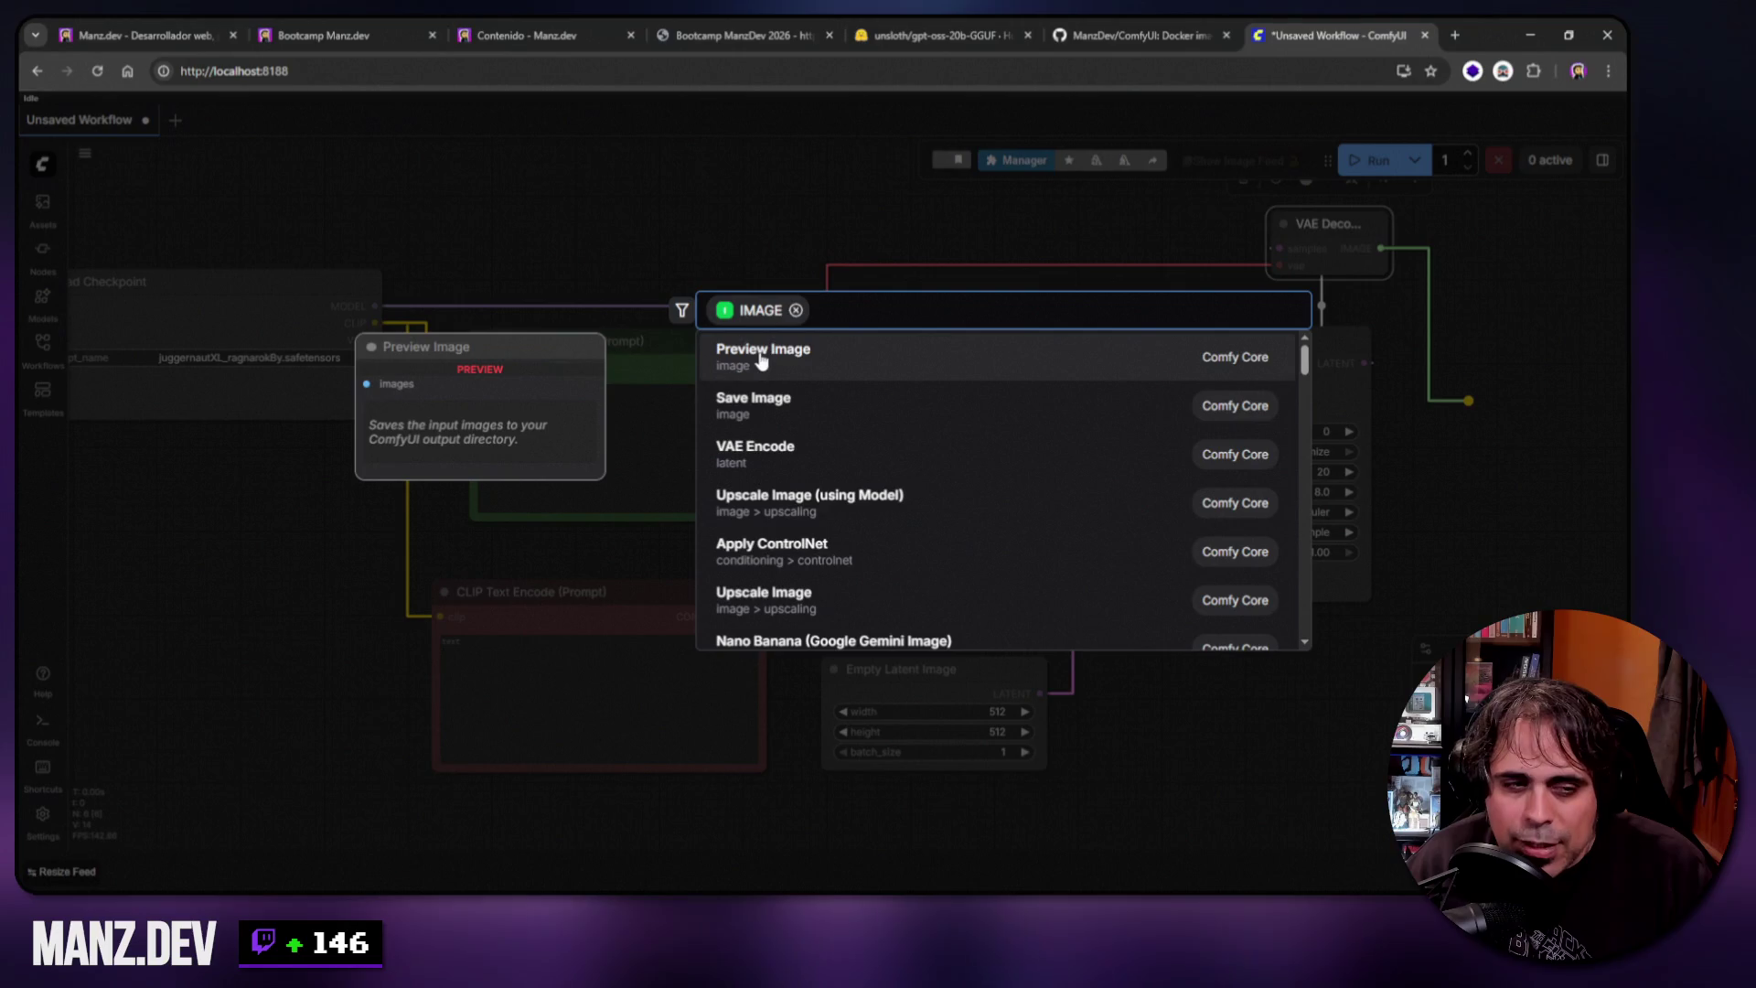
Attach a Save Image node (prefix ComfyUI) to VAE Decode, then reposition the checkpoint and prompt nodes
{"action": "left_click", "coordinate": [752, 413]}
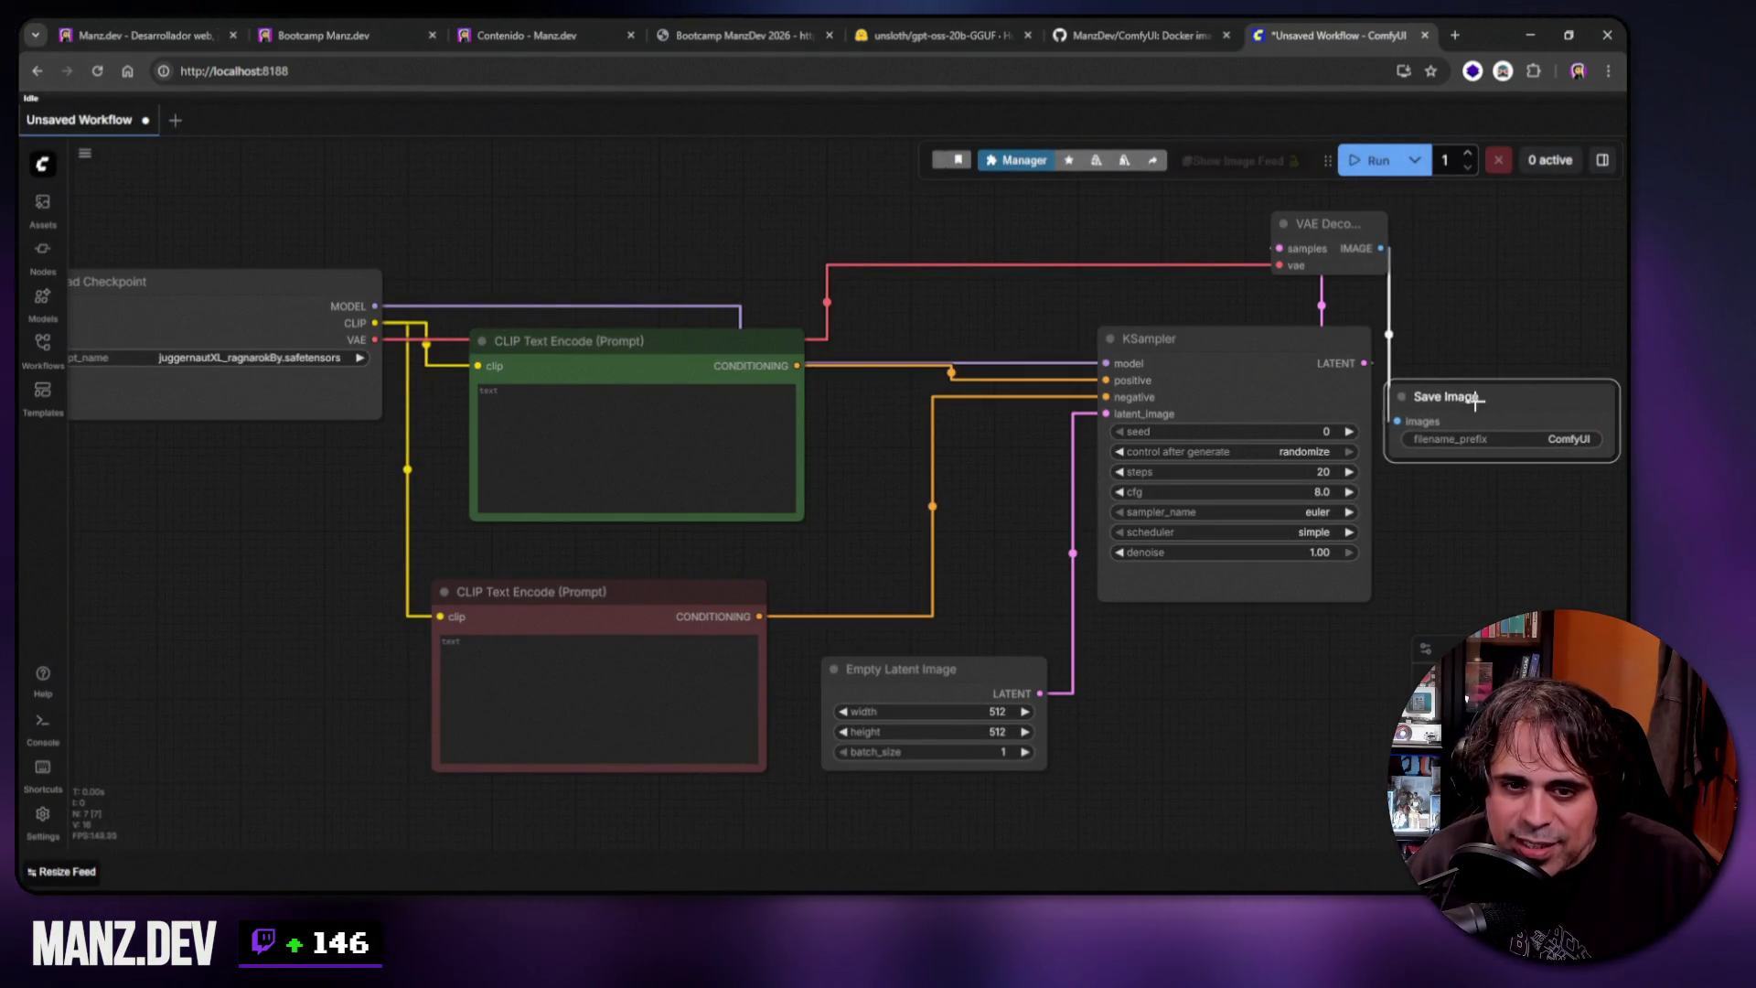
{"action": "left_click_drag", "start_coordinate": [1476, 400], "coordinate": [1466, 397]}
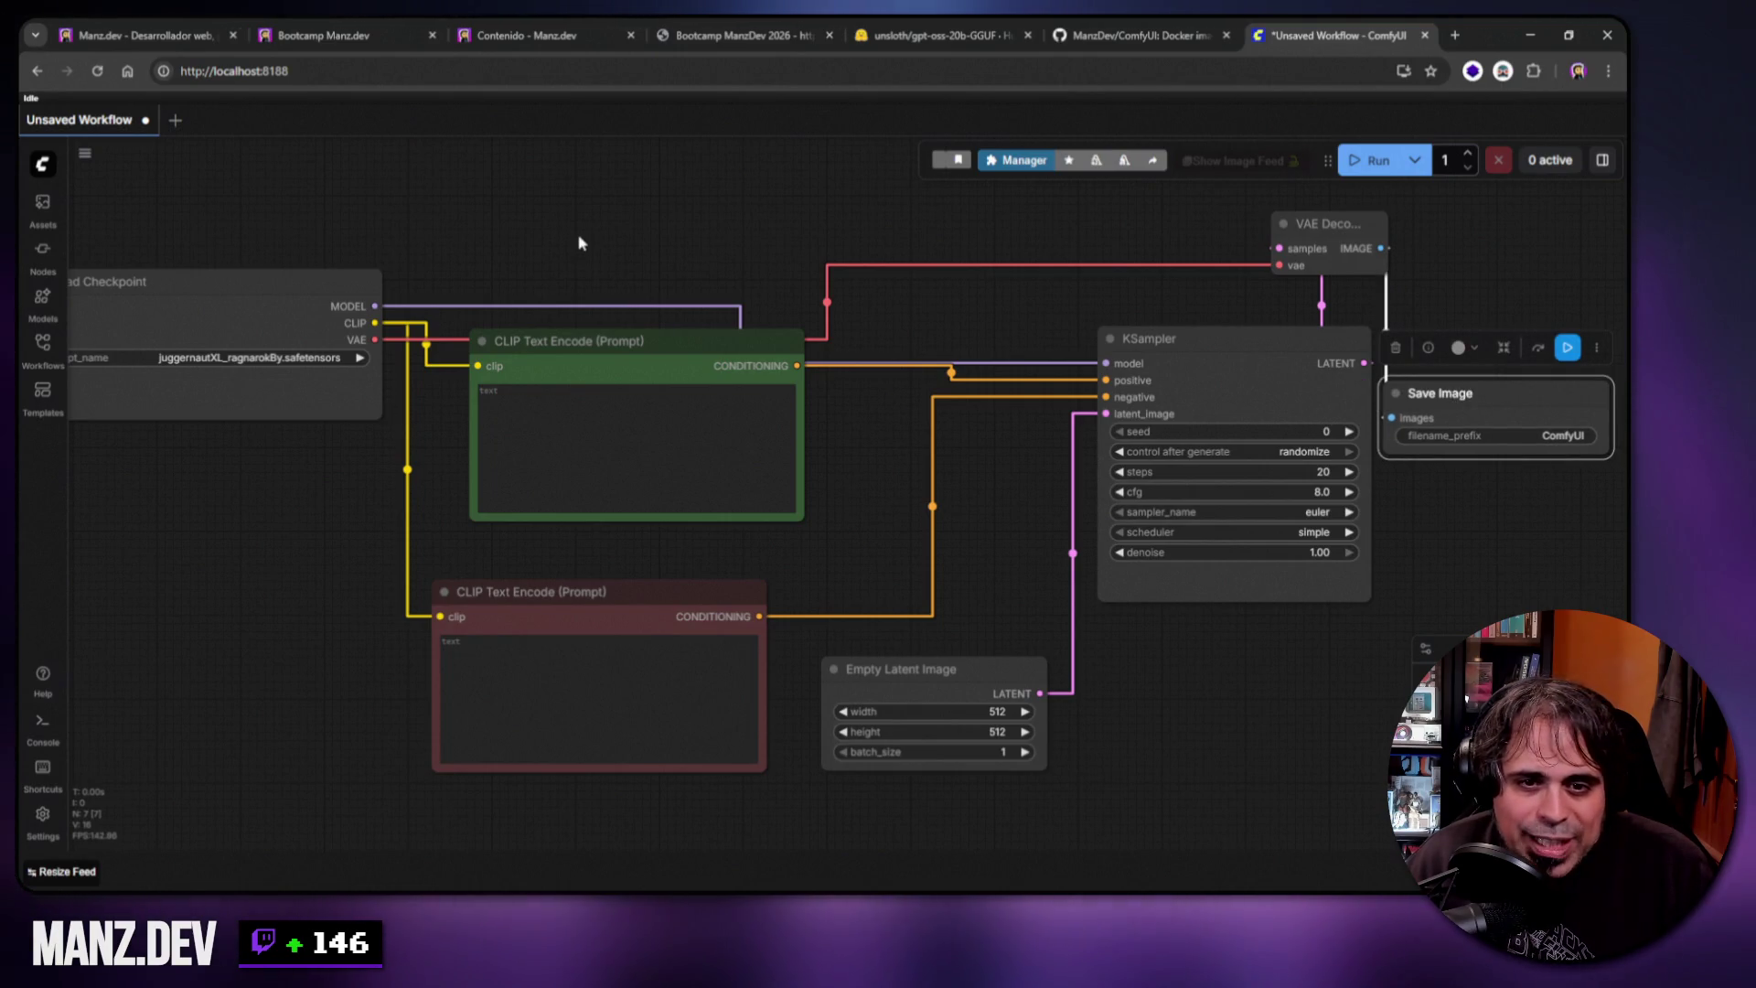
{"action": "left_click_drag", "start_coordinate": [256, 281], "coordinate": [321, 189]}
{"action": "left_click_drag", "start_coordinate": [437, 325], "coordinate": [347, 317]}
{"action": "left_click_drag", "start_coordinate": [550, 339], "coordinate": [546, 288]}
{"action": "mouse_move", "coordinate": [583, 591]}
{"action": "left_mouse_down"}
{"action": "mouse_move", "coordinate": [529, 513]}
{"action": "mouse_move", "coordinate": [553, 514]}
{"action": "left_mouse_up"}
{"action": "mouse_move", "coordinate": [893, 678]}
{"action": "left_mouse_down"}
{"action": "mouse_move", "coordinate": [815, 712]}
{"action": "mouse_move", "coordinate": [654, 736]}
{"action": "mouse_move", "coordinate": [898, 622]}
{"action": "mouse_move", "coordinate": [833, 621]}
{"action": "left_mouse_up"}
Realign KSampler, VAE Decode, Save Image and Empty Latent Image, selecting the latent, sampler and decoder together
{"action": "left_click_drag", "start_coordinate": [1164, 357], "coordinate": [1093, 343]}
{"action": "left_click_drag", "start_coordinate": [1319, 231], "coordinate": [1403, 225]}
{"action": "left_click", "coordinate": [1449, 386]}
{"action": "left_click_drag", "start_coordinate": [1450, 386], "coordinate": [1436, 360]}
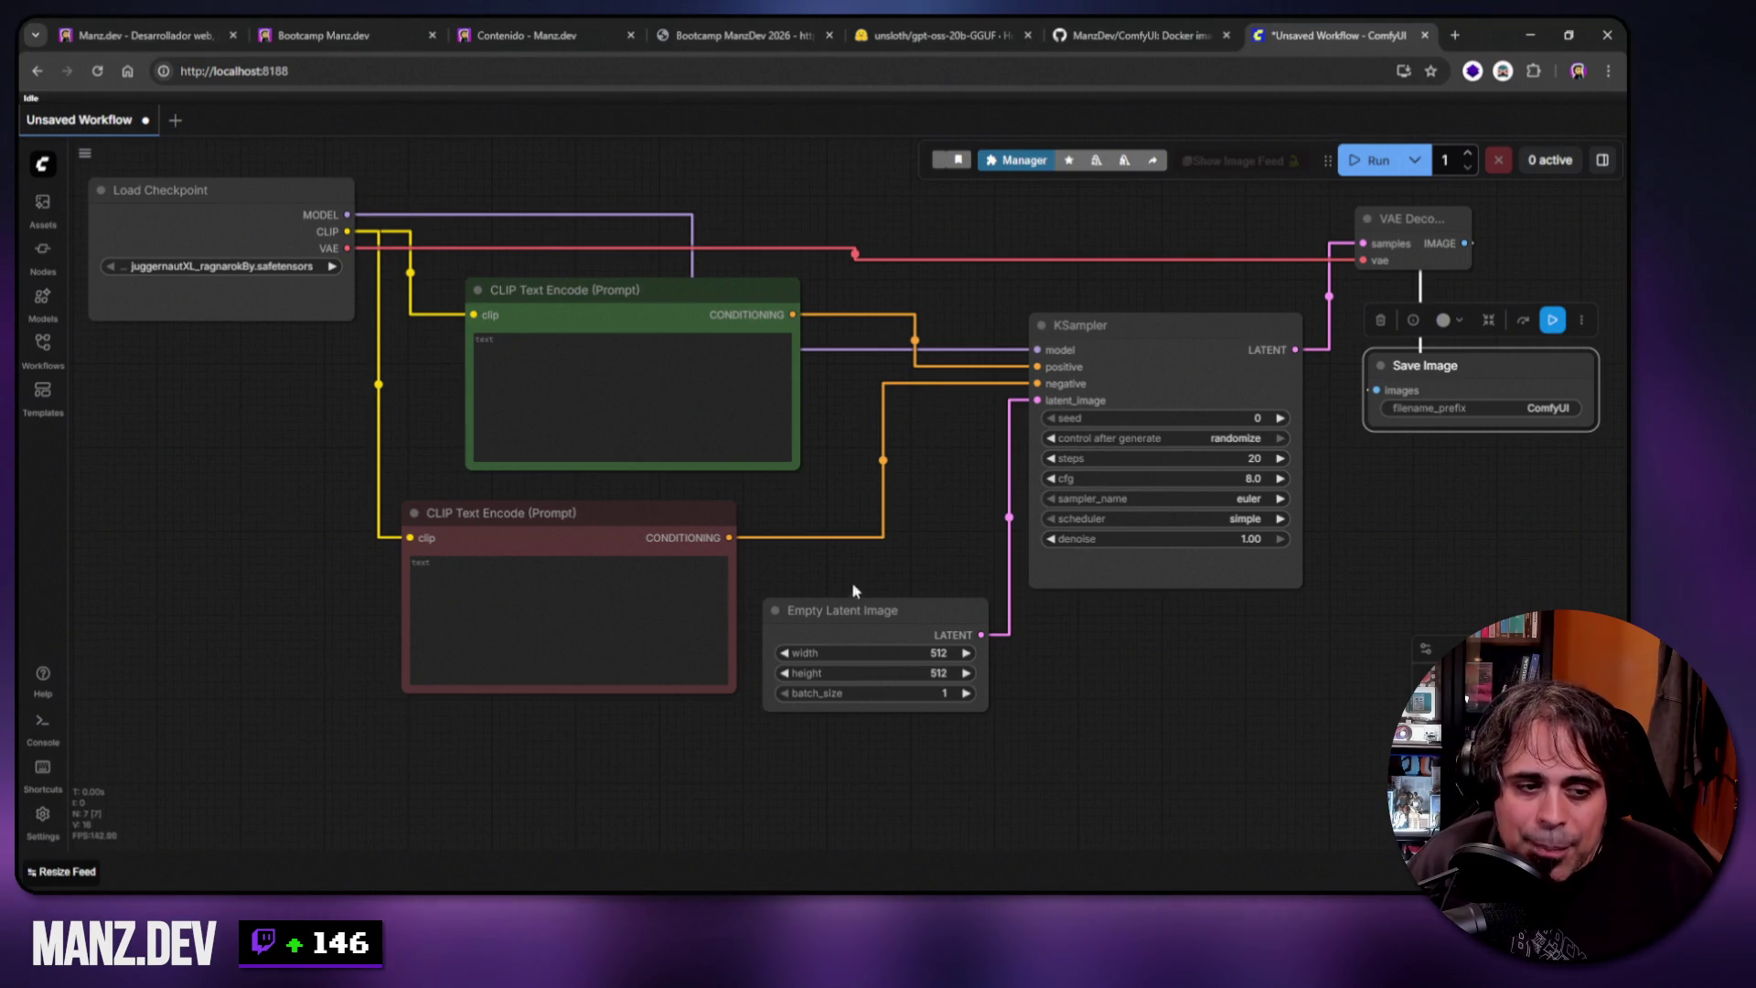
{"action": "mouse_move", "coordinate": [848, 614]}
{"action": "left_mouse_down"}
{"action": "mouse_move", "coordinate": [955, 661]}
{"action": "mouse_move", "coordinate": [844, 626]}
{"action": "left_mouse_up"}
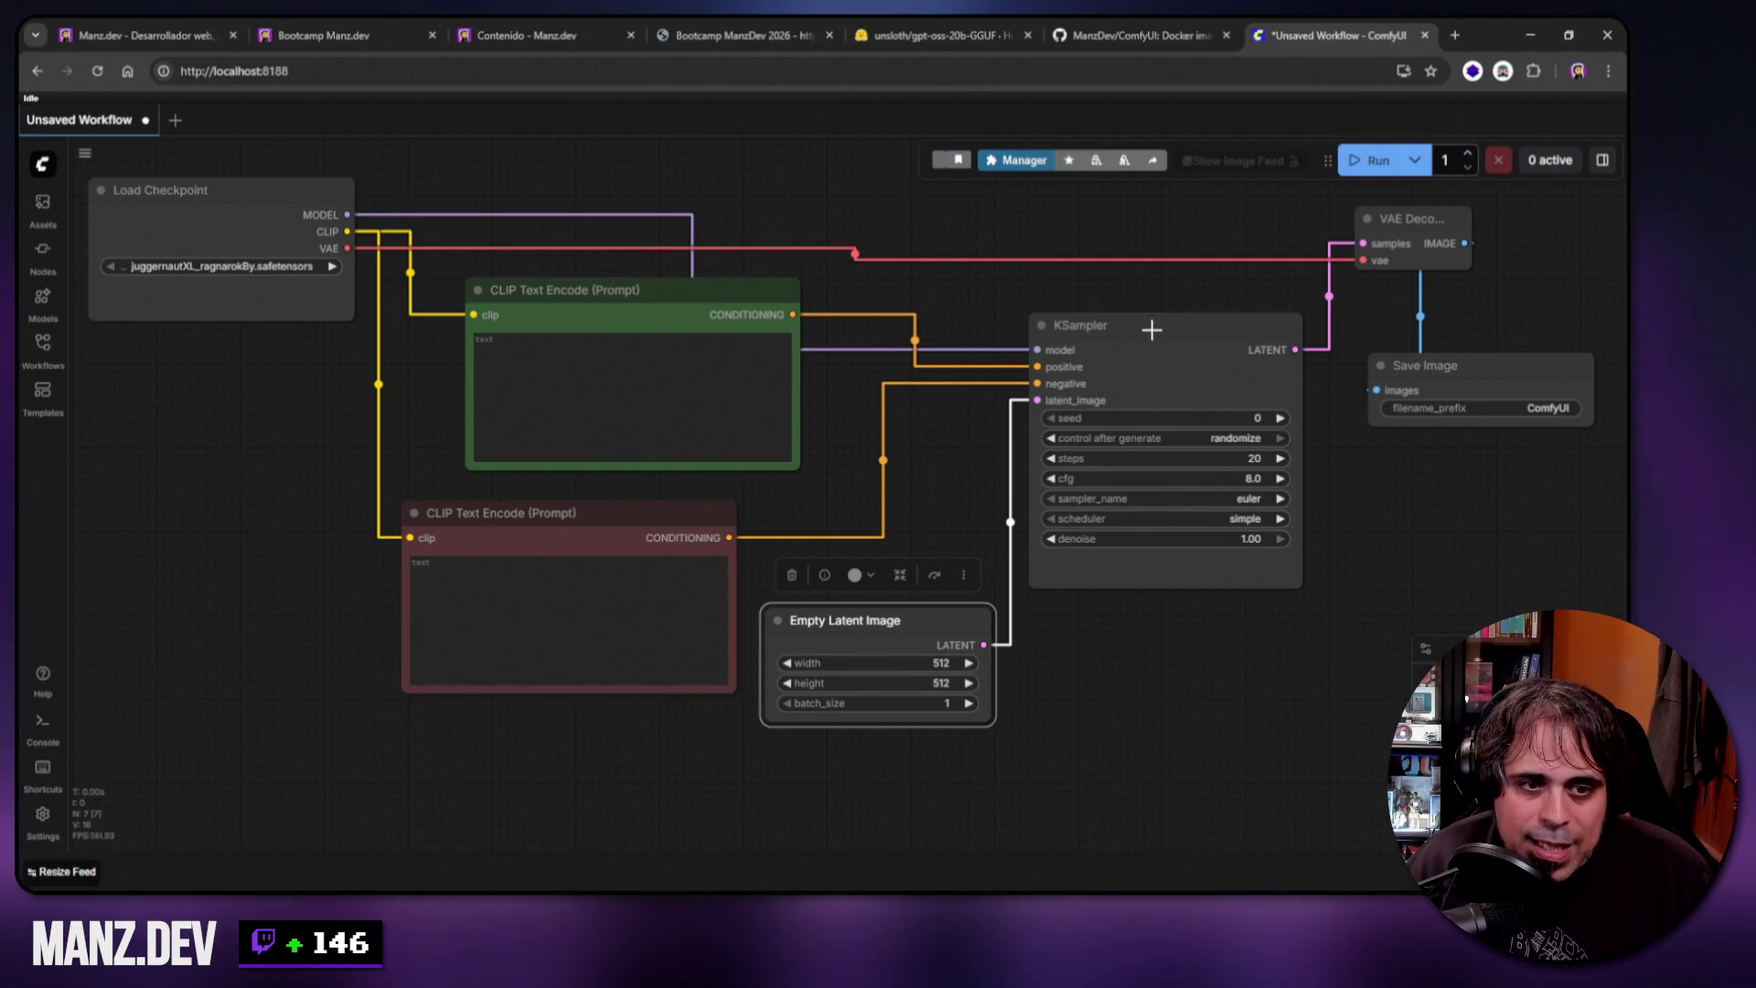
{"action": "left_click", "coordinate": [1152, 330], "text": "shift"}
{"action": "left_click", "coordinate": [1406, 220], "text": "shift"}
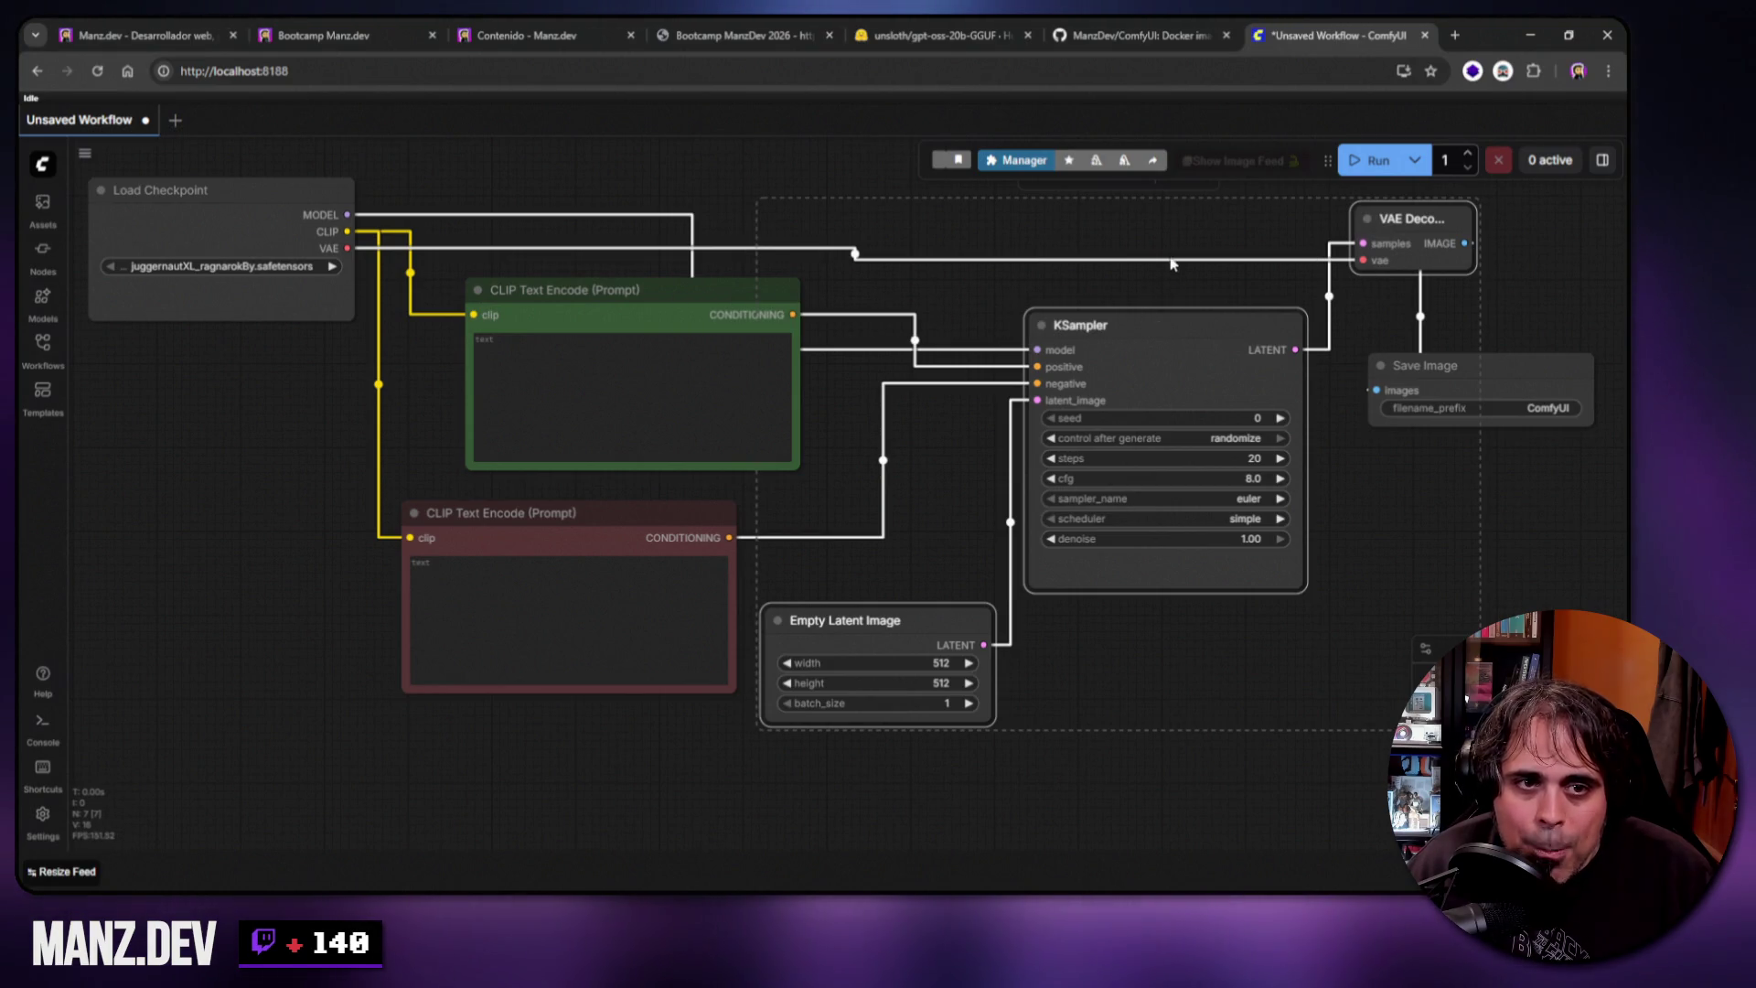
Convert the Empty Latent Image, KSampler and VAE Decode into a subgraph, then unpack it
{"action": "scroll", "coordinate": [1173, 264], "scroll_direction": "up", "scroll_amount": 2}
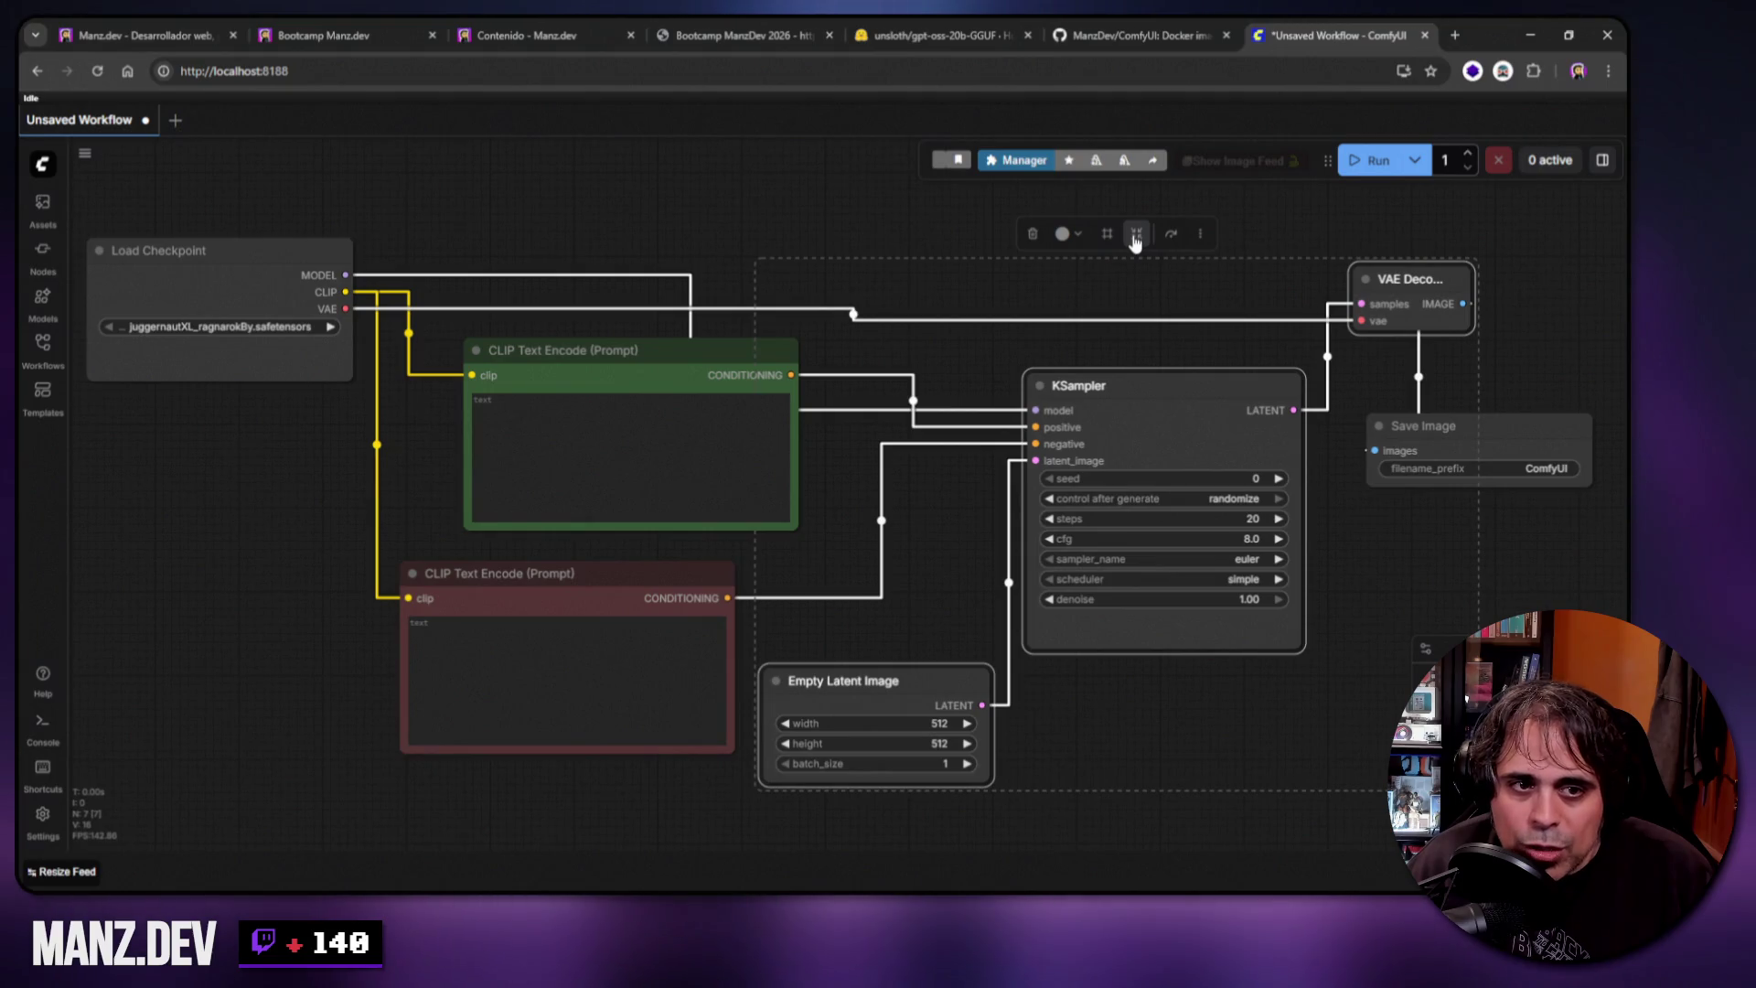
{"action": "left_click", "coordinate": [1135, 236]}
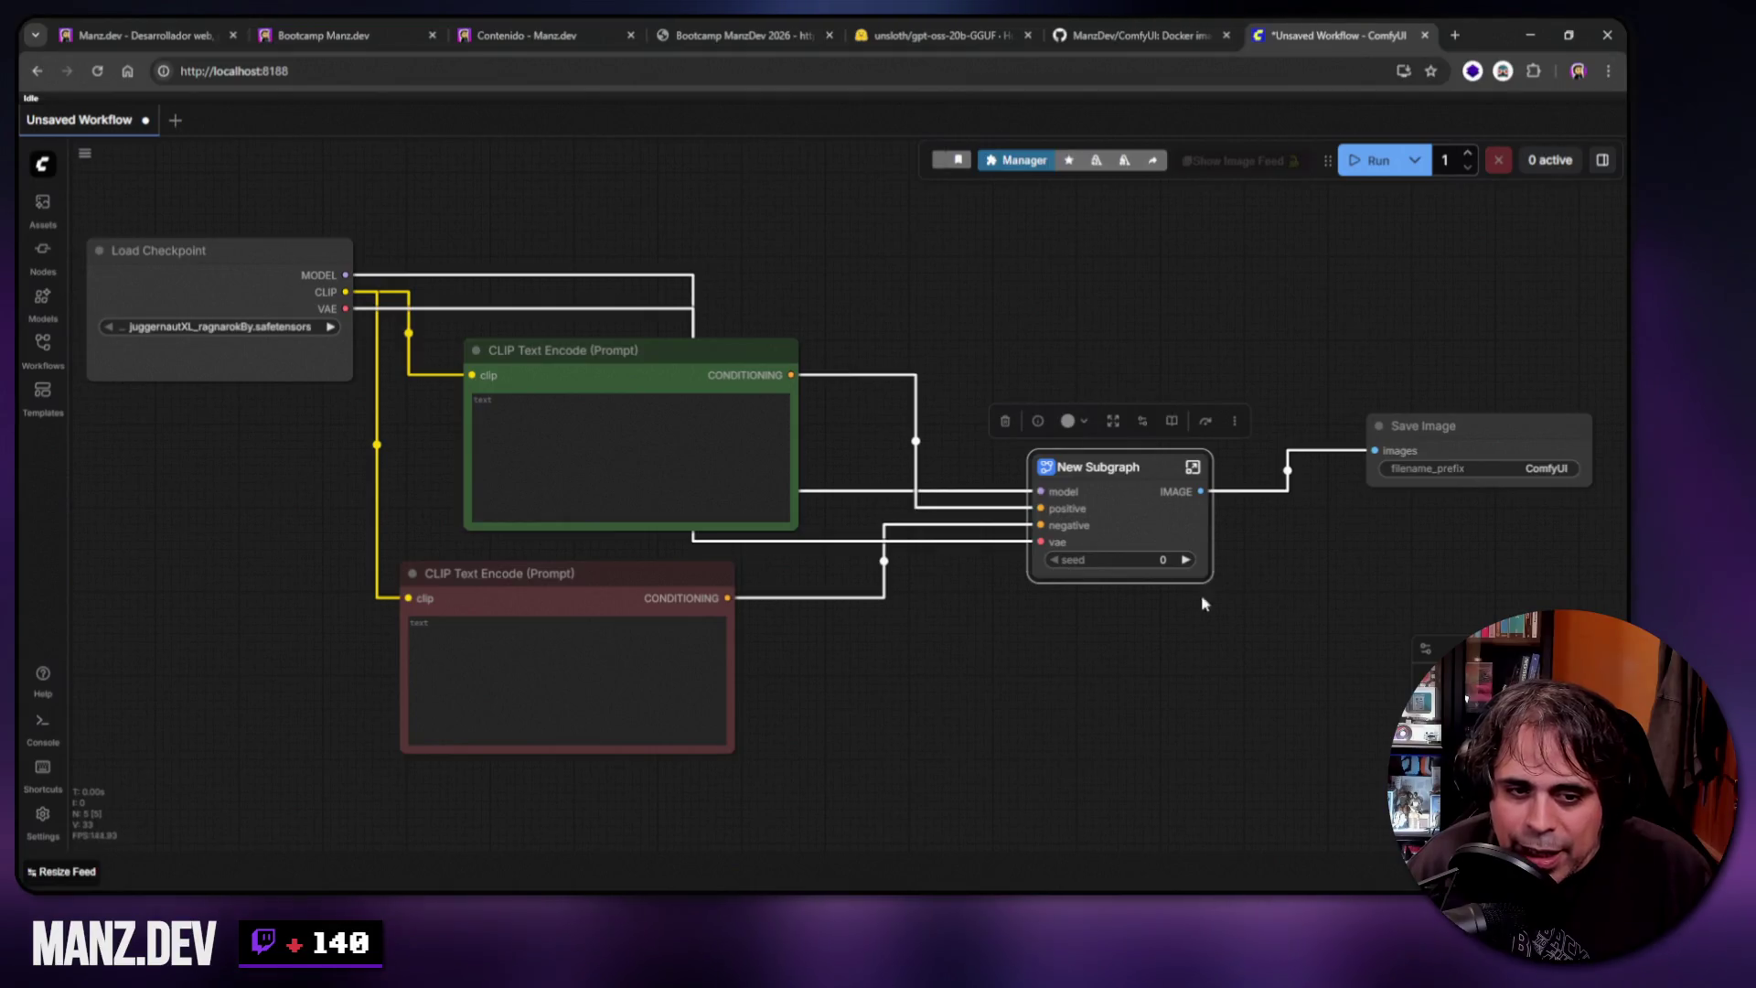
{"action": "left_click", "coordinate": [1114, 423]}
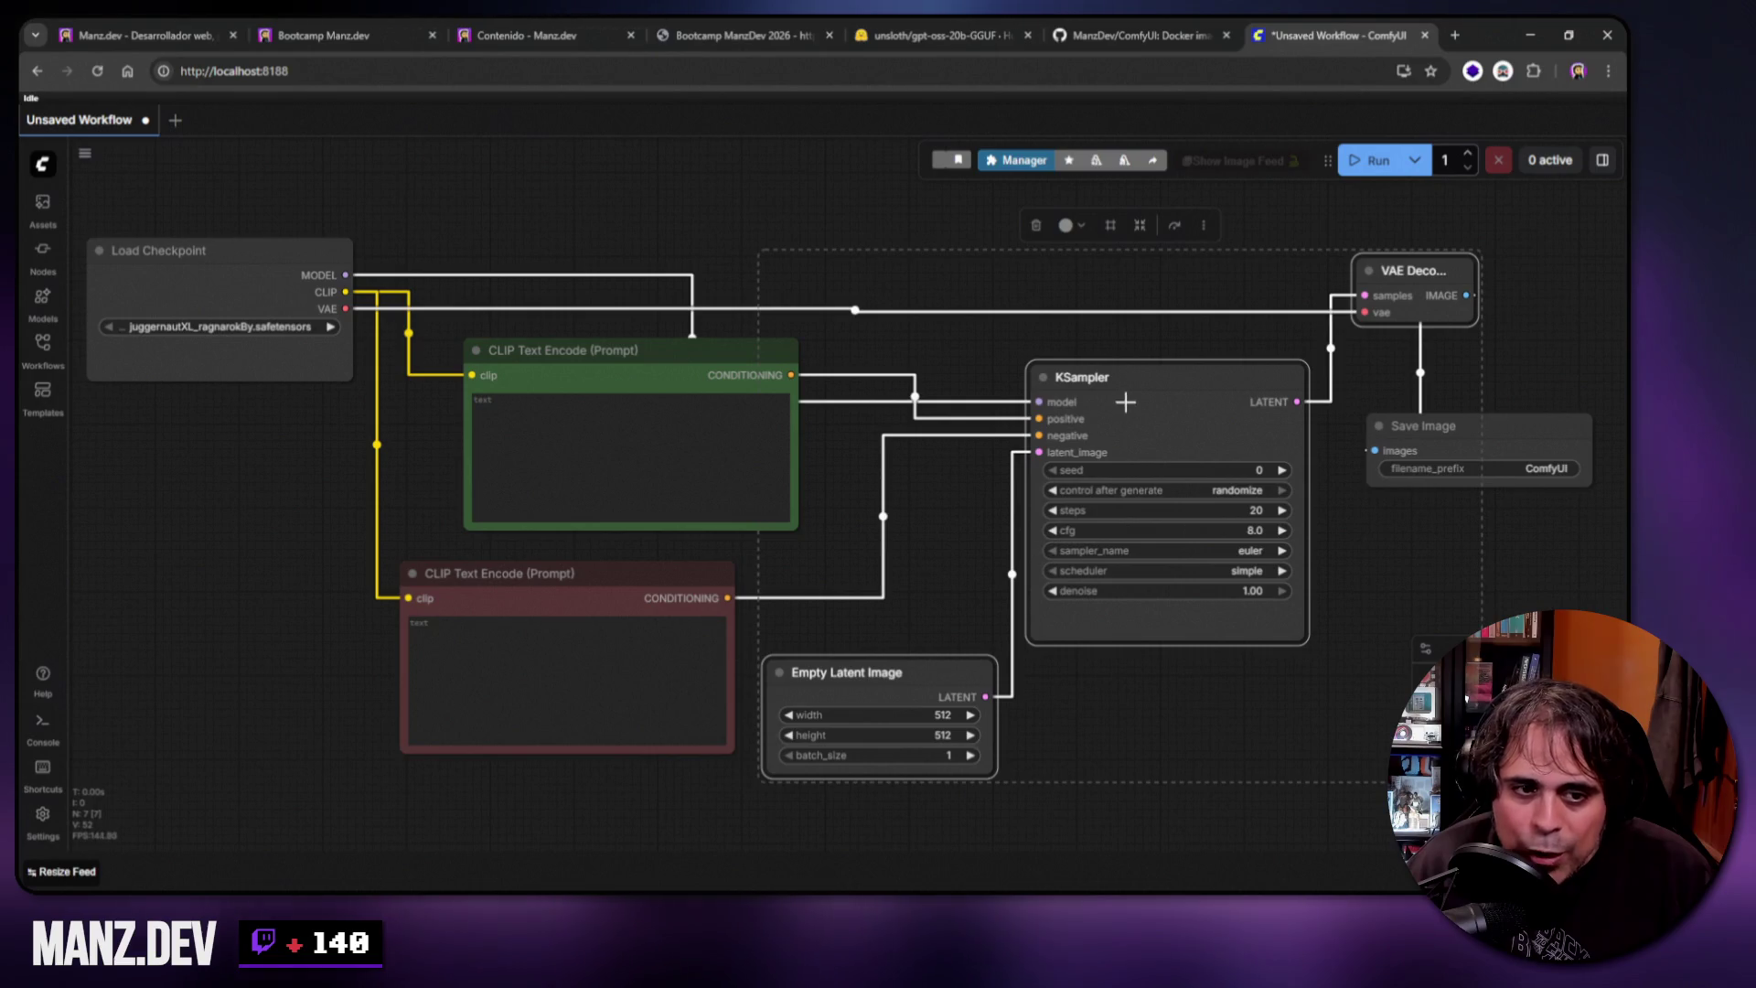
Repack them, inspect the subgraph parameters, unpack again, and nudge the nodes slightly up-left
{"action": "left_click", "coordinate": [1139, 227]}
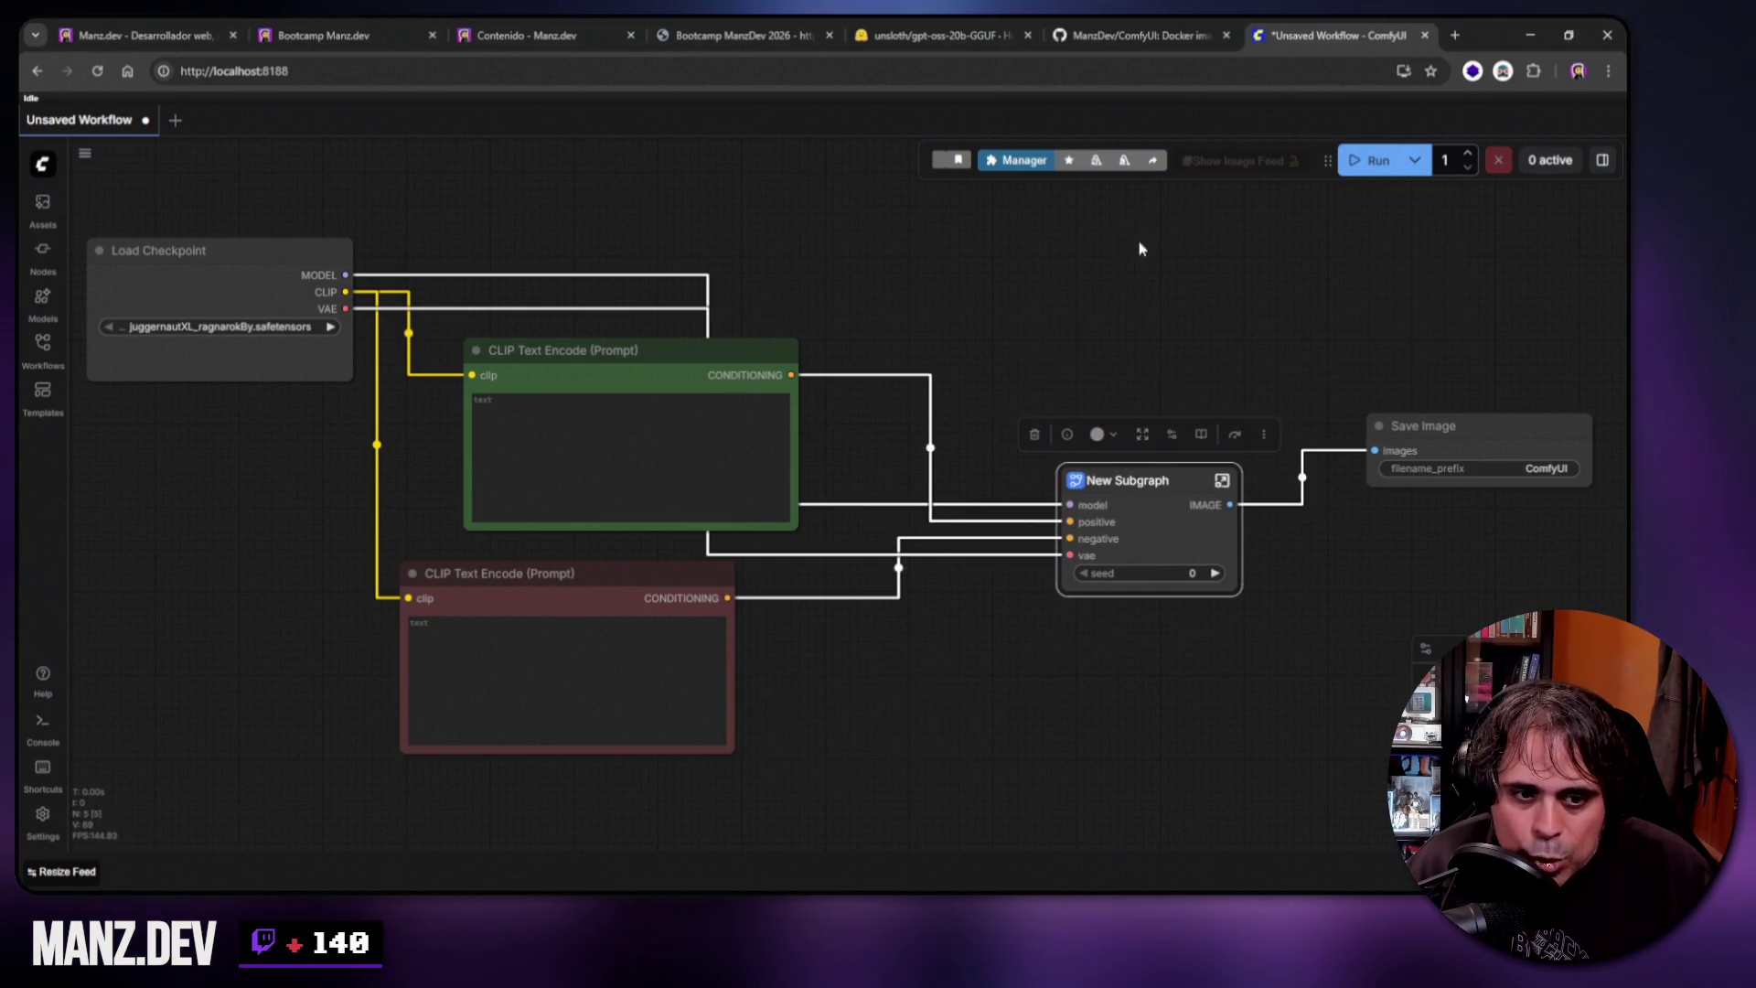
{"action": "left_click", "coordinate": [1171, 437]}
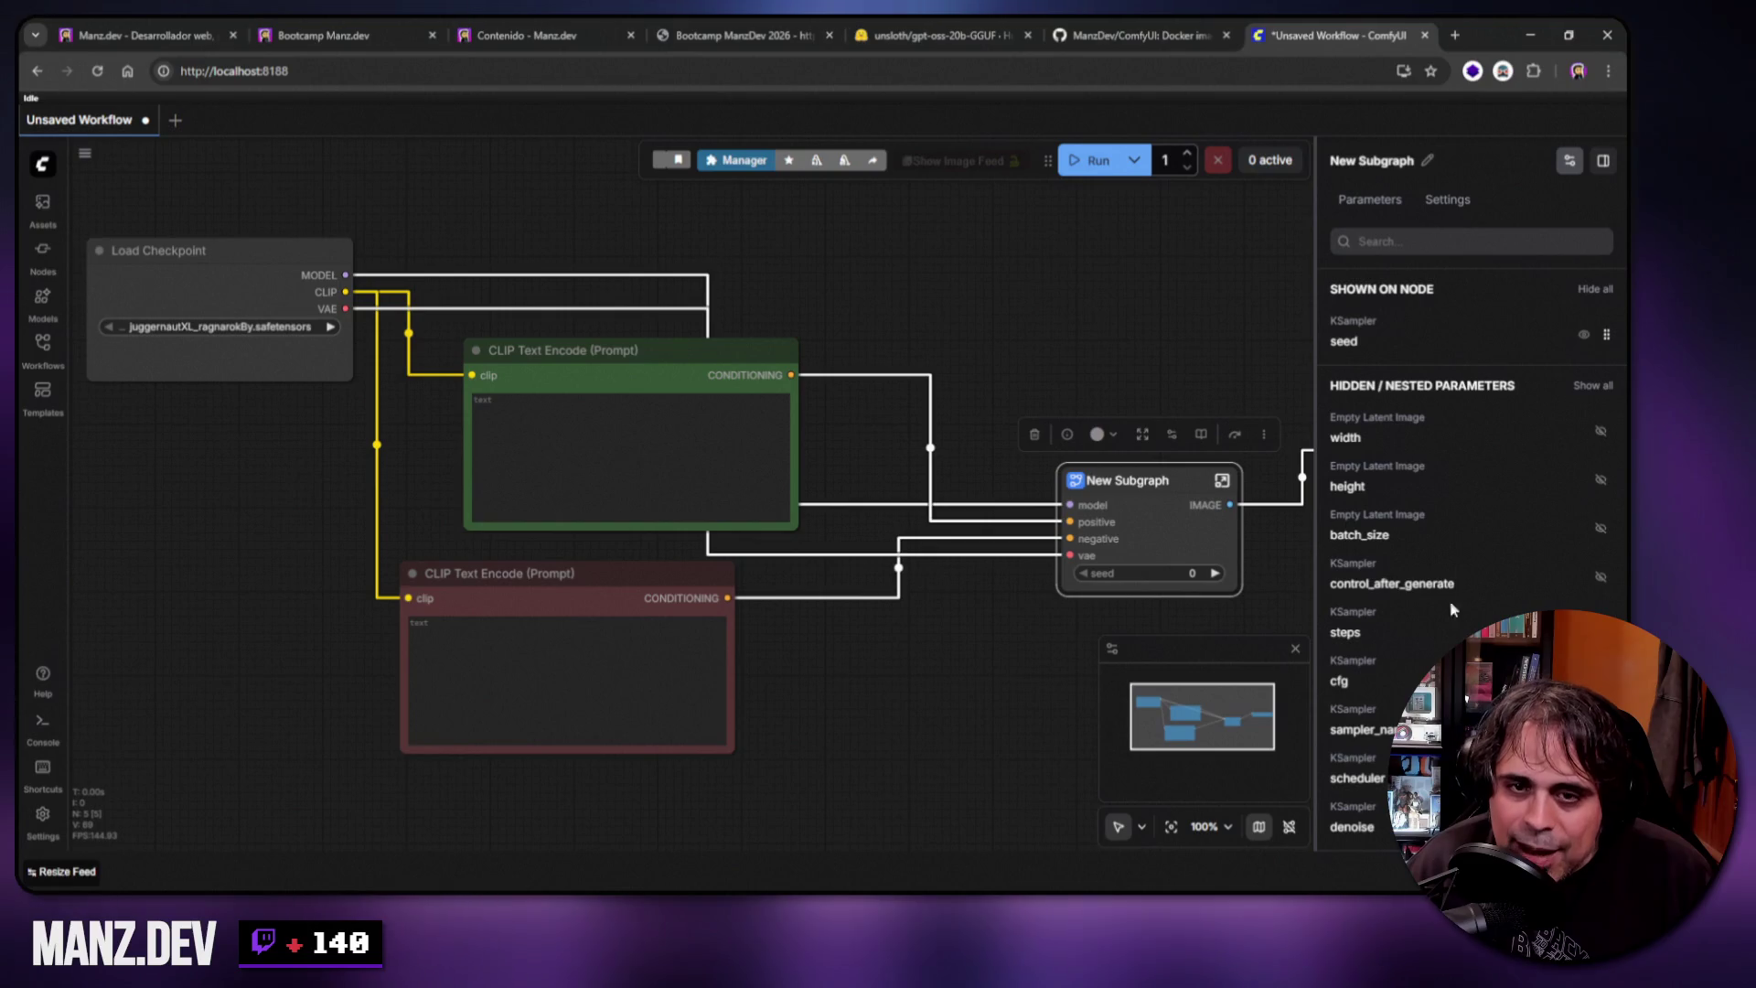
{"action": "left_click", "coordinate": [1570, 160]}
{"action": "left_click", "coordinate": [1603, 160]}
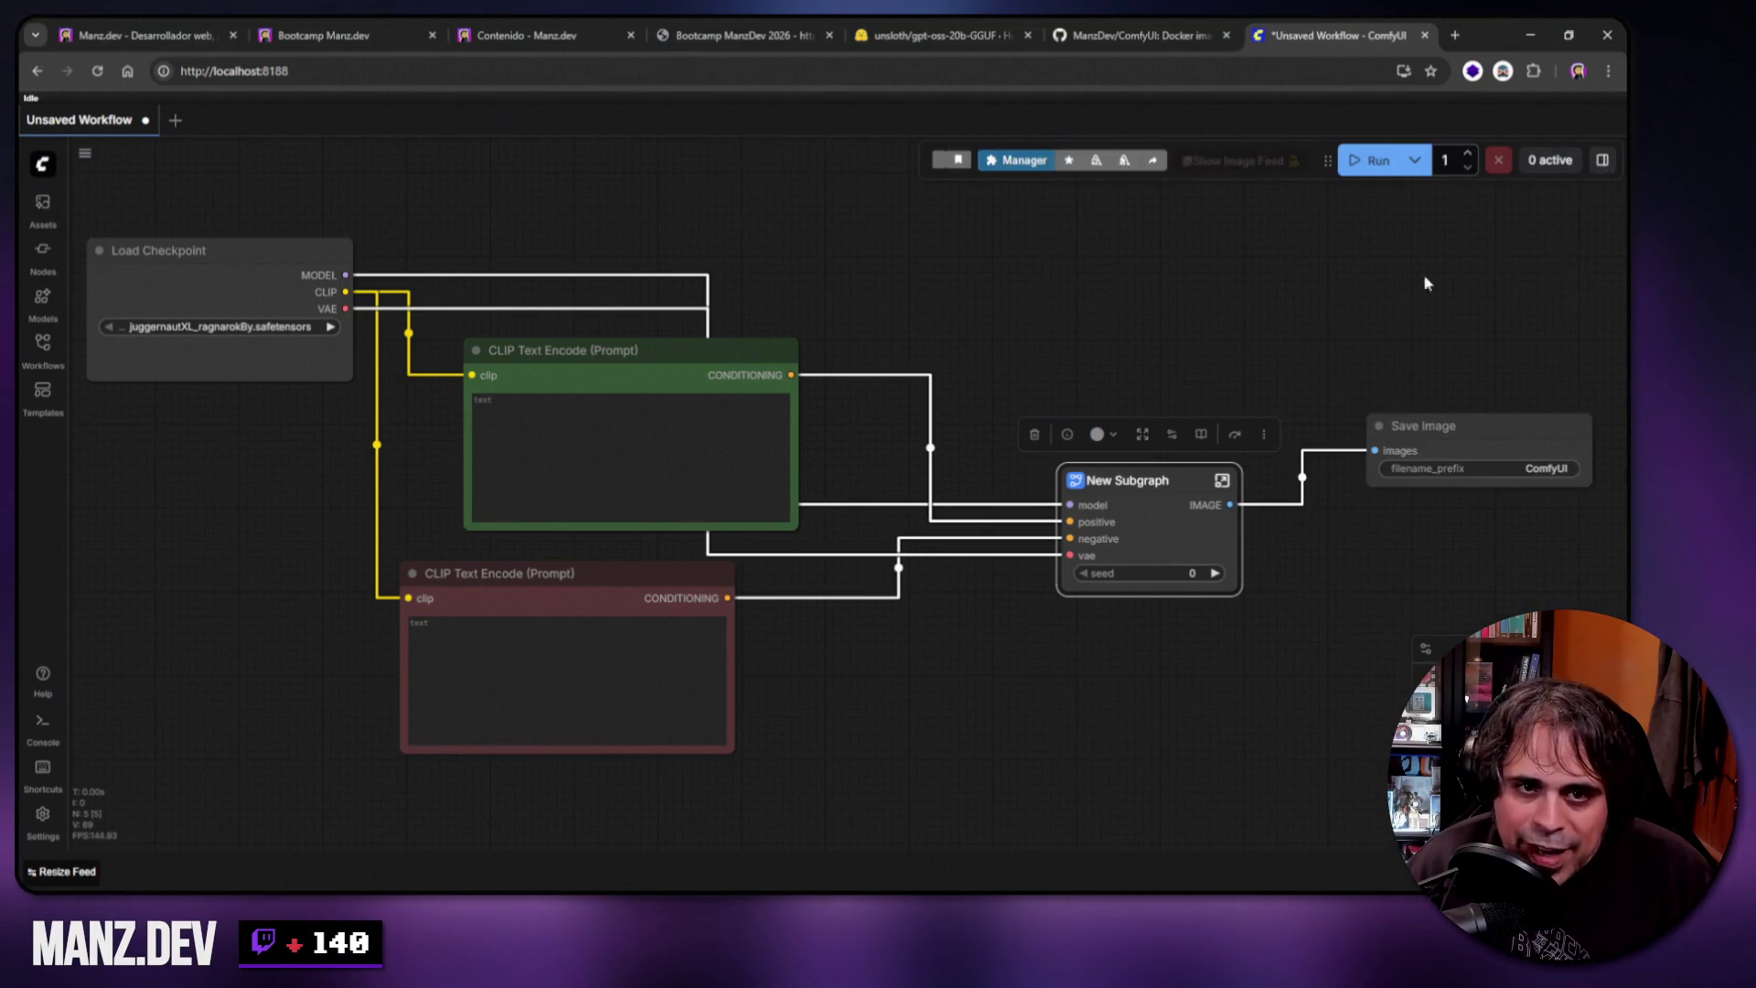
{"action": "left_click", "coordinate": [1142, 435]}
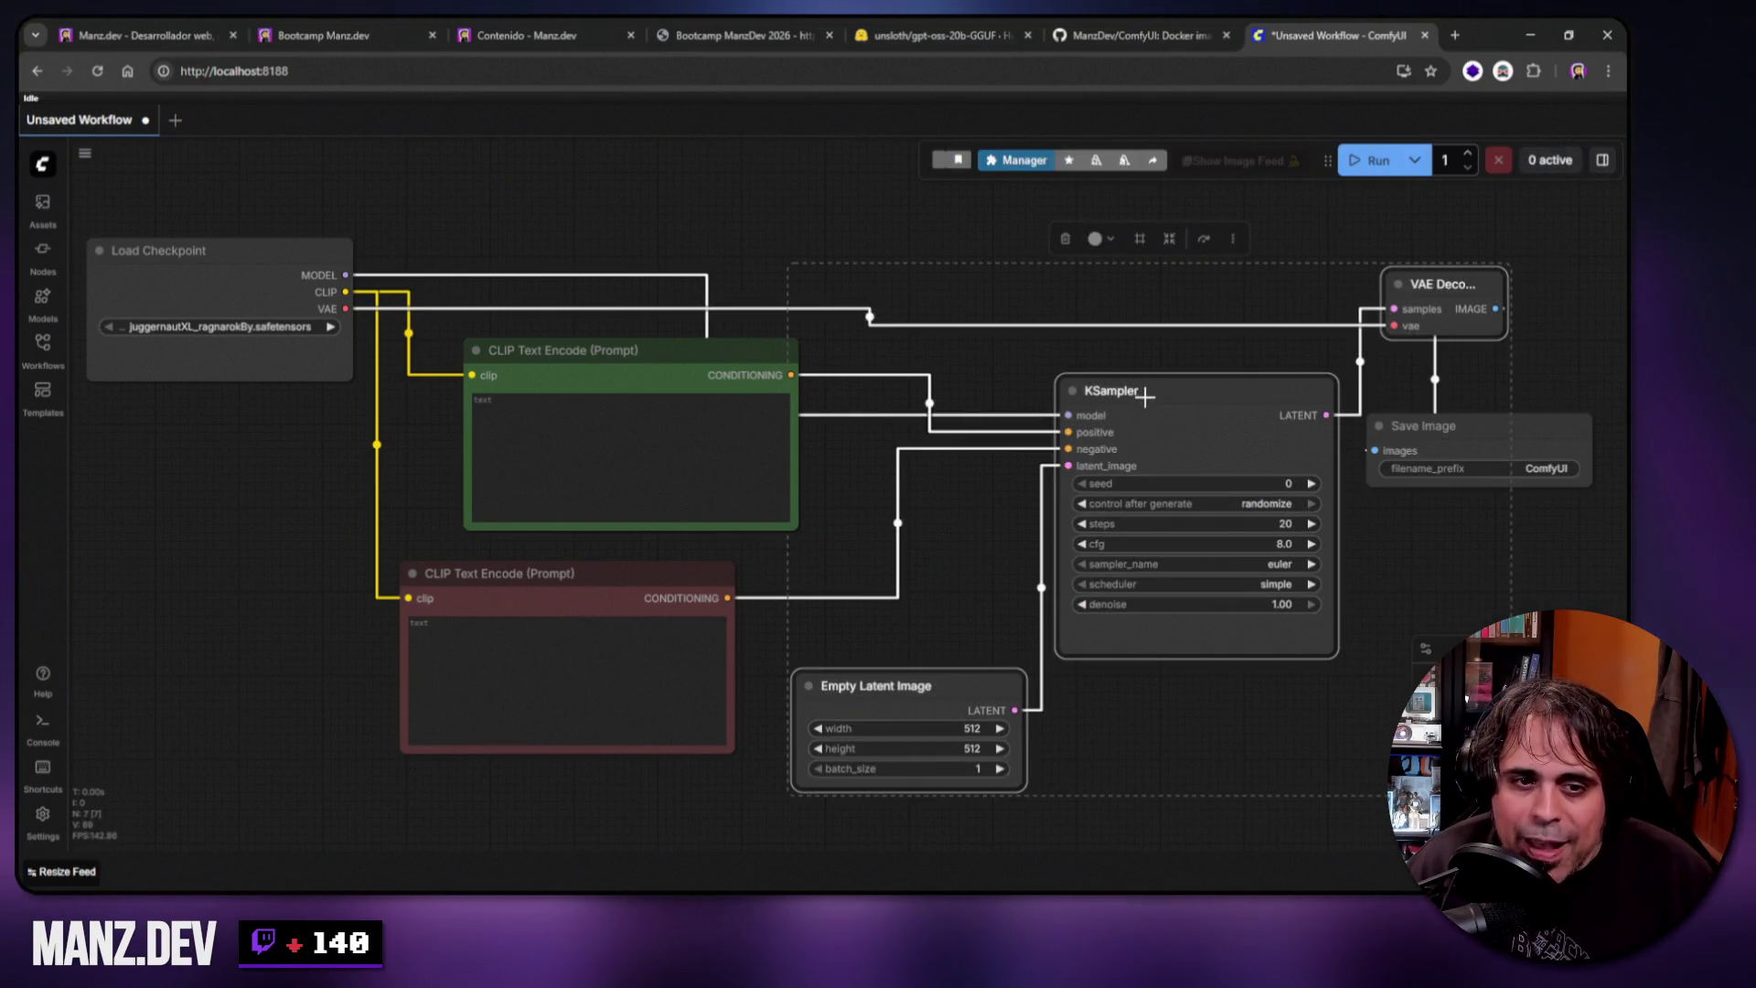
{"action": "mouse_move", "coordinate": [1139, 371]}
{"action": "left_mouse_down"}
{"action": "mouse_move", "coordinate": [1122, 329]}
{"action": "mouse_move", "coordinate": [1134, 357]}
{"action": "left_mouse_up"}
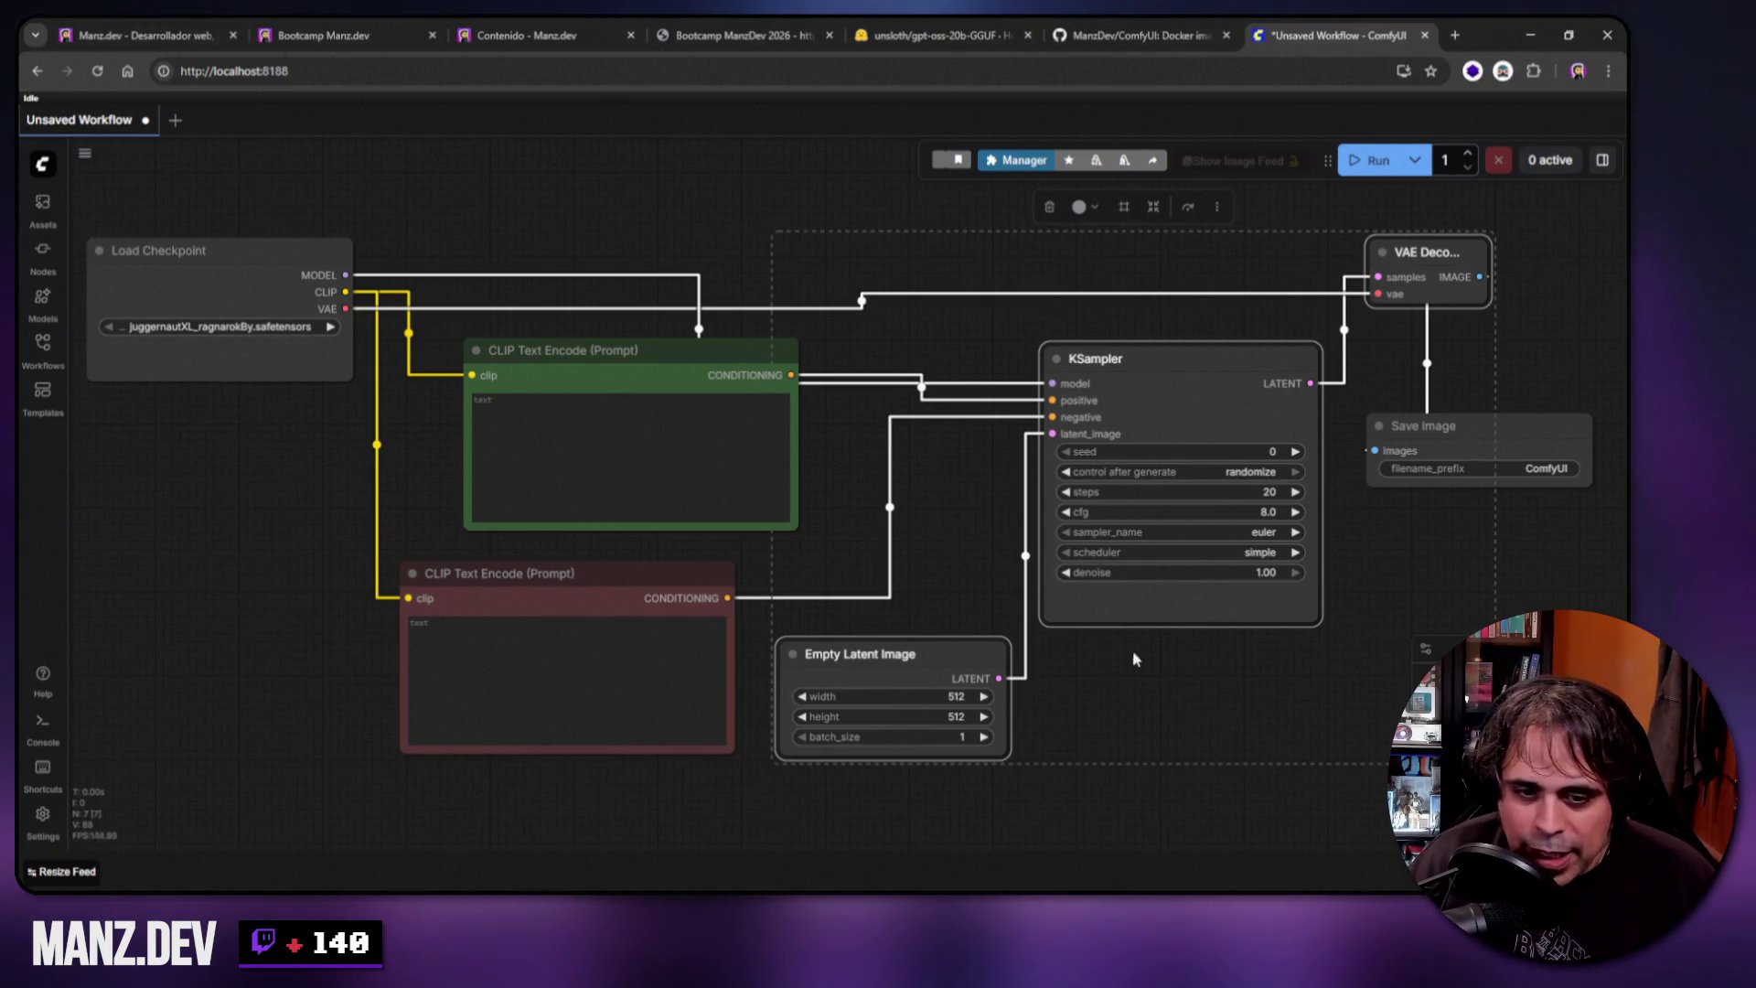
{"action": "left_click", "coordinate": [1198, 783]}
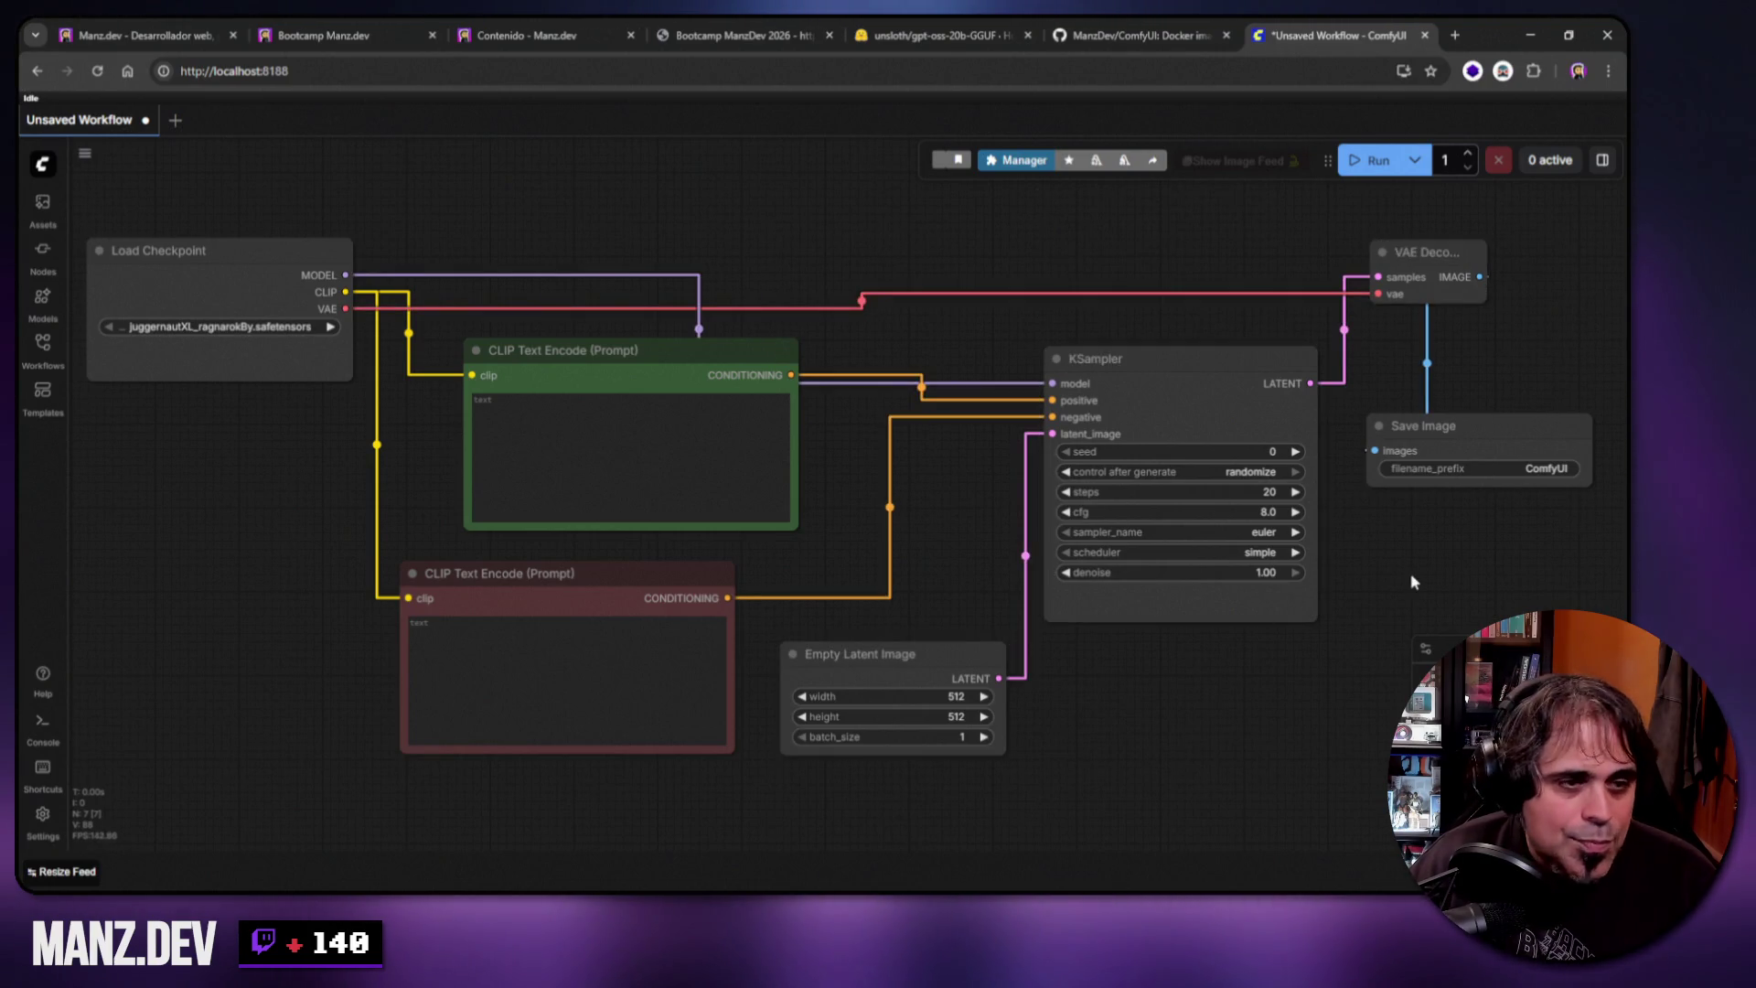
Switch the Load Checkpoint model from juggernautXL_ragnarokBy to novaCartoonXL_v60.safetensors
{"action": "left_click_drag", "start_coordinate": [1403, 564], "coordinate": [1415, 563]}
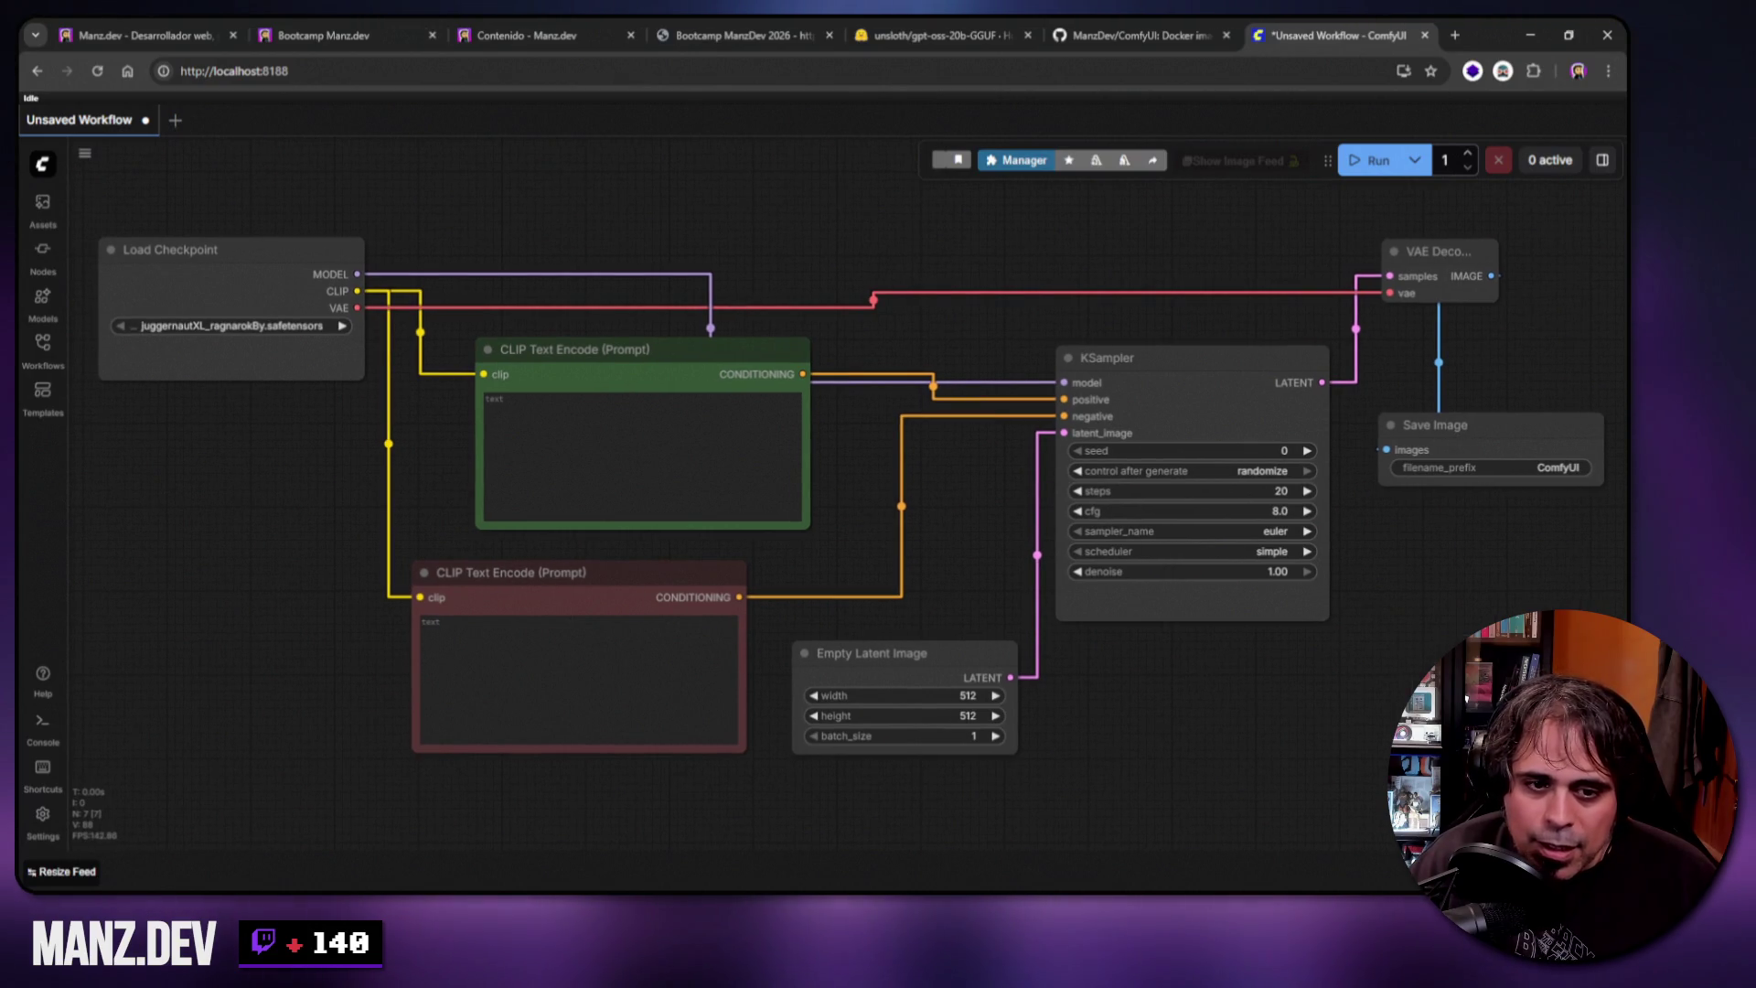
{"action": "left_click_drag", "start_coordinate": [1475, 443], "coordinate": [1461, 441]}
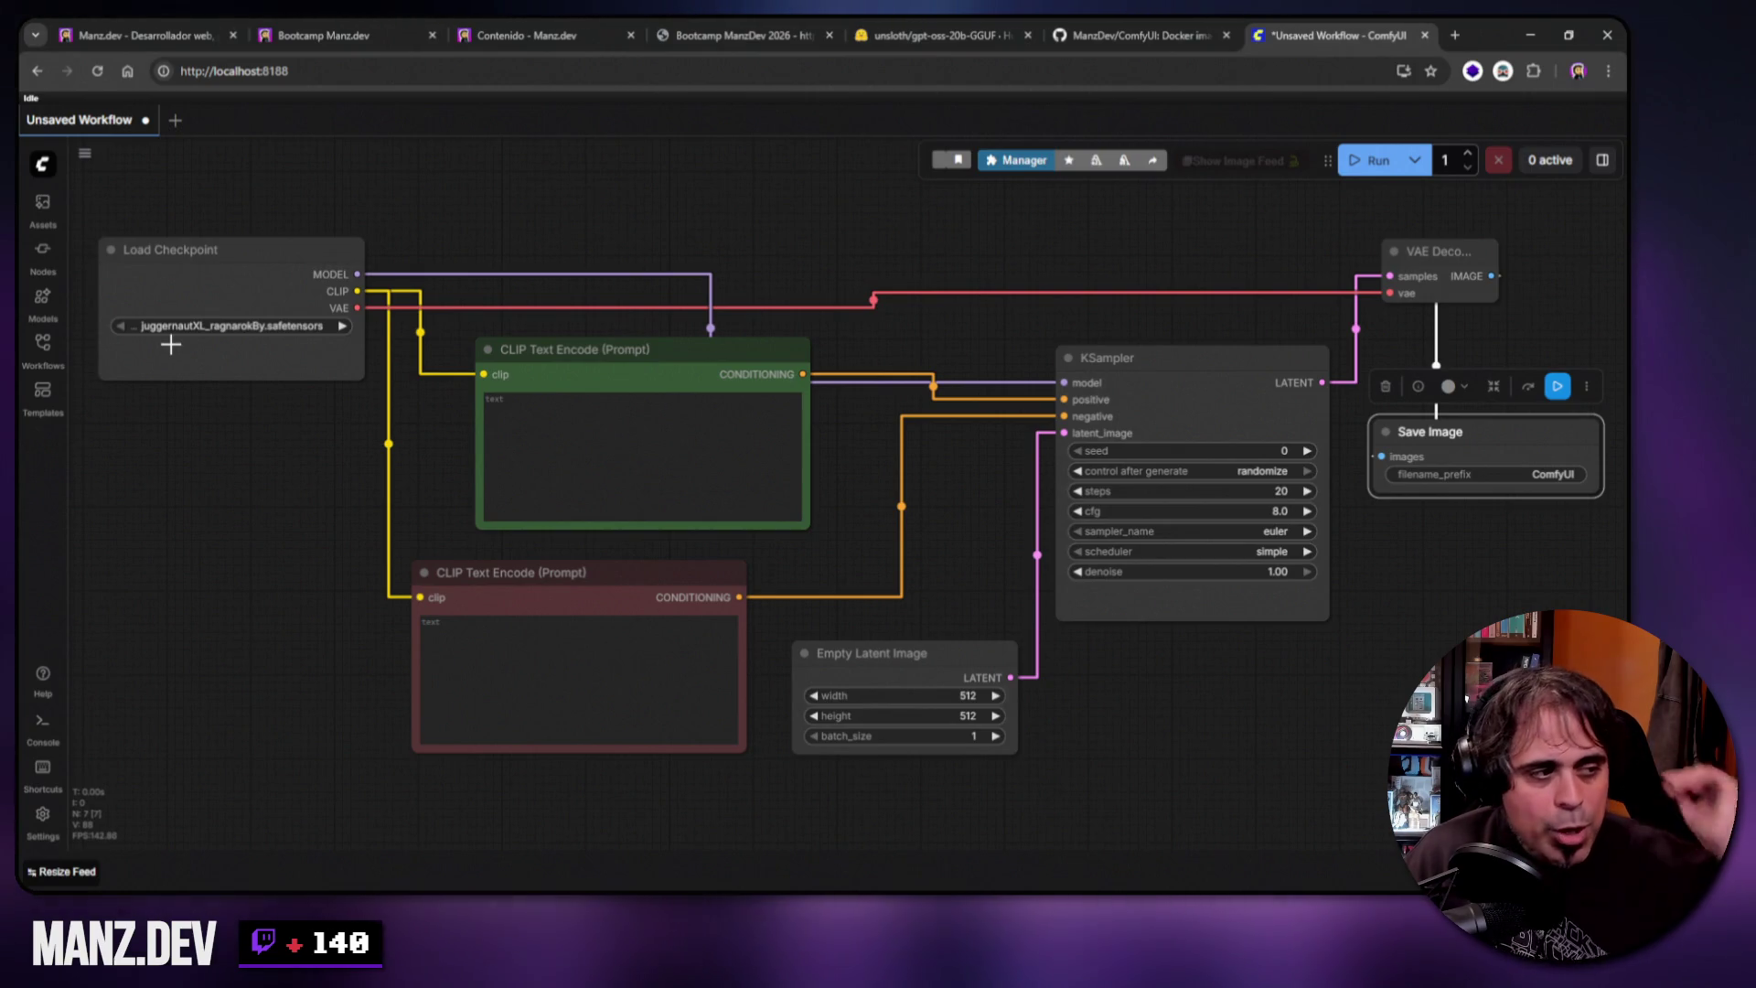
{"action": "left_click", "coordinate": [299, 325]}
{"action": "left_click", "coordinate": [329, 345]}
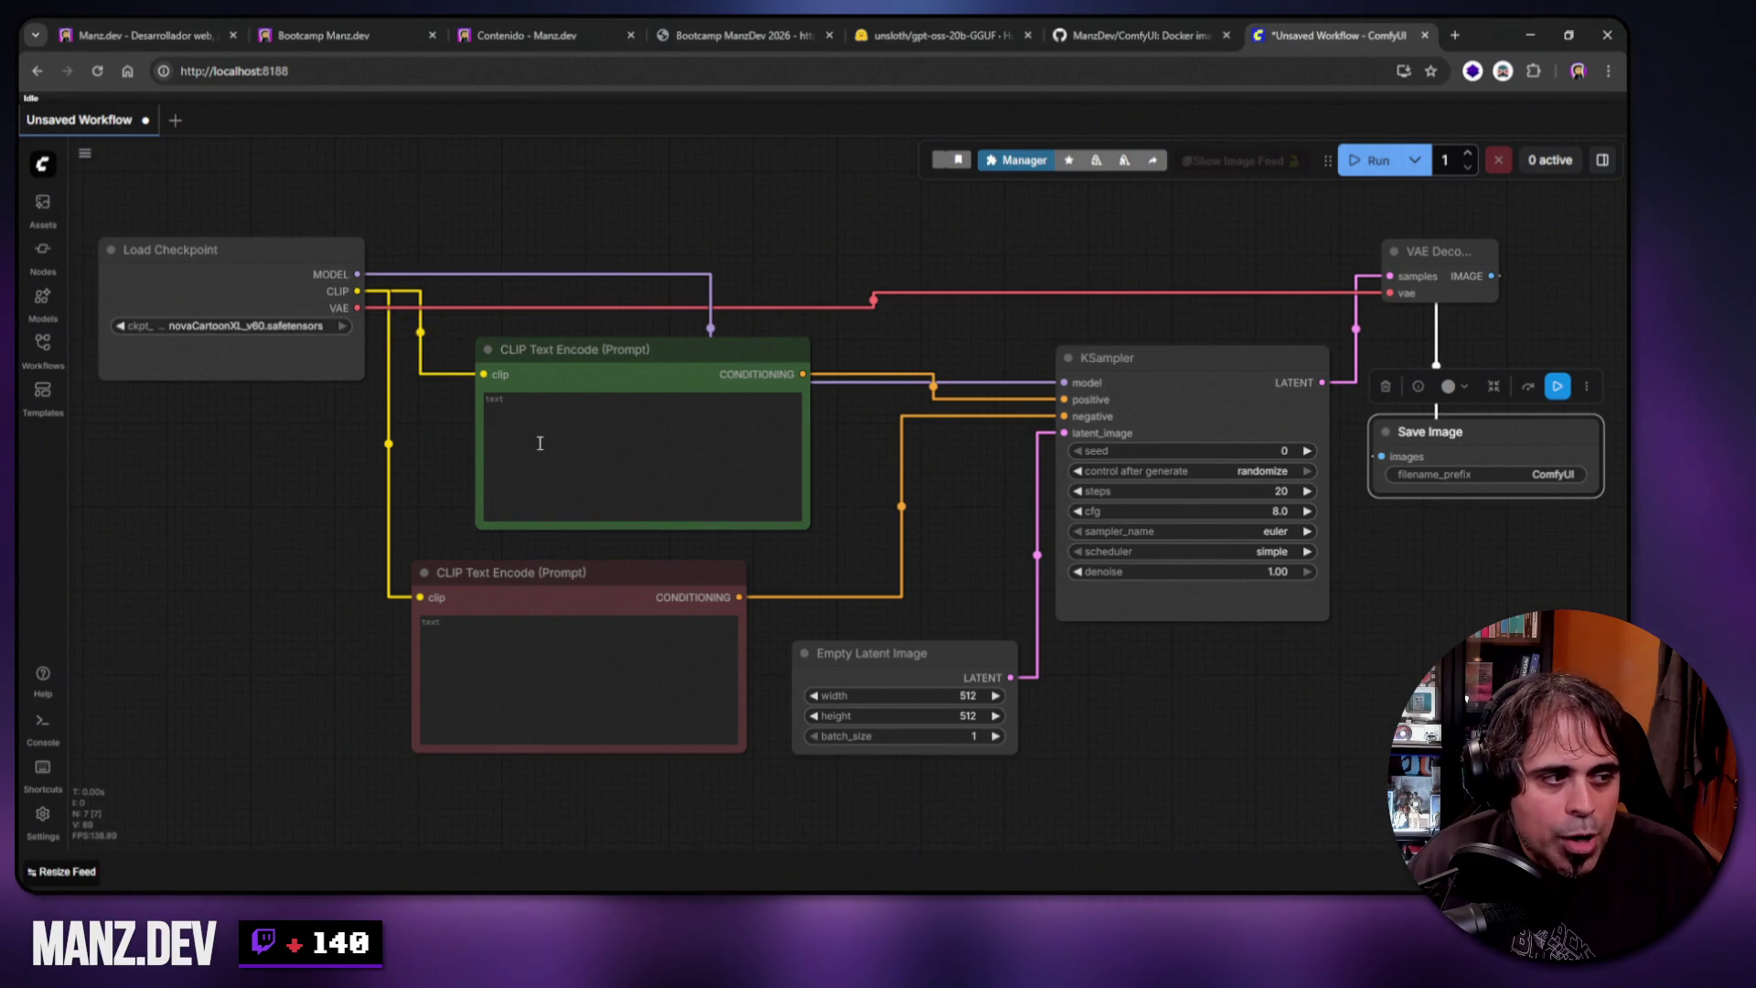
{"action": "left_click", "coordinate": [225, 243]}
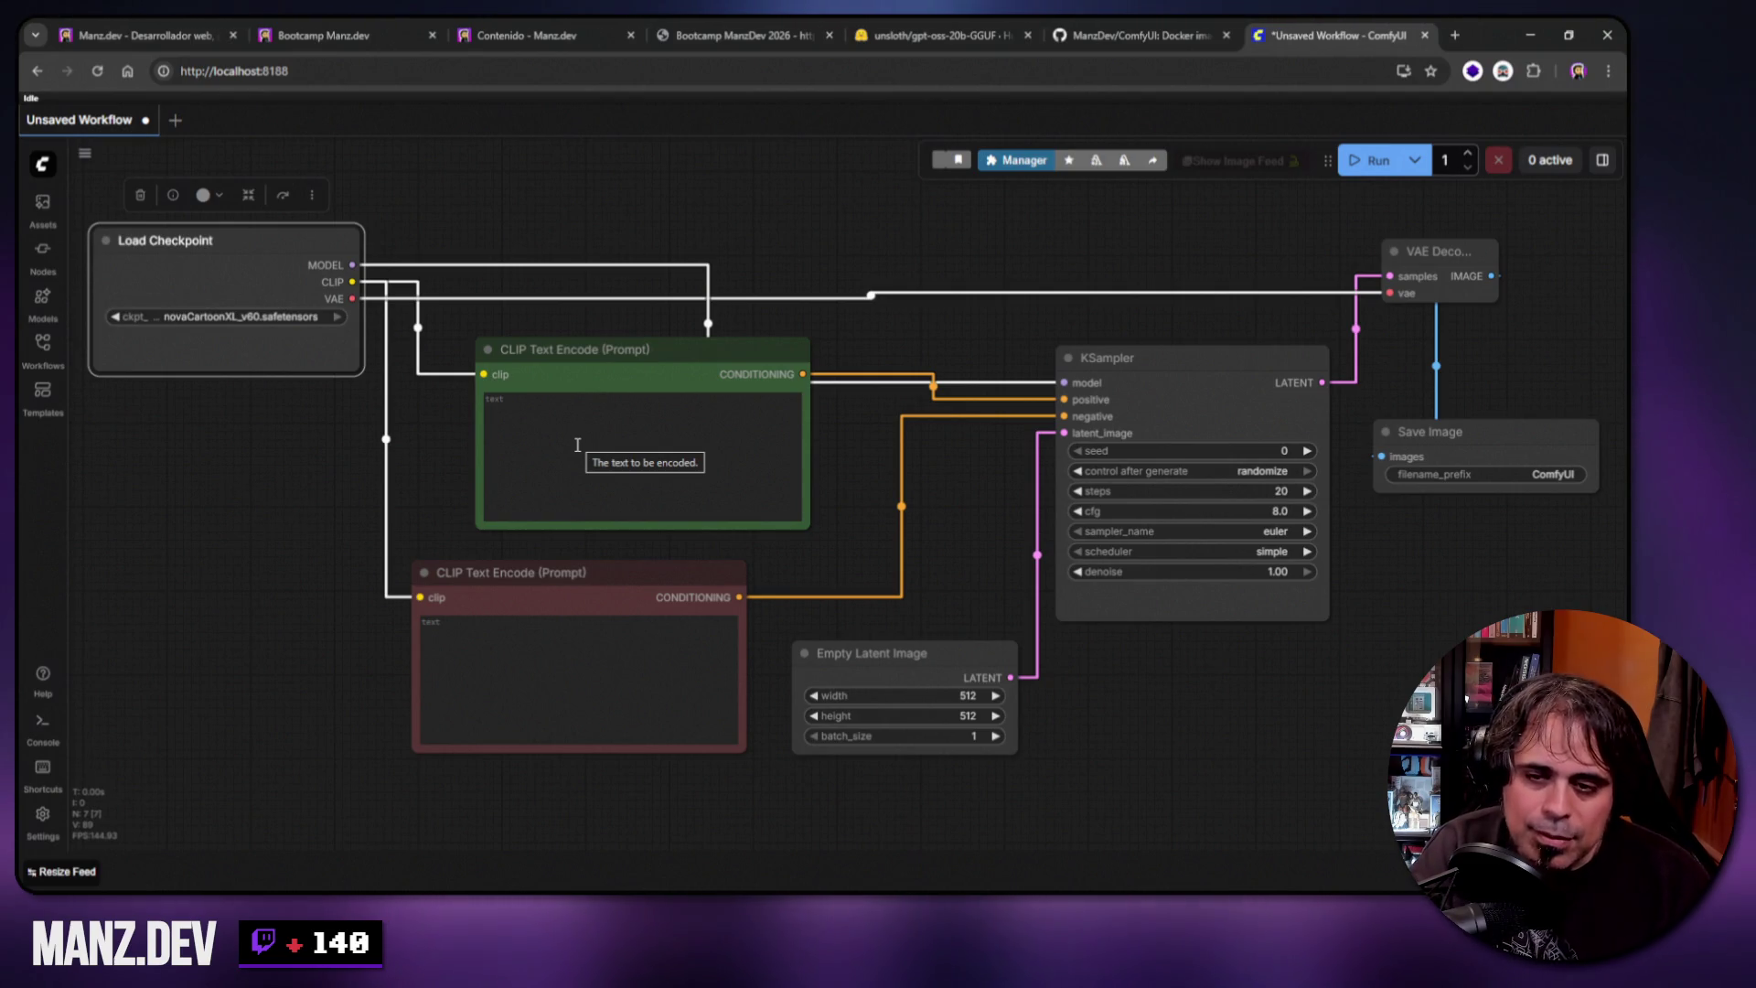
{"action": "left_click", "coordinate": [526, 411]}
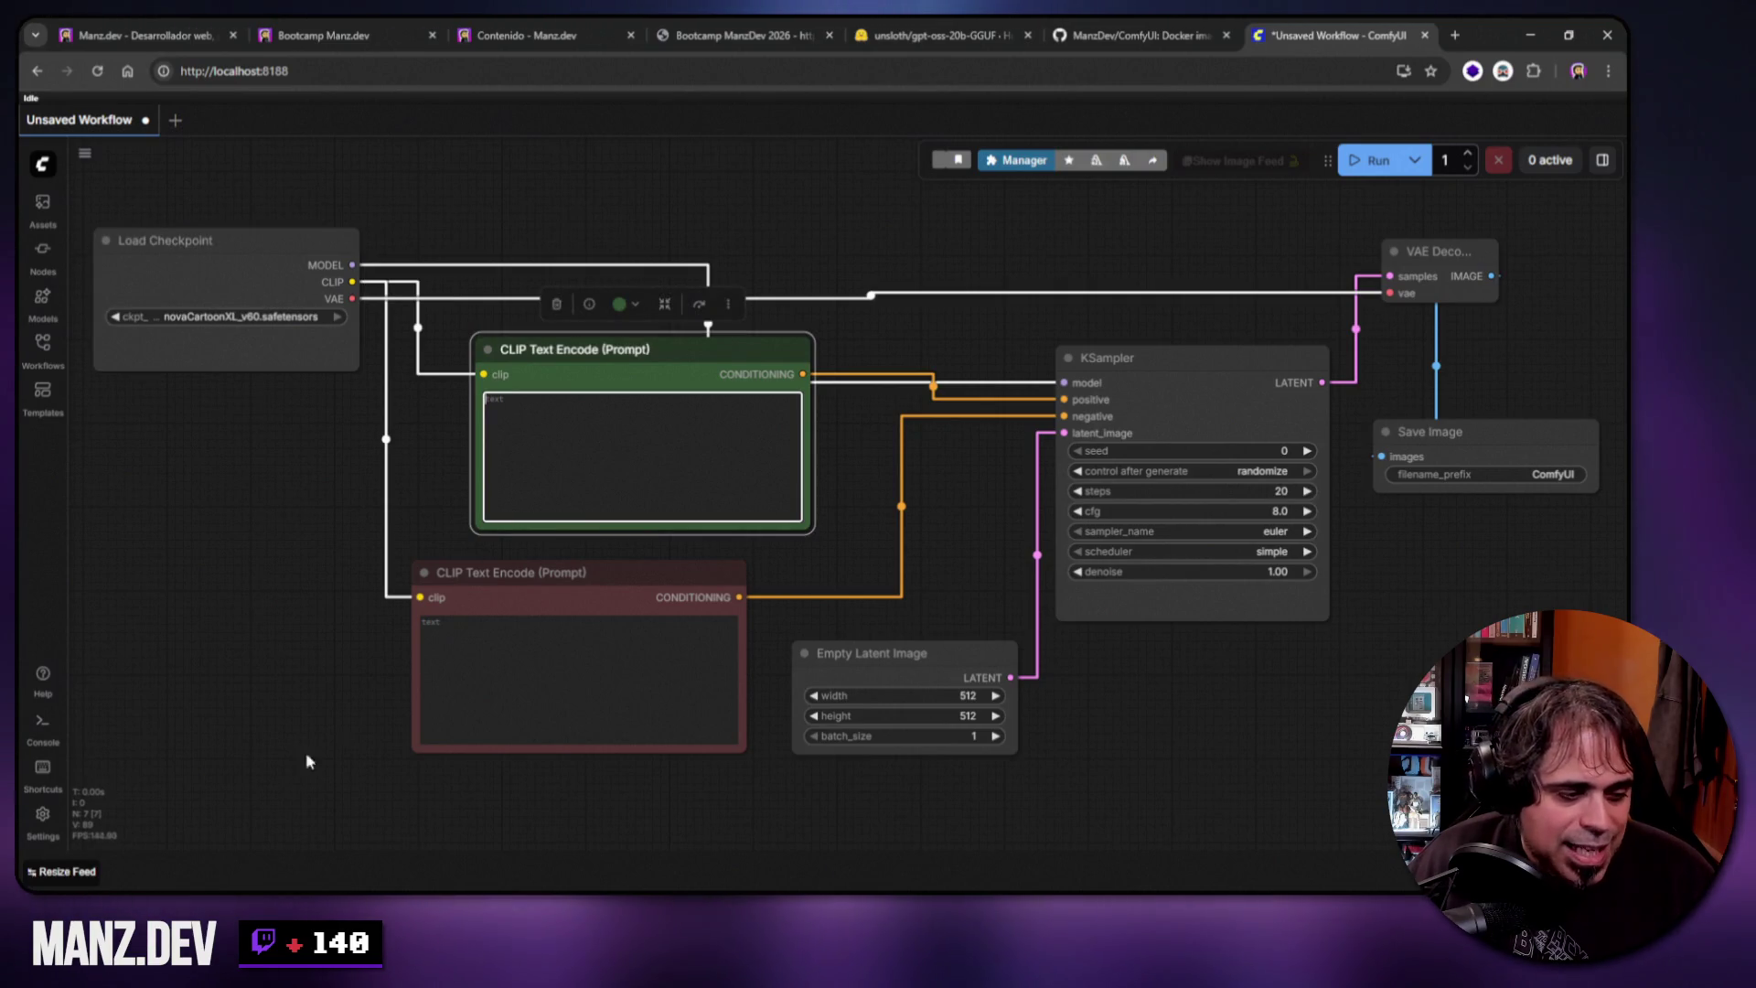
{"action": "mouse_move", "coordinate": [133, 814]}
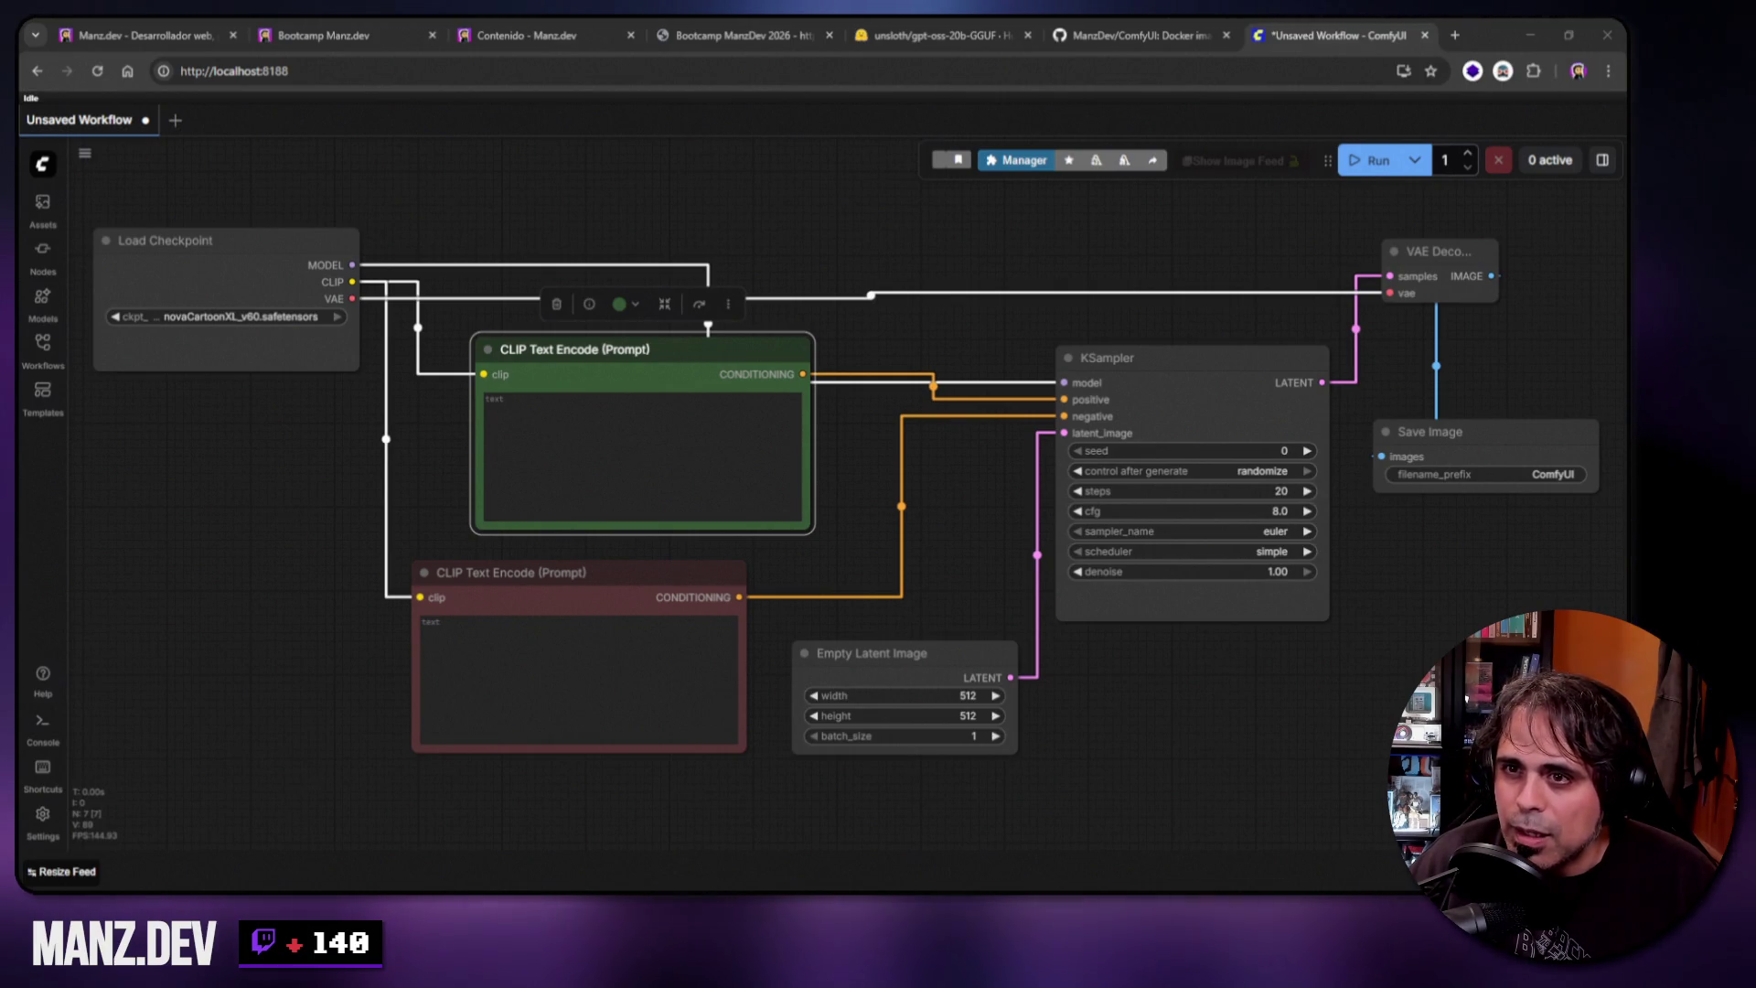
{"action": "mouse_move", "coordinate": [1307, 200]}
{"action": "left_mouse_down"}
{"action": "mouse_move", "coordinate": [572, 200]}
{"action": "mouse_move", "coordinate": [571, 176]}
{"action": "left_mouse_up"}
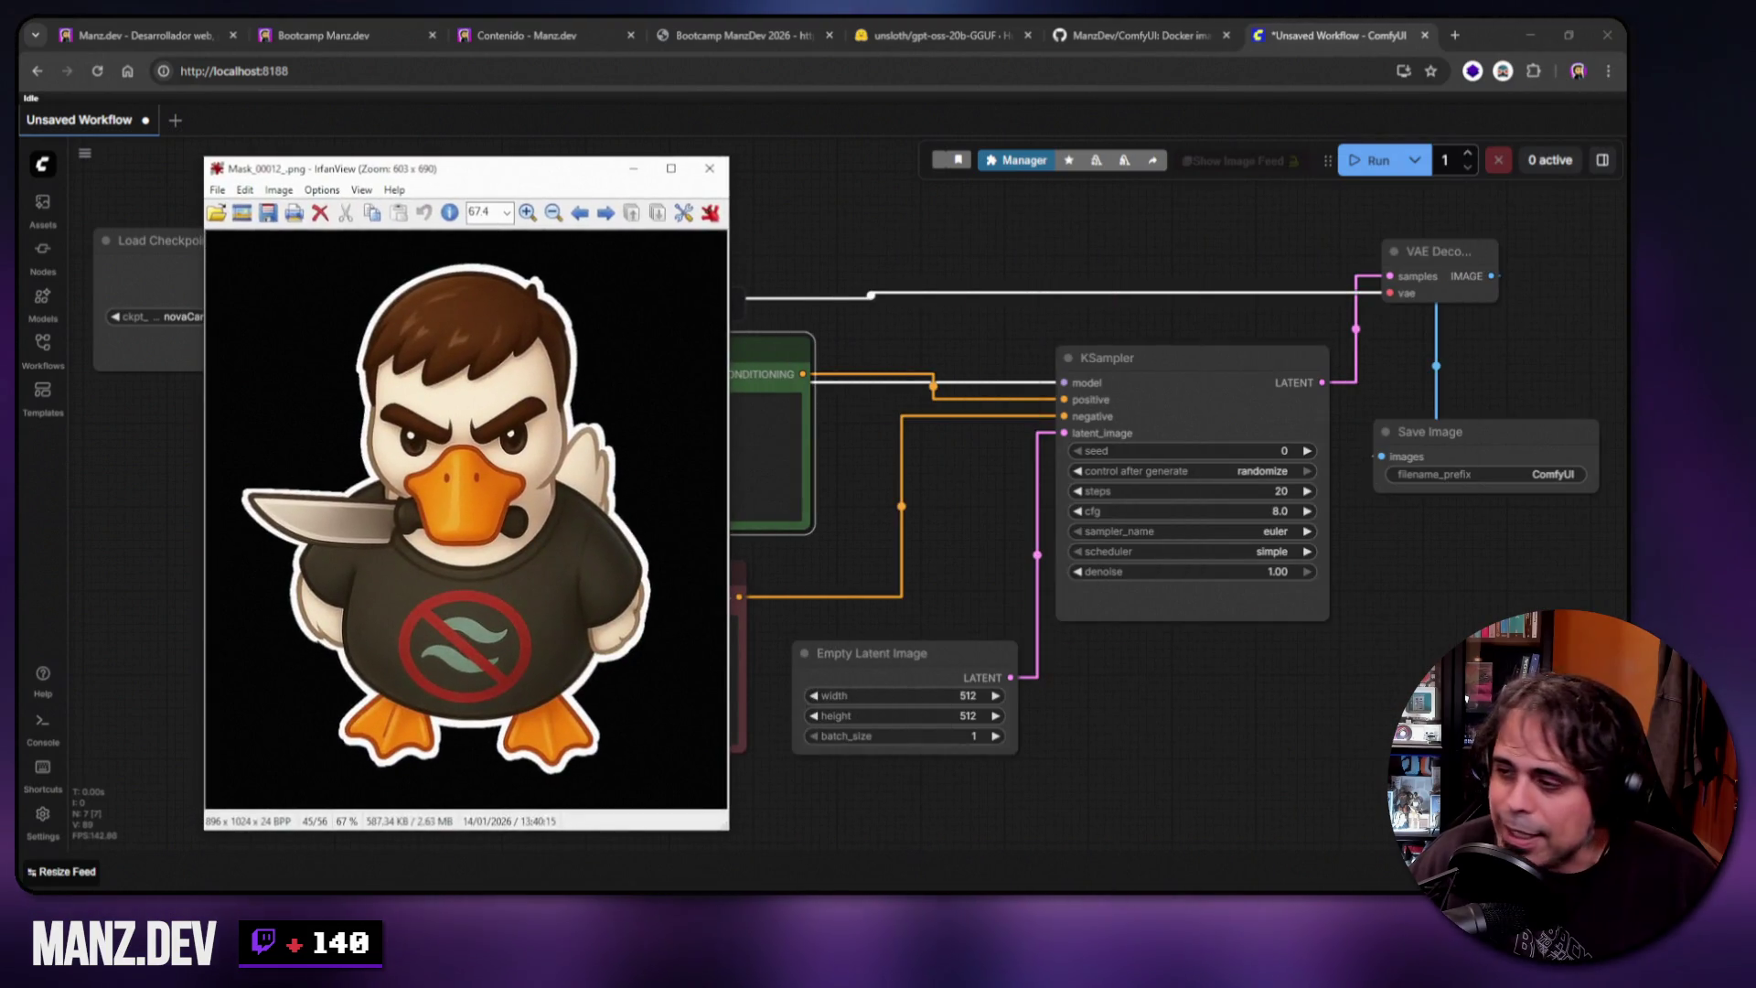
{"action": "left_click", "coordinate": [768, 457]}
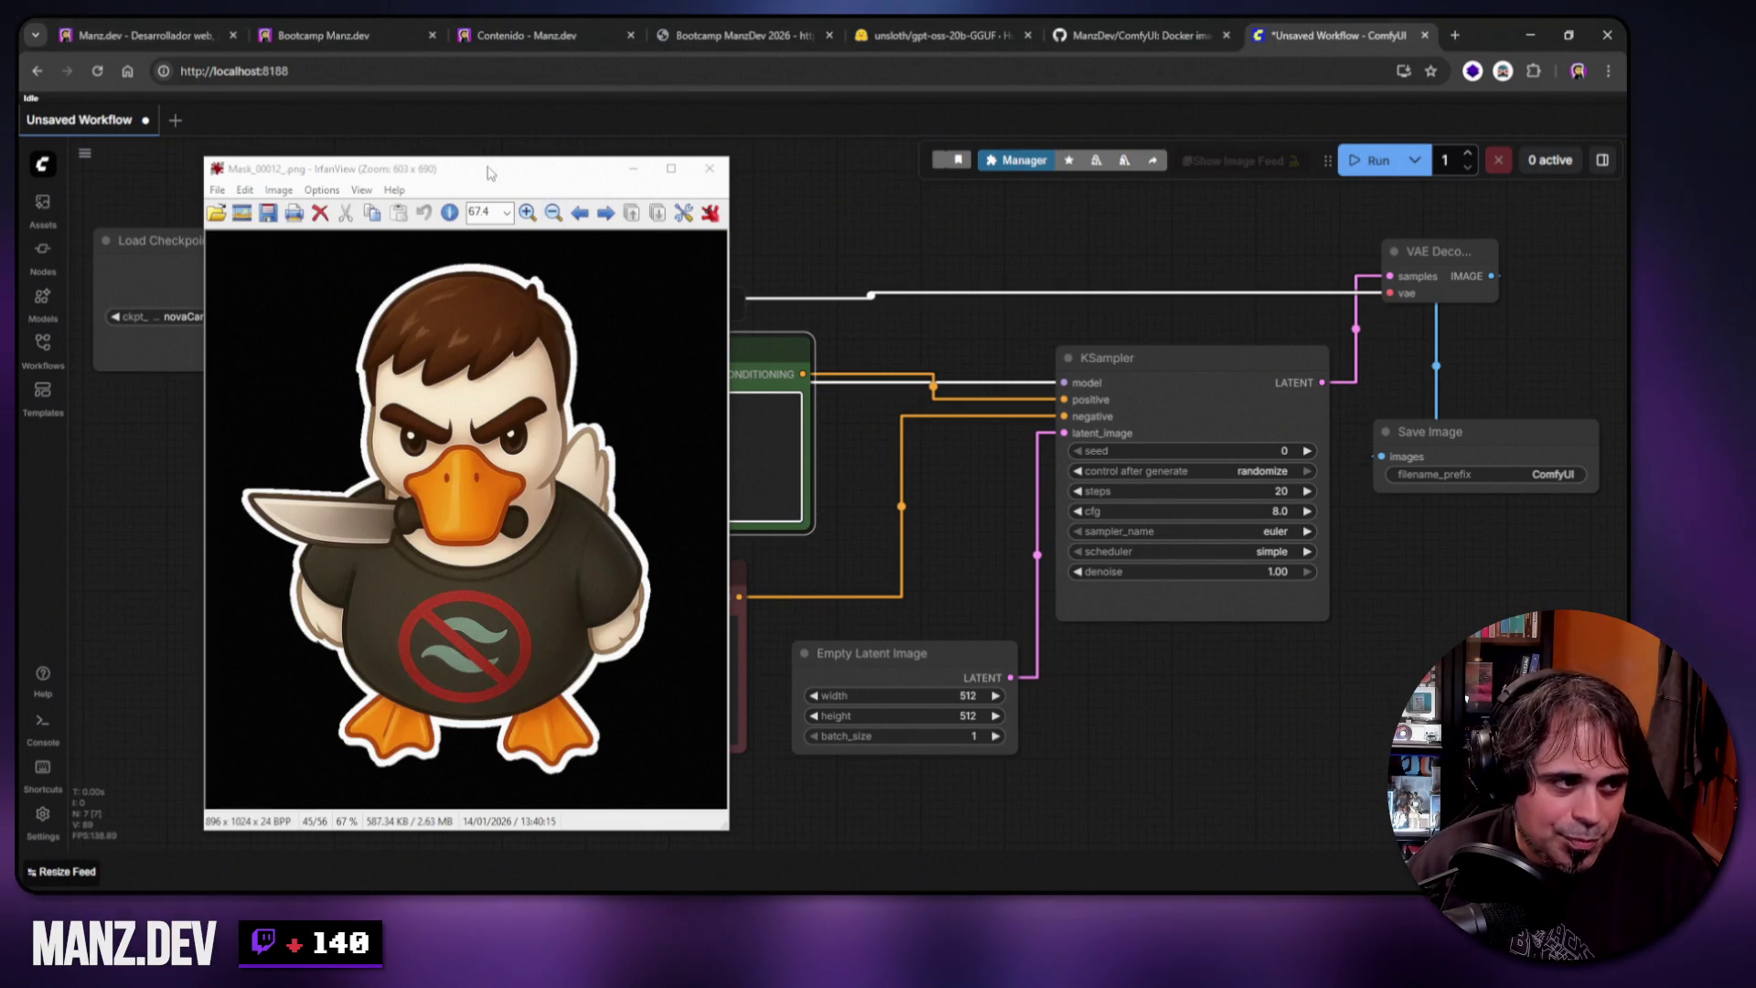
{"action": "left_click_drag", "start_coordinate": [491, 174], "coordinate": [551, 175]}
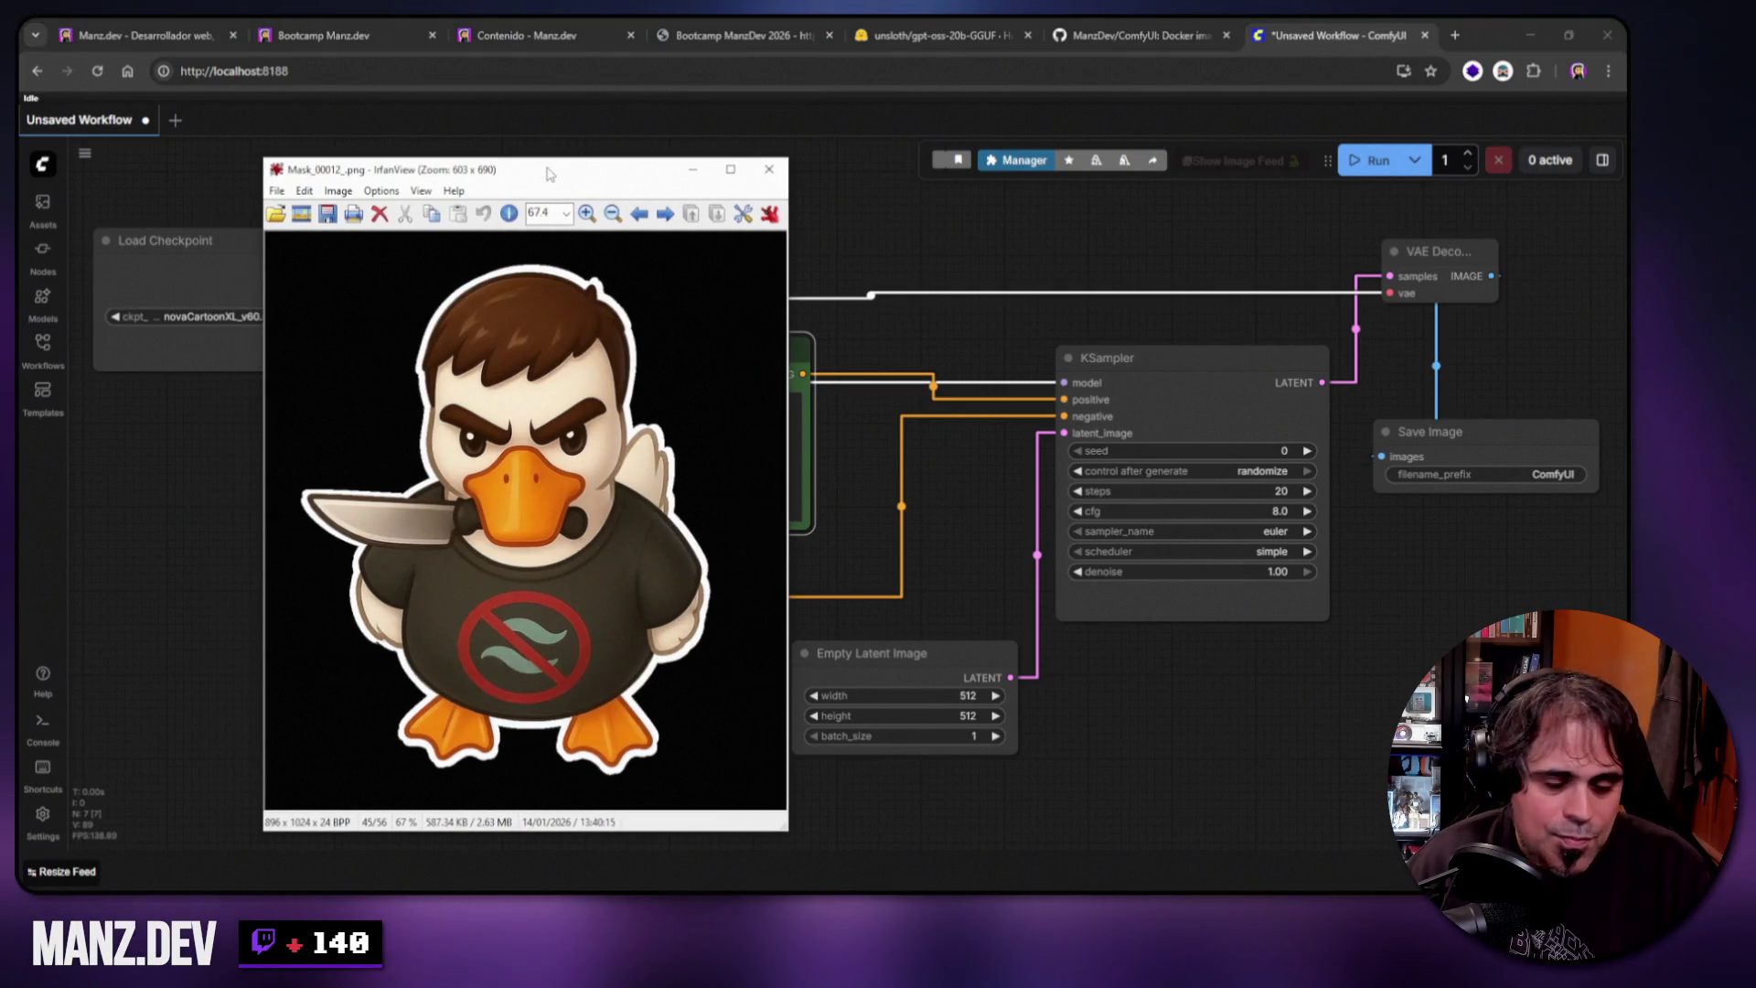
{"action": "left_click", "coordinate": [611, 220]}
{"action": "left_click", "coordinate": [611, 219]}
{"action": "left_click", "coordinate": [611, 220]}
{"action": "left_click", "coordinate": [611, 220]}
{"action": "left_click_drag", "start_coordinate": [580, 203], "coordinate": [459, 266]}
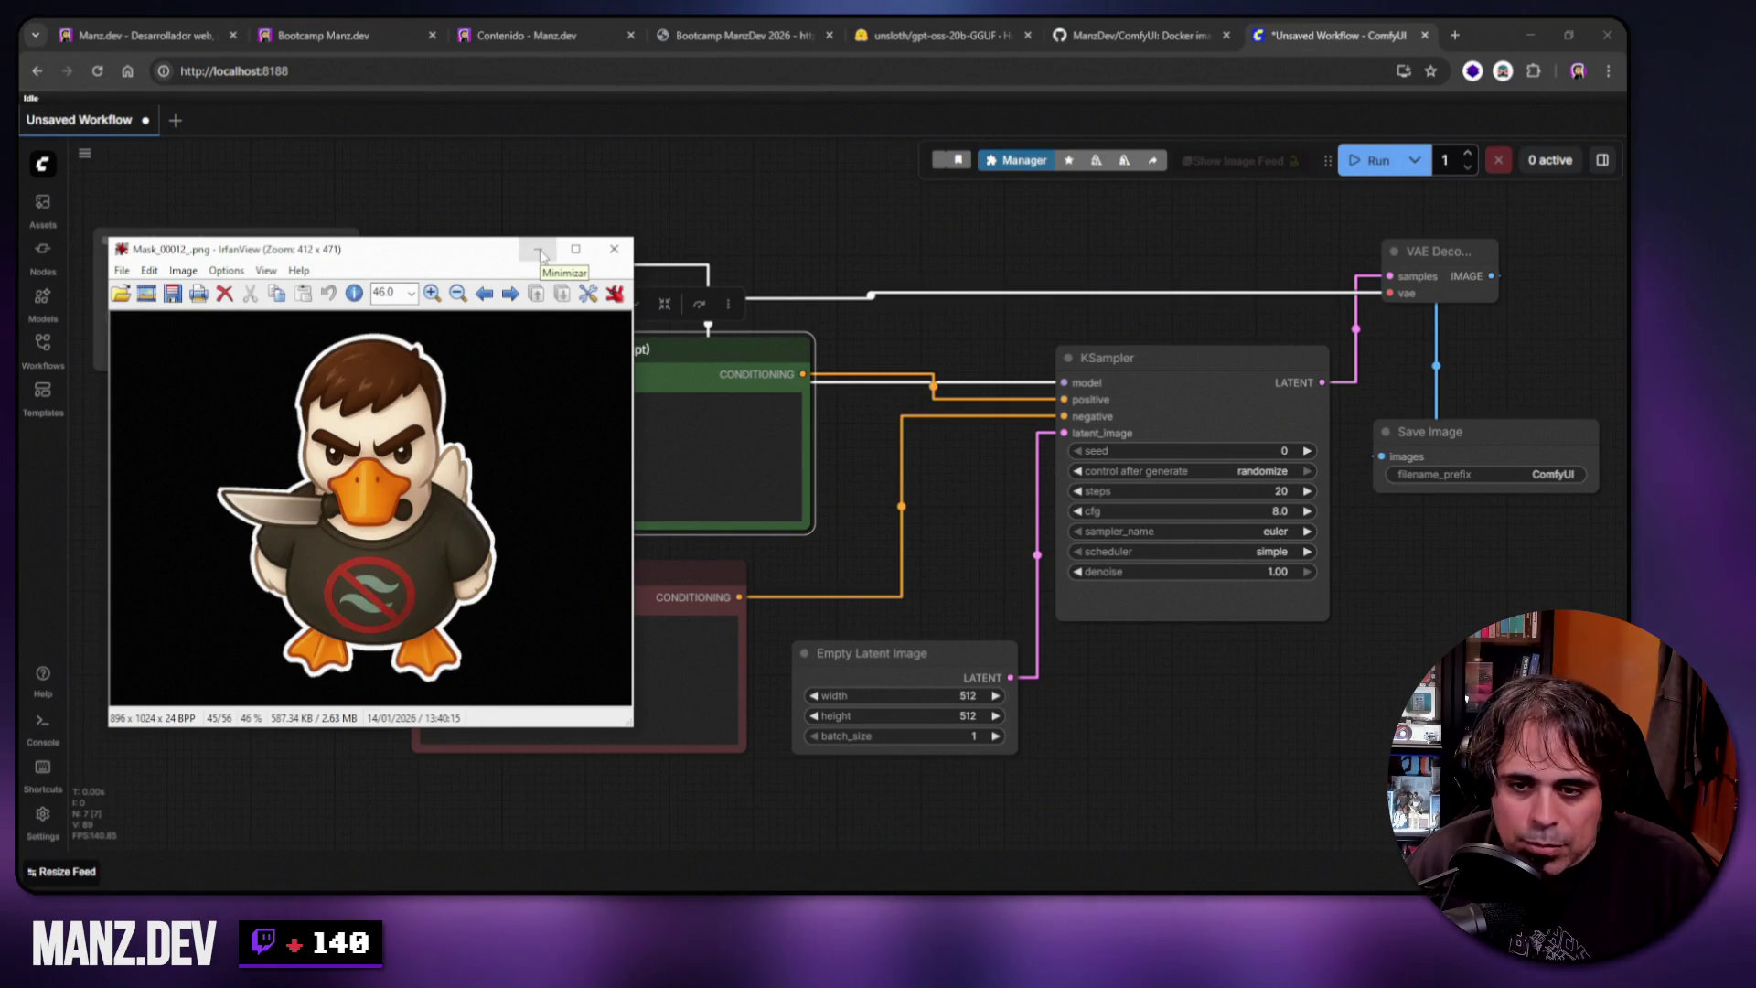
{"action": "left_click", "coordinate": [540, 253]}
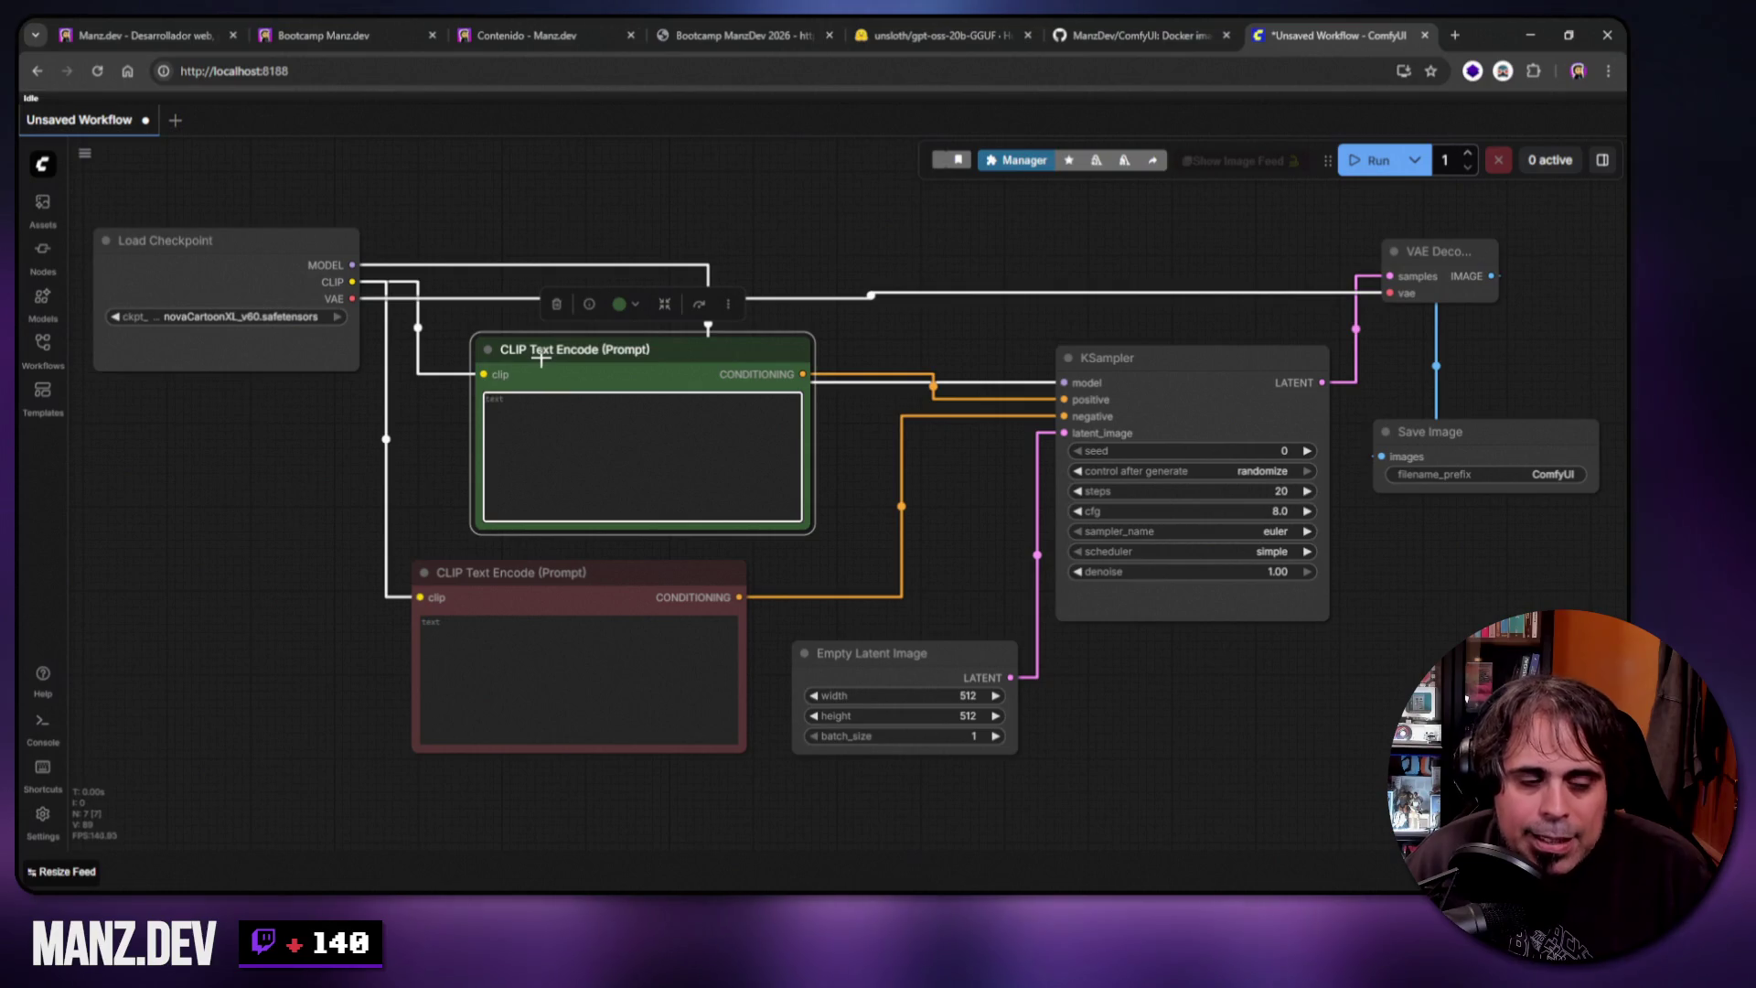
{"action": "left_click_drag", "start_coordinate": [542, 359], "coordinate": [578, 358]}
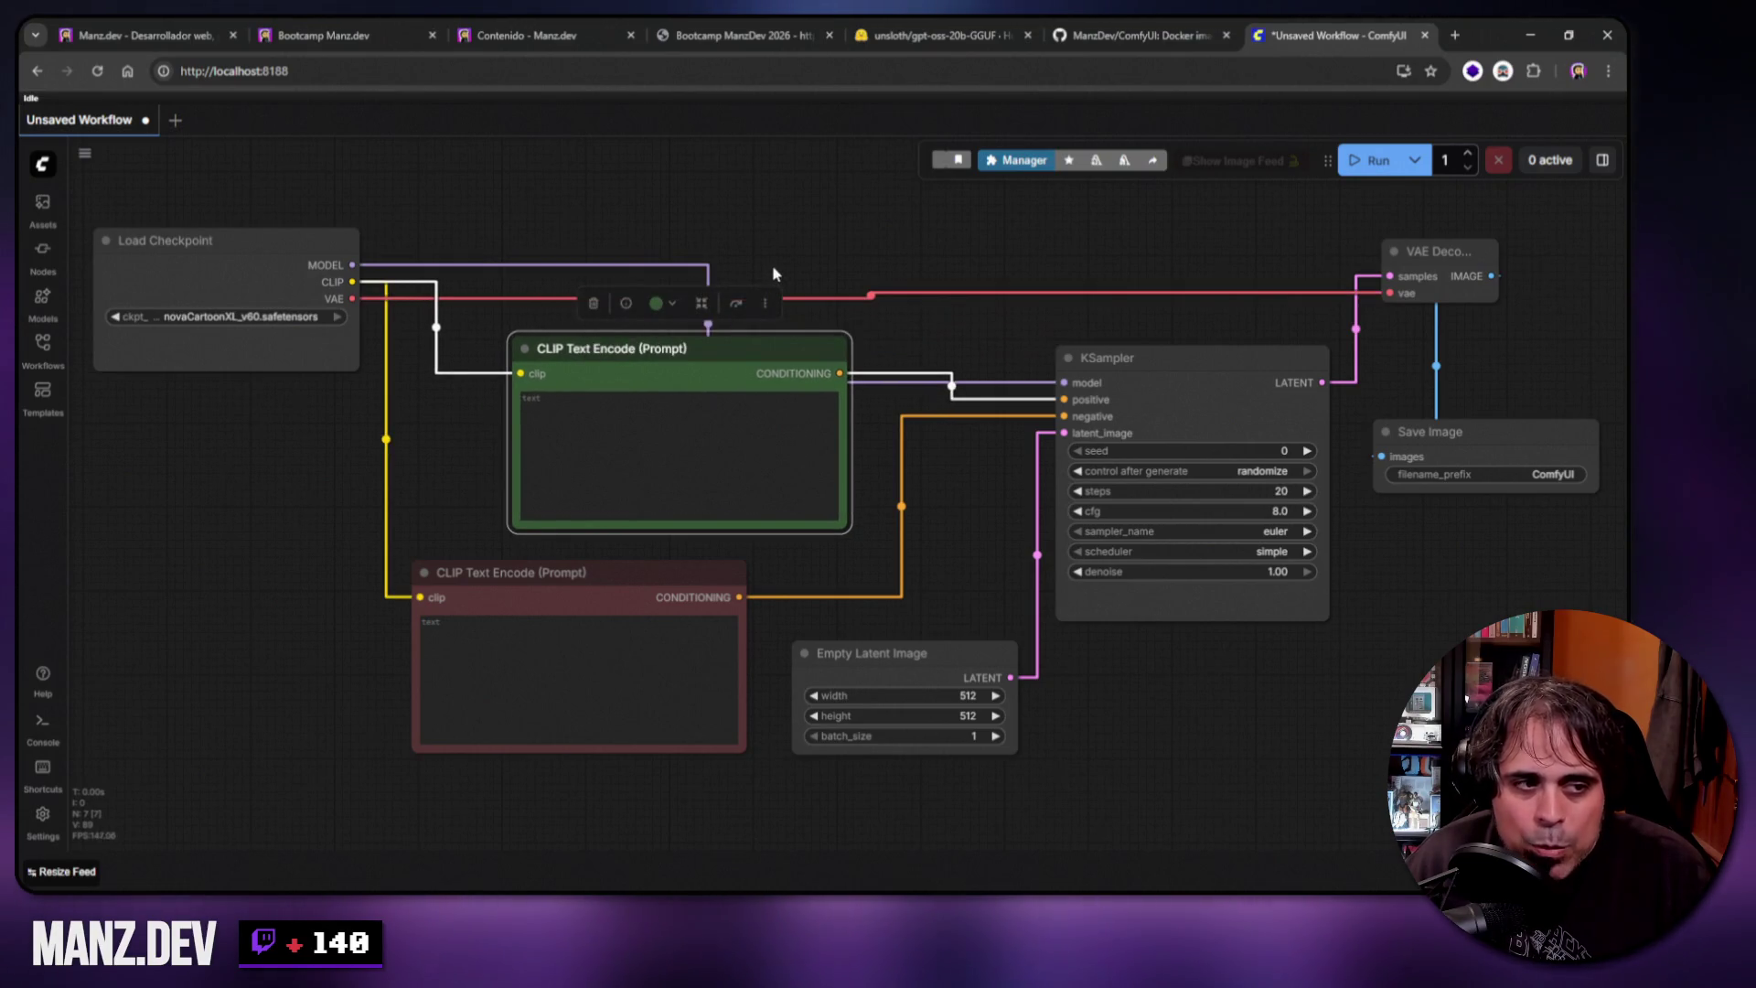
Place the cursor in the positive prompt text box to continue the 'duck, white duck,' prompt
{"action": "left_click", "coordinate": [576, 467]}
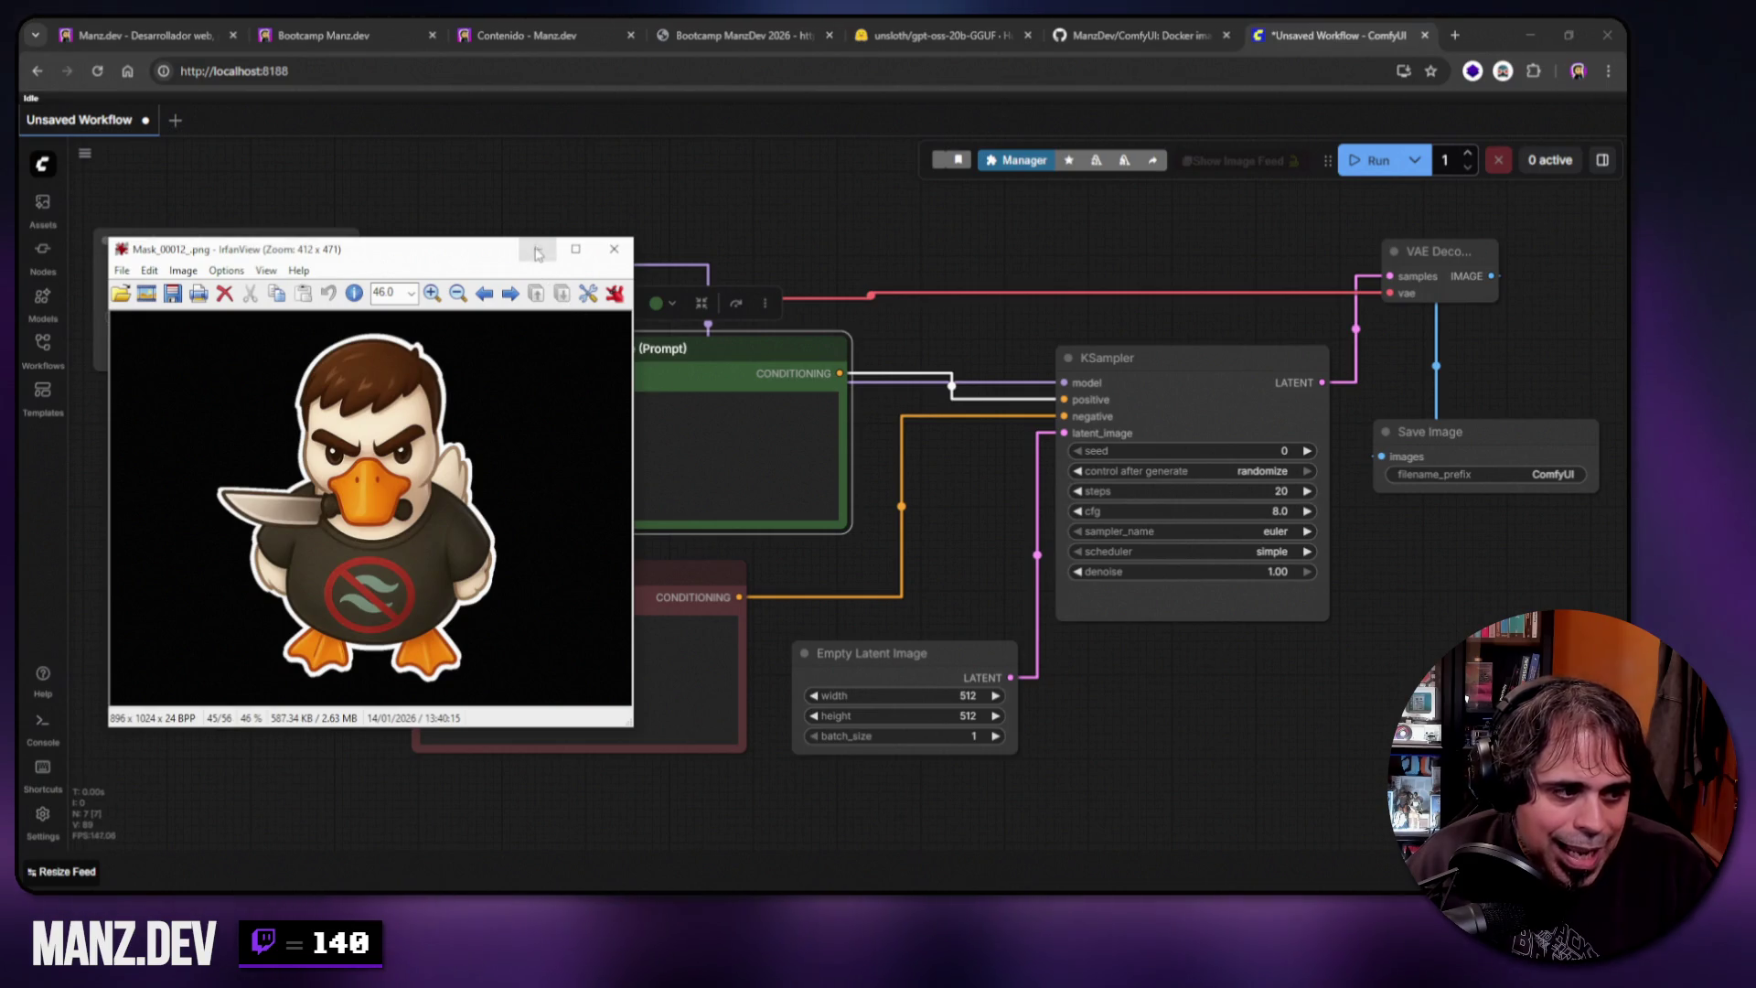
Append 'angry face' and 'grey shirt,' to the positive prompt, fixing a typo
{"action": "left_click", "coordinate": [537, 253]}
{"action": "type", "text": "angry face,"}
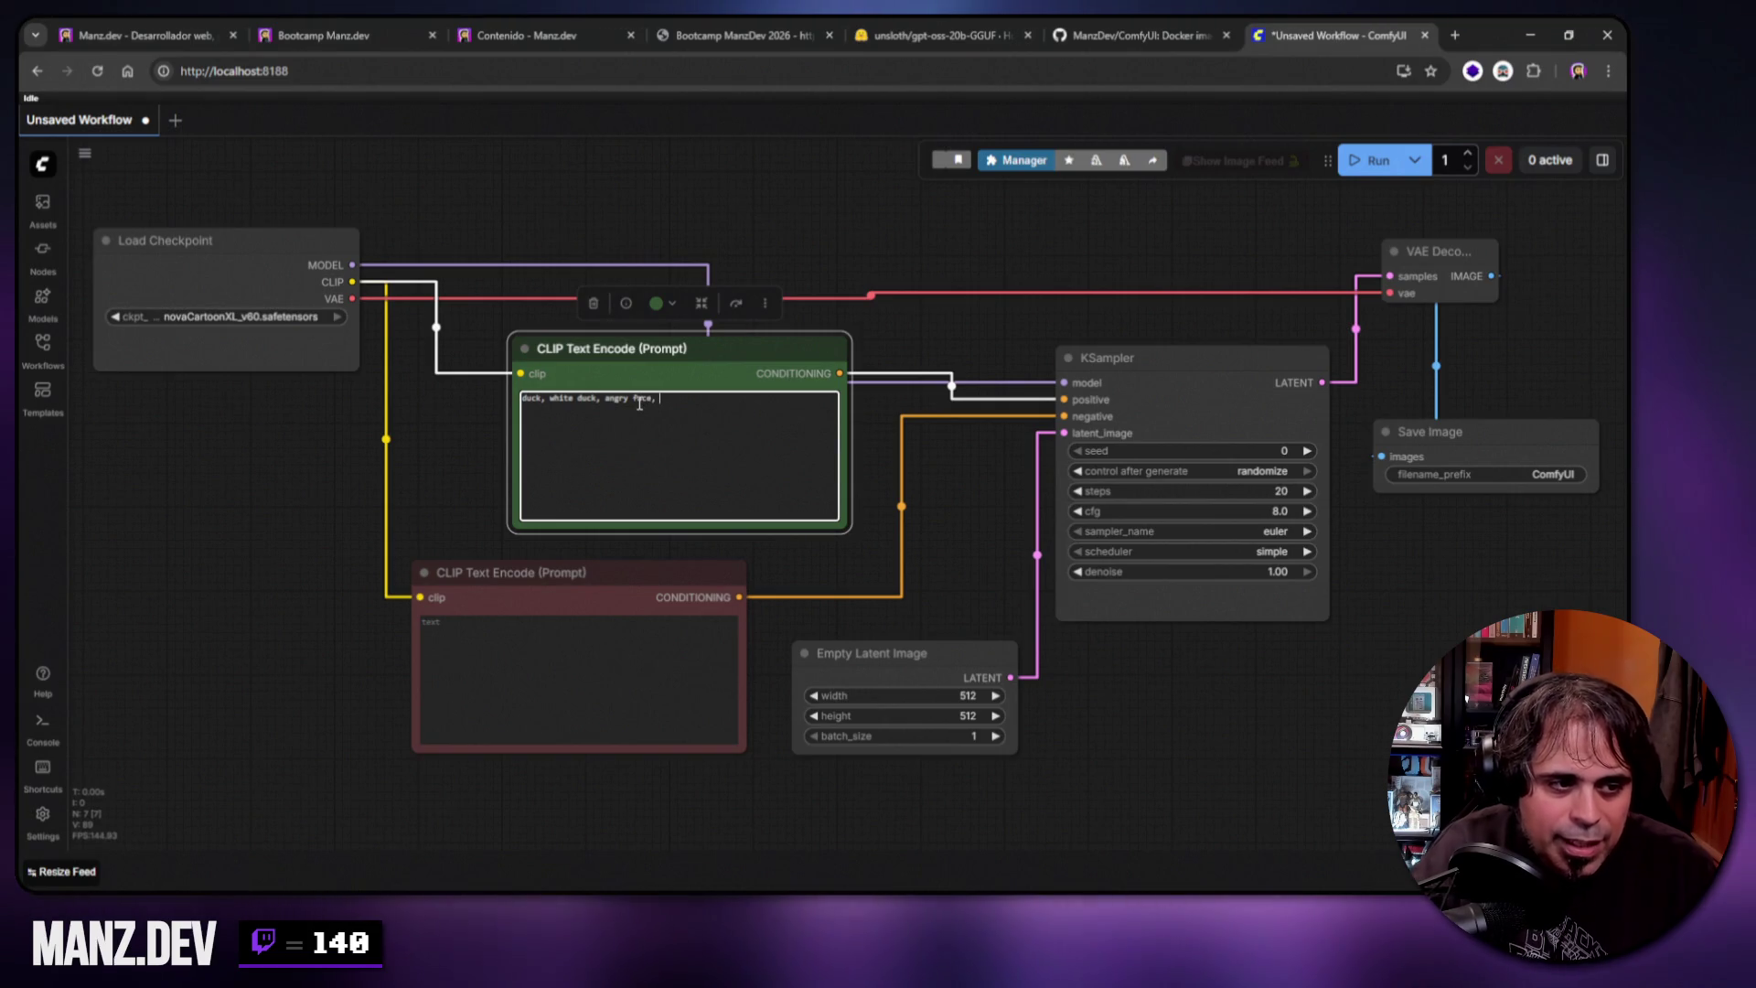
{"action": "key", "text": "alt+Tab"}
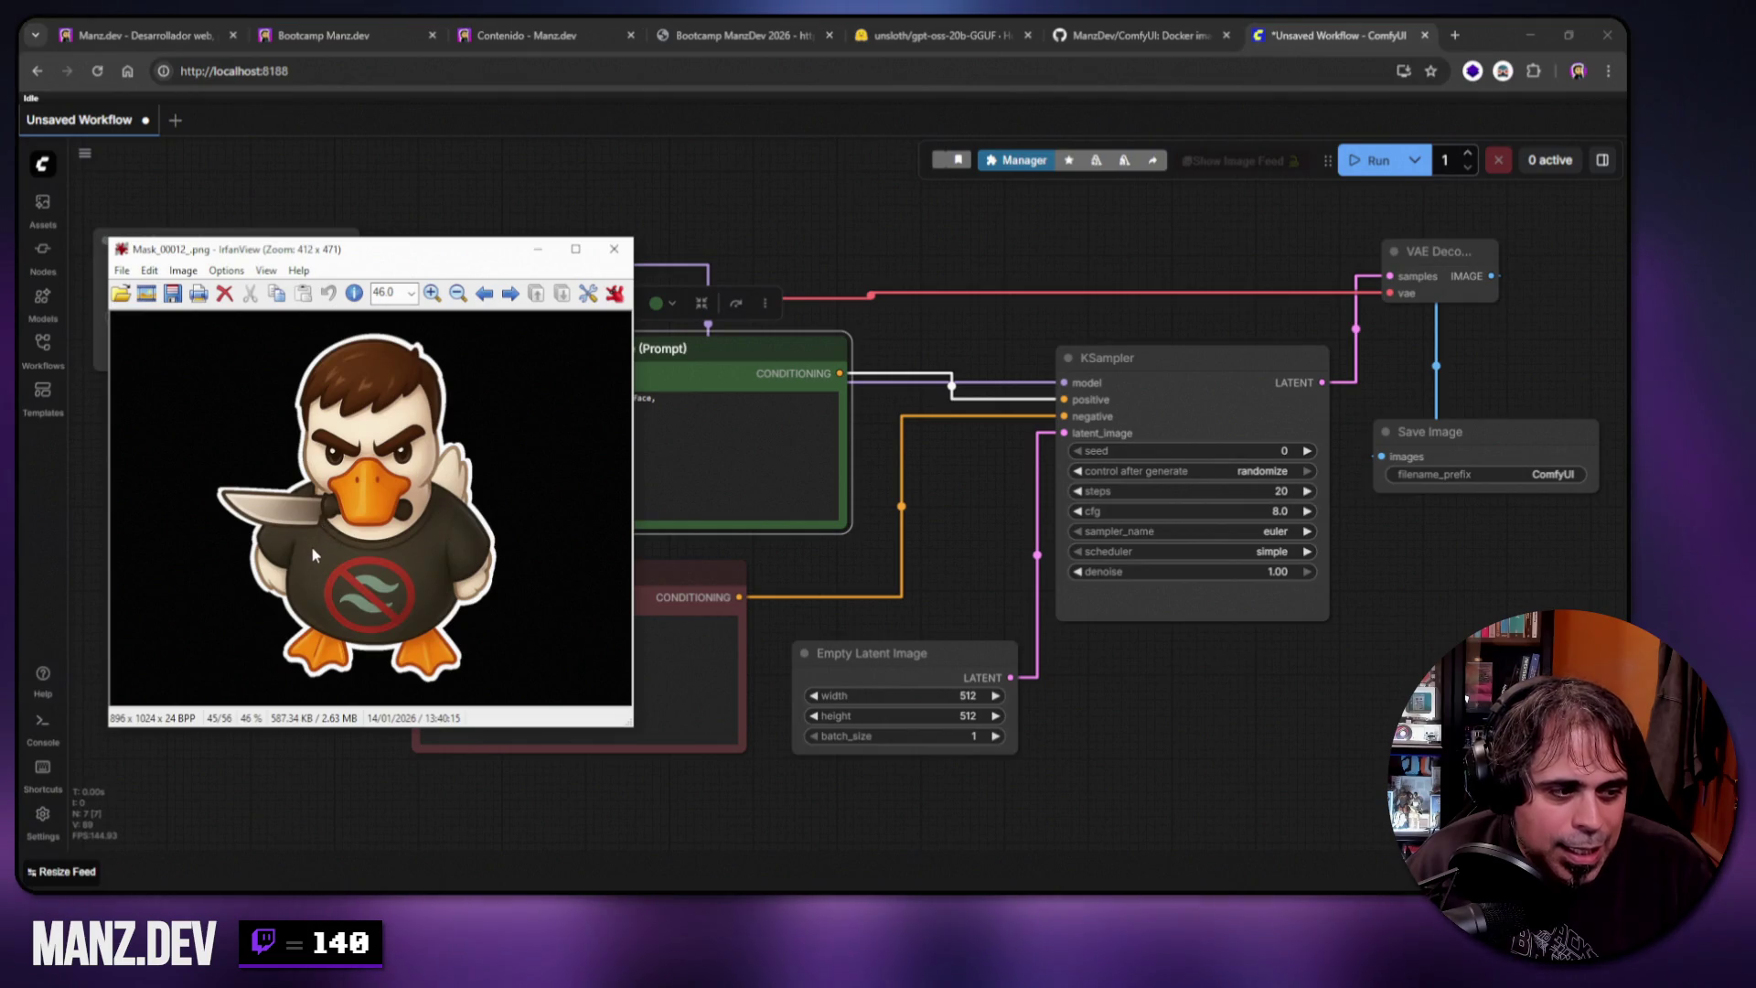
{"action": "left_click", "coordinate": [538, 249]}
{"action": "type", "text": "grey wh"}
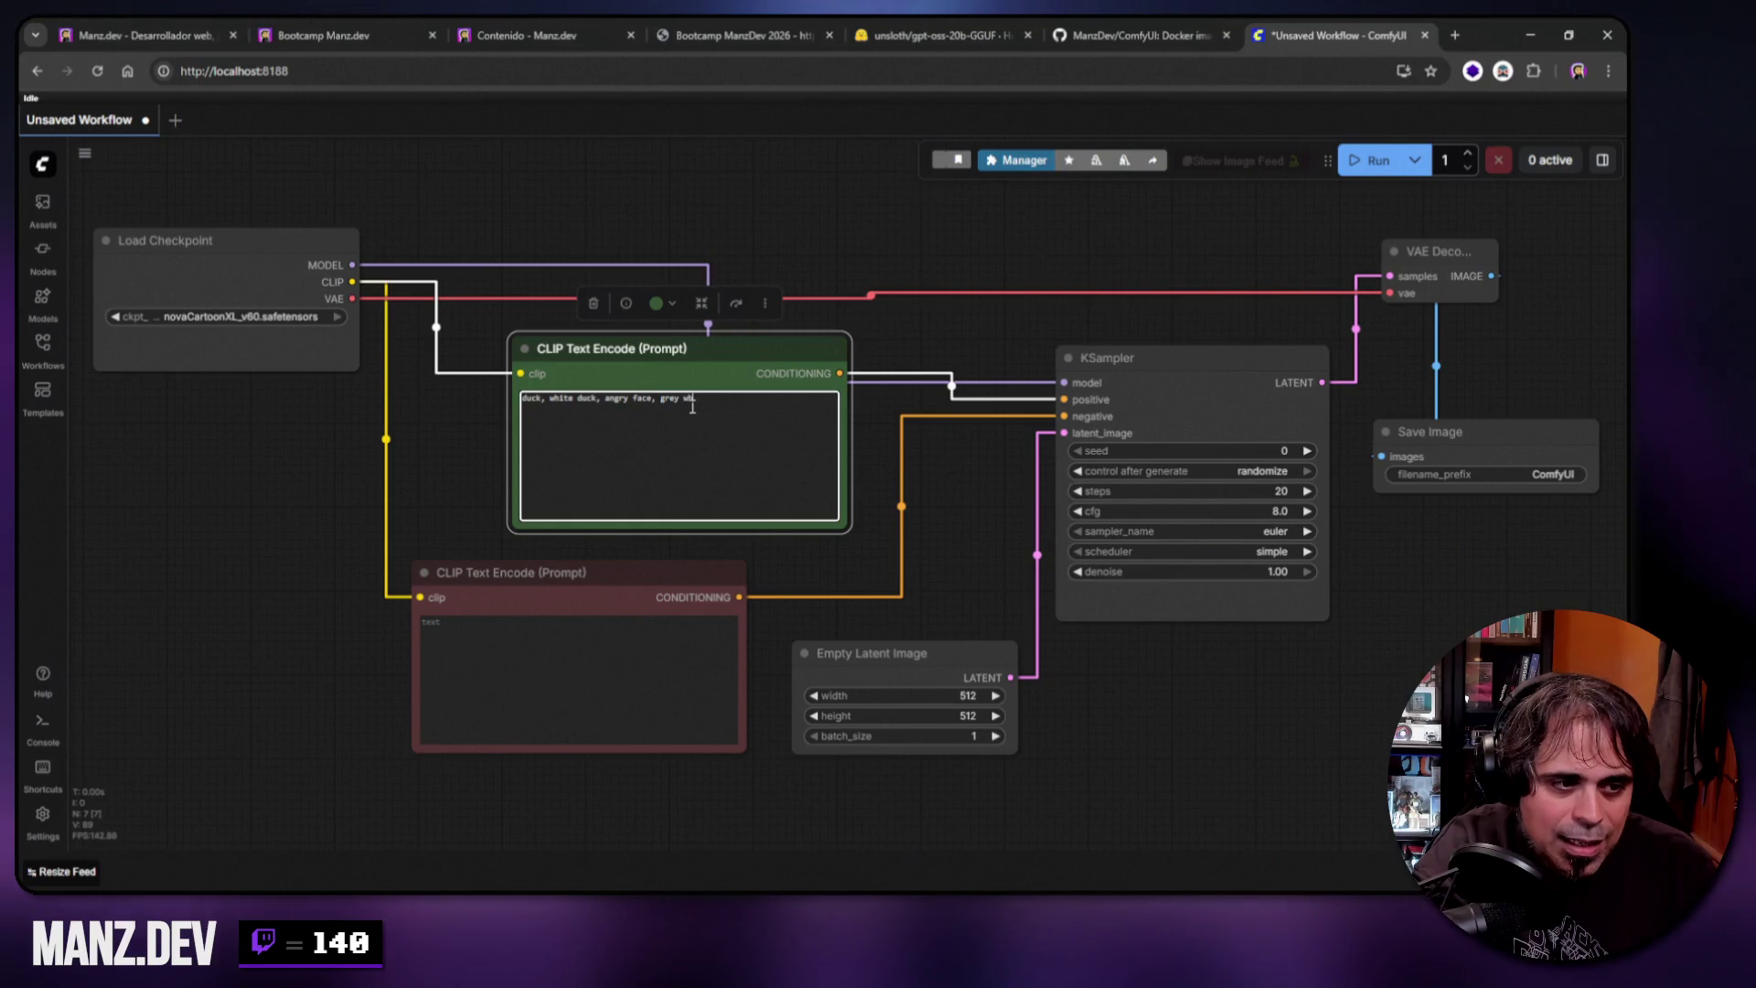
{"action": "key", "text": "BackSpace"}
{"action": "key", "text": "BackSpace"}
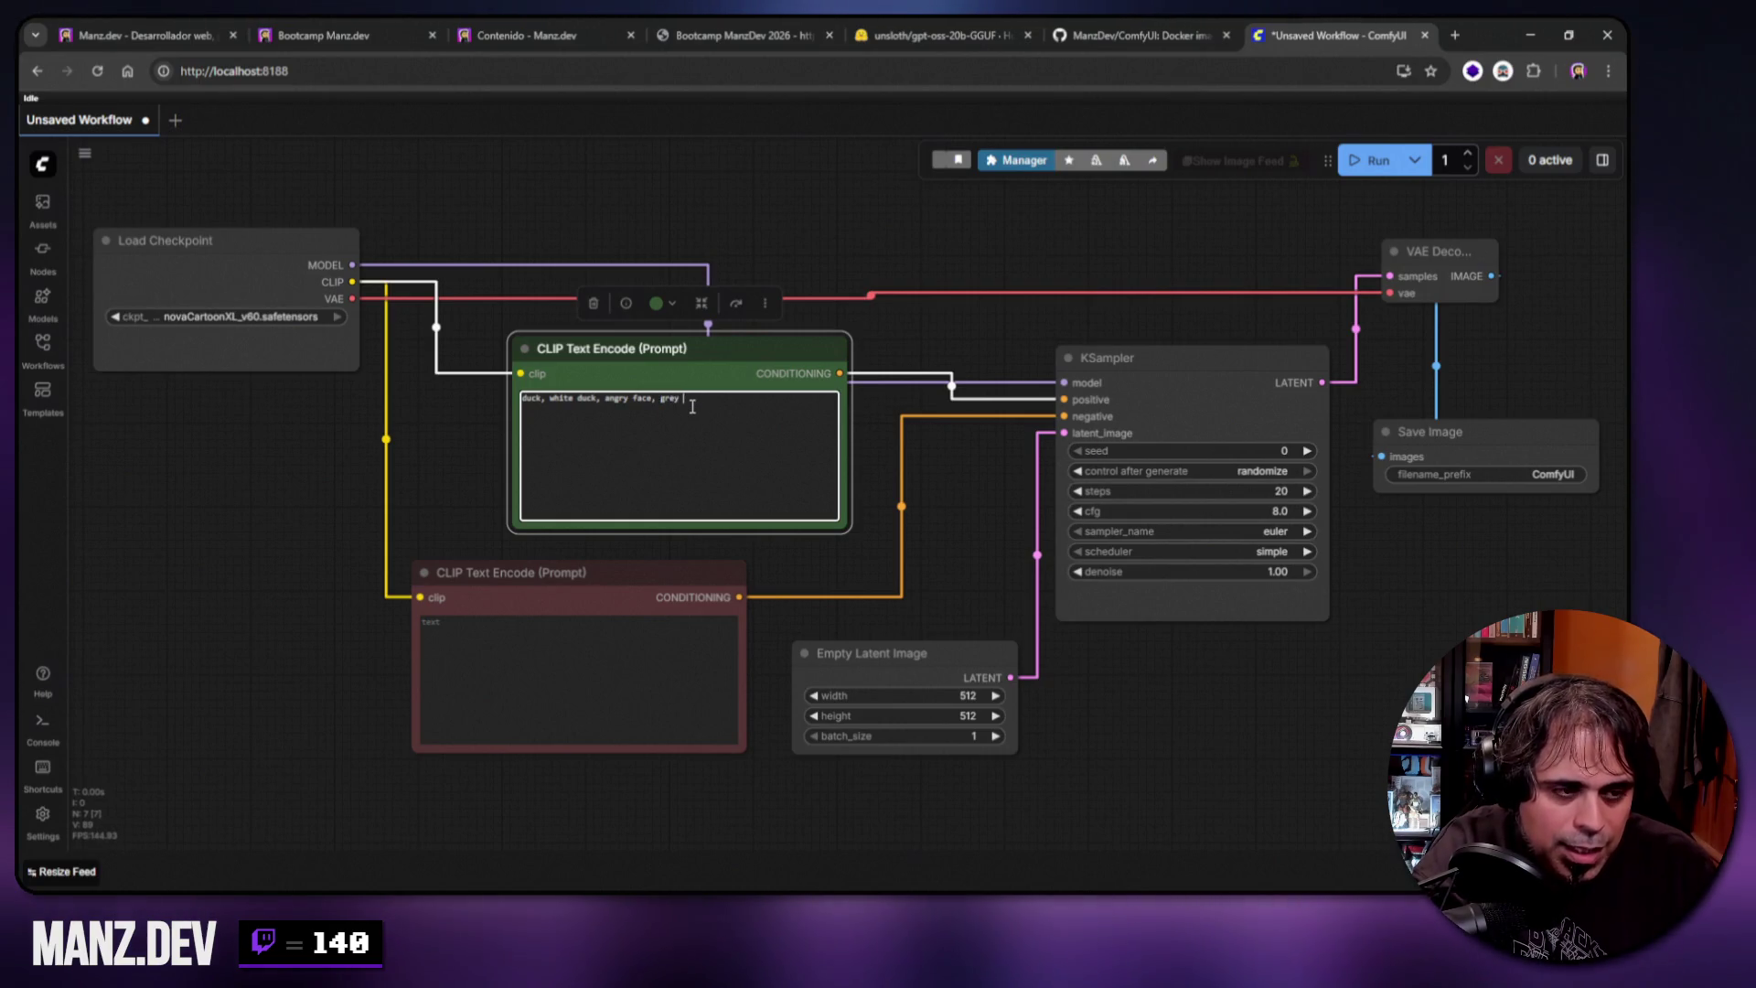
{"action": "type", "text": "irt,"}
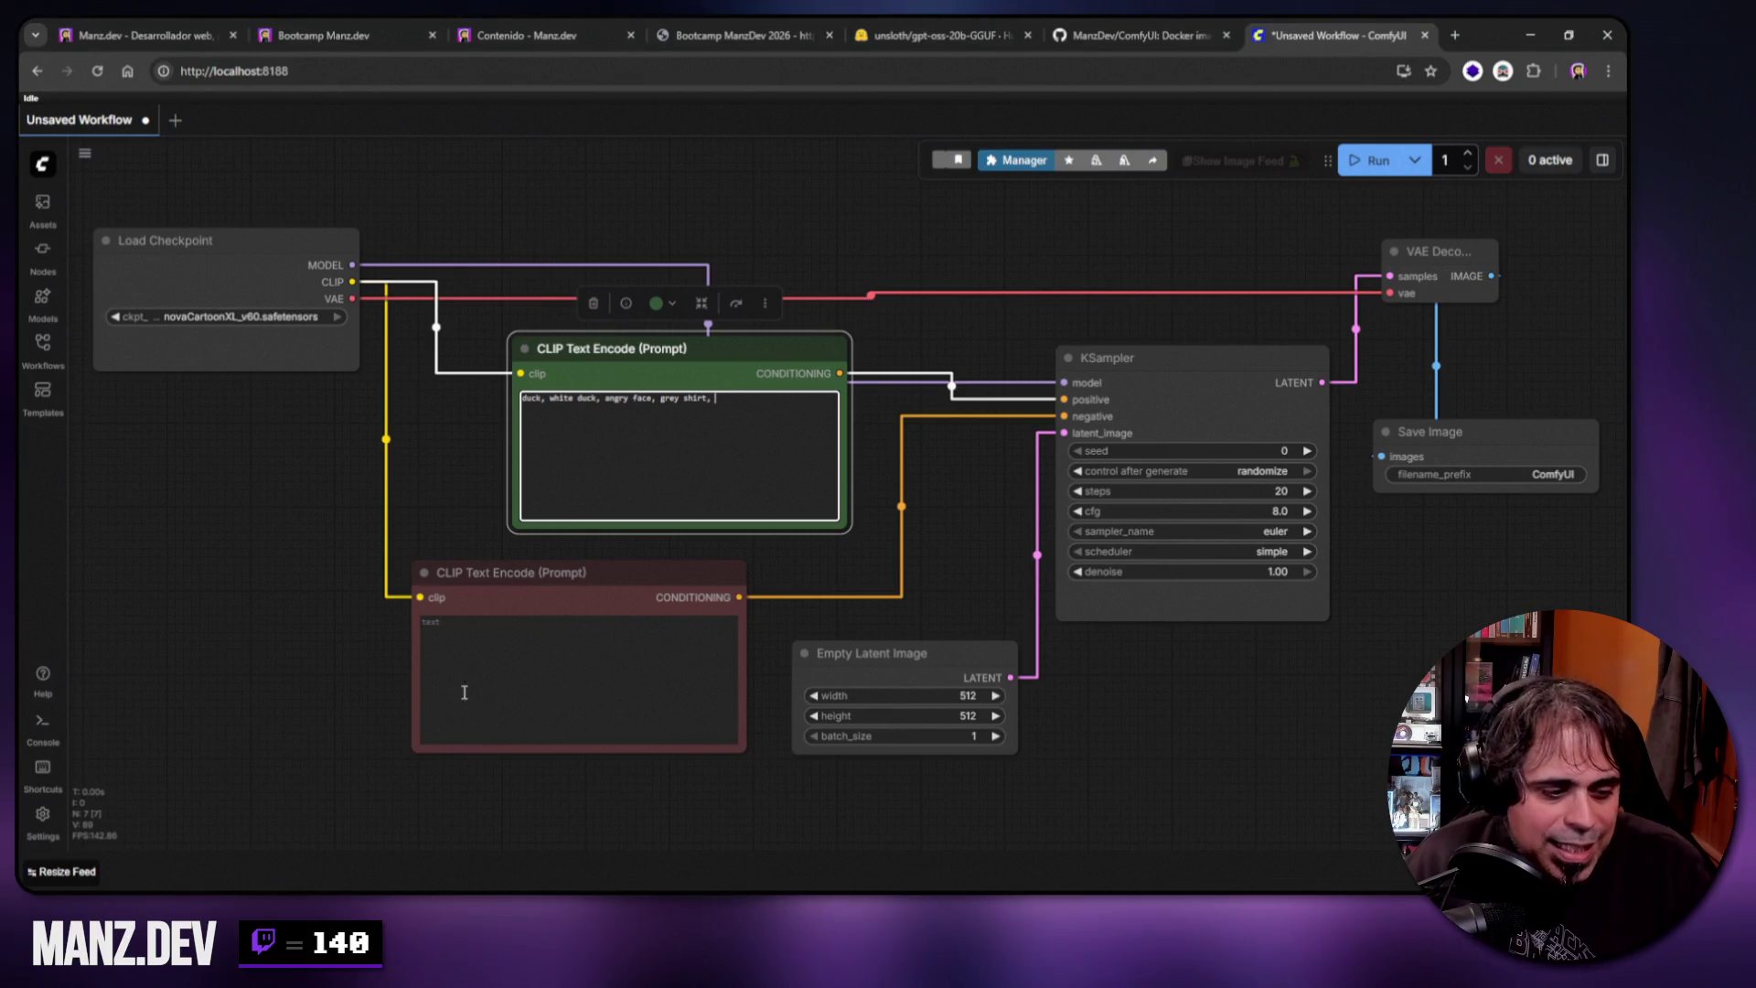
Review the duck reference image, marking the shirt logo, knife and beak, then close it
{"action": "key", "text": "alt+Tab"}
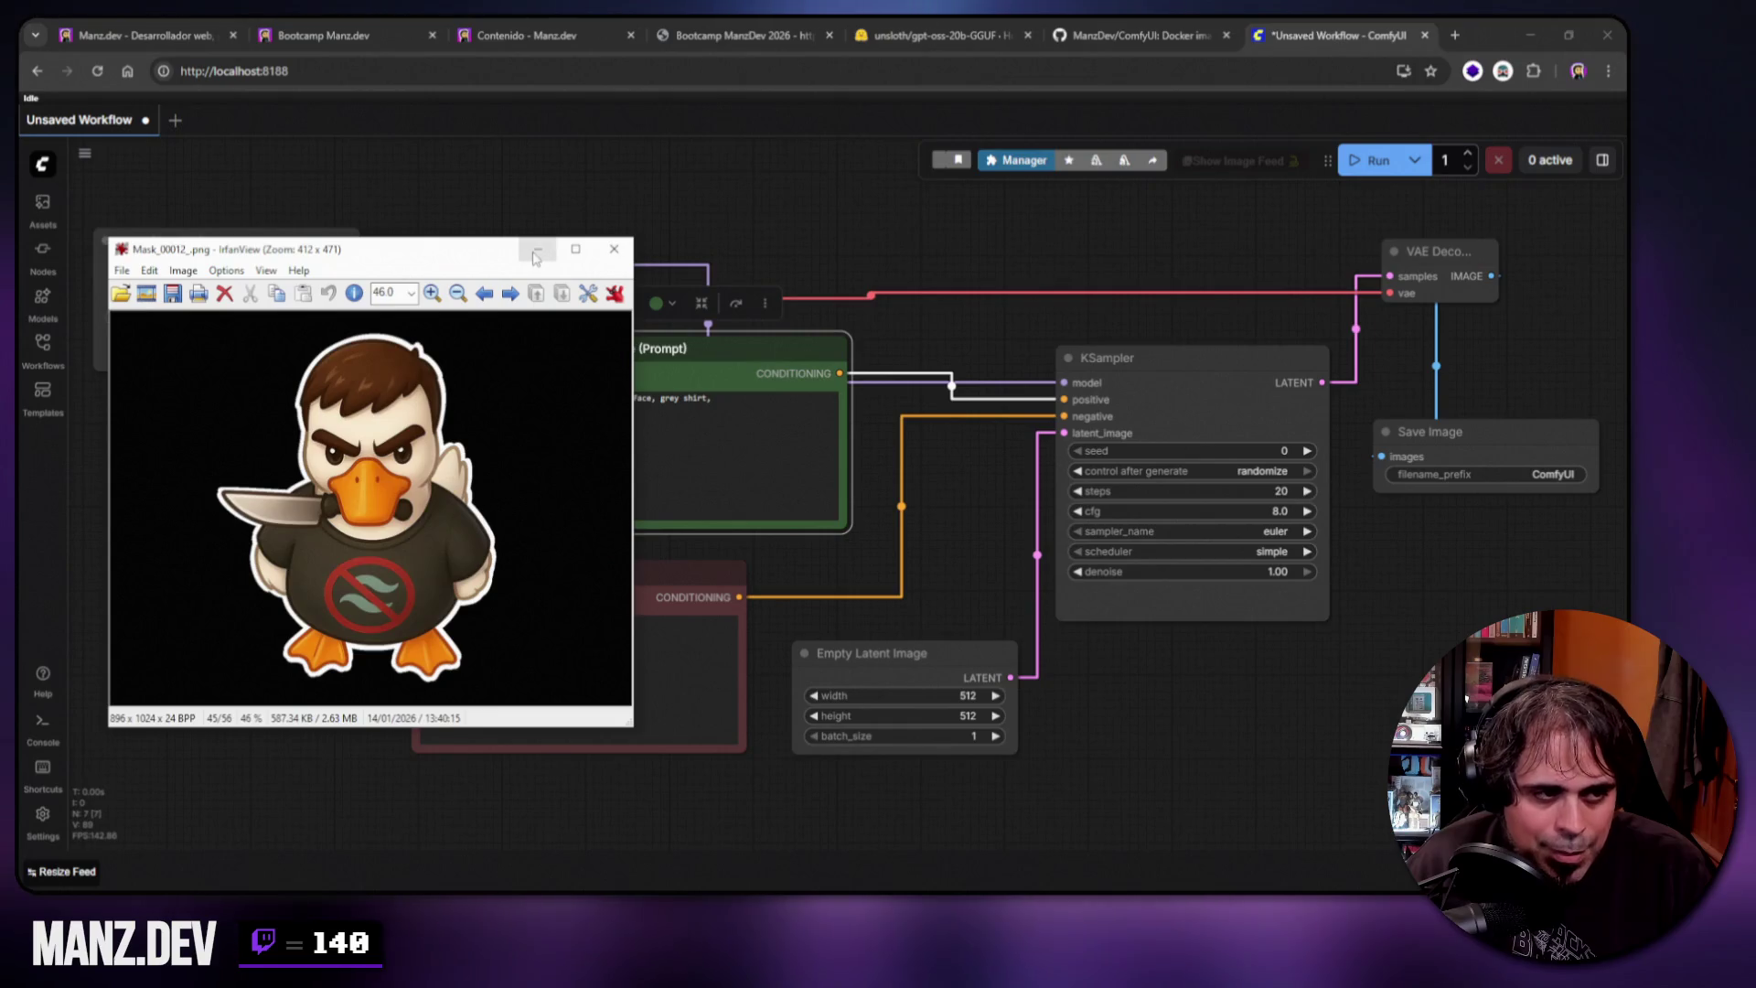
{"action": "left_click_drag", "start_coordinate": [415, 547], "coordinate": [314, 636]}
{"action": "left_click", "coordinate": [280, 539]}
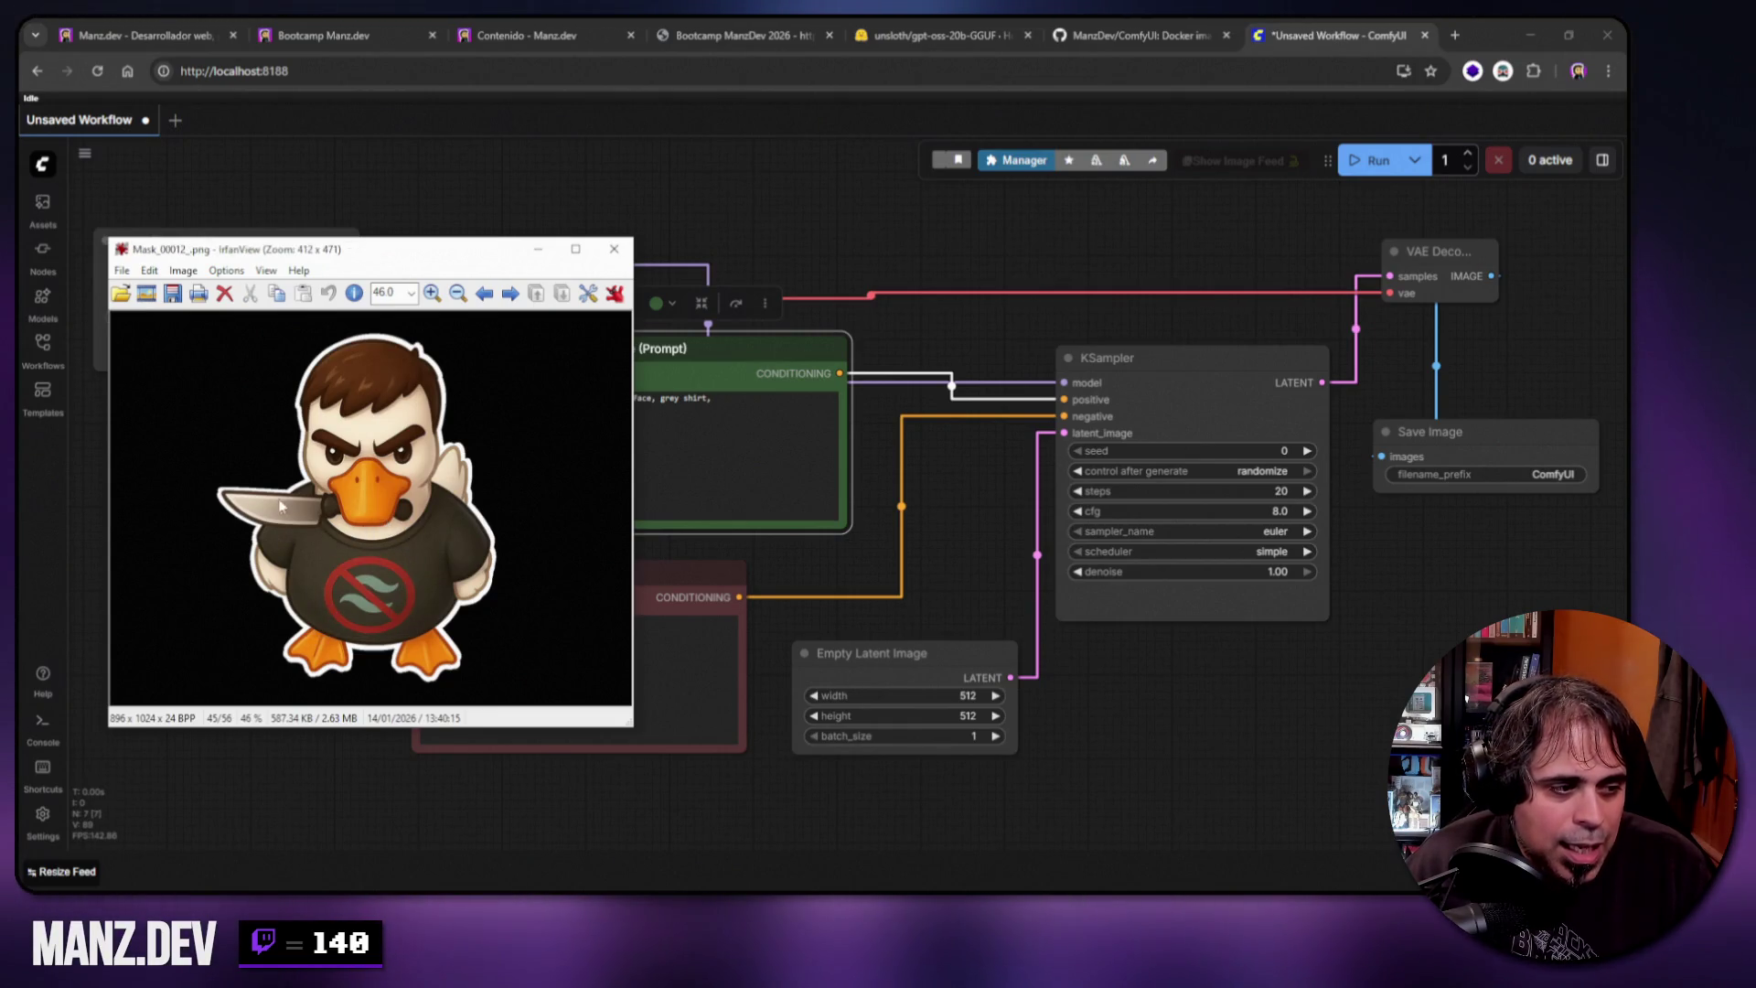
{"action": "mouse_move", "coordinate": [204, 478]}
{"action": "left_mouse_down"}
{"action": "mouse_move", "coordinate": [337, 549]}
{"action": "mouse_move", "coordinate": [427, 542]}
{"action": "left_mouse_up"}
{"action": "left_click", "coordinate": [479, 490]}
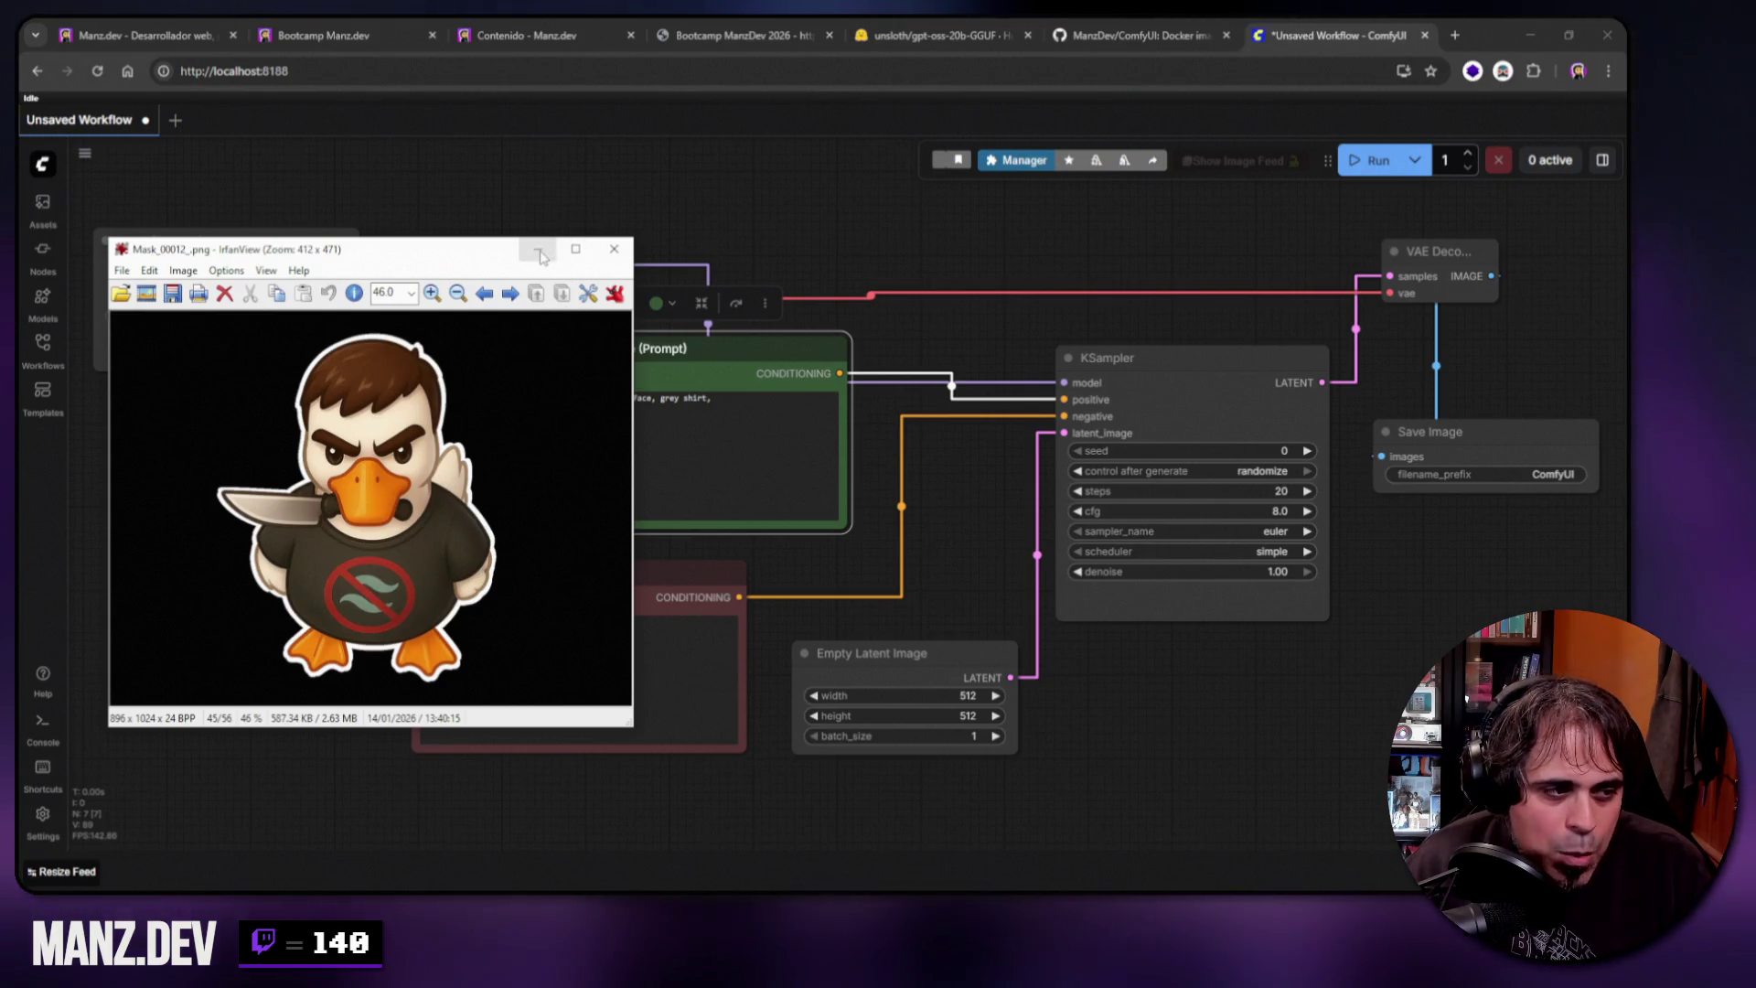
{"action": "key", "text": "Escape"}
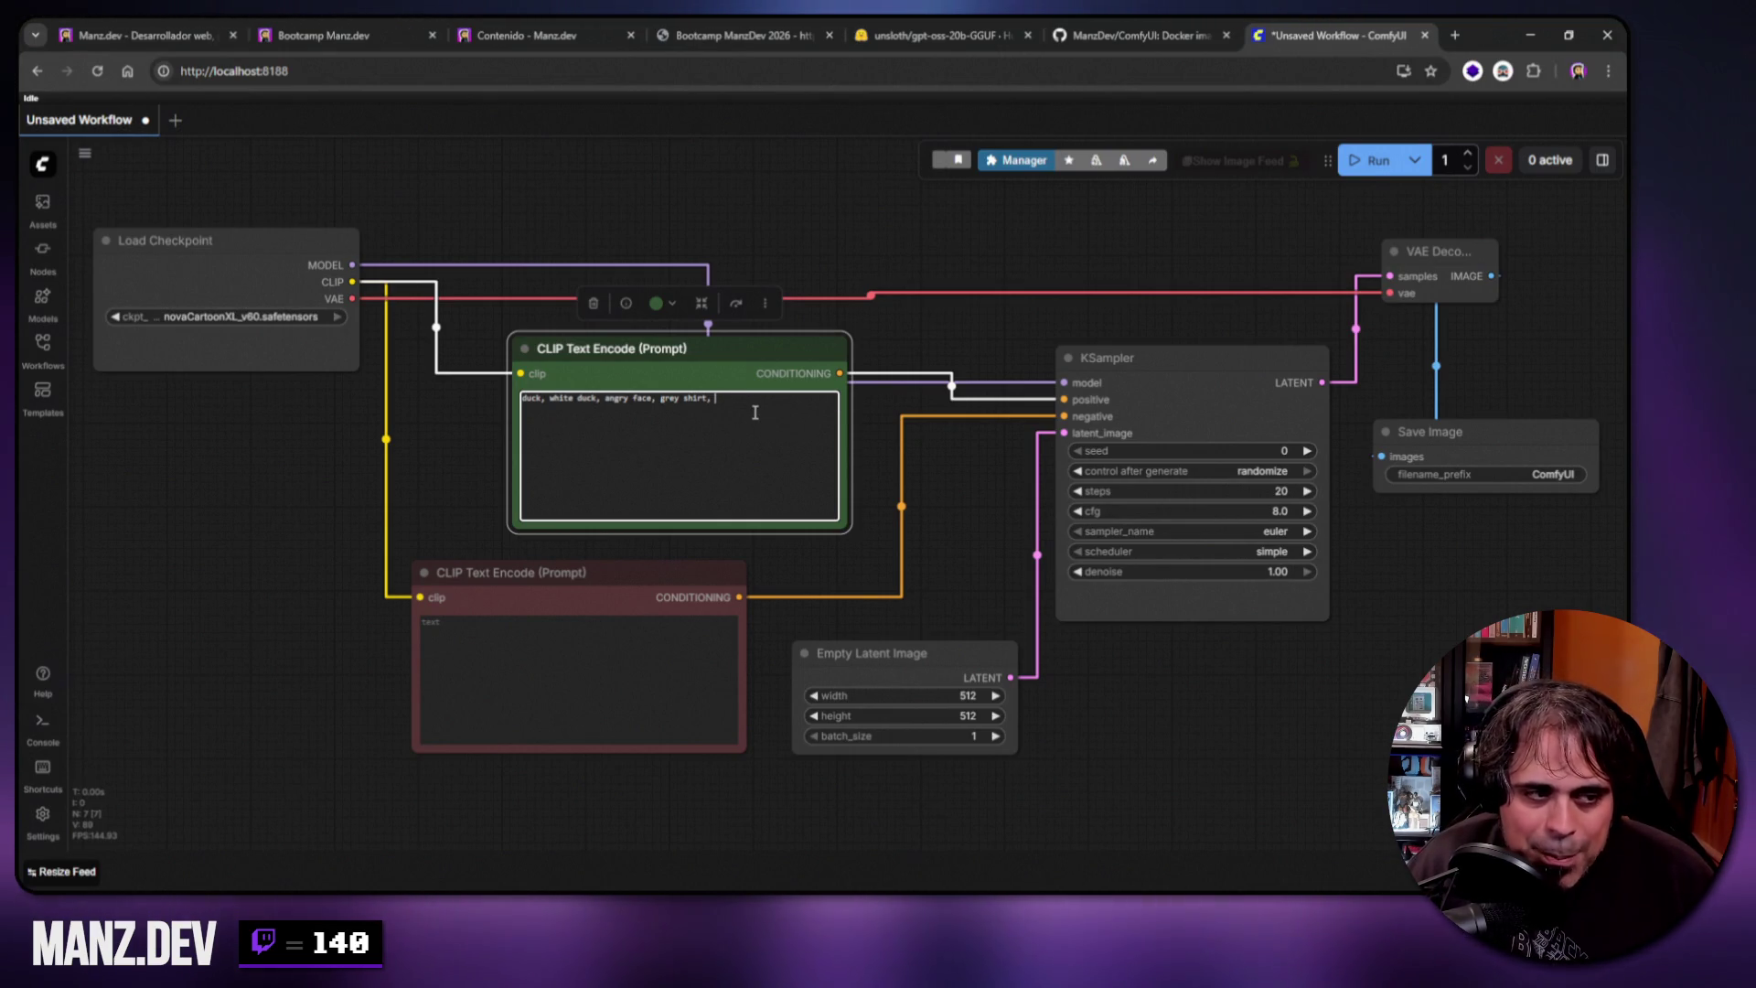
{"action": "left_click", "coordinate": [459, 644]}
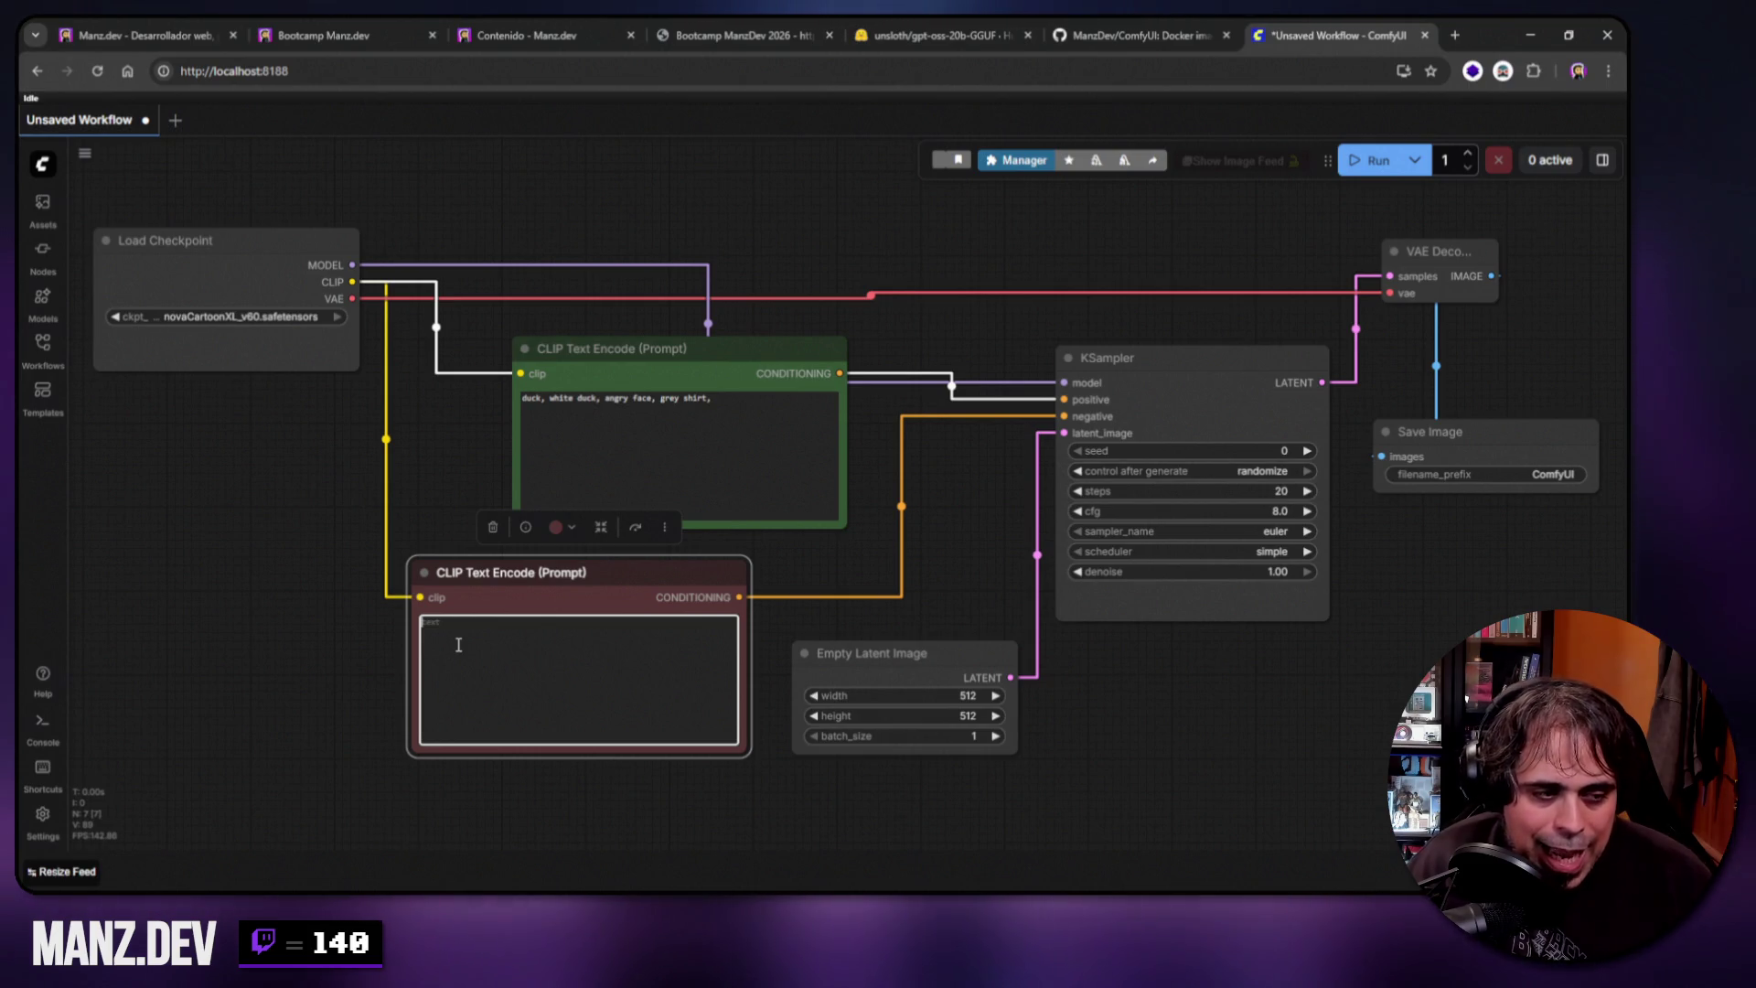
Enter 'text,' as the negative prompt and add 'short brown hair' after 'grey shirt,' in the positive prompt
{"action": "type", "text": "text,"}
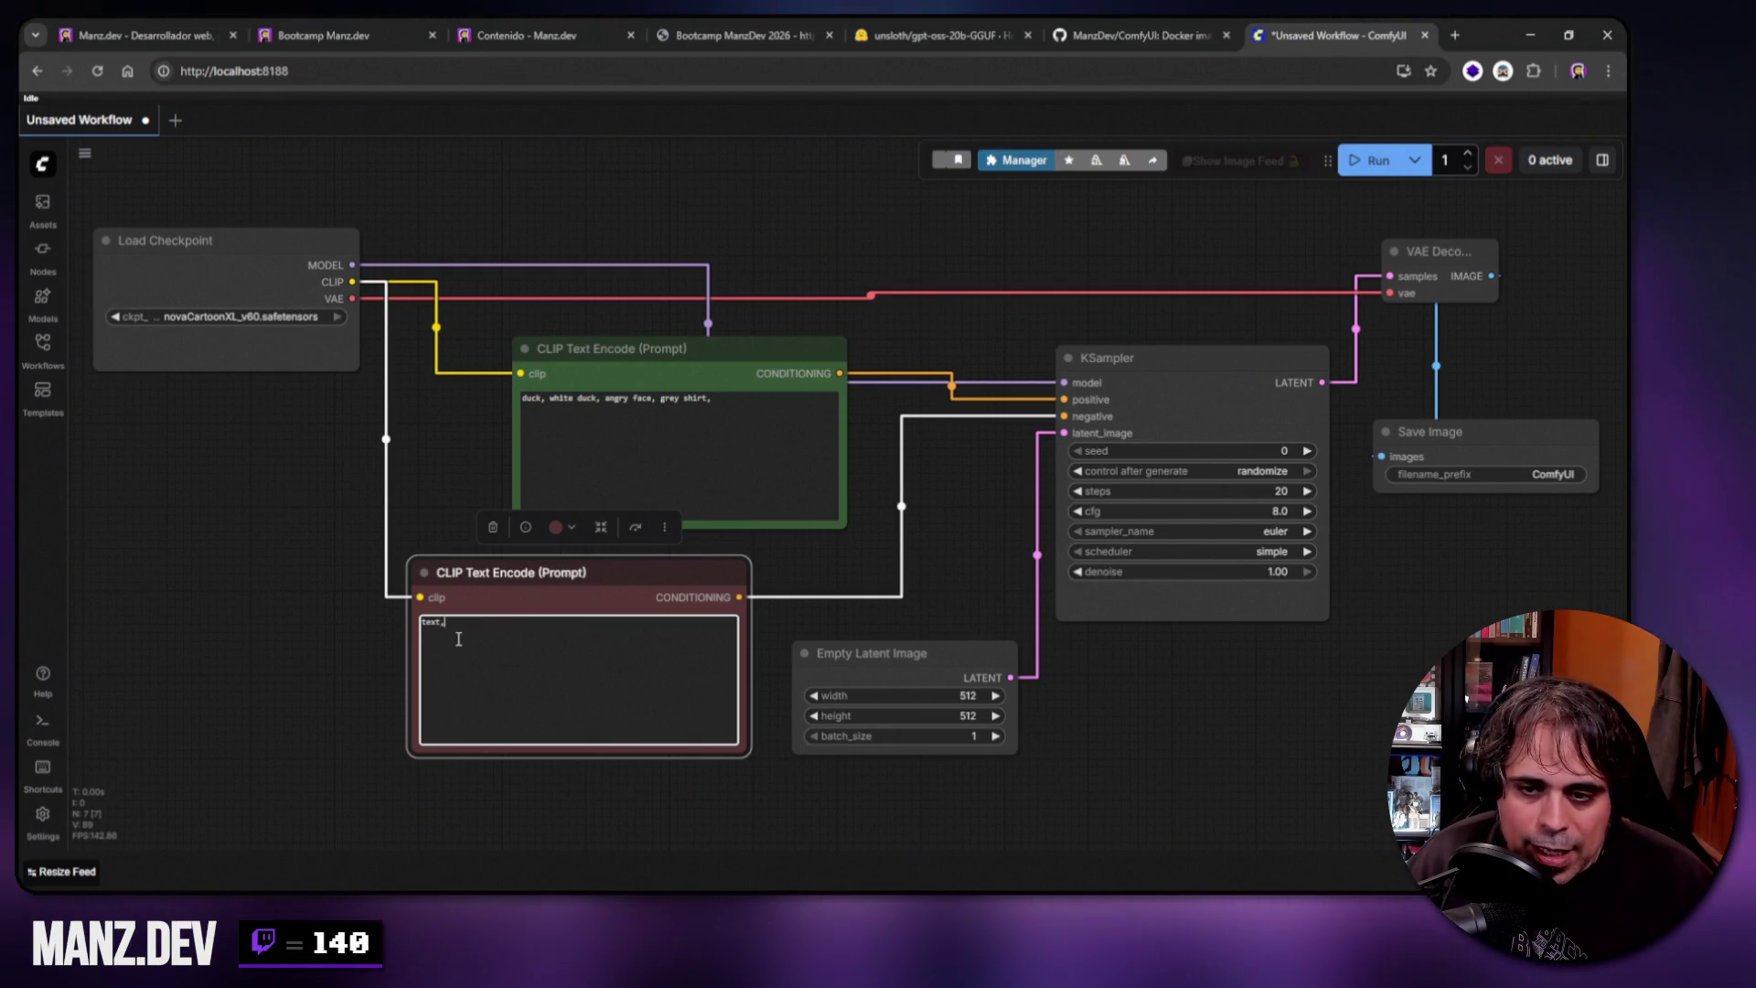
{"action": "left_click", "coordinate": [725, 400]}
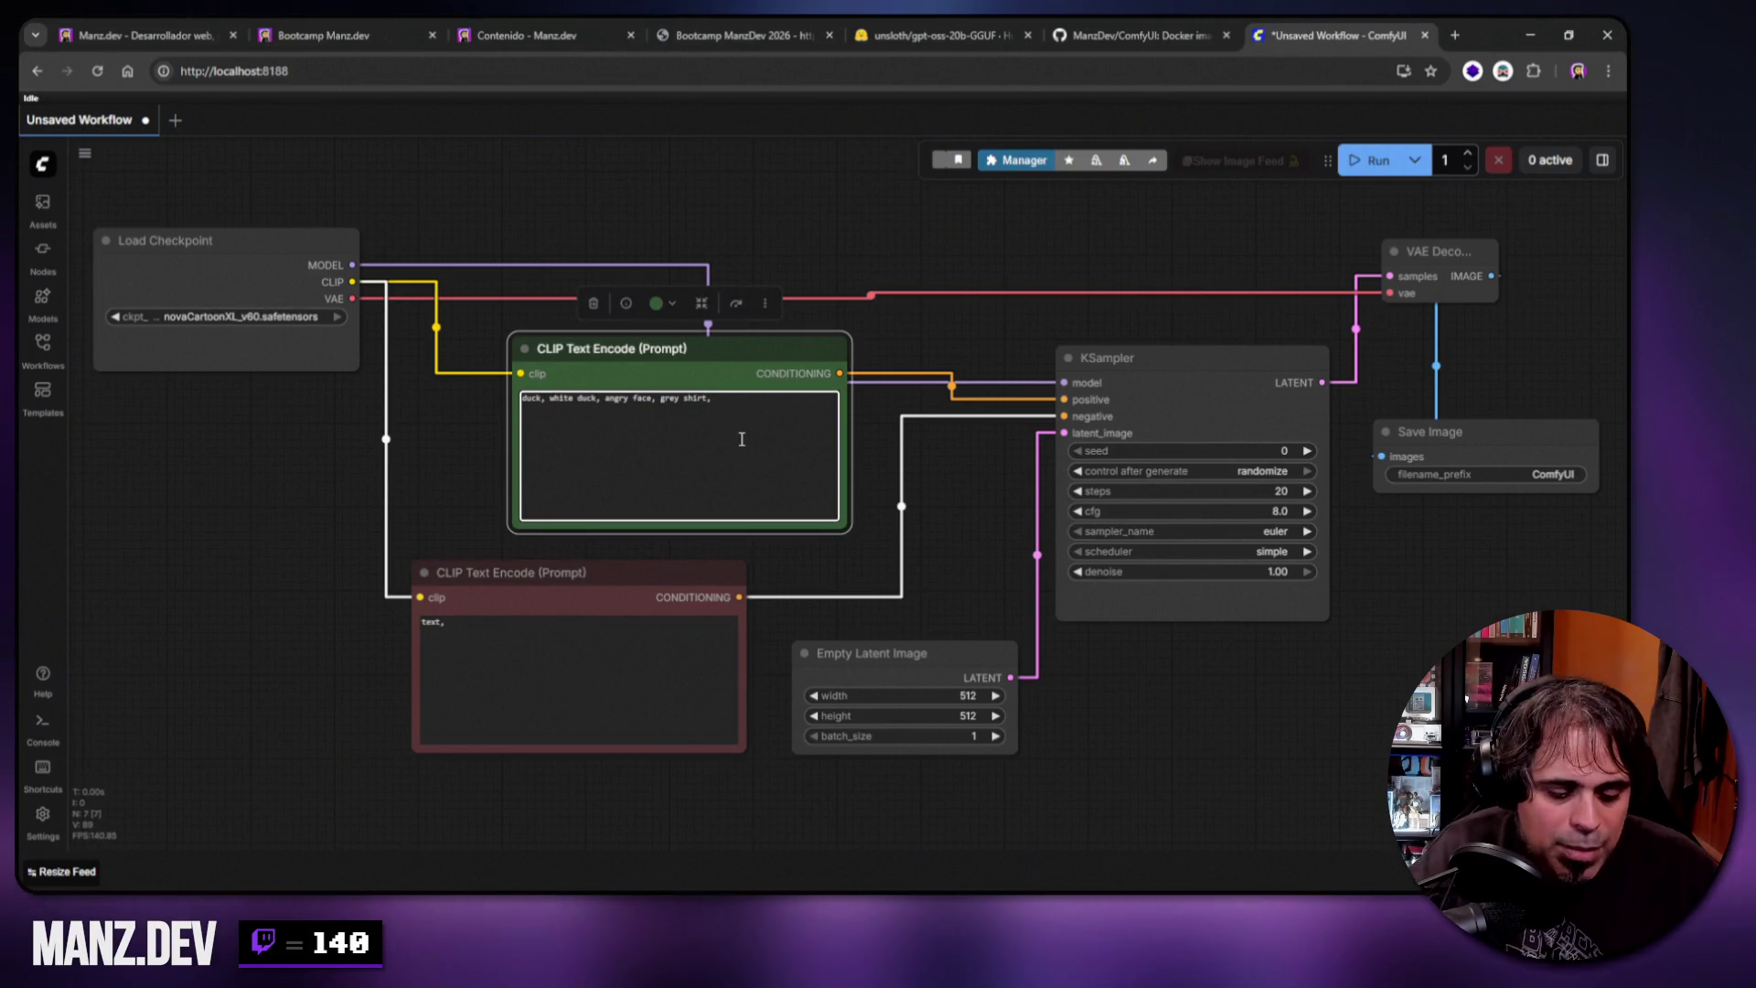
{"action": "type", "text": "hort brown hair"}
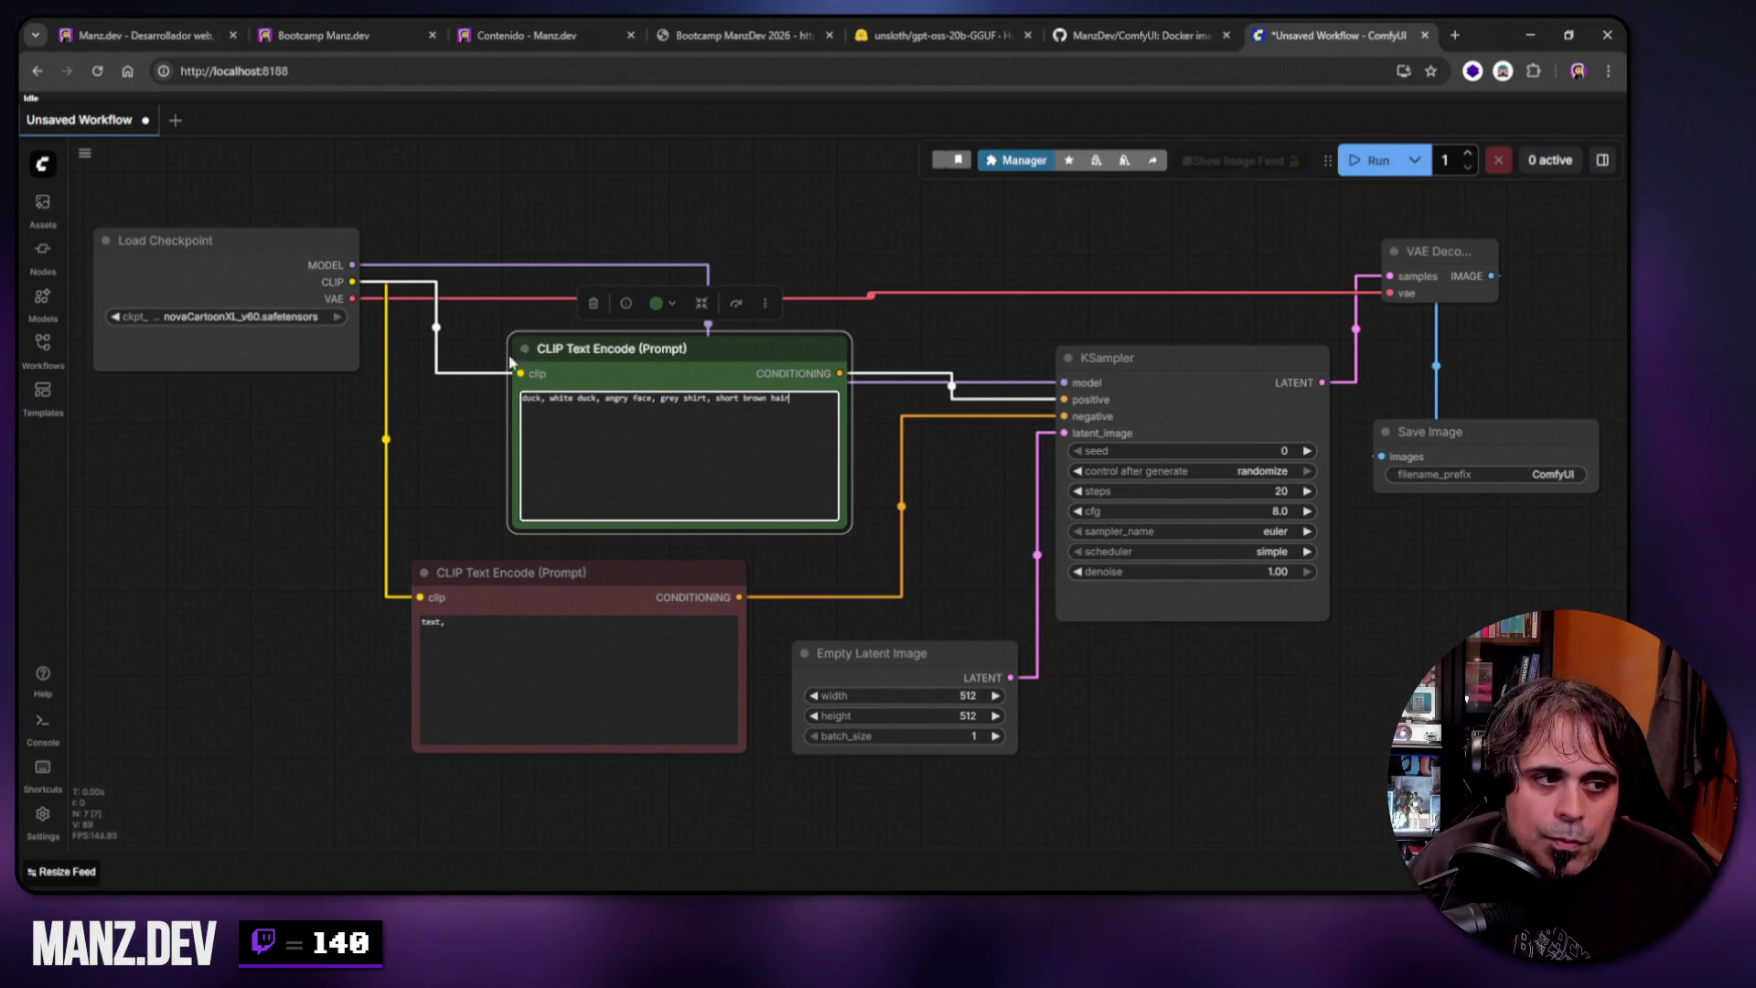
{"action": "left_click_drag", "start_coordinate": [647, 347], "coordinate": [654, 346]}
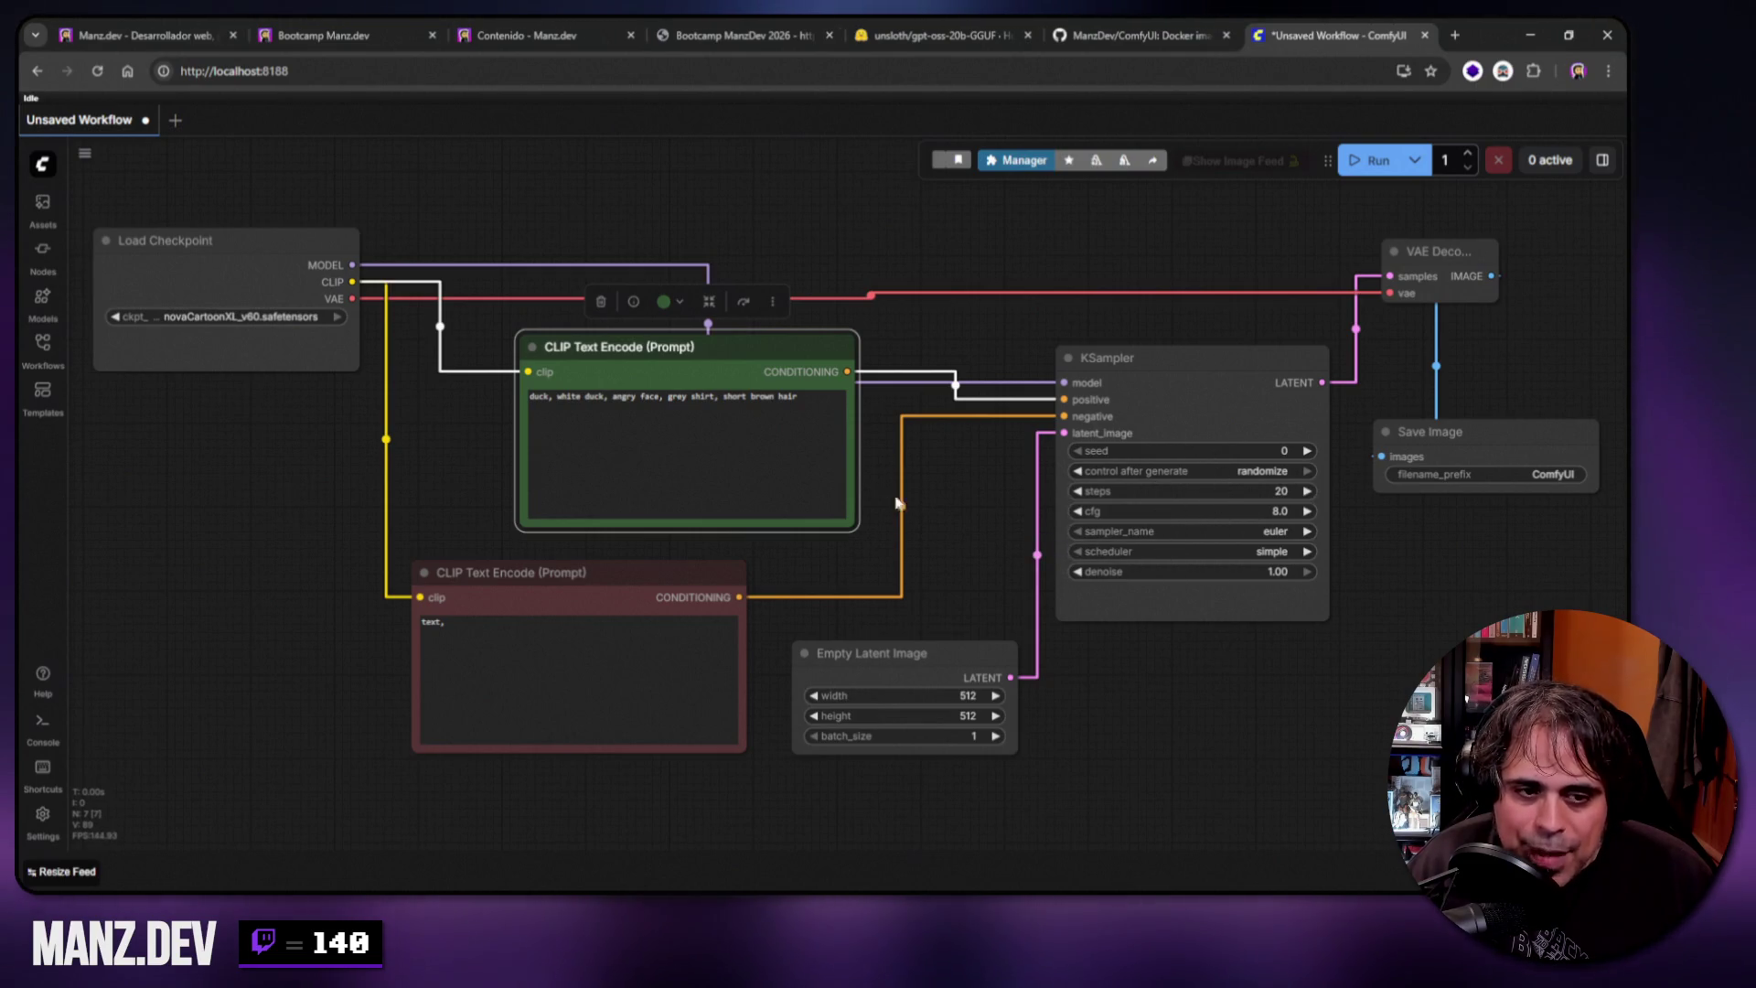
{"action": "left_click", "coordinate": [1277, 450]}
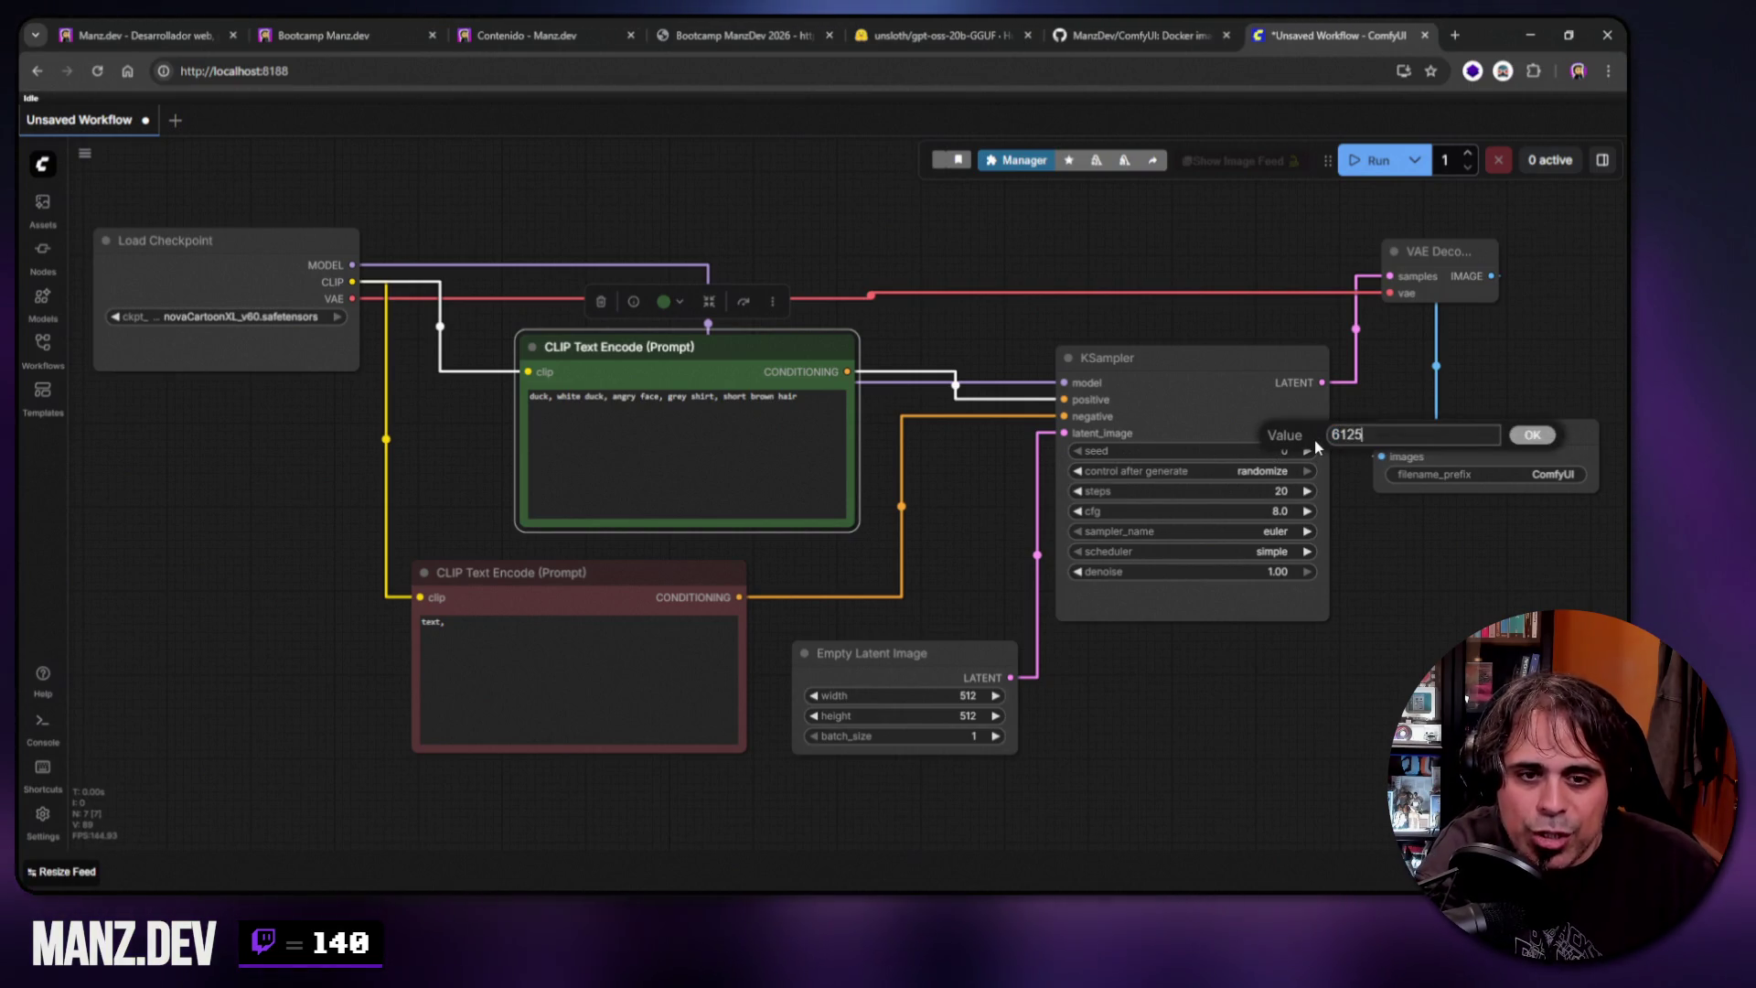
{"action": "type", "text": "612571695781956151"}
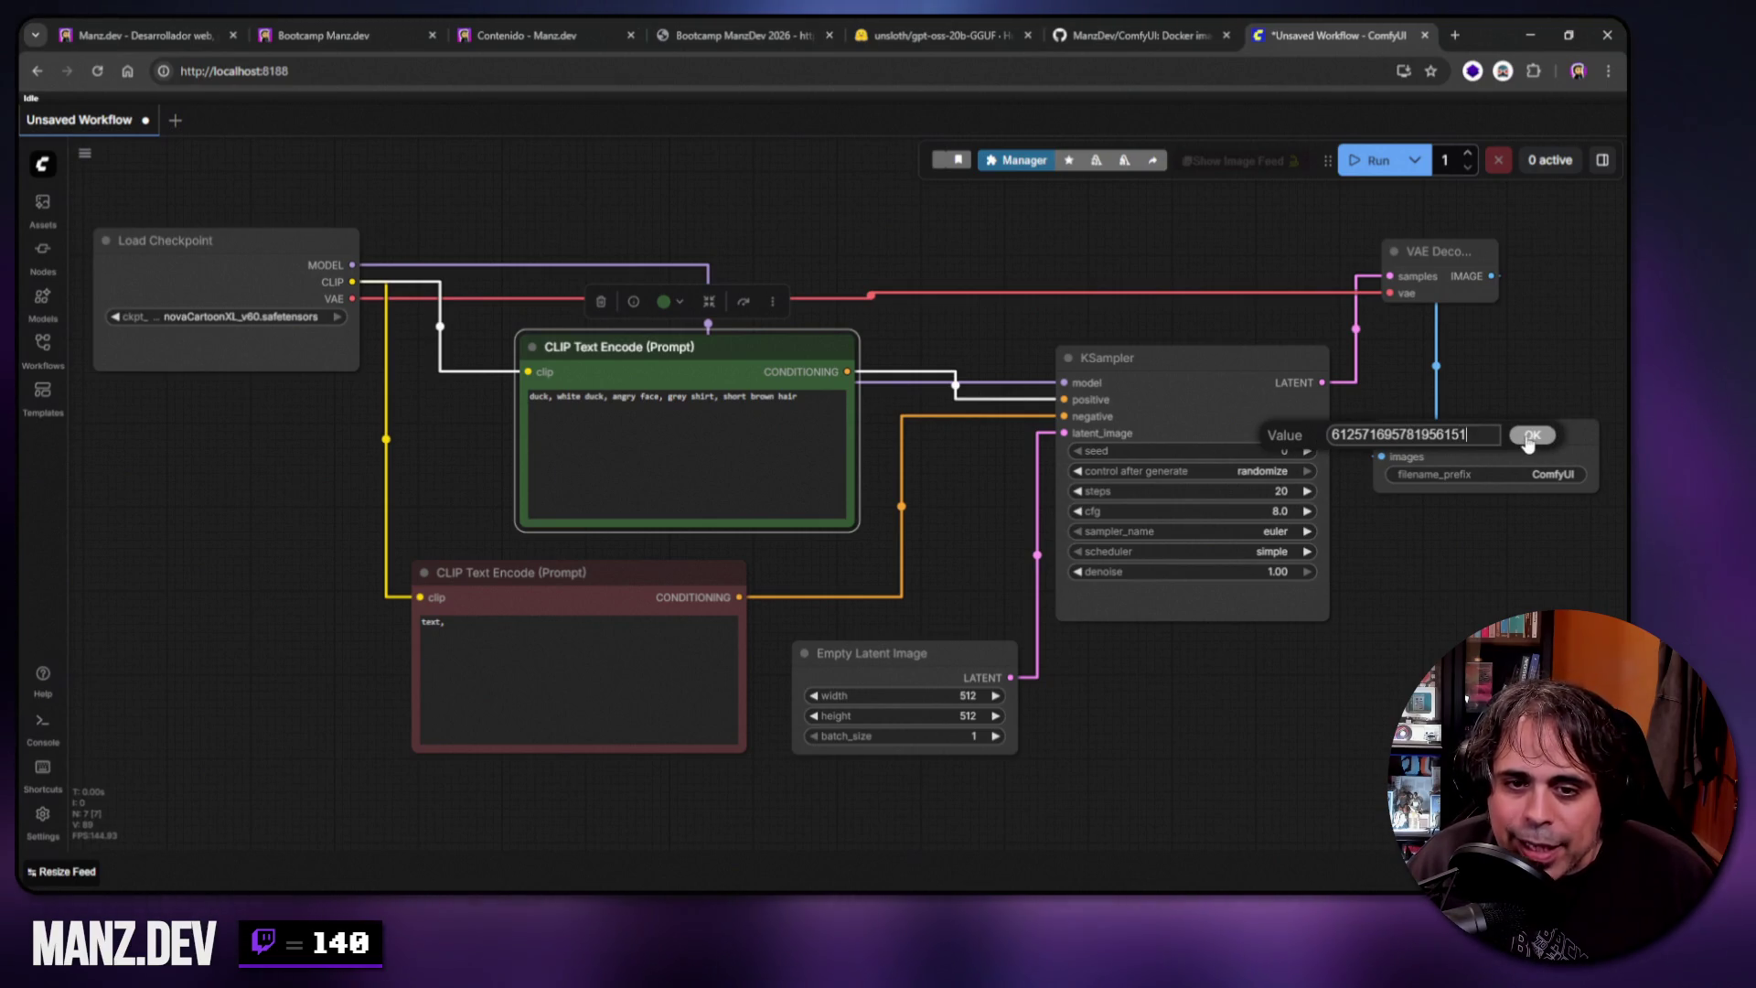
{"action": "left_click", "coordinate": [1533, 437]}
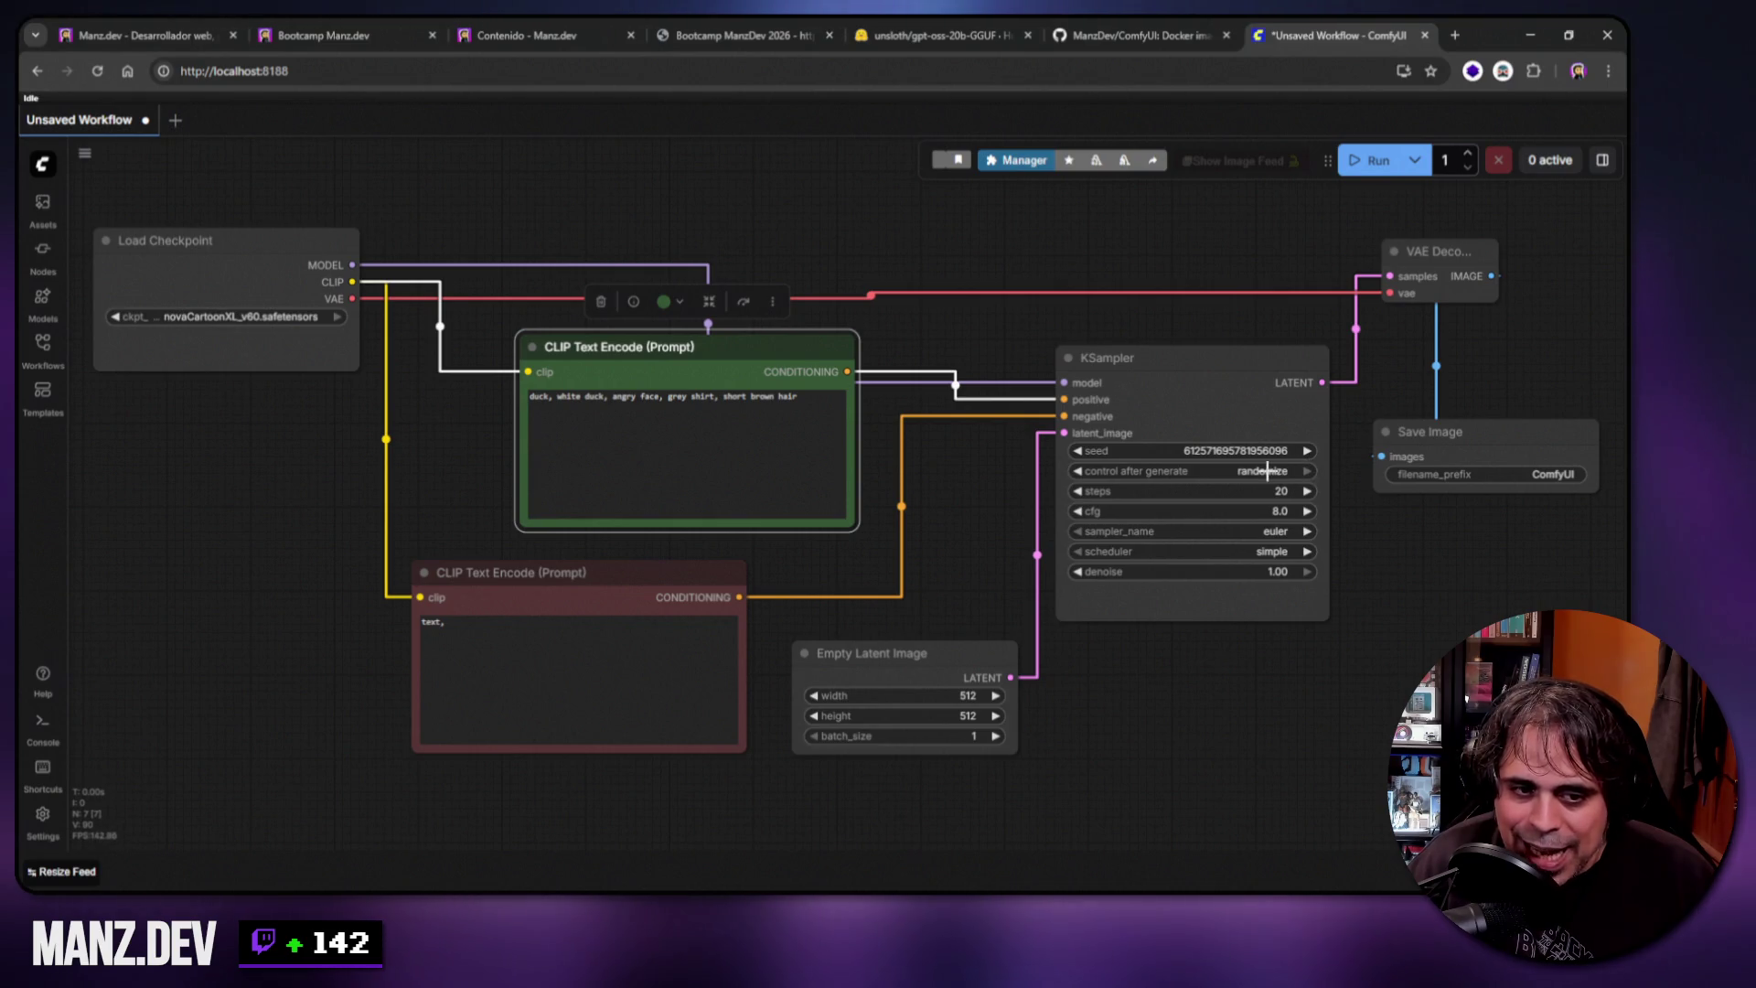
{"action": "left_click", "coordinate": [1078, 471]}
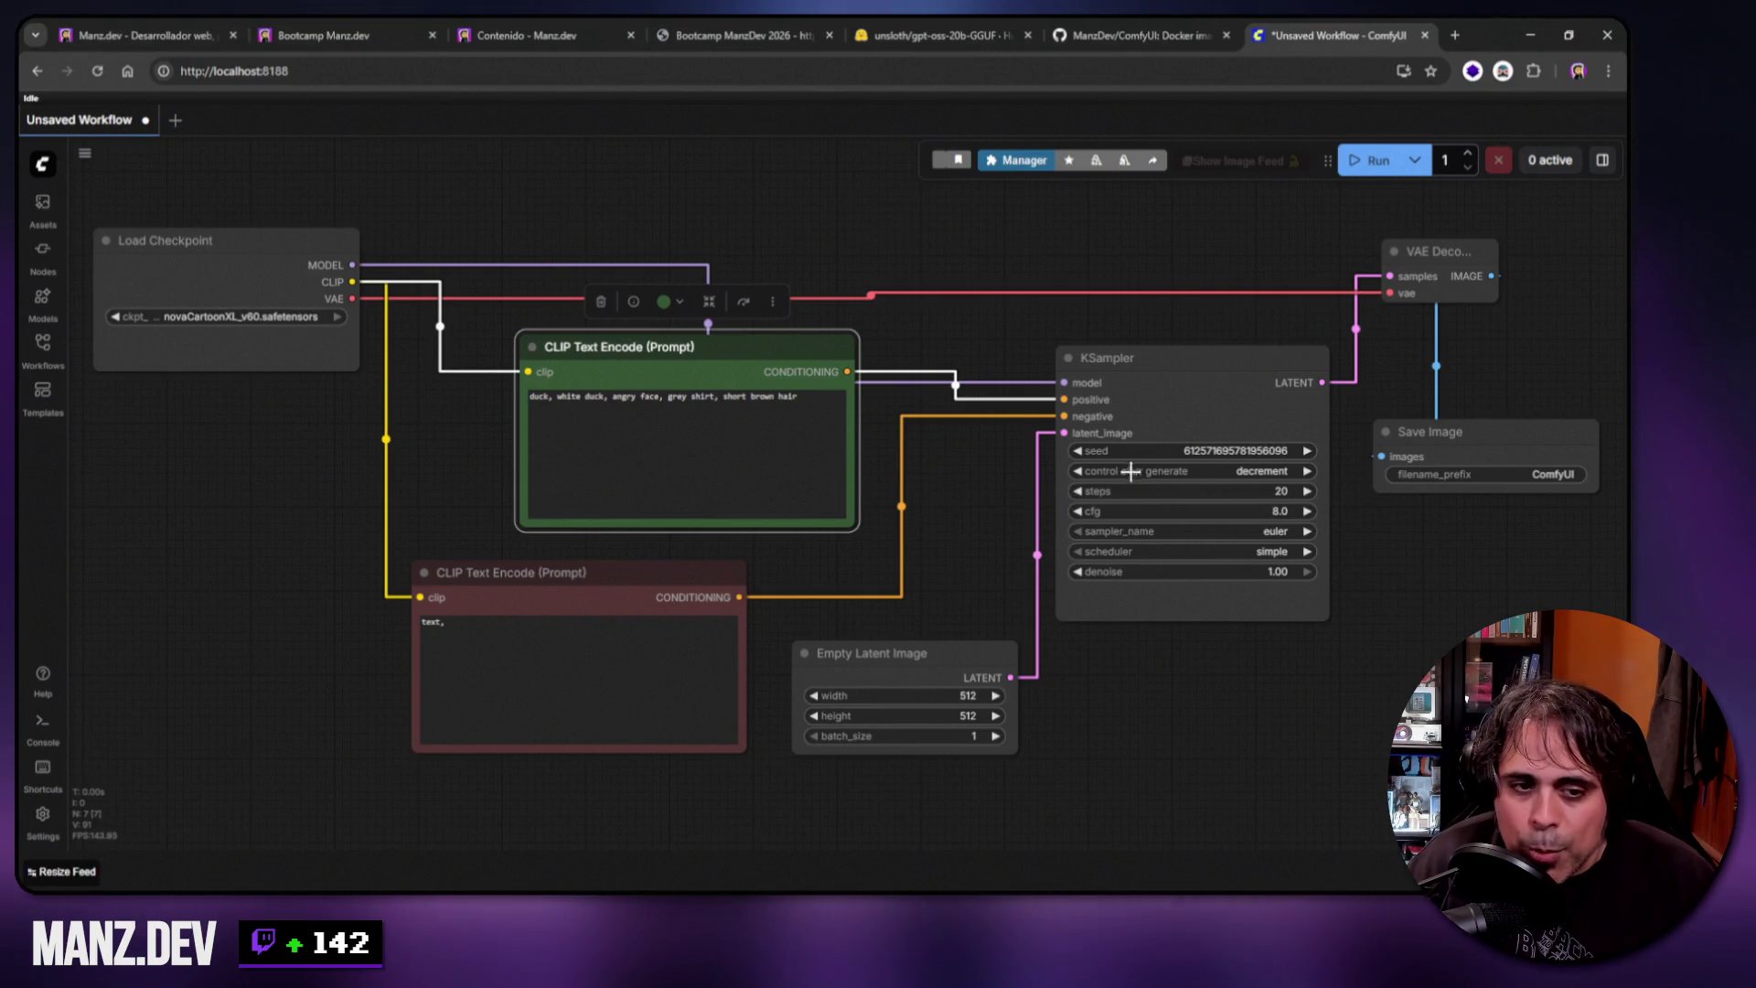
{"action": "left_click", "coordinate": [1078, 470]}
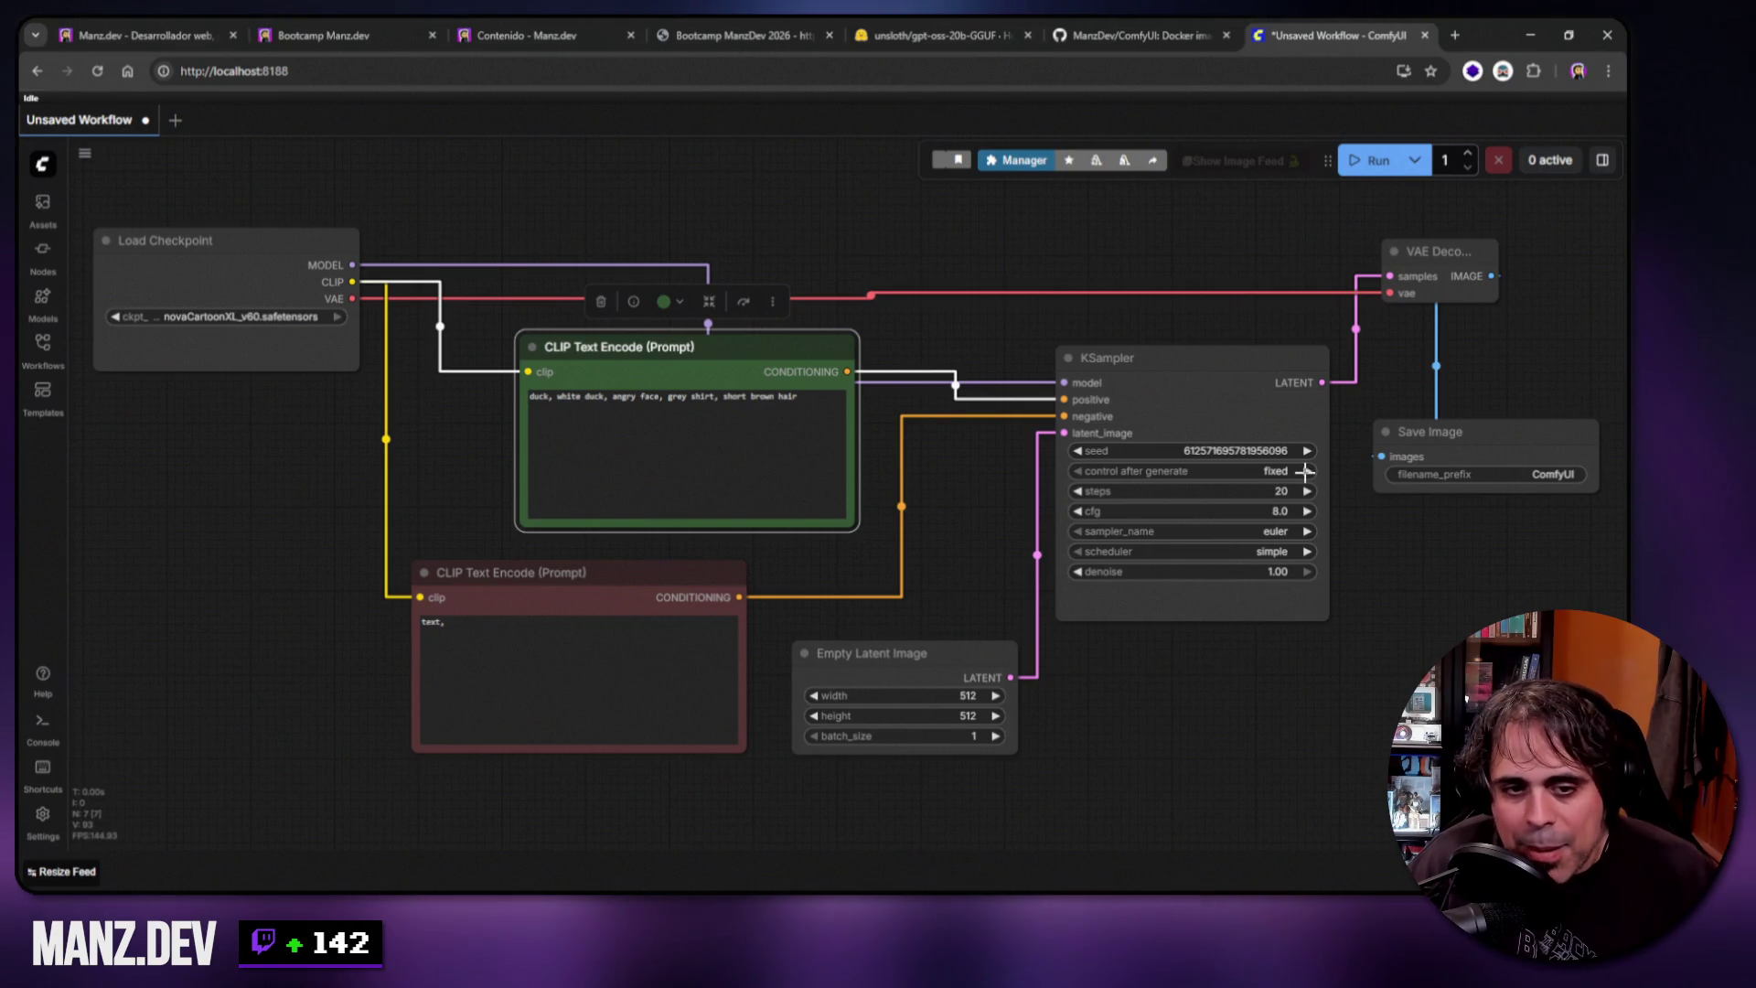
{"action": "left_click", "coordinate": [1307, 471]}
{"action": "left_click", "coordinate": [1307, 471]}
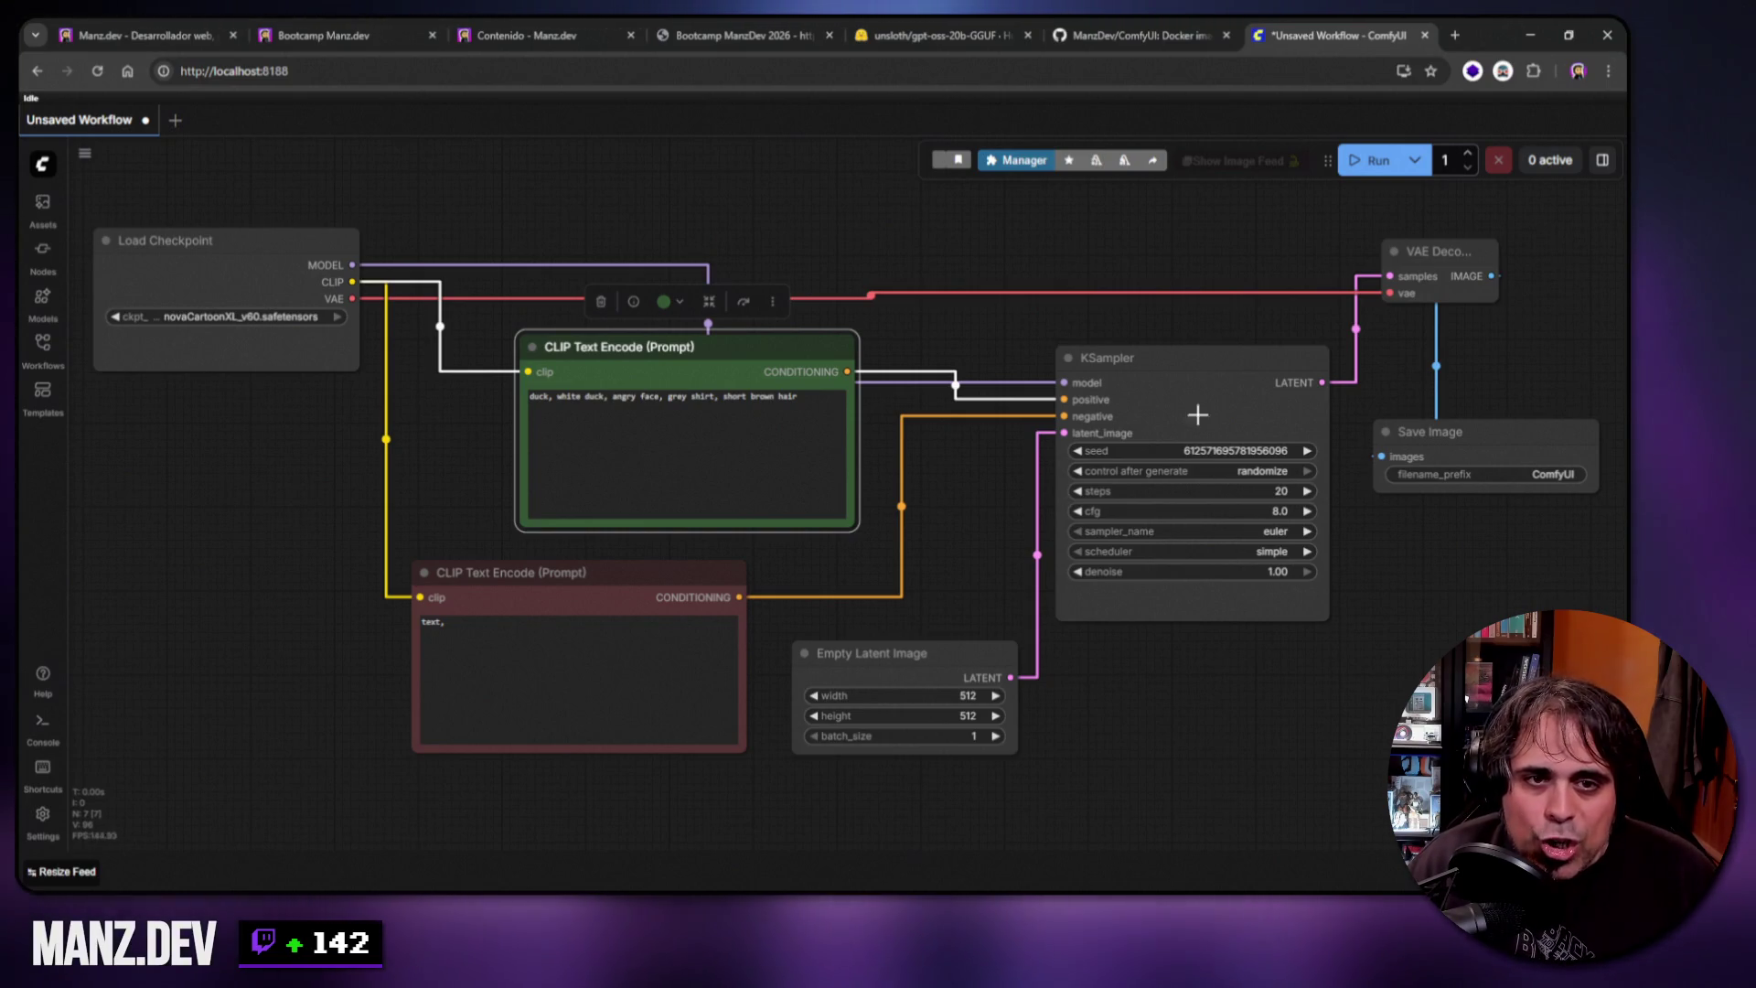
{"action": "left_click_drag", "start_coordinate": [1235, 302], "coordinate": [1227, 303]}
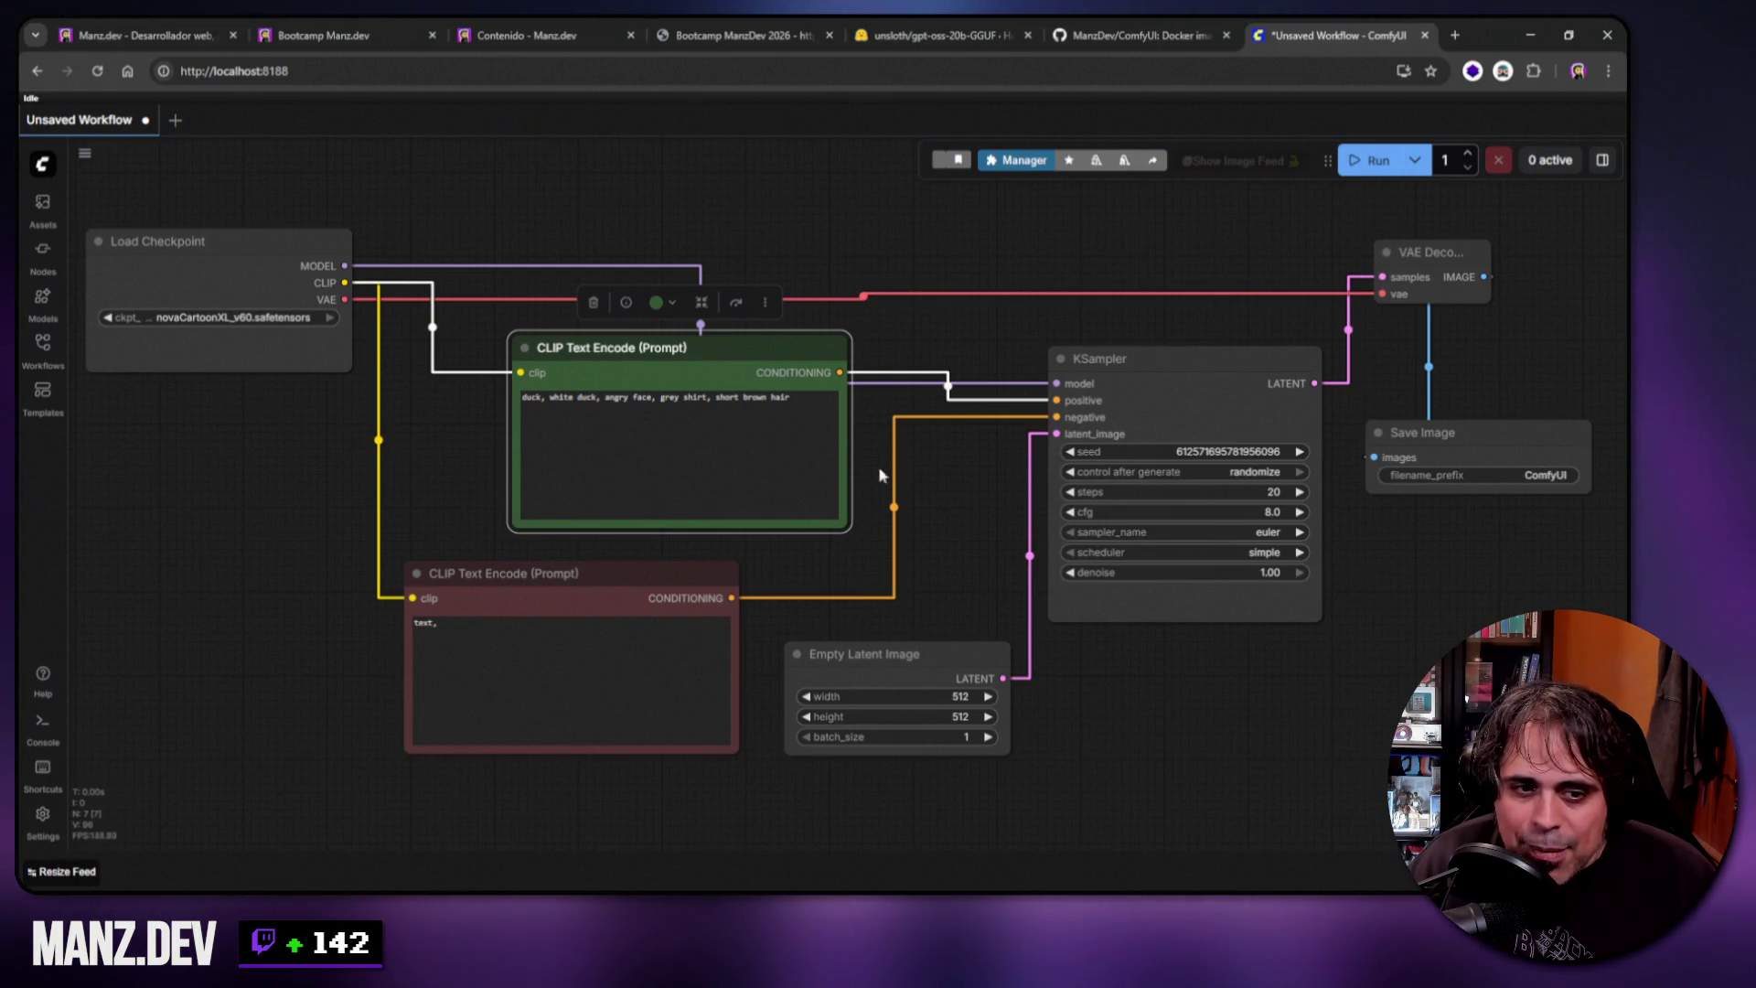
Drag the KSampler node by its title bar to sit a little higher
{"action": "mouse_move", "coordinate": [1154, 349]}
{"action": "left_mouse_down"}
{"action": "mouse_move", "coordinate": [1152, 327]}
{"action": "mouse_move", "coordinate": [1159, 366]}
{"action": "left_mouse_up"}
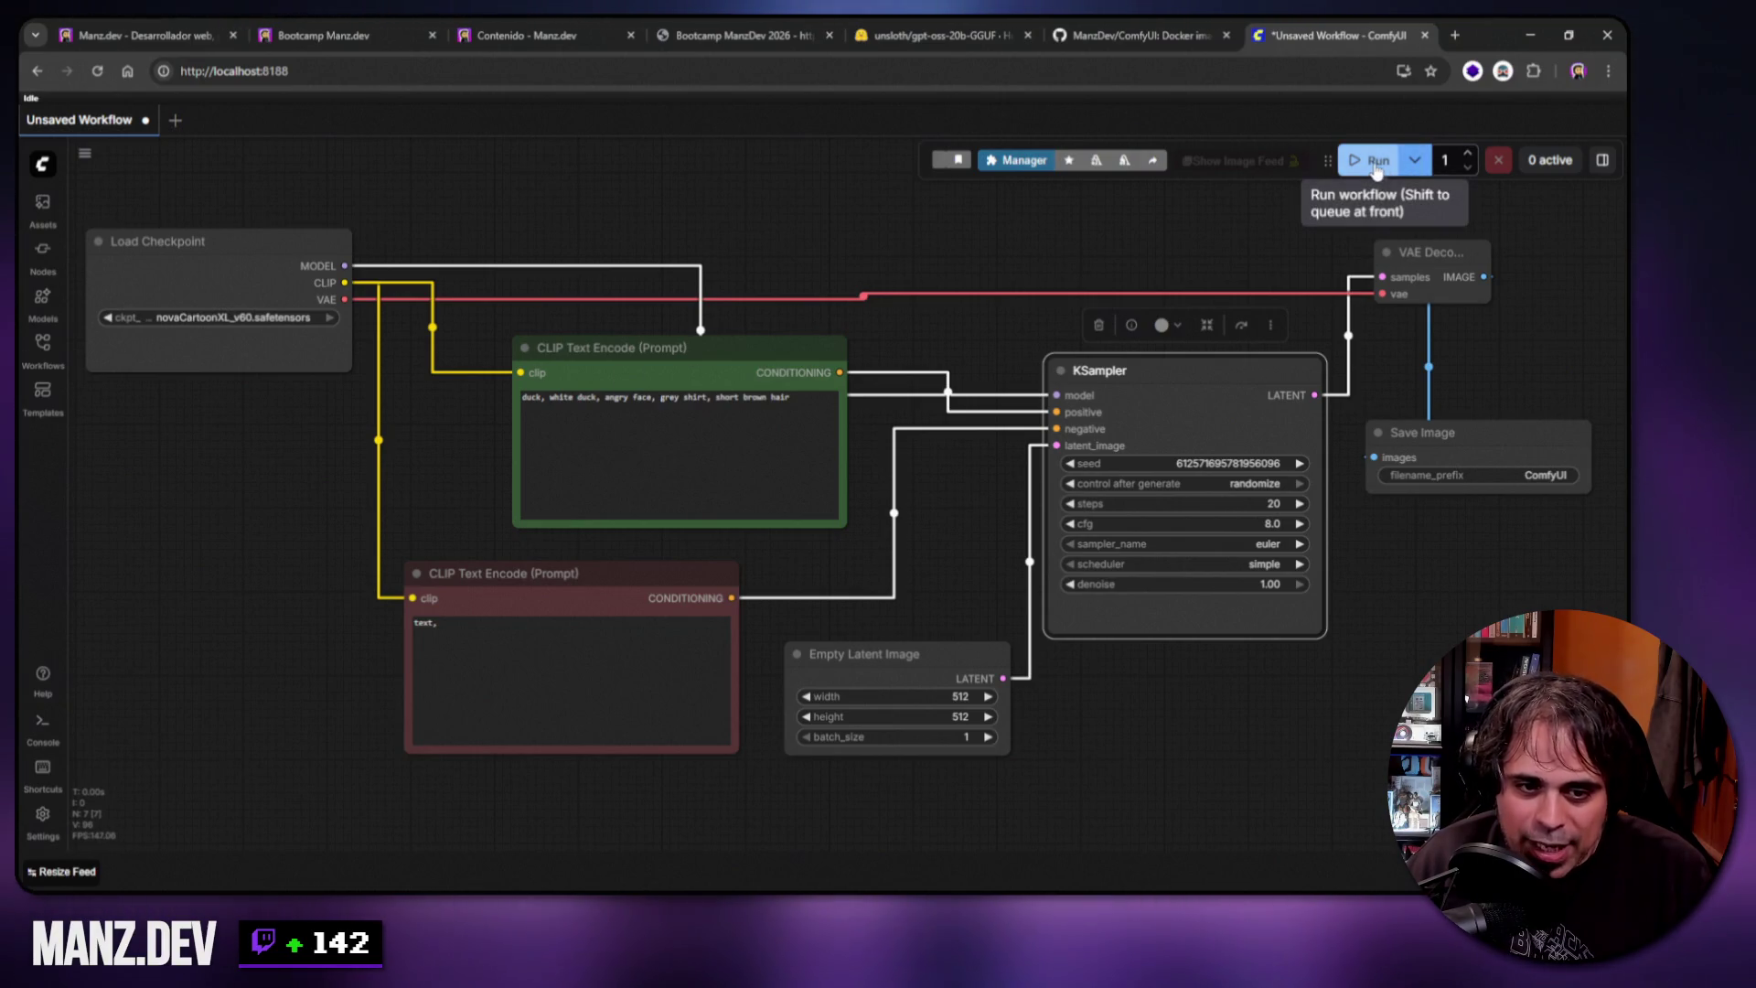
Run the workflow to render the 512×512 angry, brown-haired duck cartoon
{"action": "left_click_drag", "start_coordinate": [1185, 369], "coordinate": [1192, 367]}
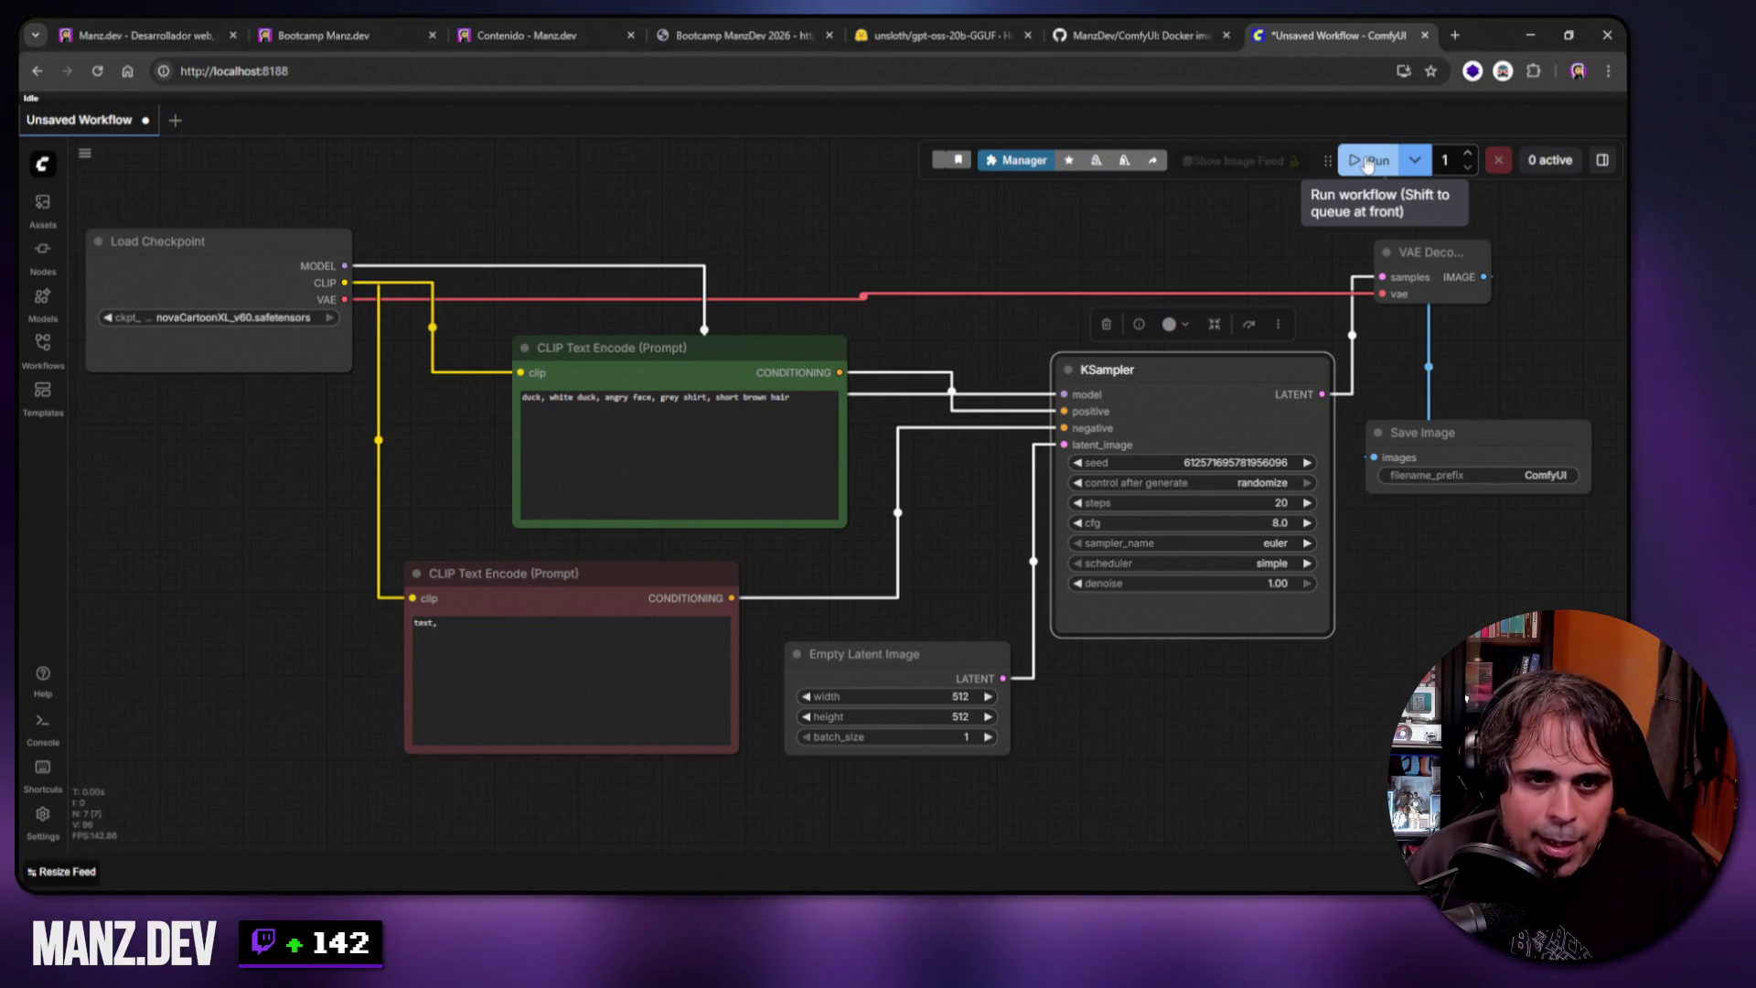
{"action": "double_click", "coordinate": [587, 400]}
{"action": "left_click", "coordinate": [582, 398]}
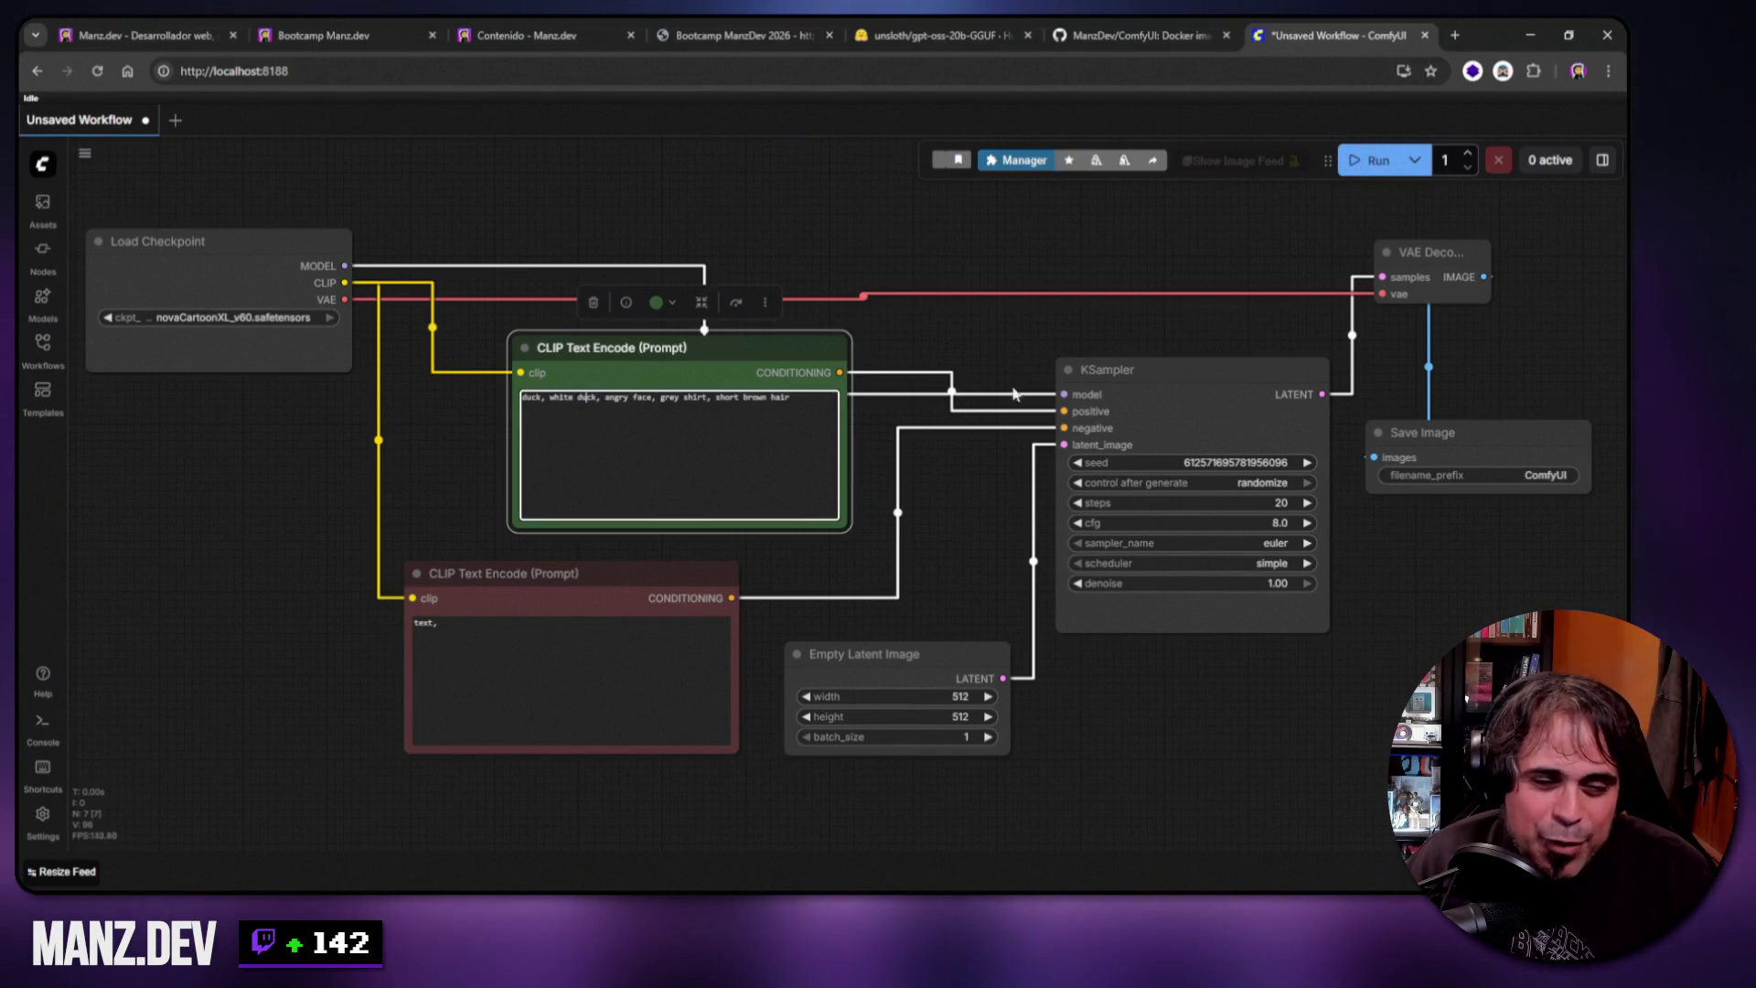
{"action": "left_click", "coordinate": [1383, 172]}
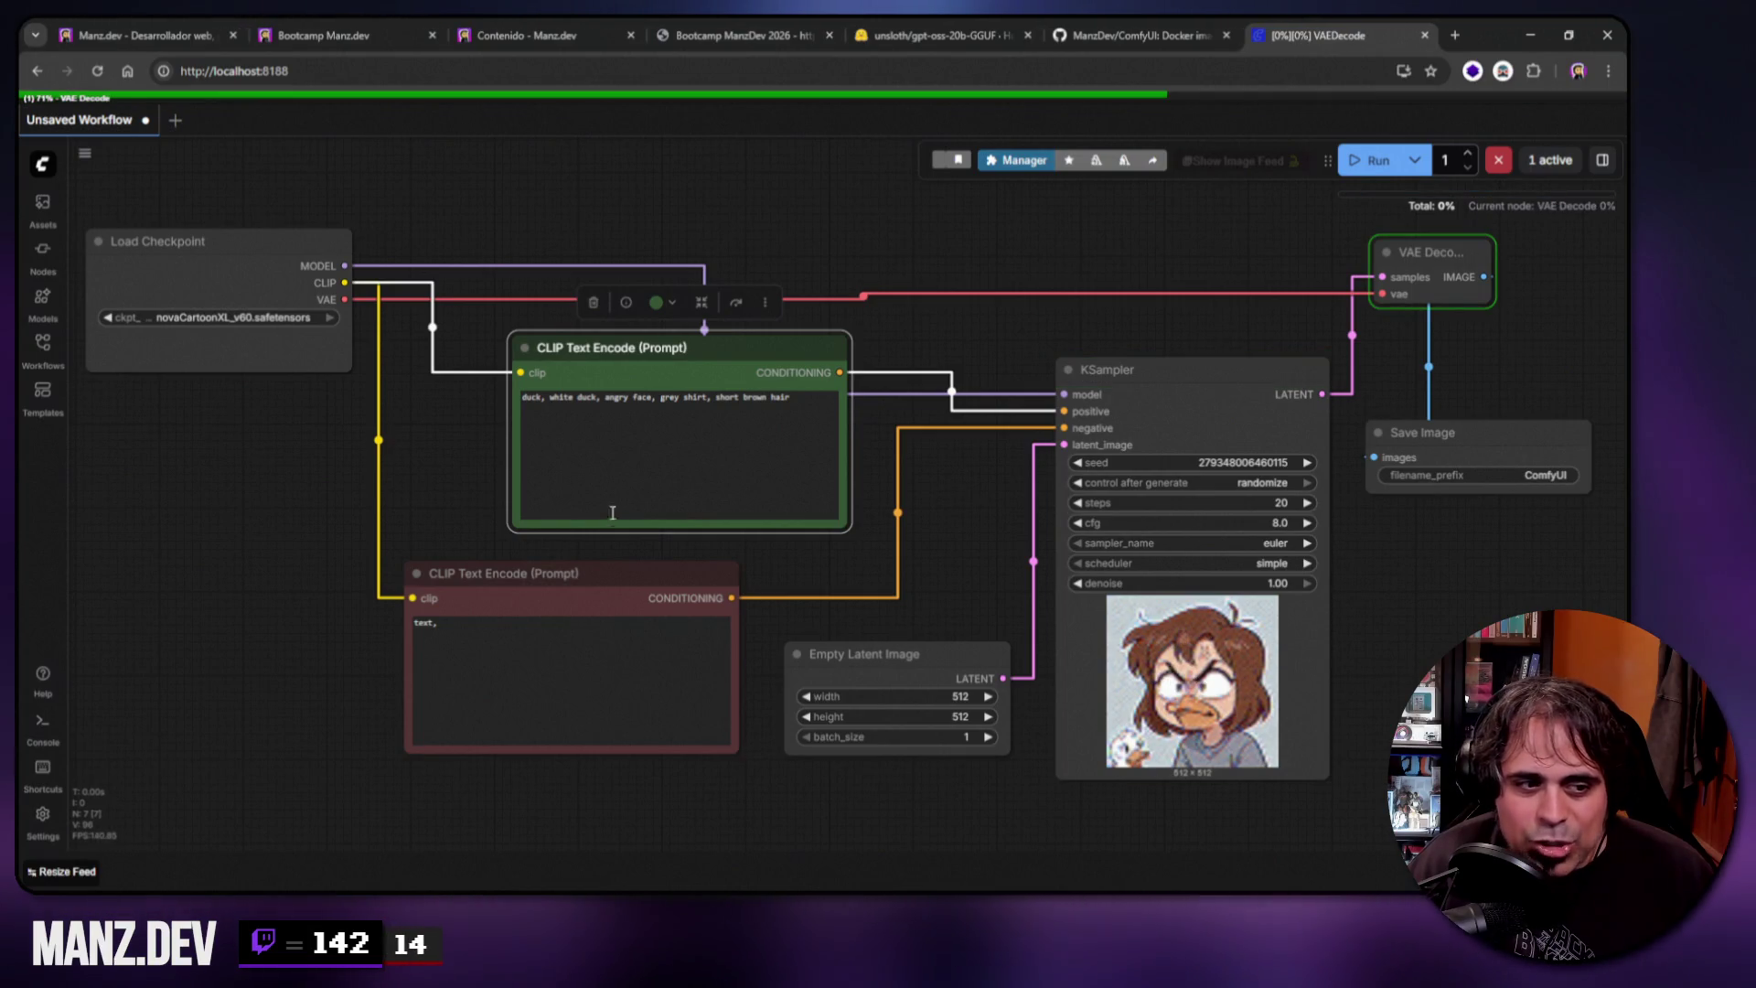
{"action": "left_click", "coordinate": [449, 629]}
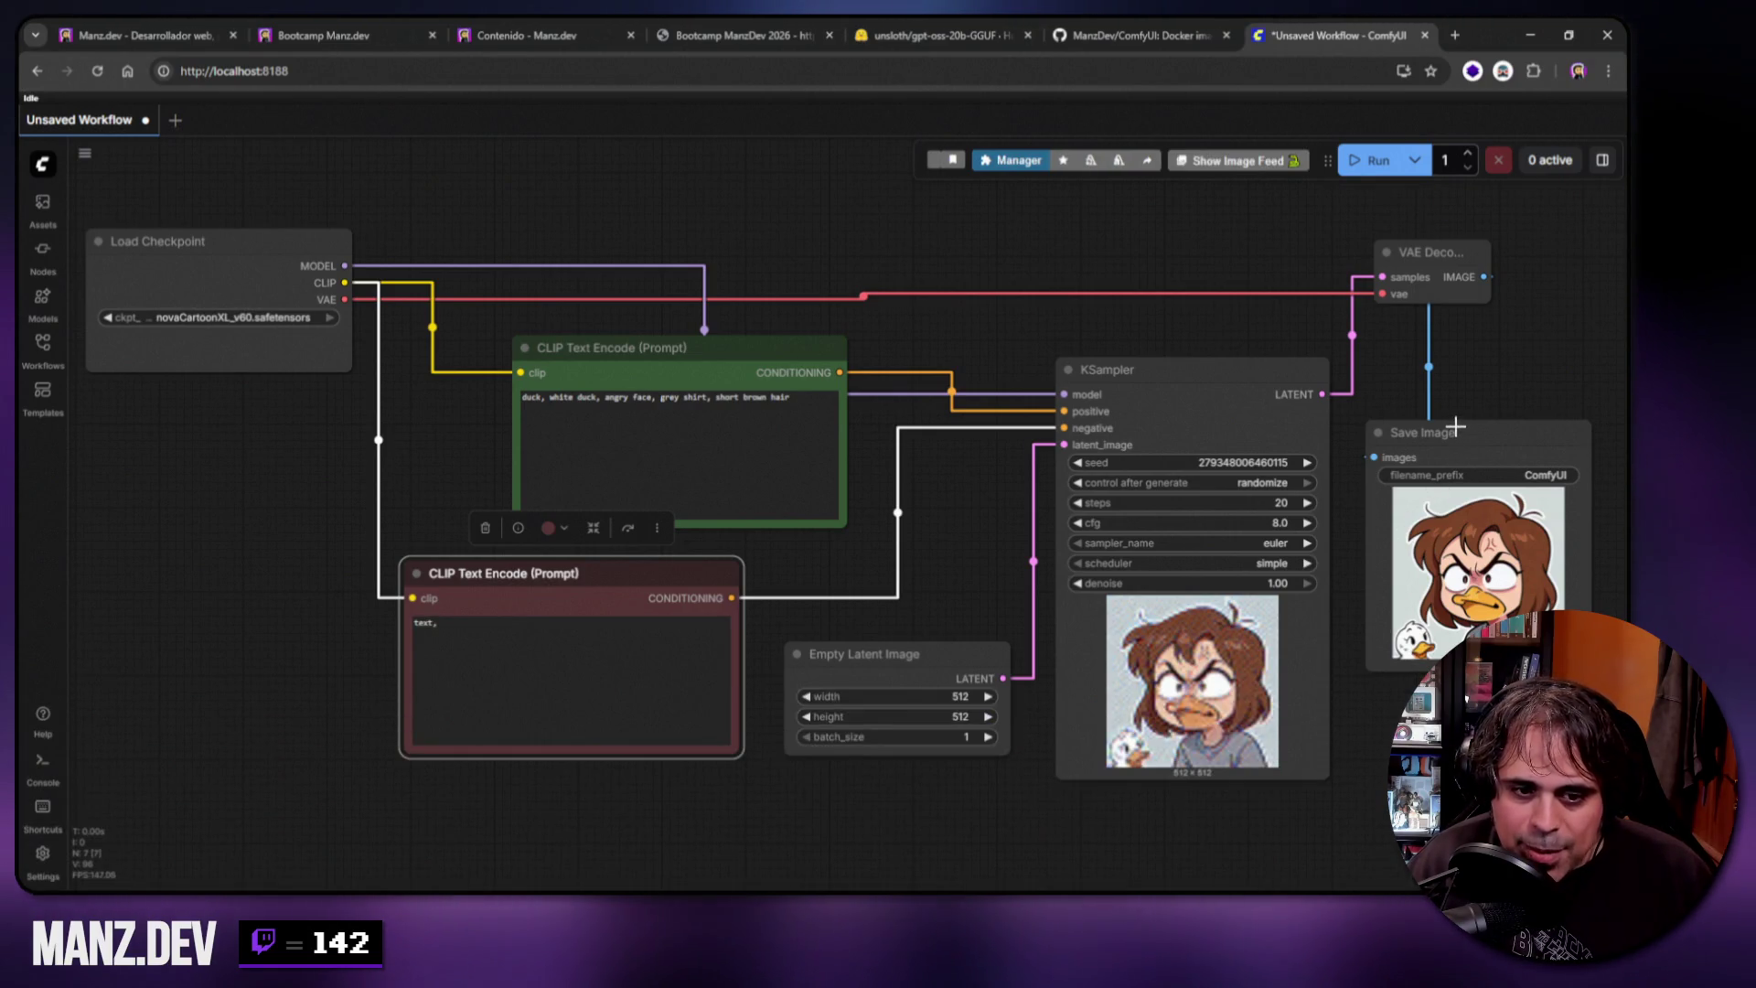
Shift Save Image left and KSampler up-left so the duck result shows in both
{"action": "left_click_drag", "start_coordinate": [1453, 429], "coordinate": [1443, 428]}
{"action": "mouse_move", "coordinate": [1140, 375]}
{"action": "left_mouse_down"}
{"action": "mouse_move", "coordinate": [1131, 304]}
{"action": "mouse_move", "coordinate": [1168, 317]}
{"action": "left_mouse_up"}
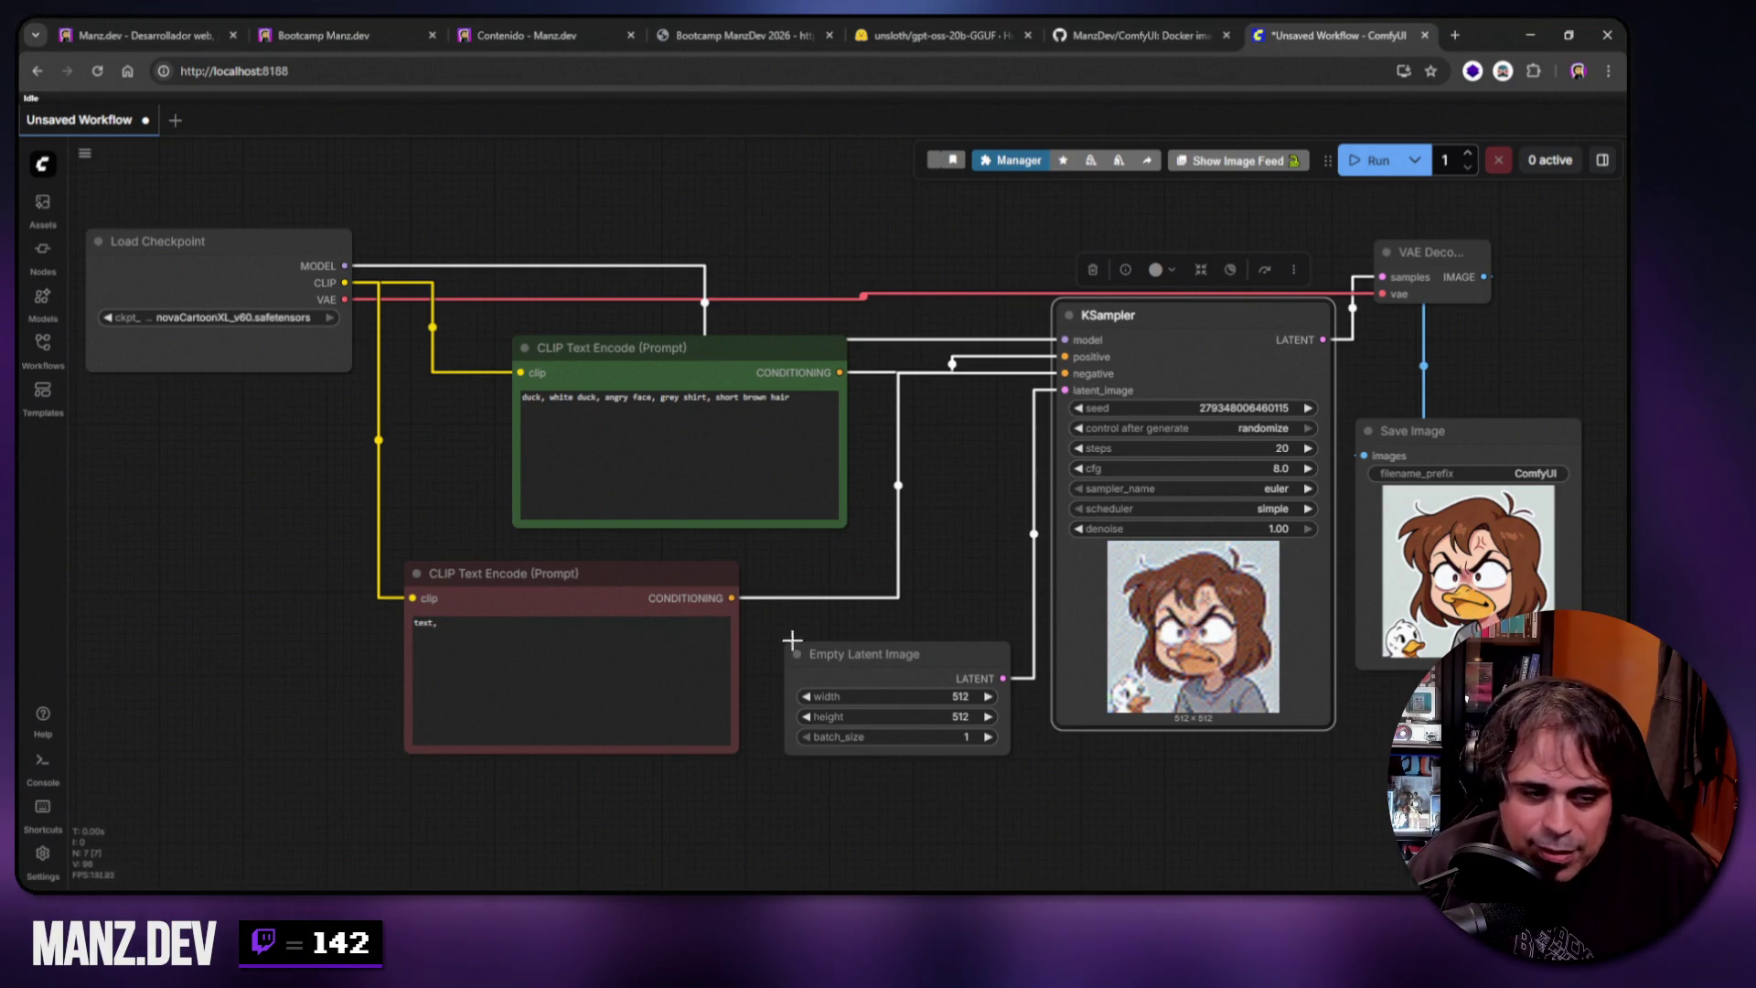
{"action": "left_click", "coordinate": [460, 630]}
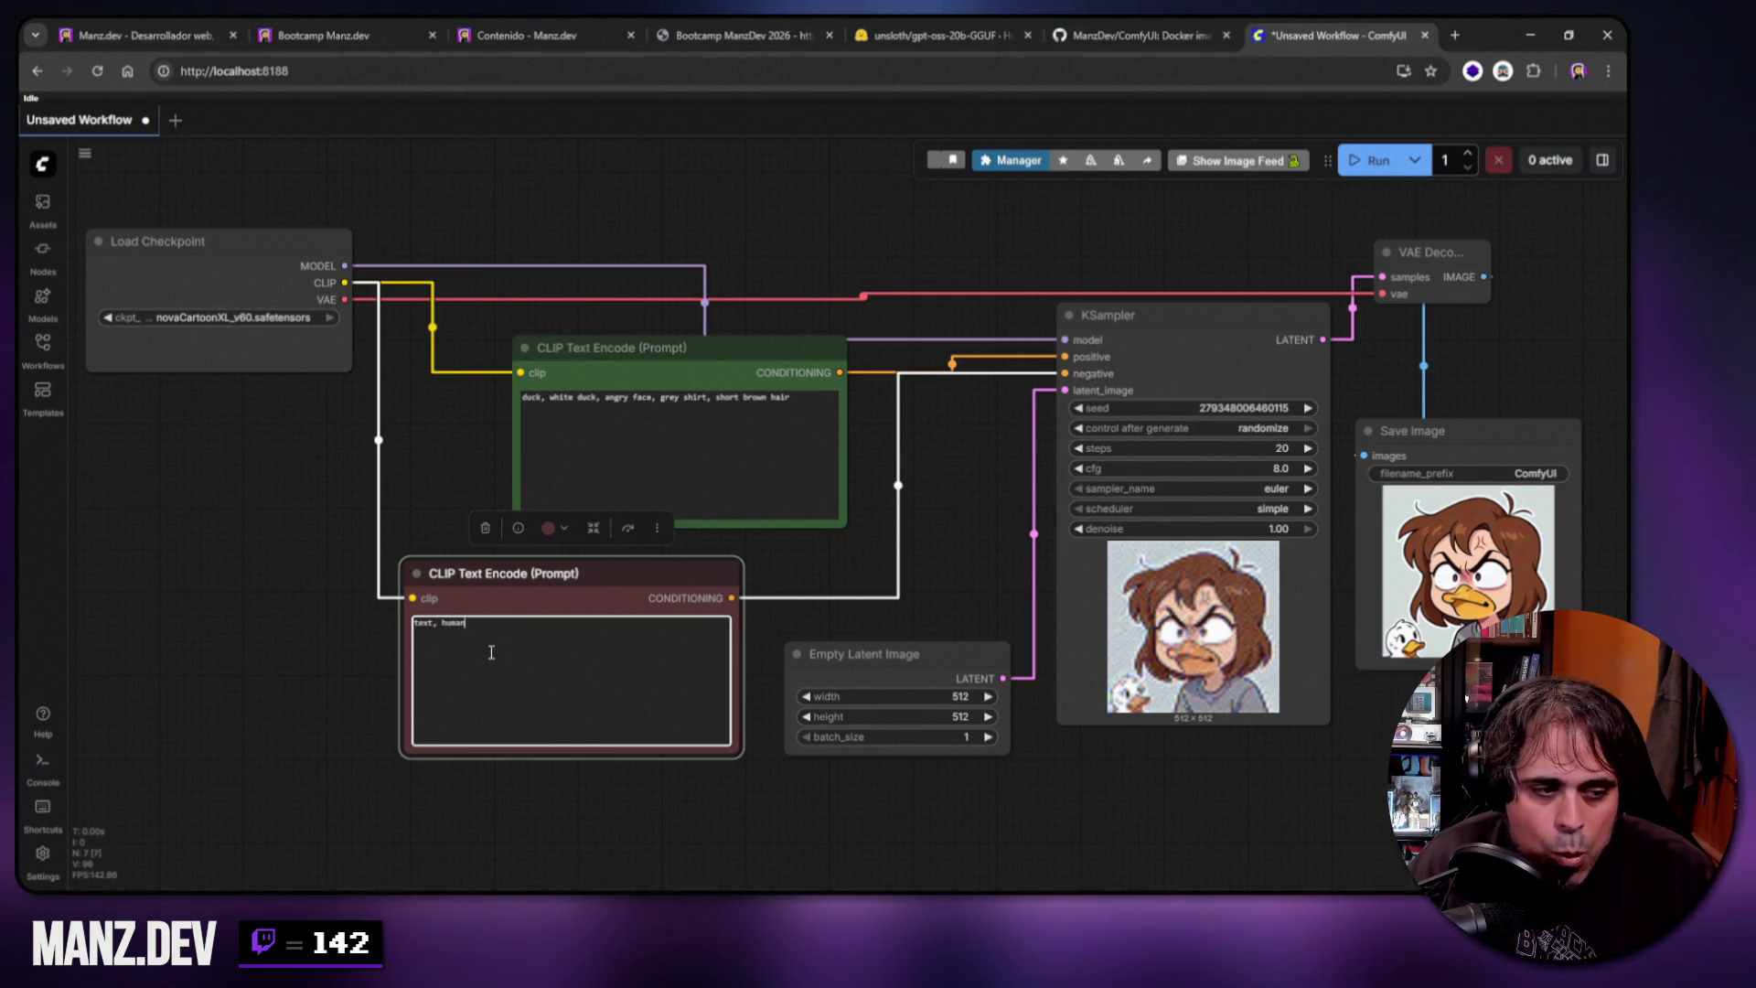
Make the negative prompt 'text, human,' and append ', solo' to the positive prompt
{"action": "type", "text": ","}
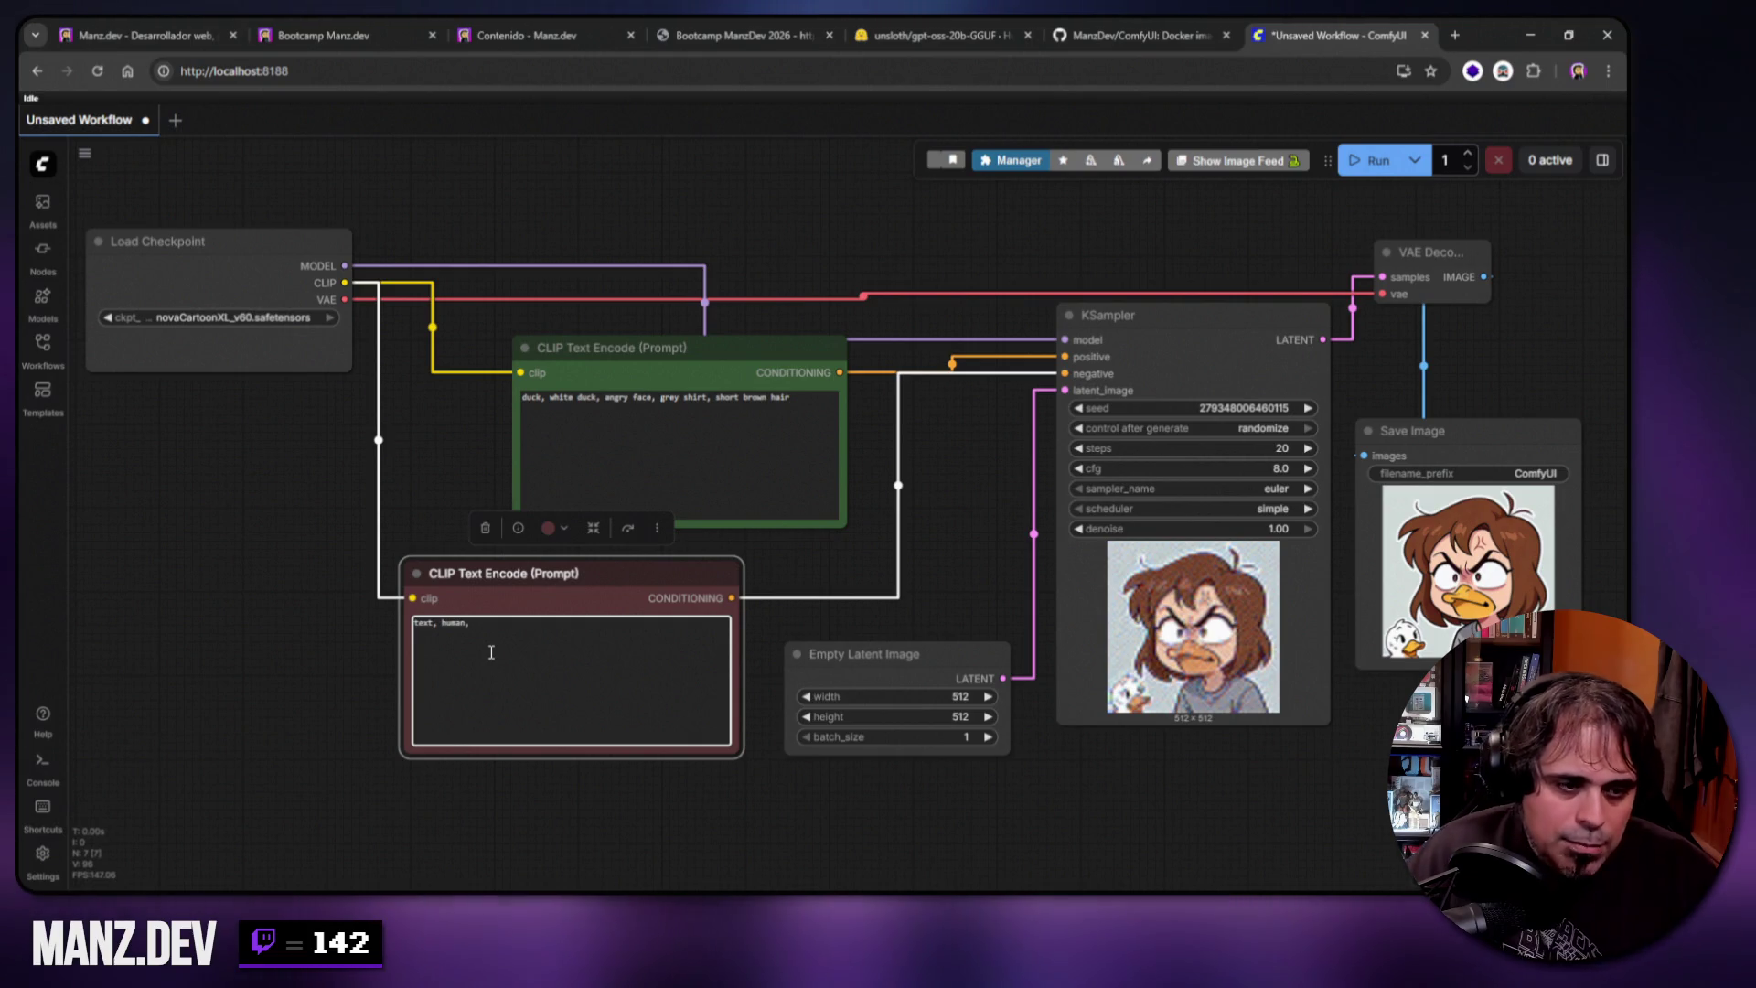
{"action": "left_click", "coordinate": [803, 402]}
{"action": "type", "text": ", solo"}
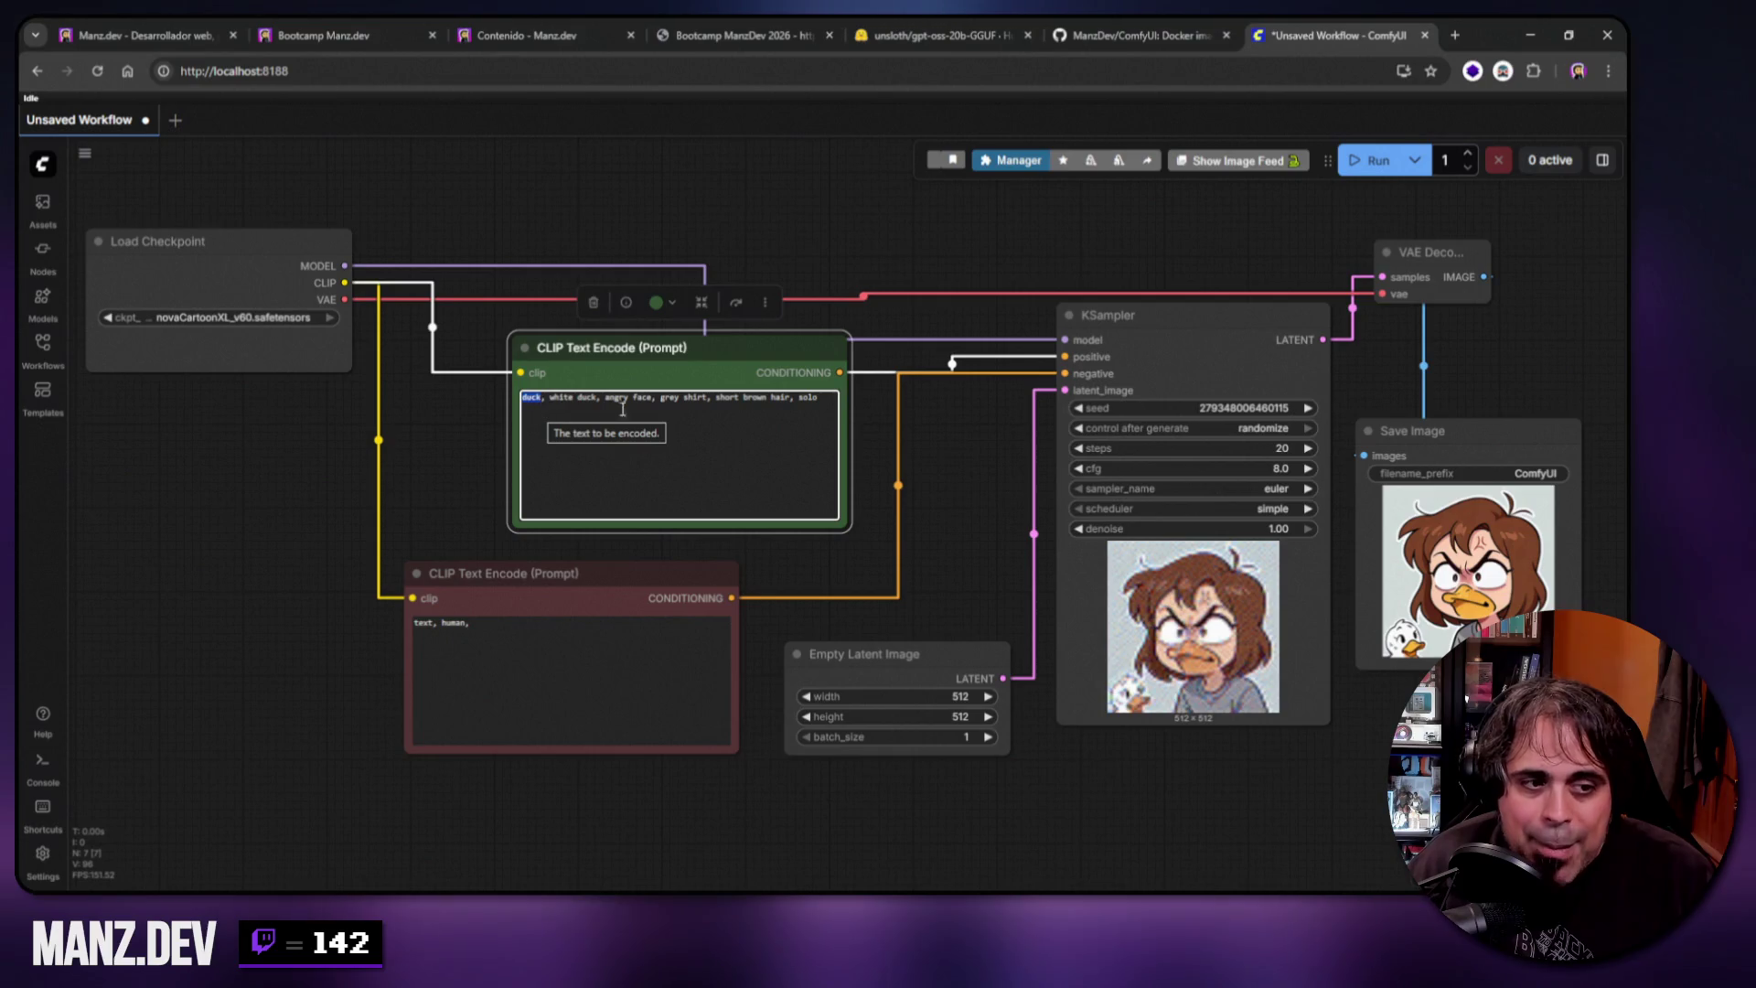
Change 'short brown hair' to 'short black hair' in the positive prompt and generate a new image
{"action": "double_click", "coordinate": [805, 397]}
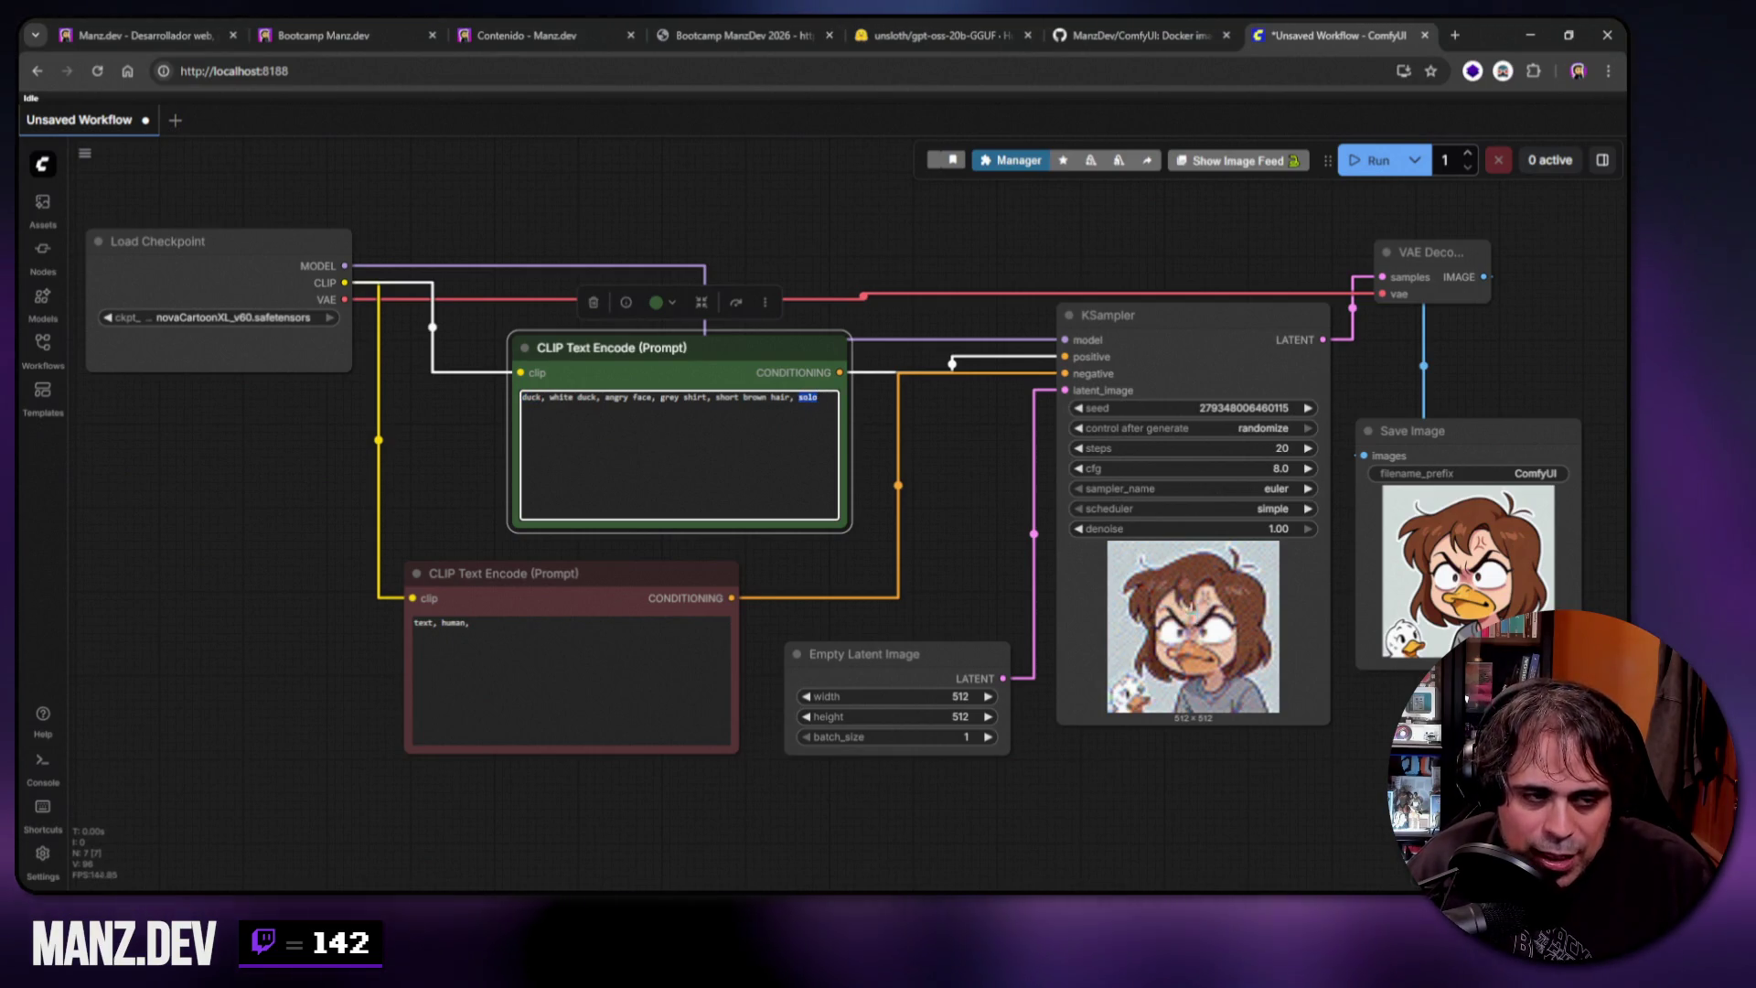
{"action": "left_click", "coordinate": [825, 453]}
{"action": "type", "text": ", "}
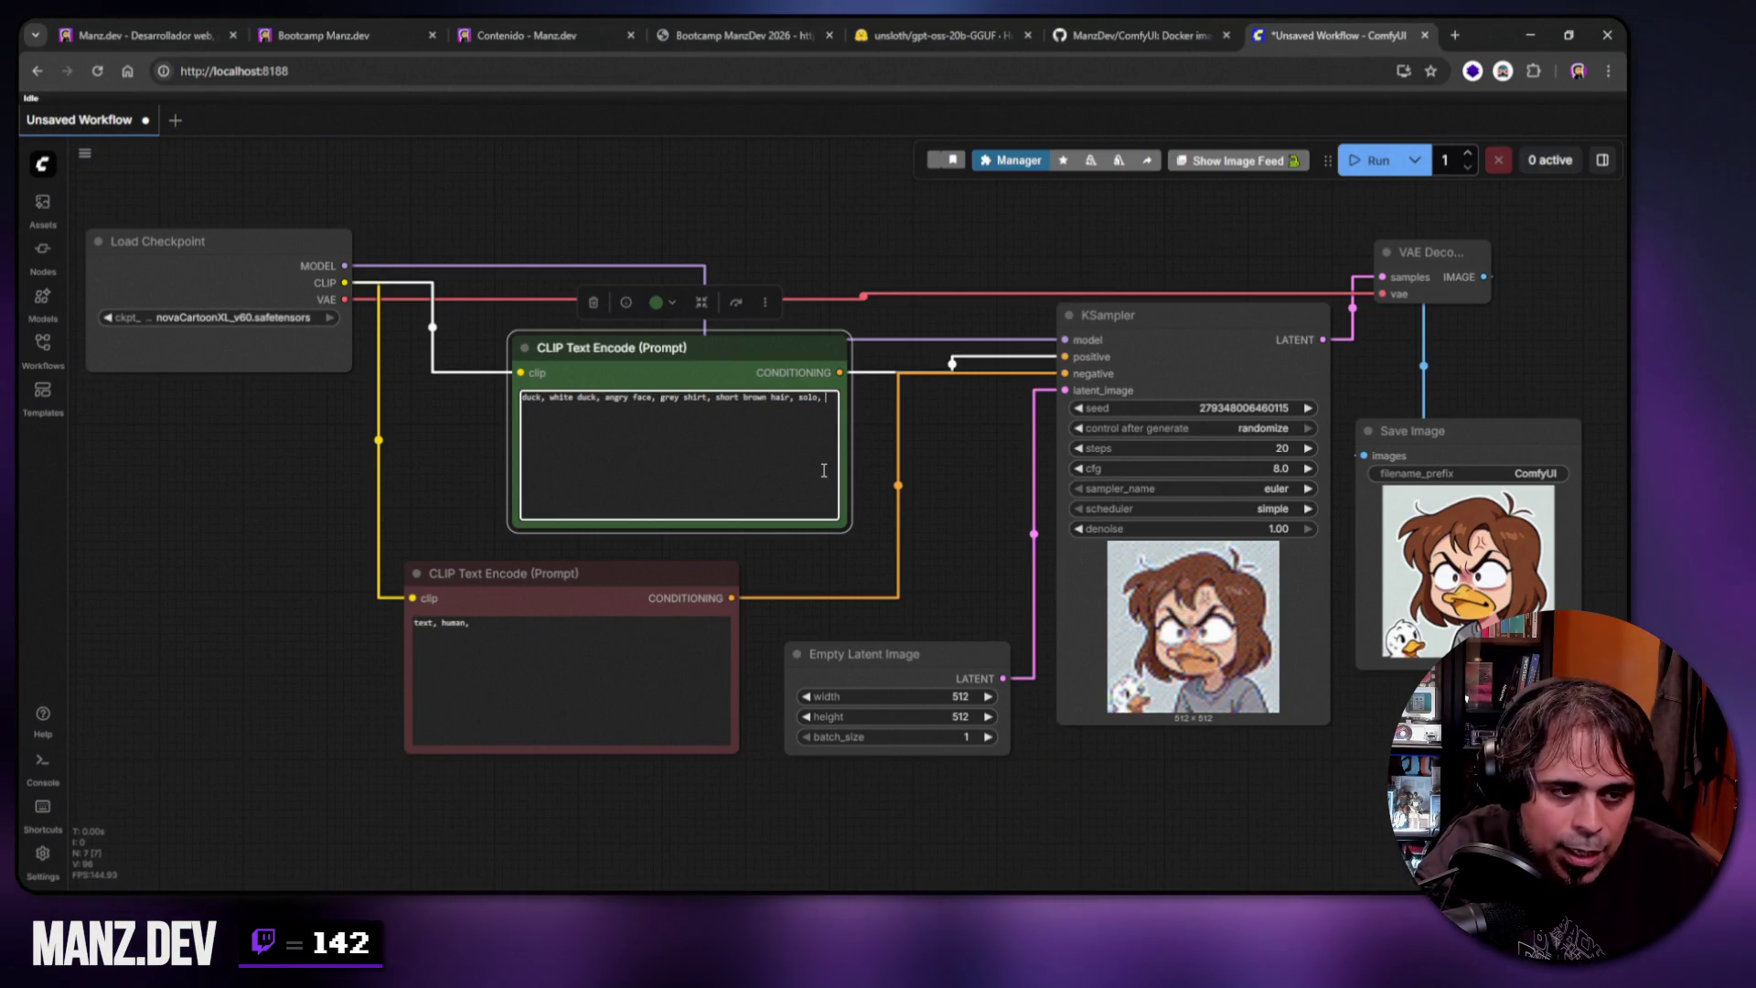
{"action": "type", "text": "pepe"}
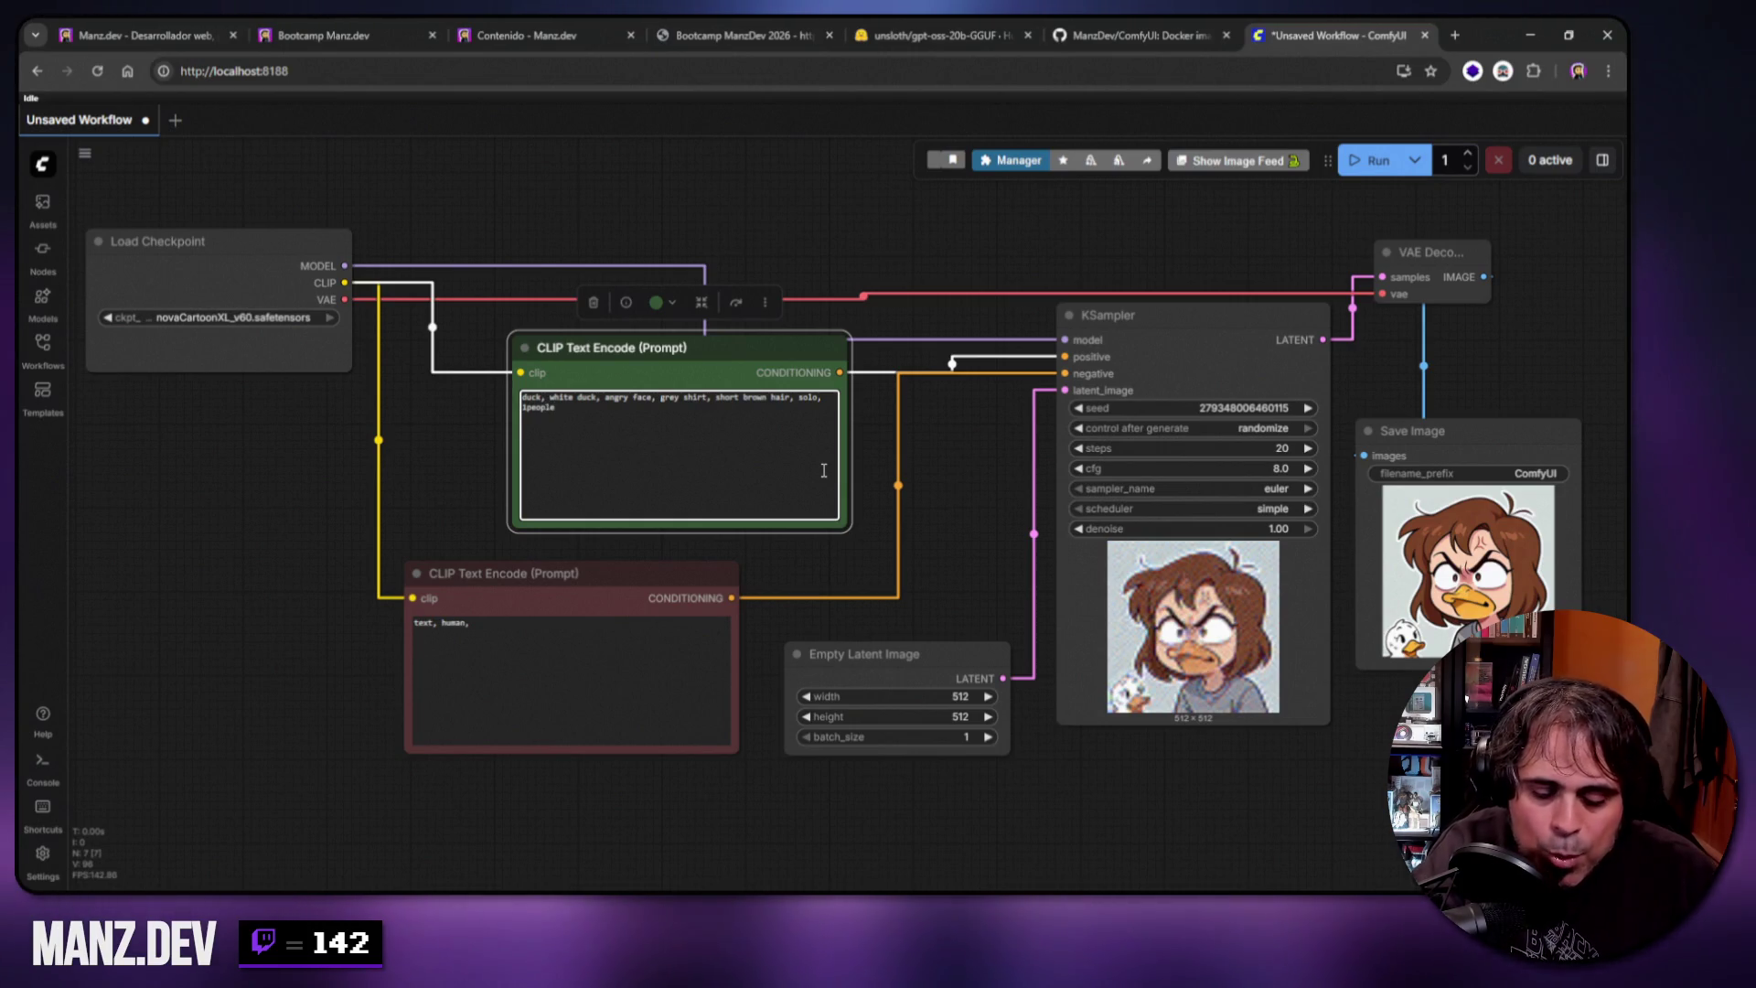
{"action": "key", "text": "ctrl+BackSpace"}
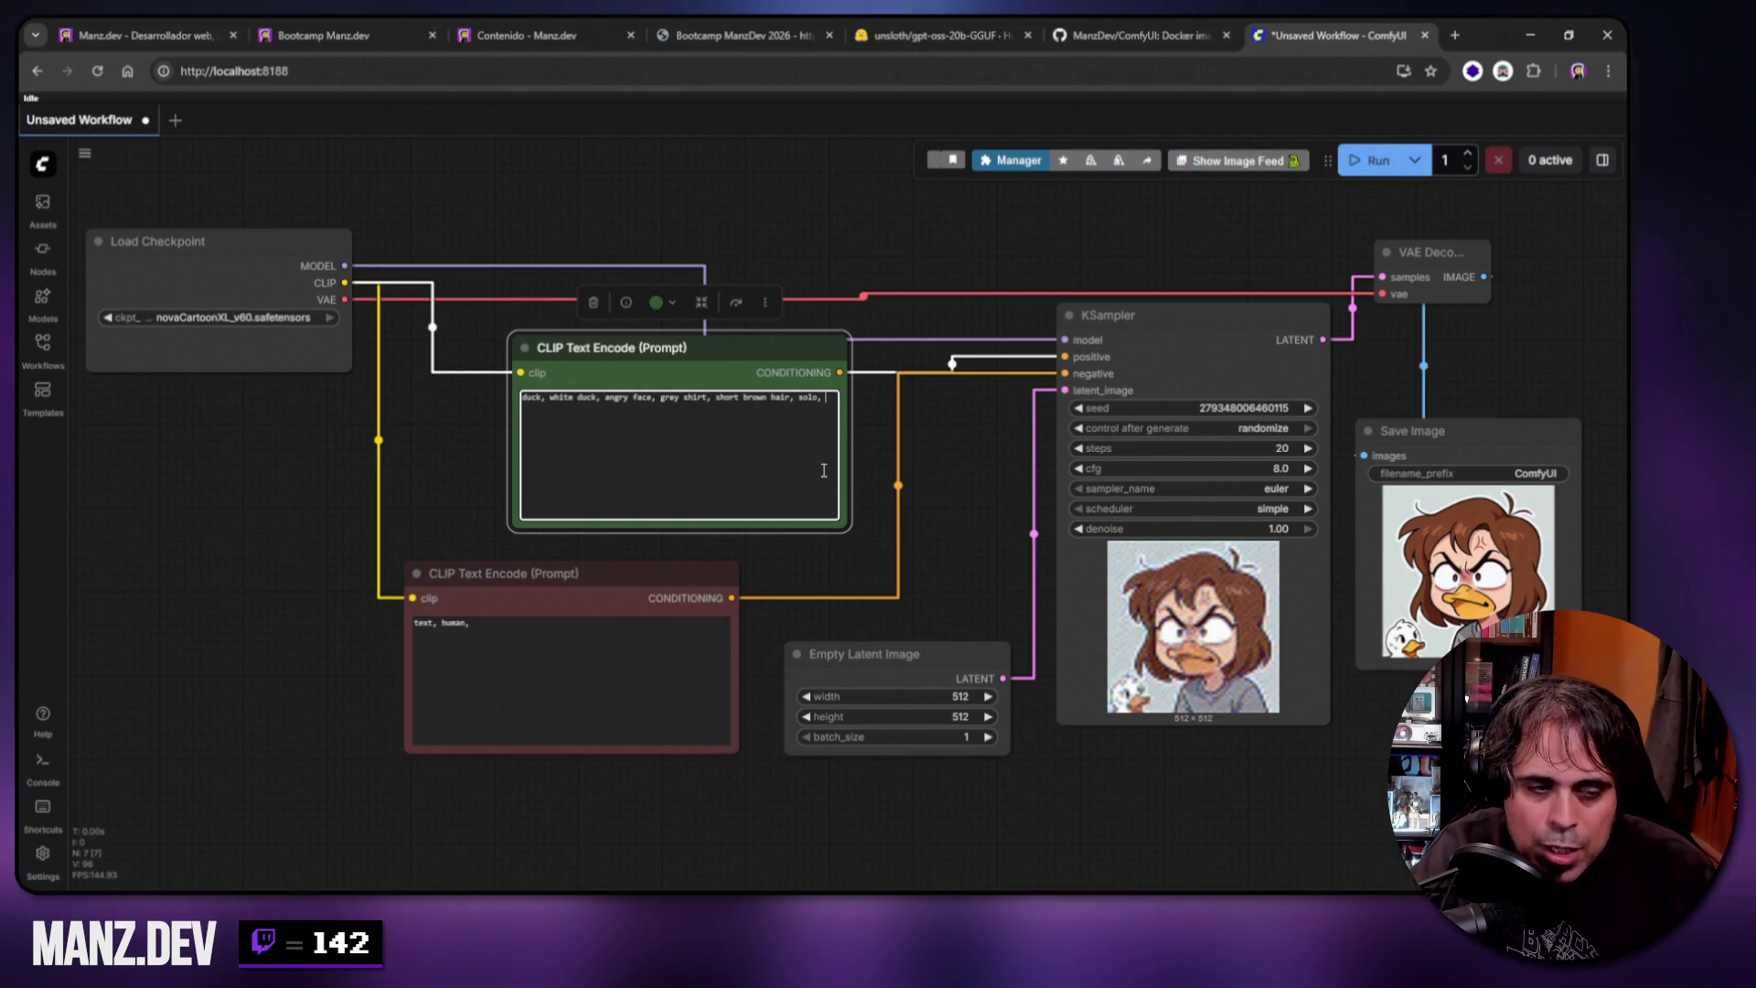
{"action": "double_click", "coordinate": [753, 398]}
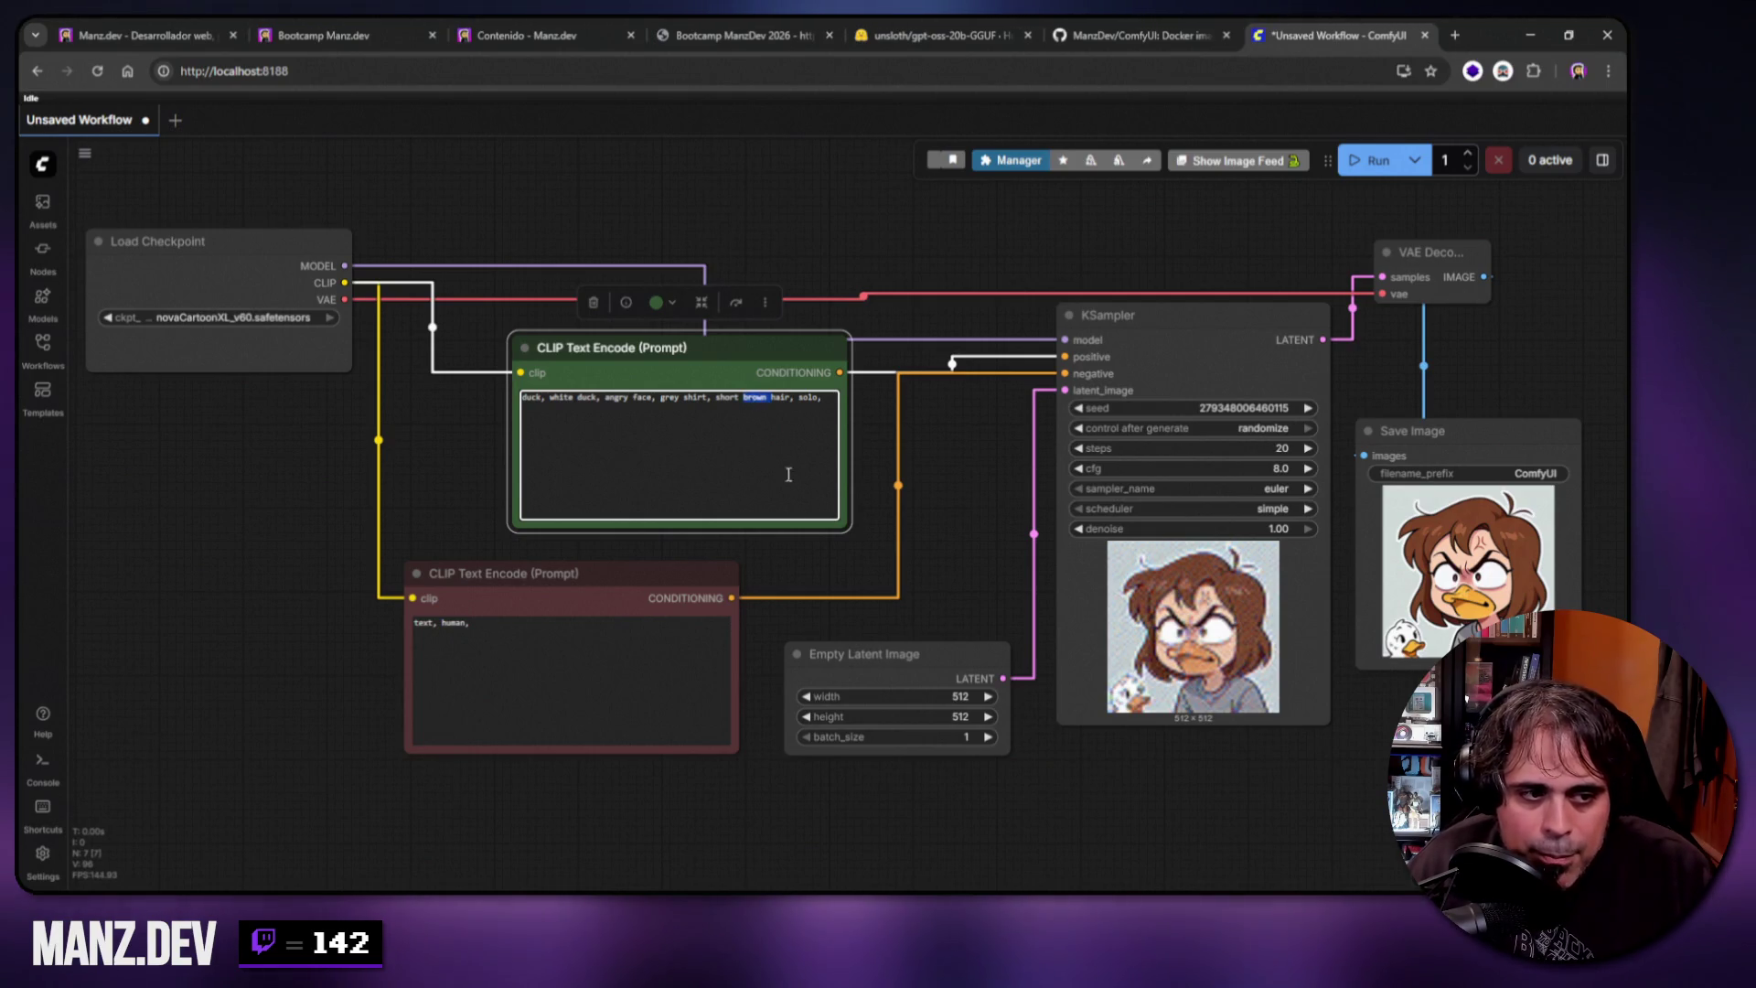
{"action": "type", "text": "black"}
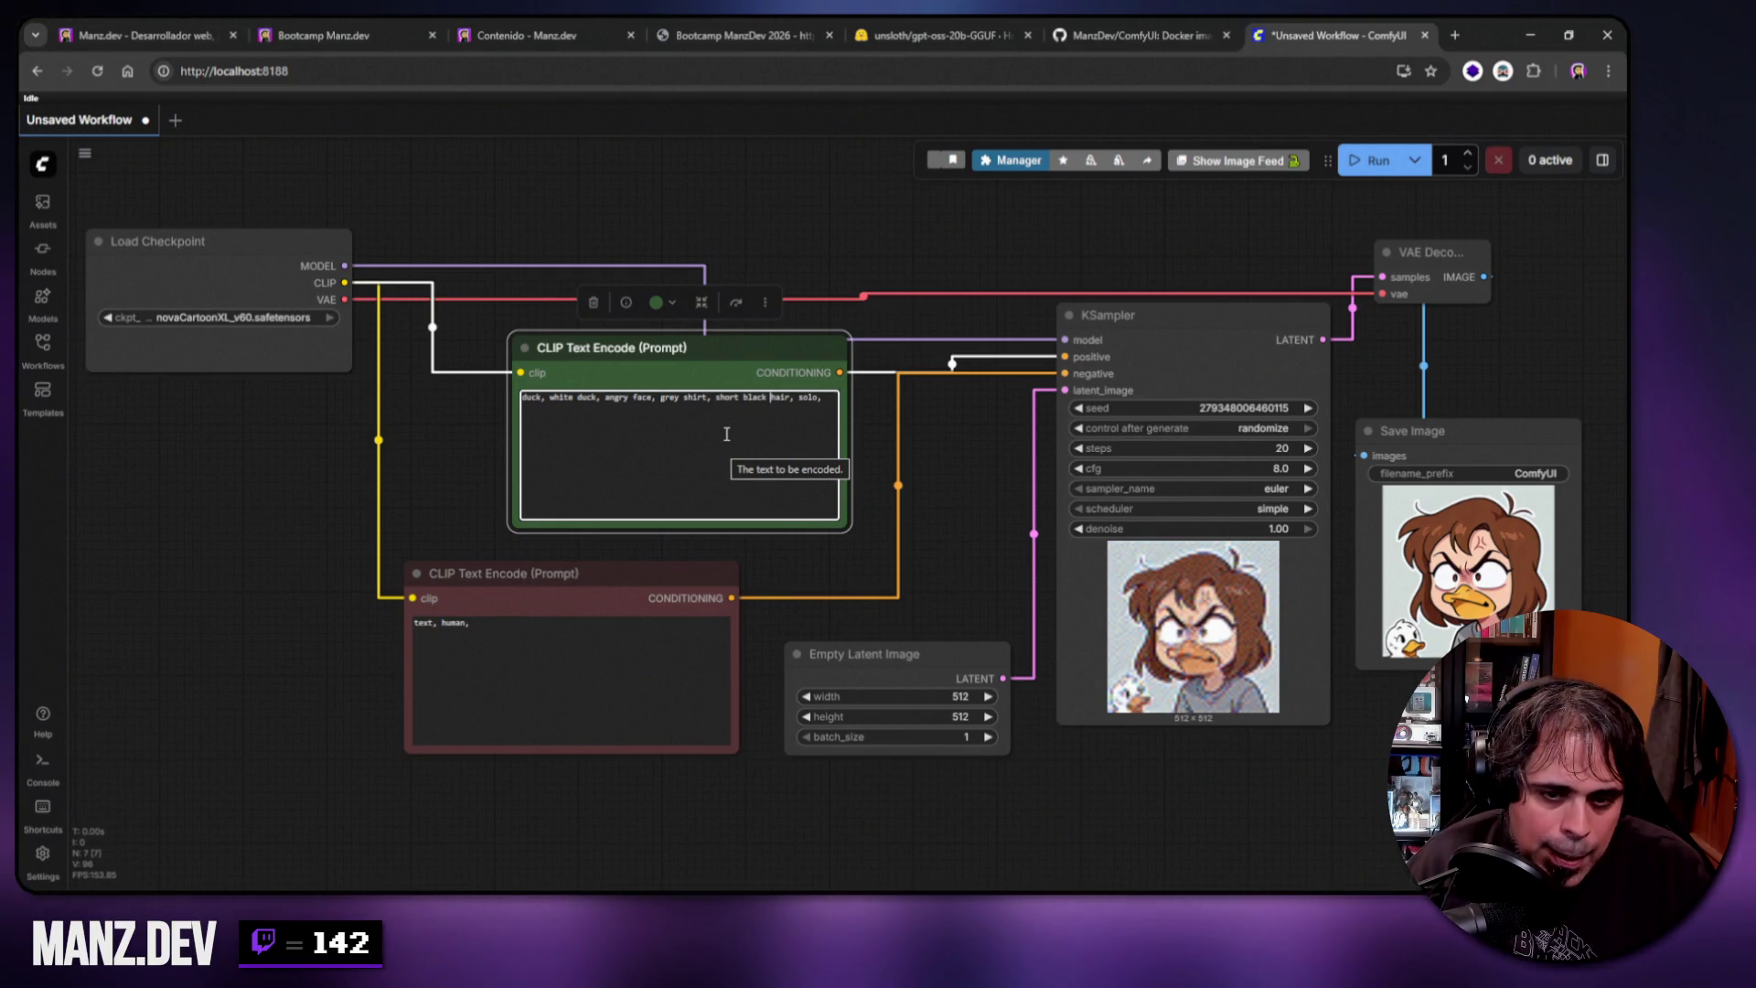
{"action": "left_click", "coordinate": [1378, 162]}
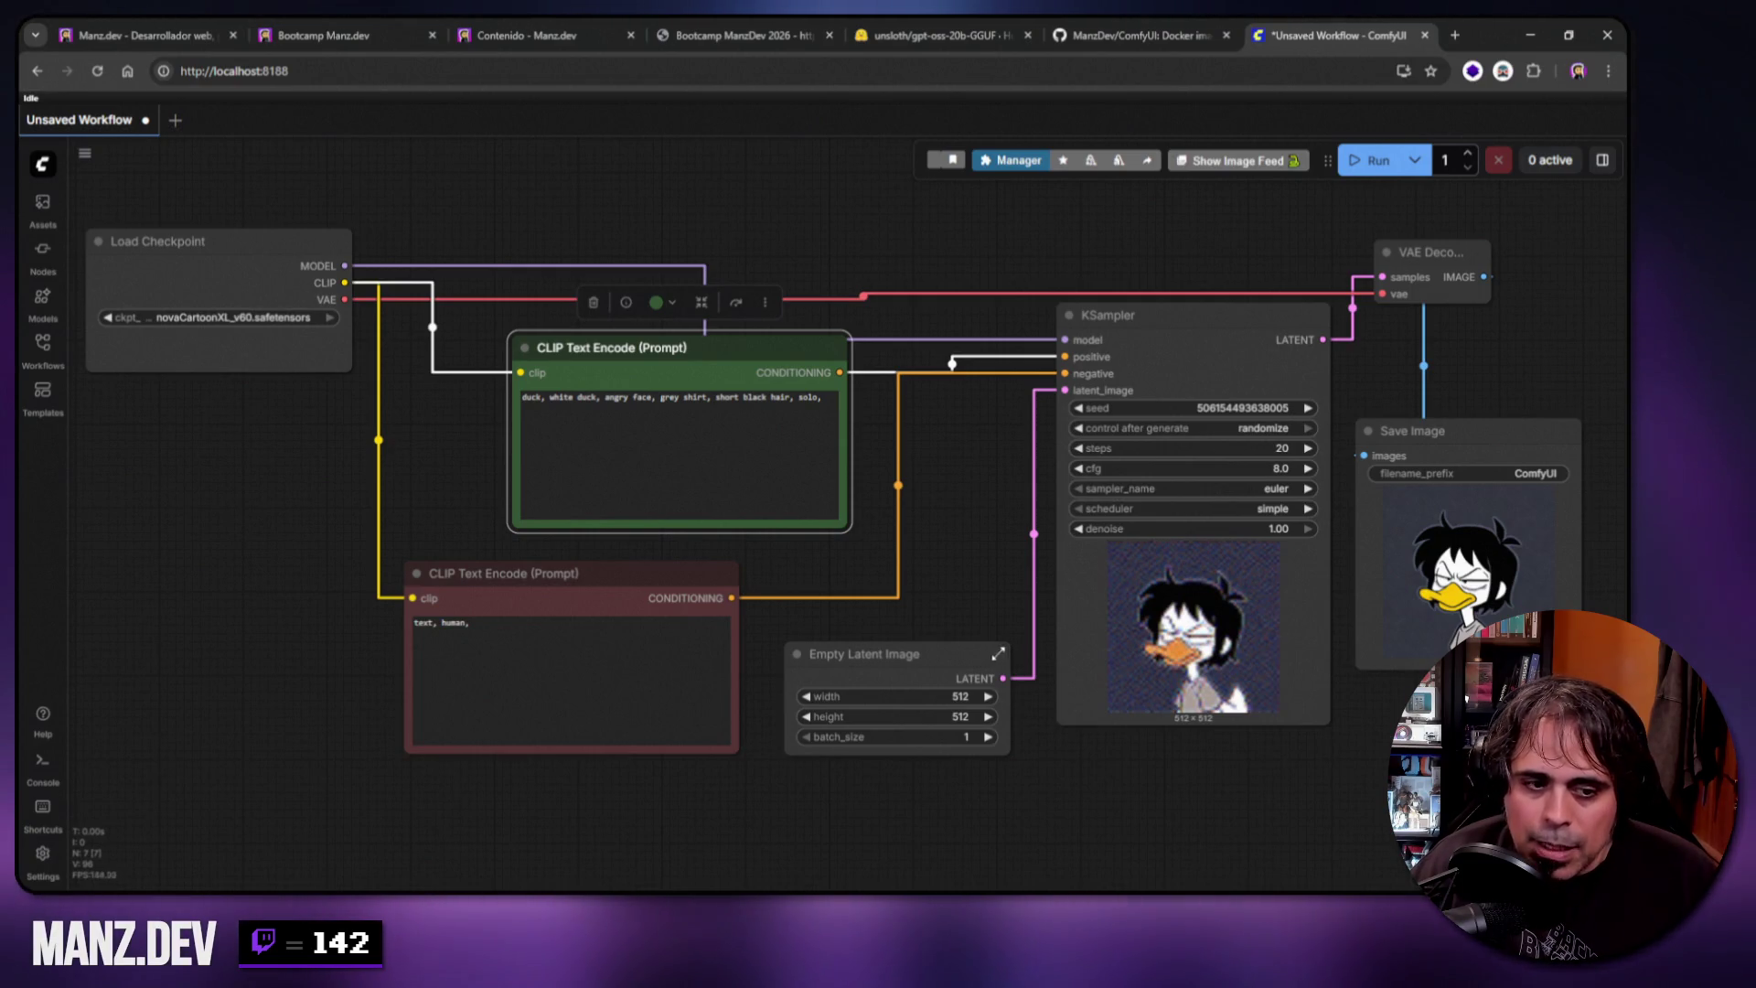
Nudge the negative prompt node left and append 'high quality, good render,' to the positive prompt
{"action": "left_click_drag", "start_coordinate": [540, 575], "coordinate": [510, 577]}
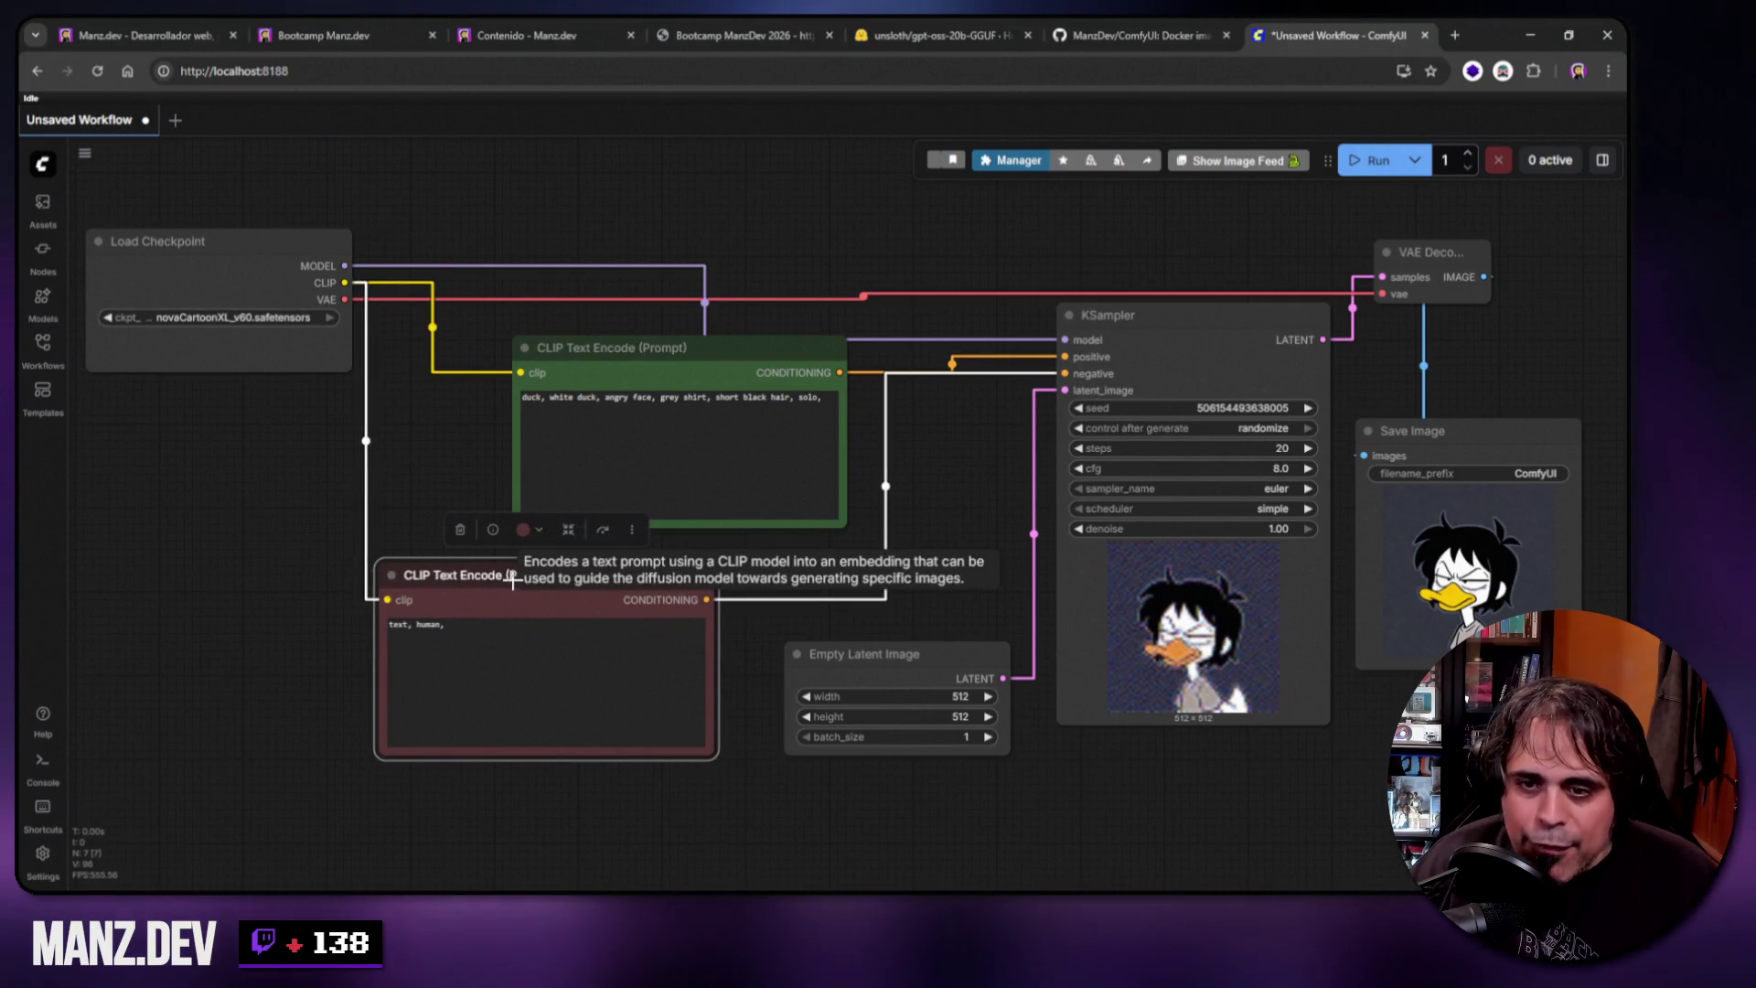
{"action": "left_click", "coordinate": [598, 384]}
{"action": "type", "text": "pretty"}
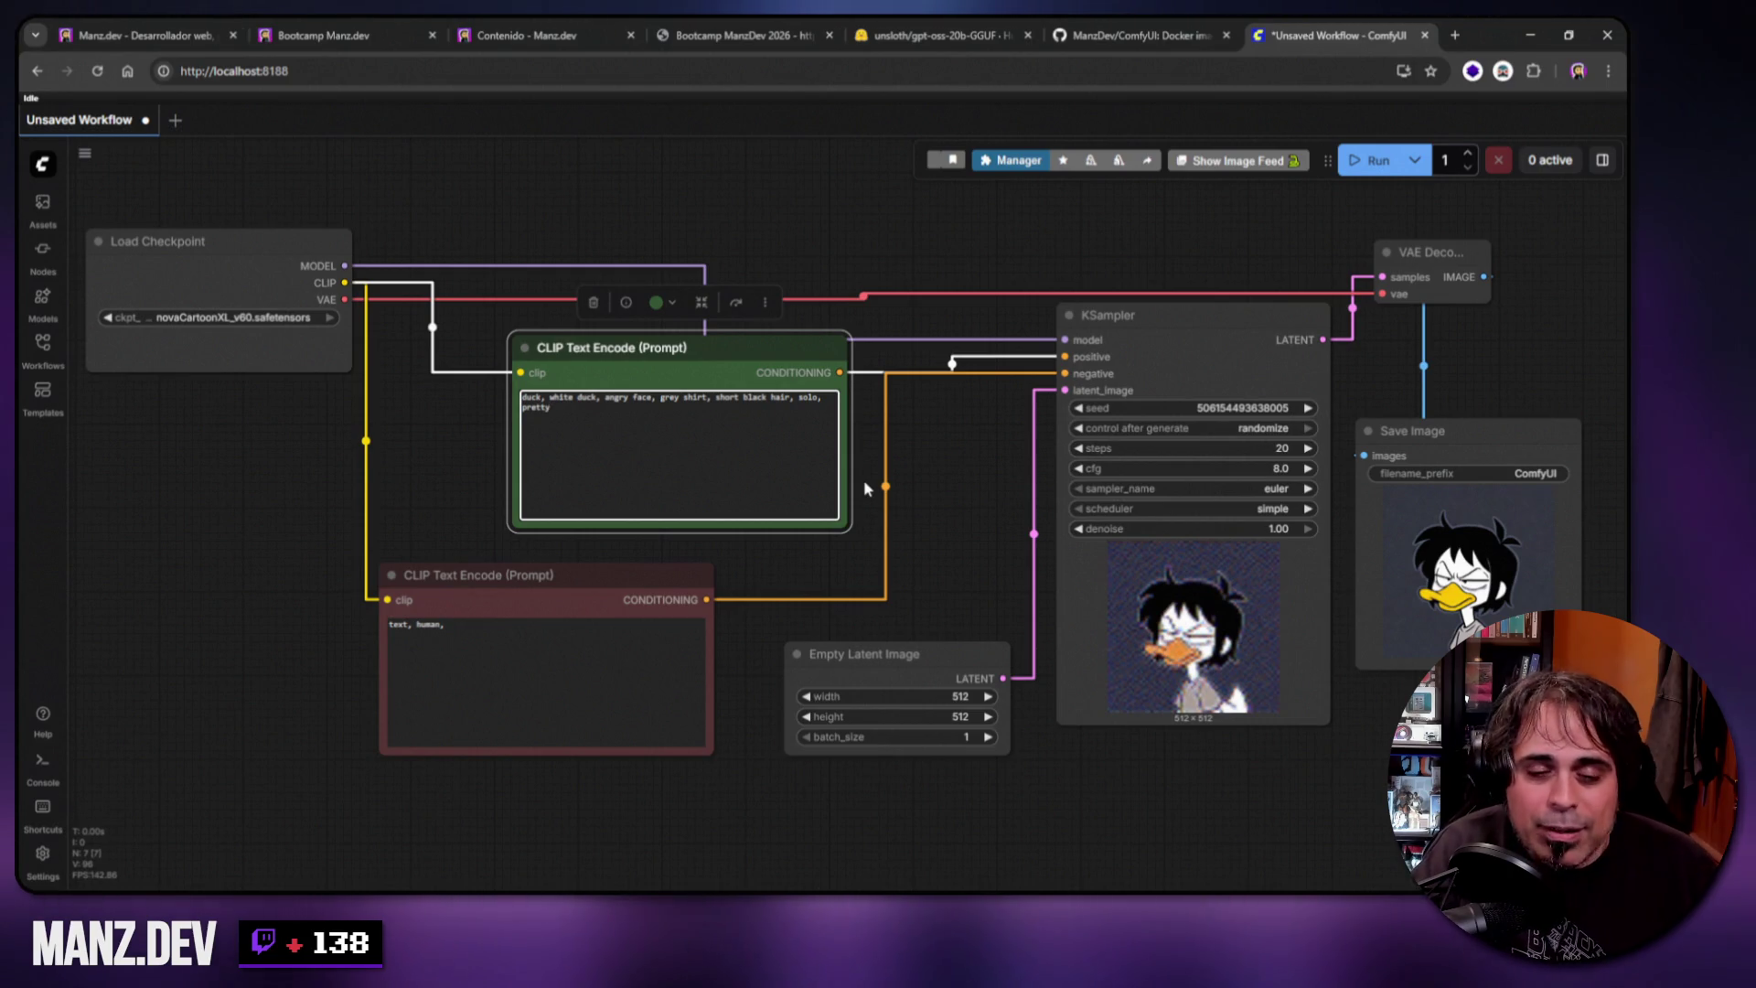
{"action": "key", "text": "ctrl+shift+Left"}
{"action": "key", "text": "BackSpace"}
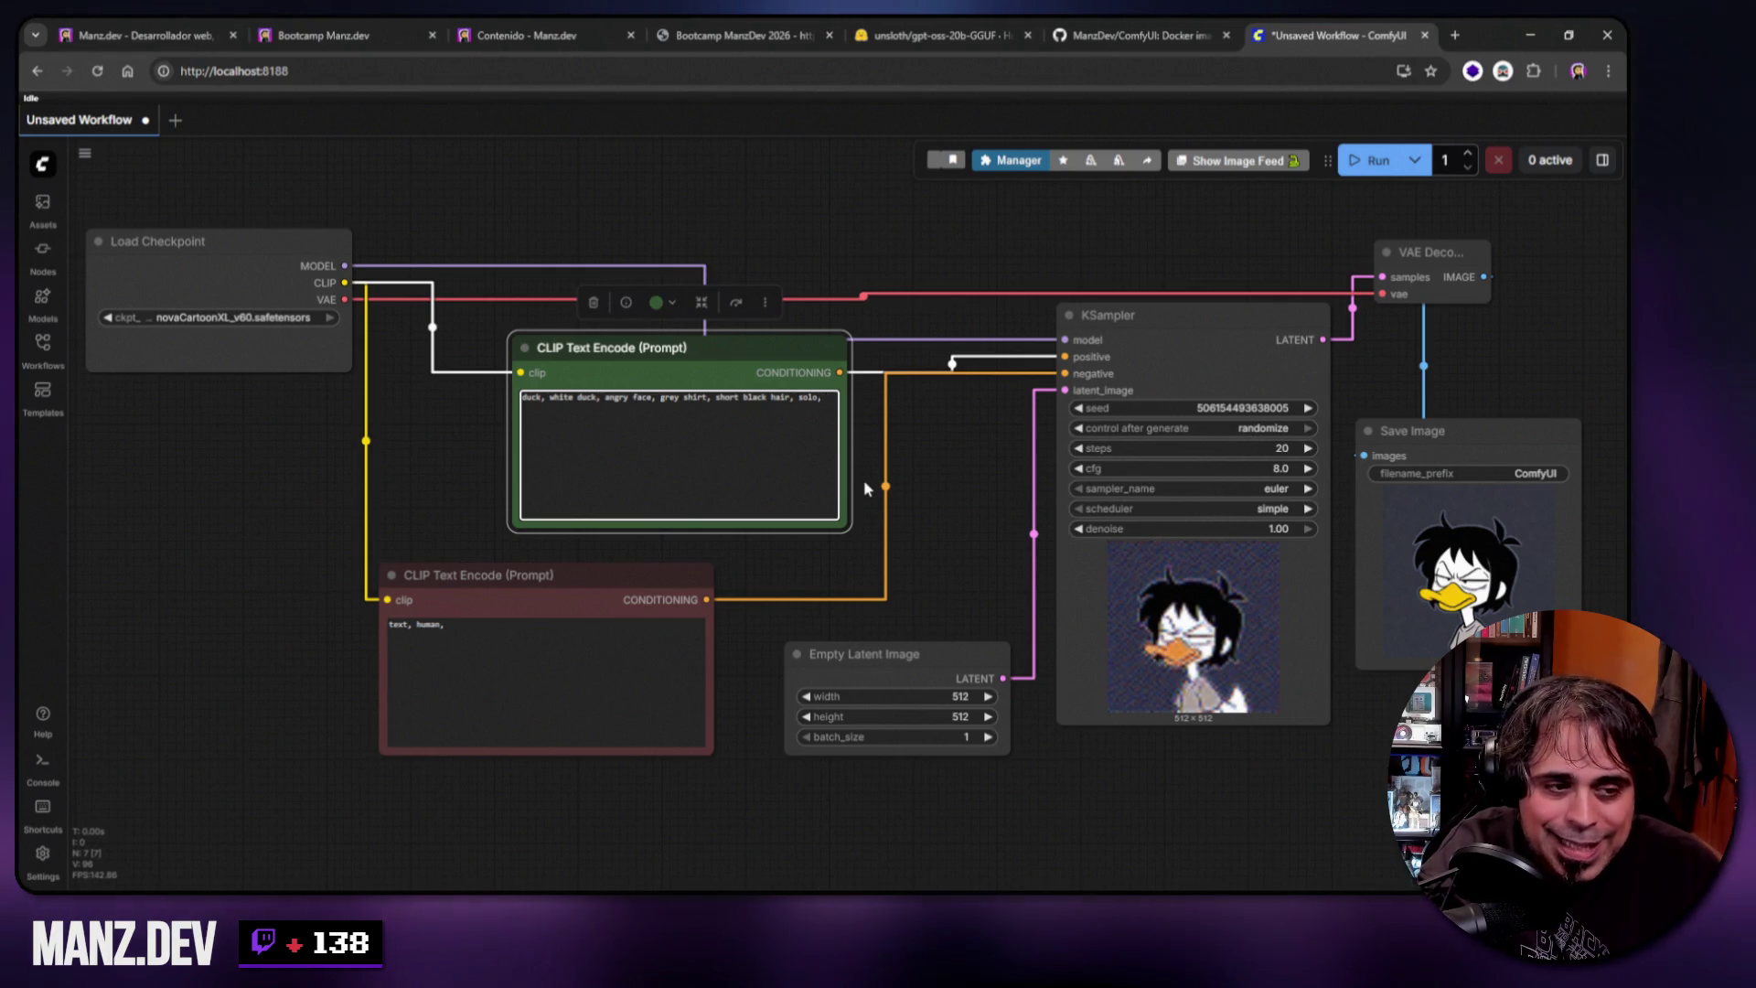
{"action": "type", "text": "high quality"}
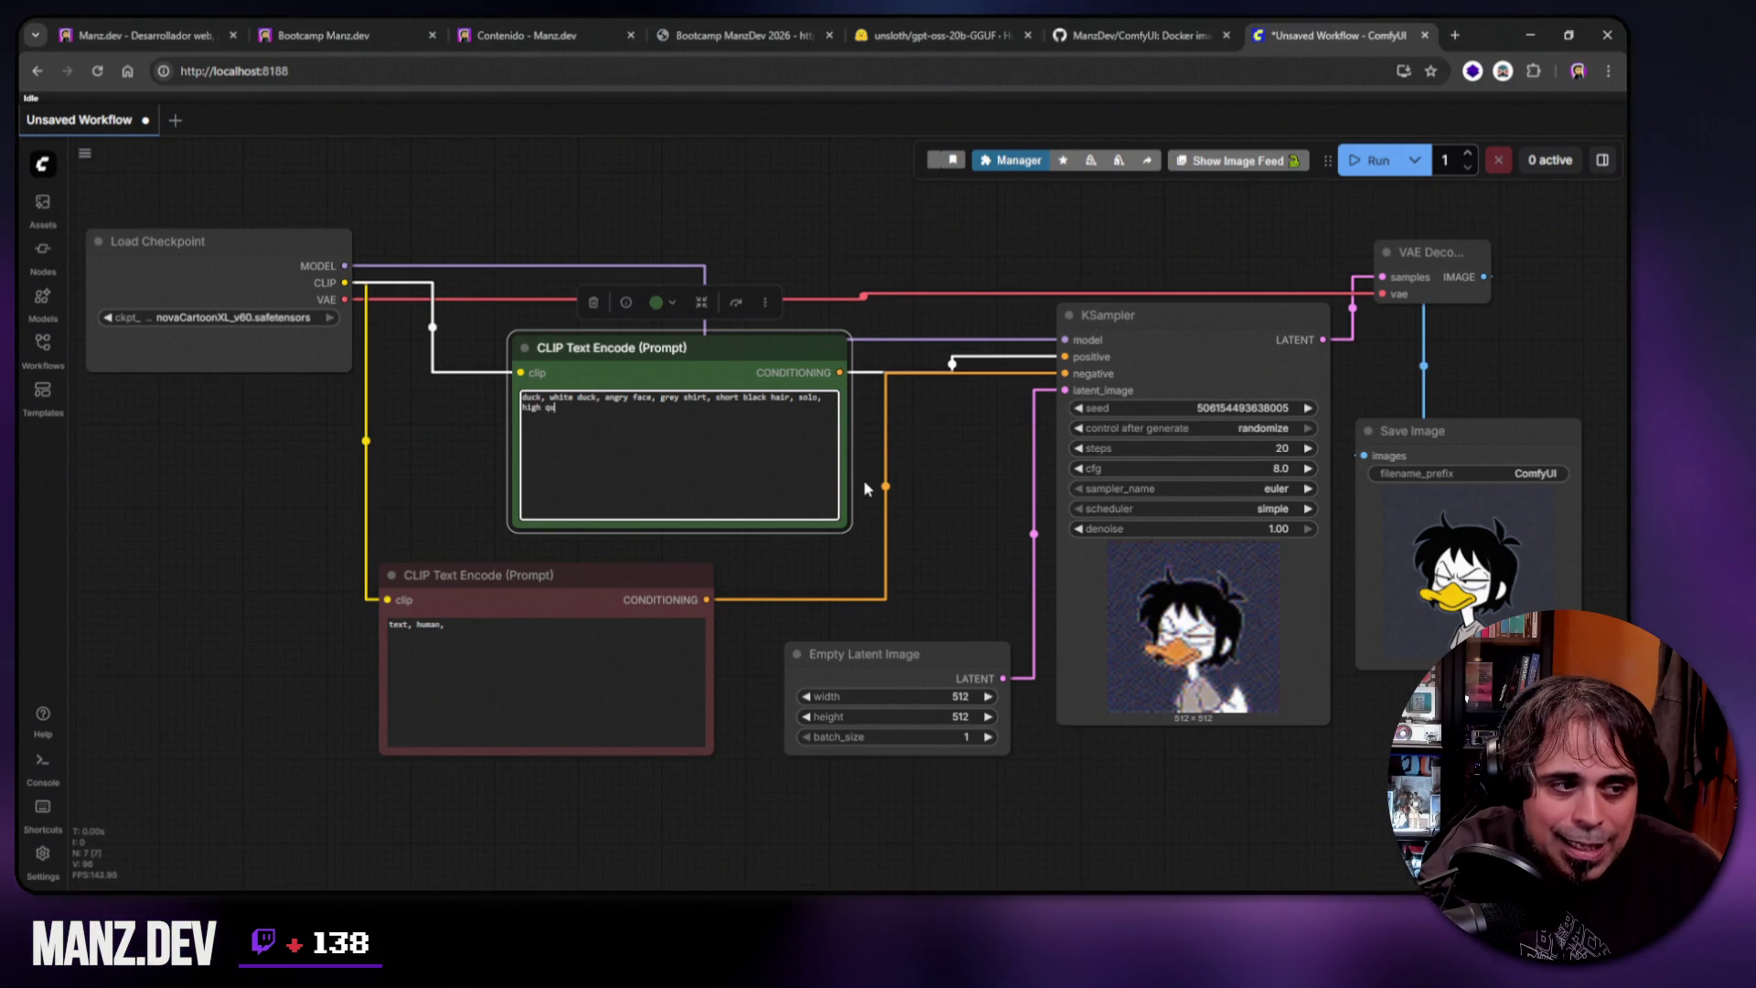
{"action": "type", "text": ", good render,"}
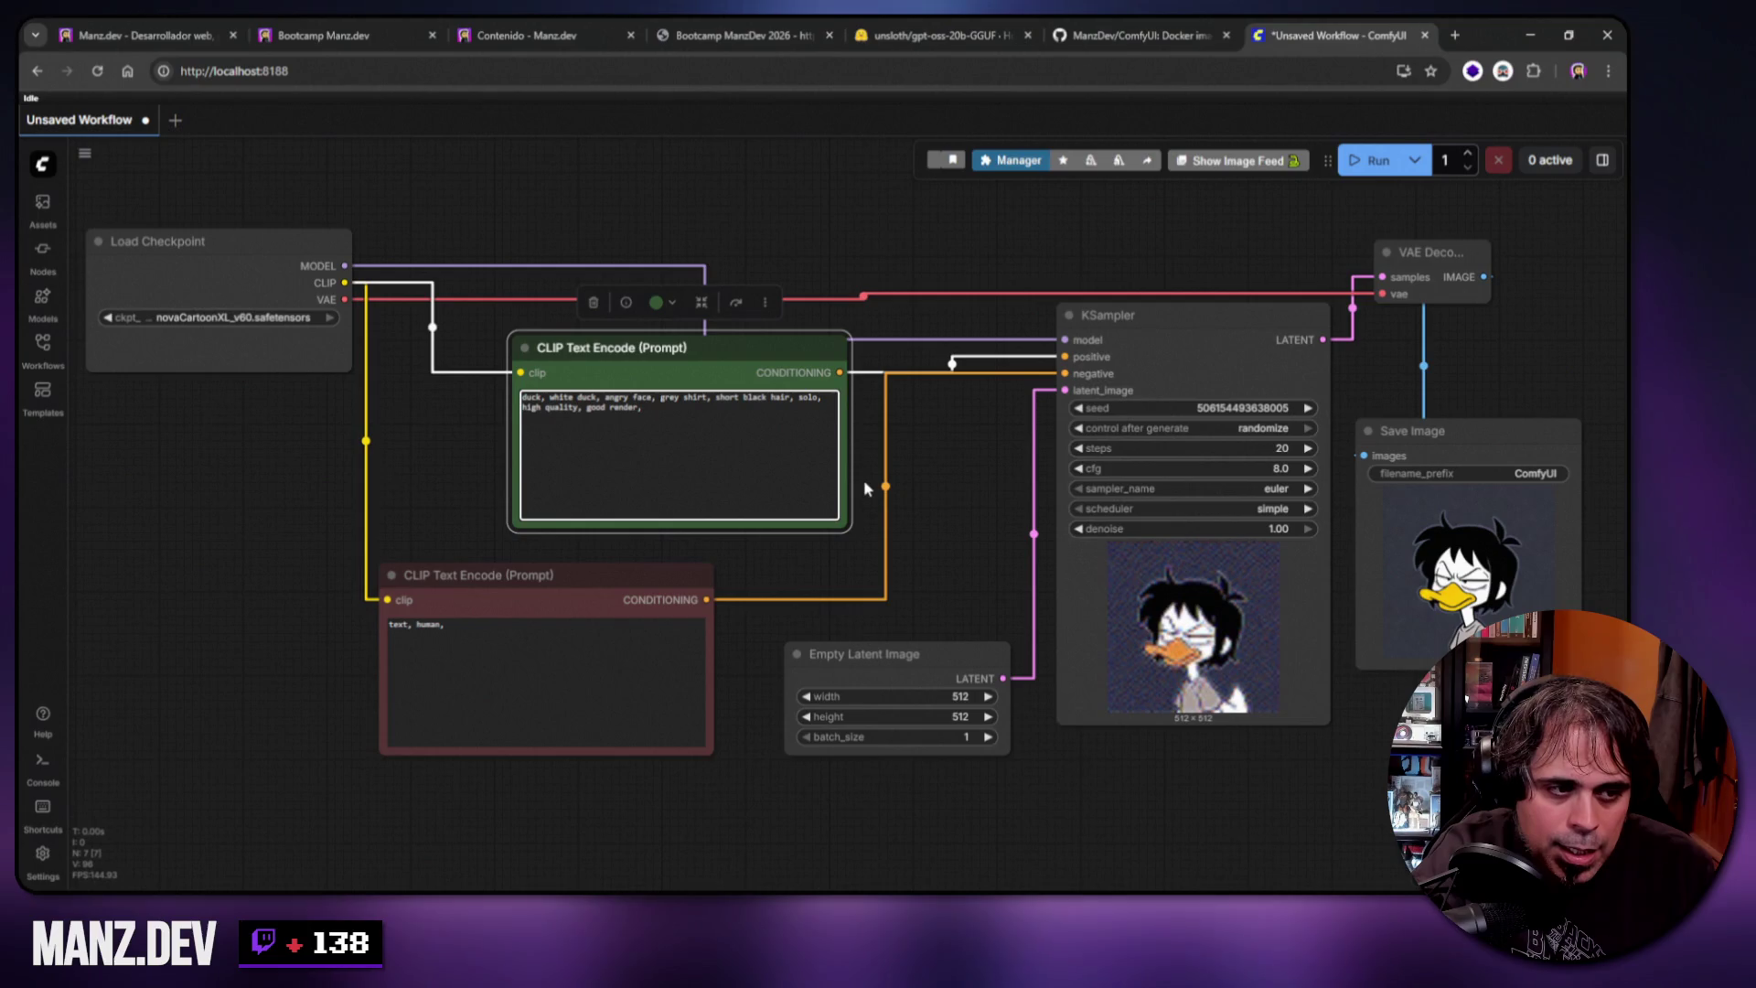
Add 'city background' to the positive prompt and generate the image
{"action": "type", "text": "background"}
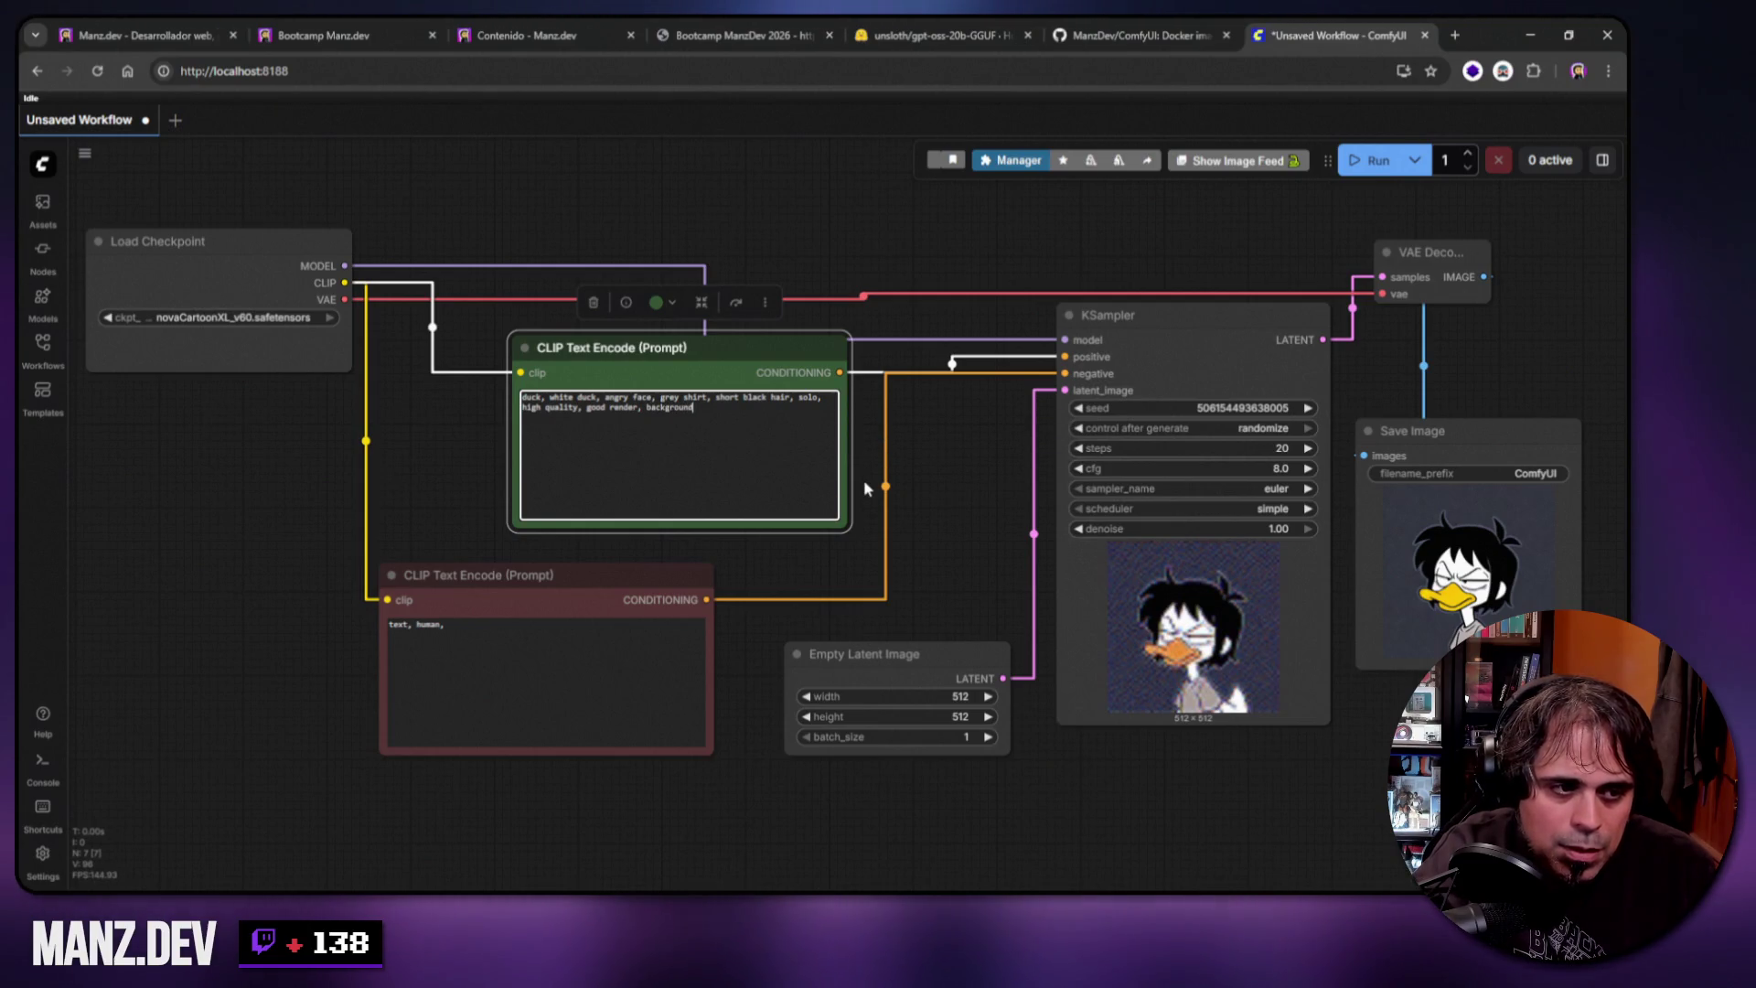
{"action": "key", "text": "ctrl+Left"}
{"action": "type", "text": "city"}
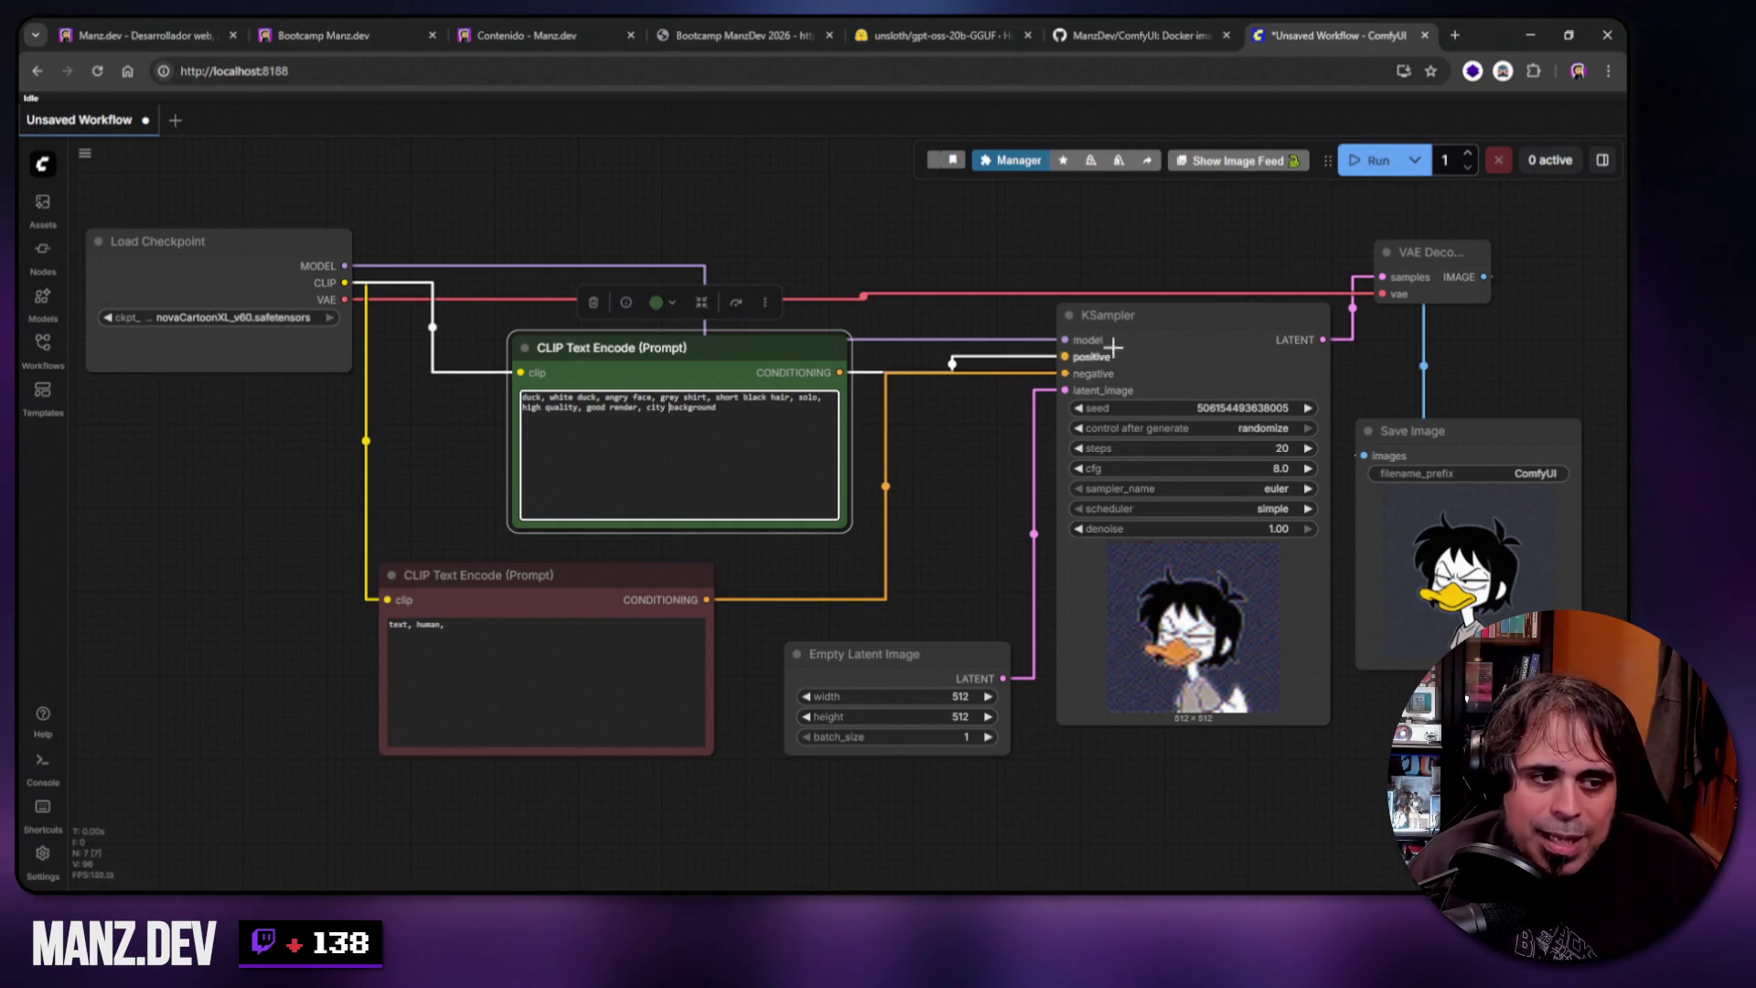
{"action": "left_click", "coordinate": [1376, 163]}
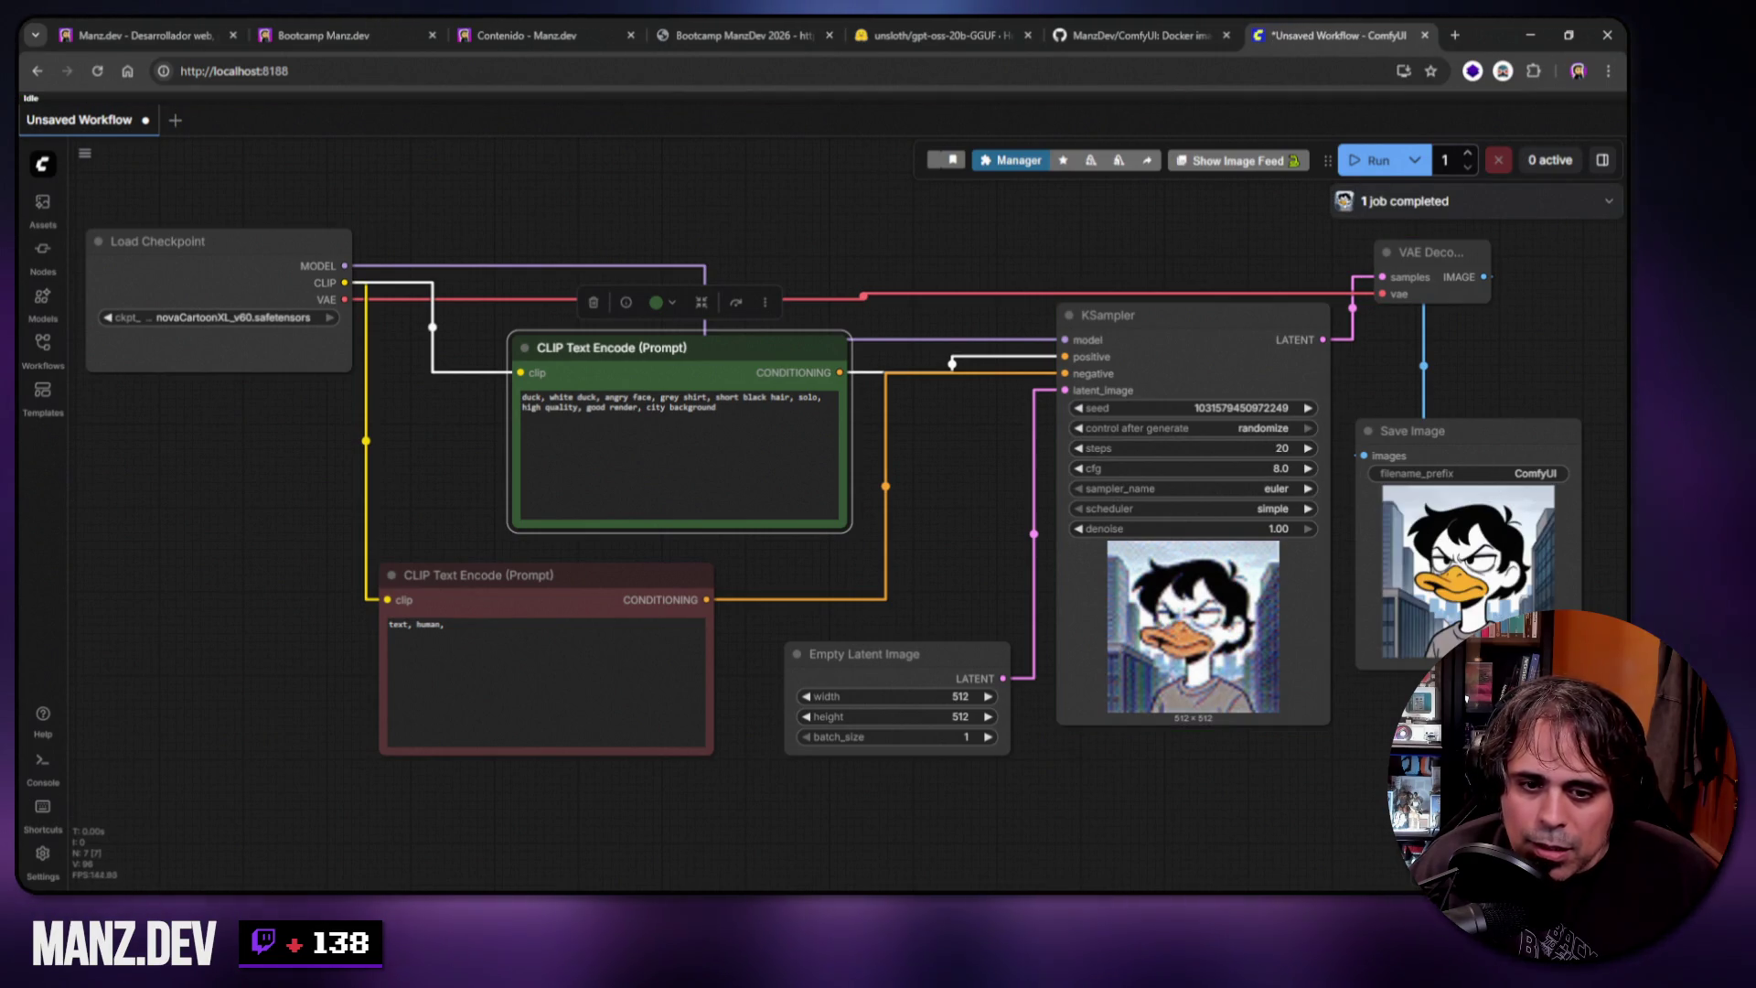
{"action": "left_click_drag", "start_coordinate": [422, 437], "coordinate": [106, 416]}
Enlarge and raise the Save Image node, then append ', sunglass' to the prompt
{"action": "left_click_drag", "start_coordinate": [1255, 647], "coordinate": [1391, 768]}
{"action": "left_click_drag", "start_coordinate": [1185, 422], "coordinate": [1207, 347]}
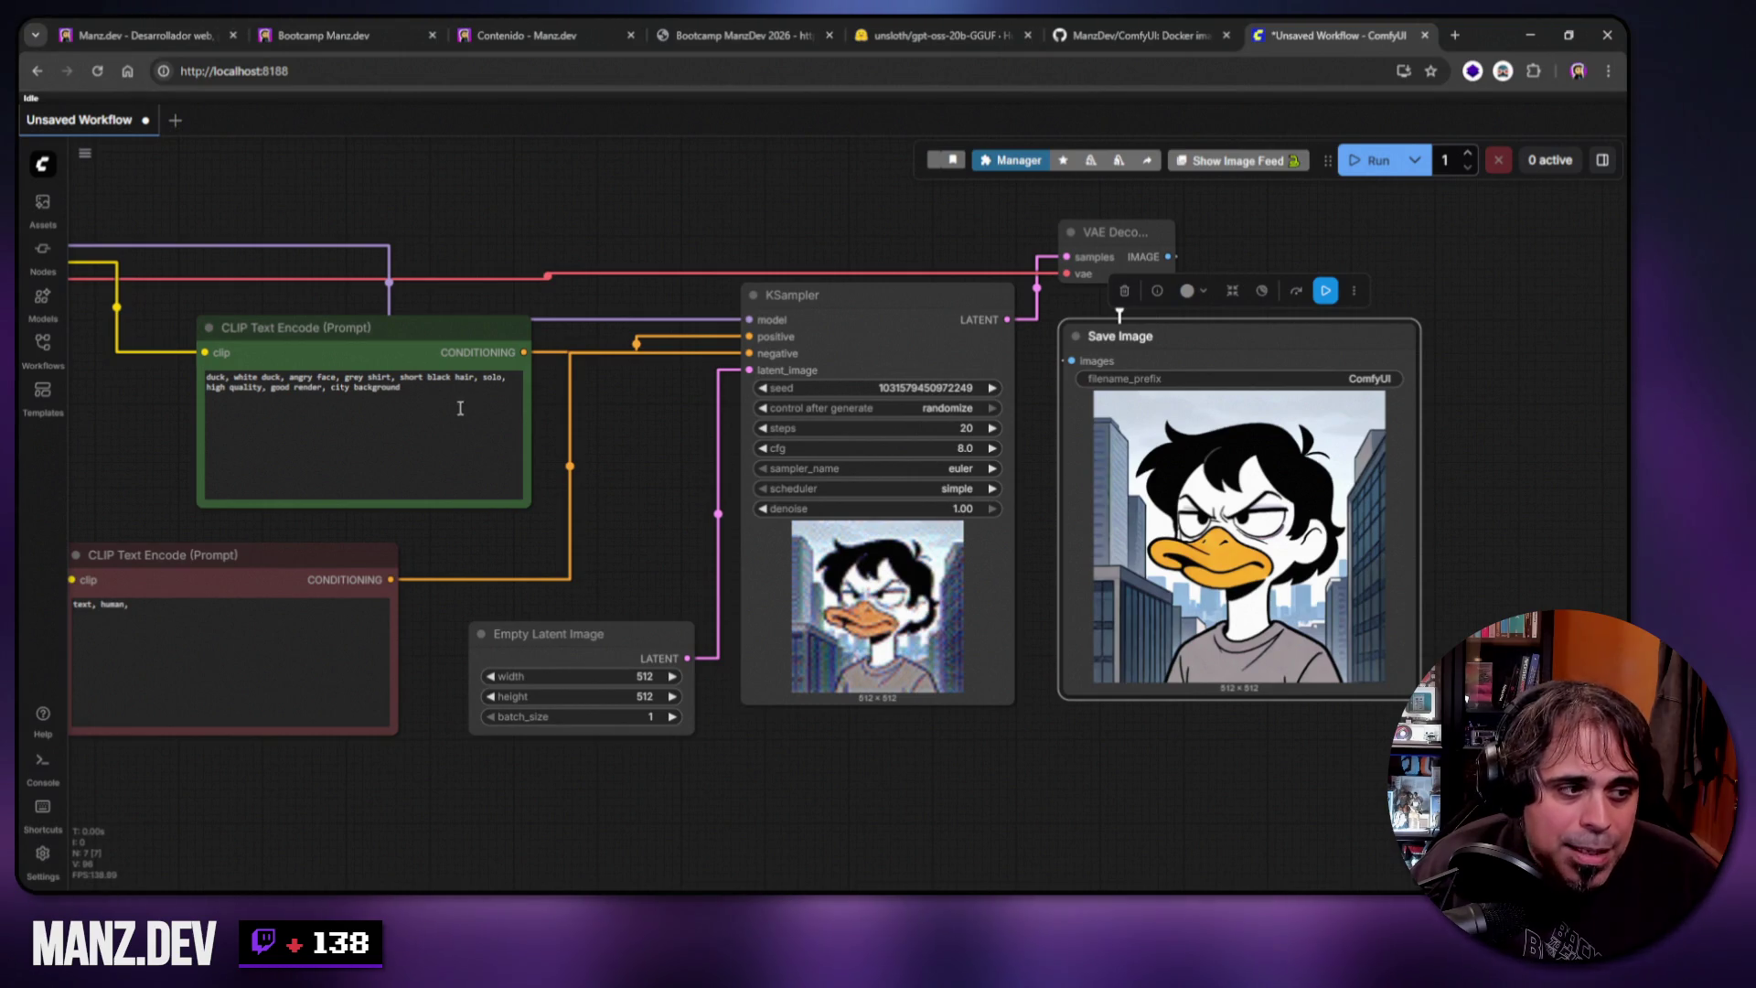
{"action": "left_click", "coordinate": [424, 393]}
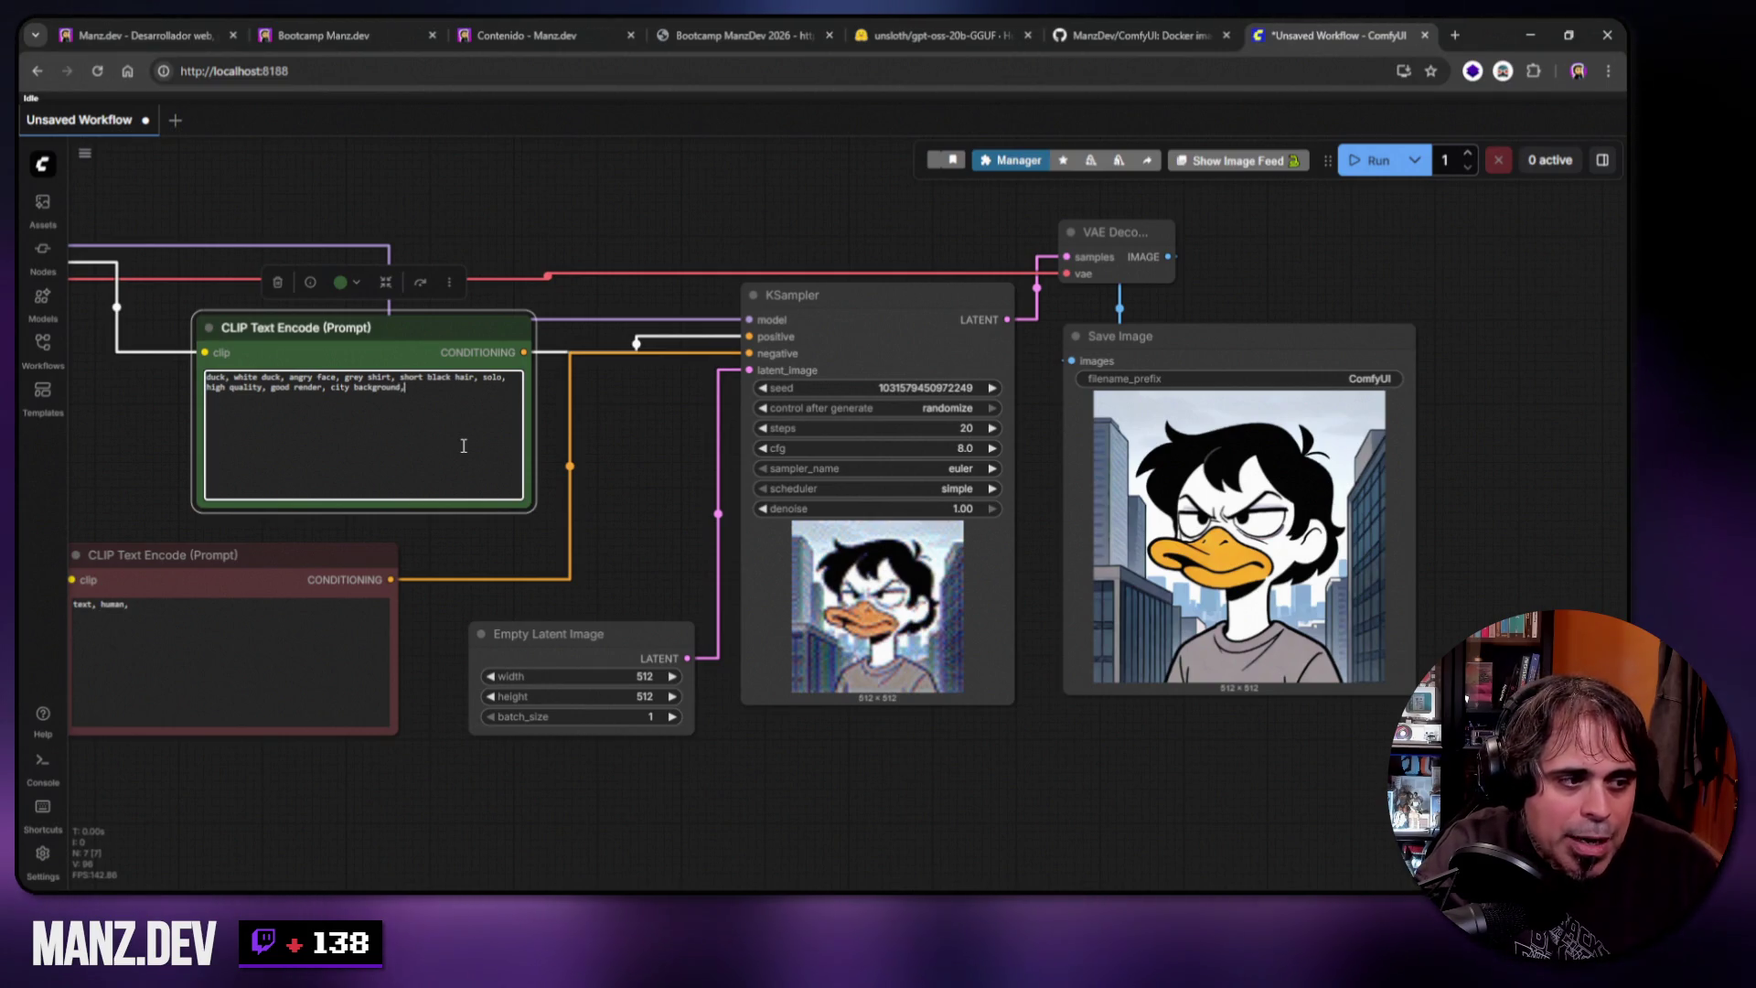
{"action": "type", "text": ", sunglasses"}
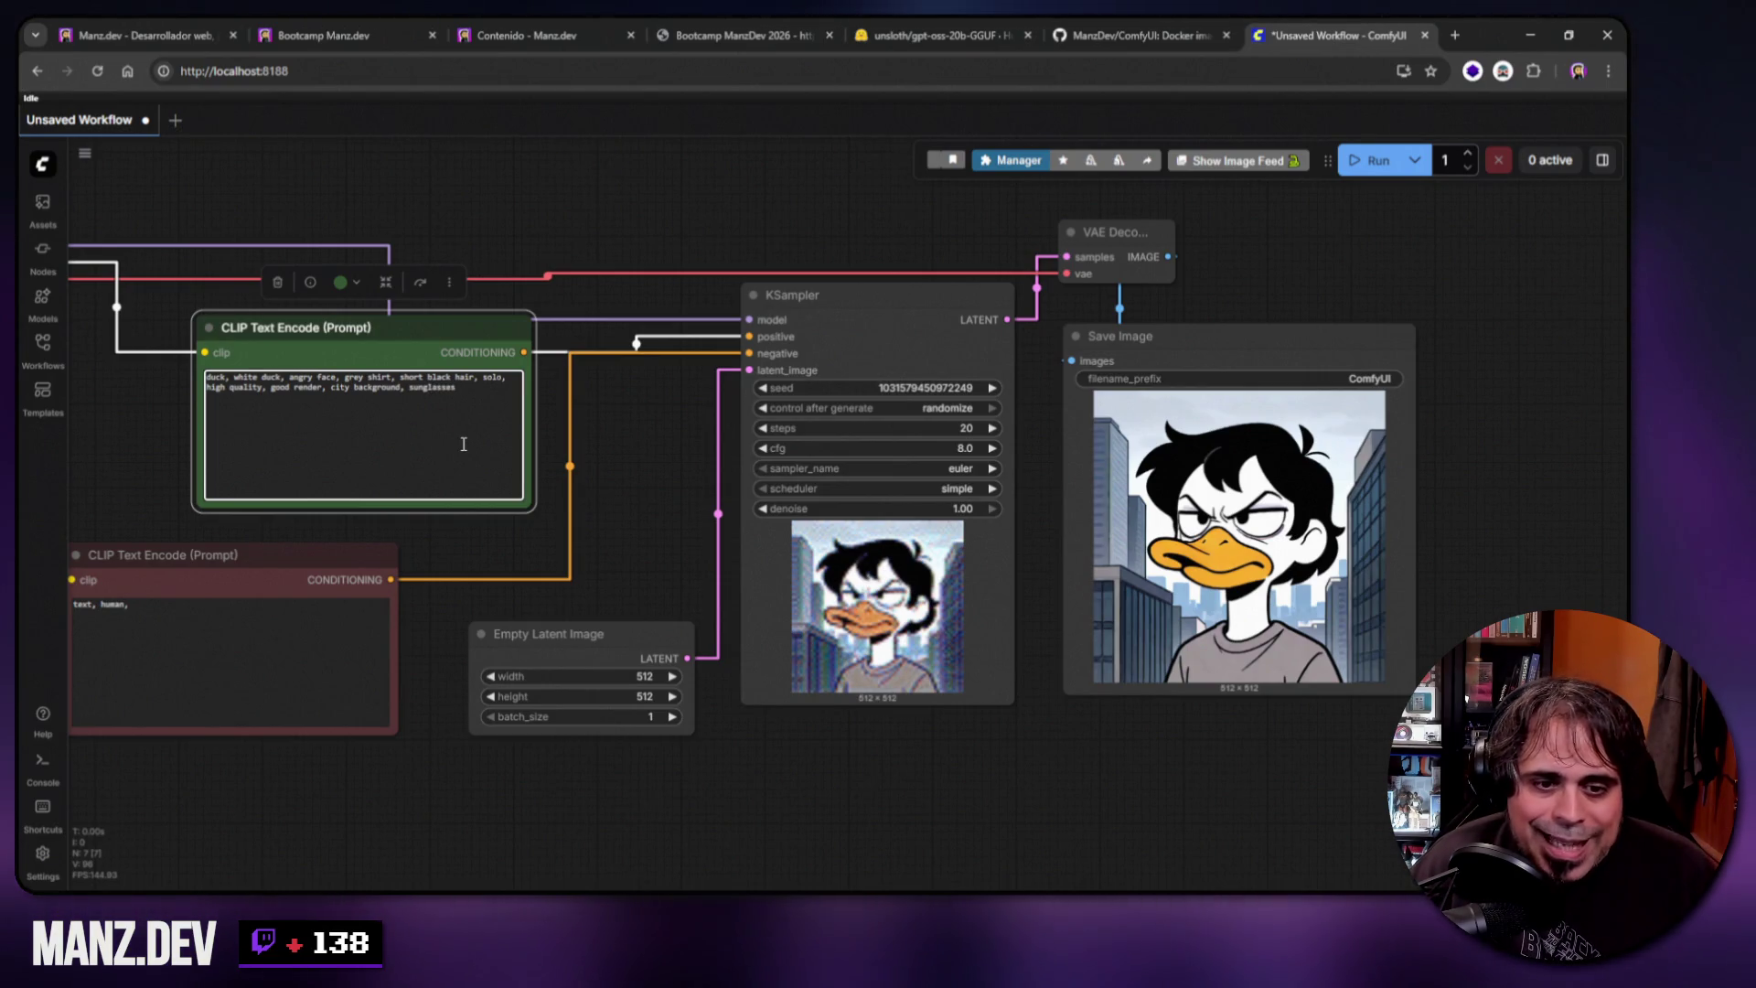
Replace the shirt colour 'grey' with 'red' and generate a new image
{"action": "key", "text": "Up"}
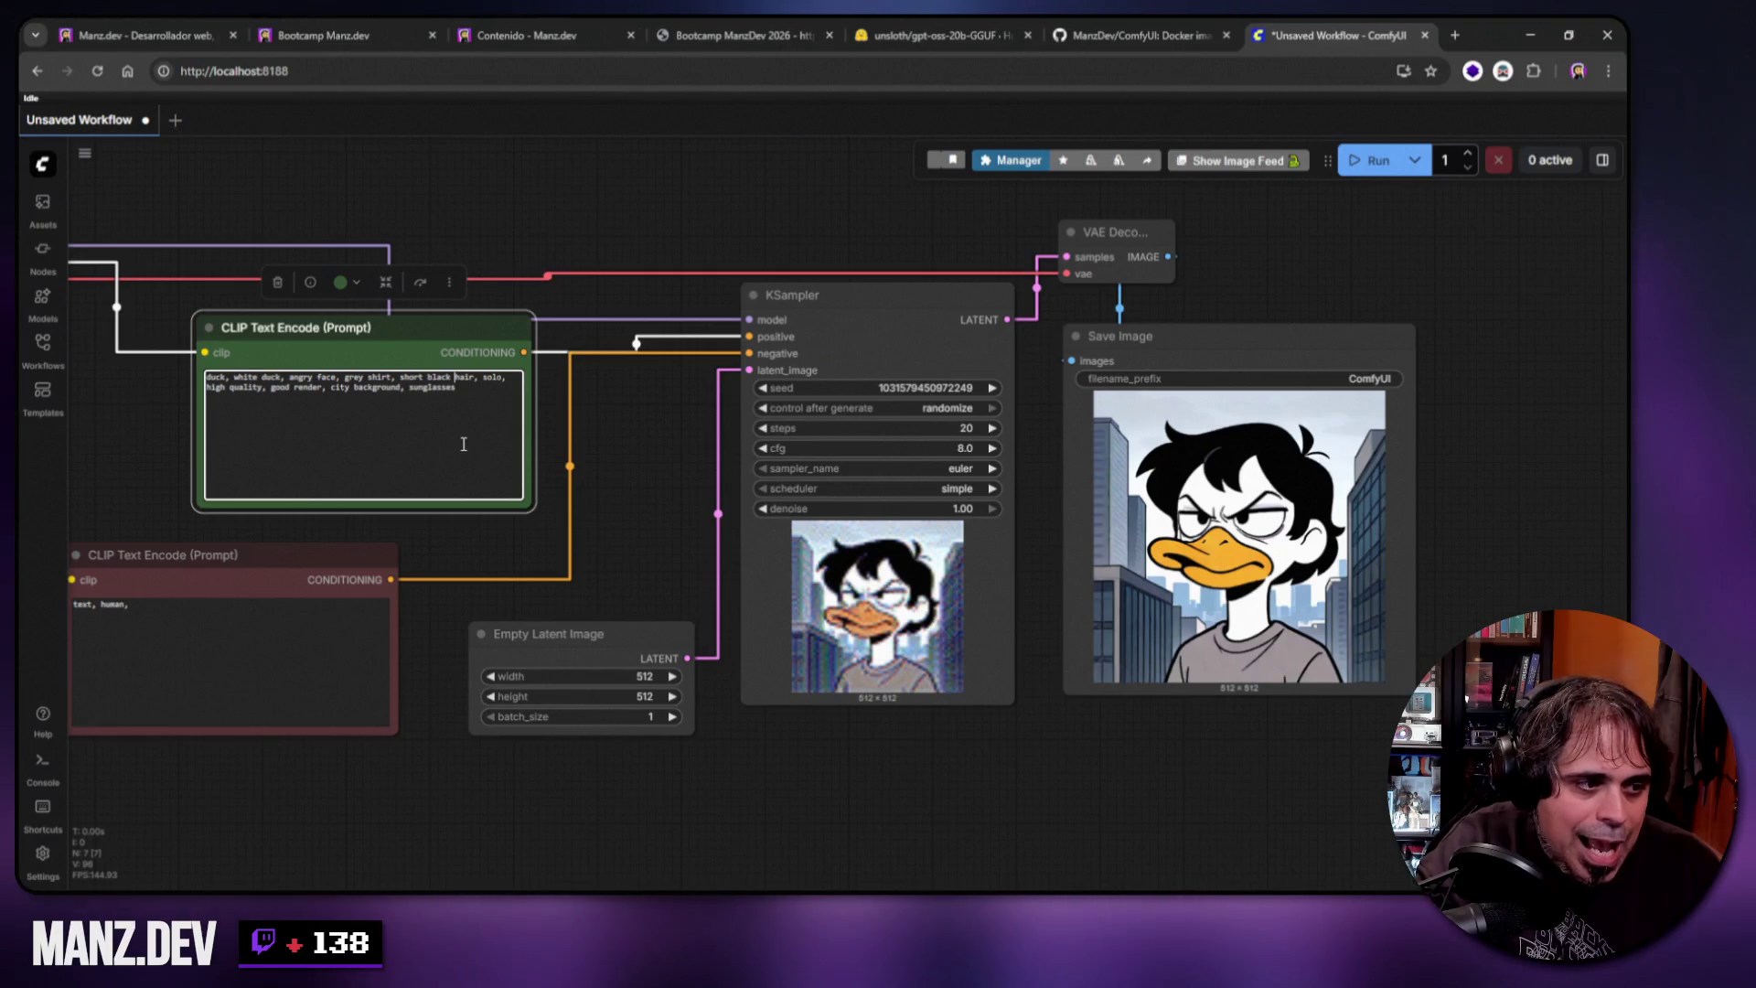
{"action": "key", "text": "ctrl+shift+Left"}
{"action": "type", "text": "red"}
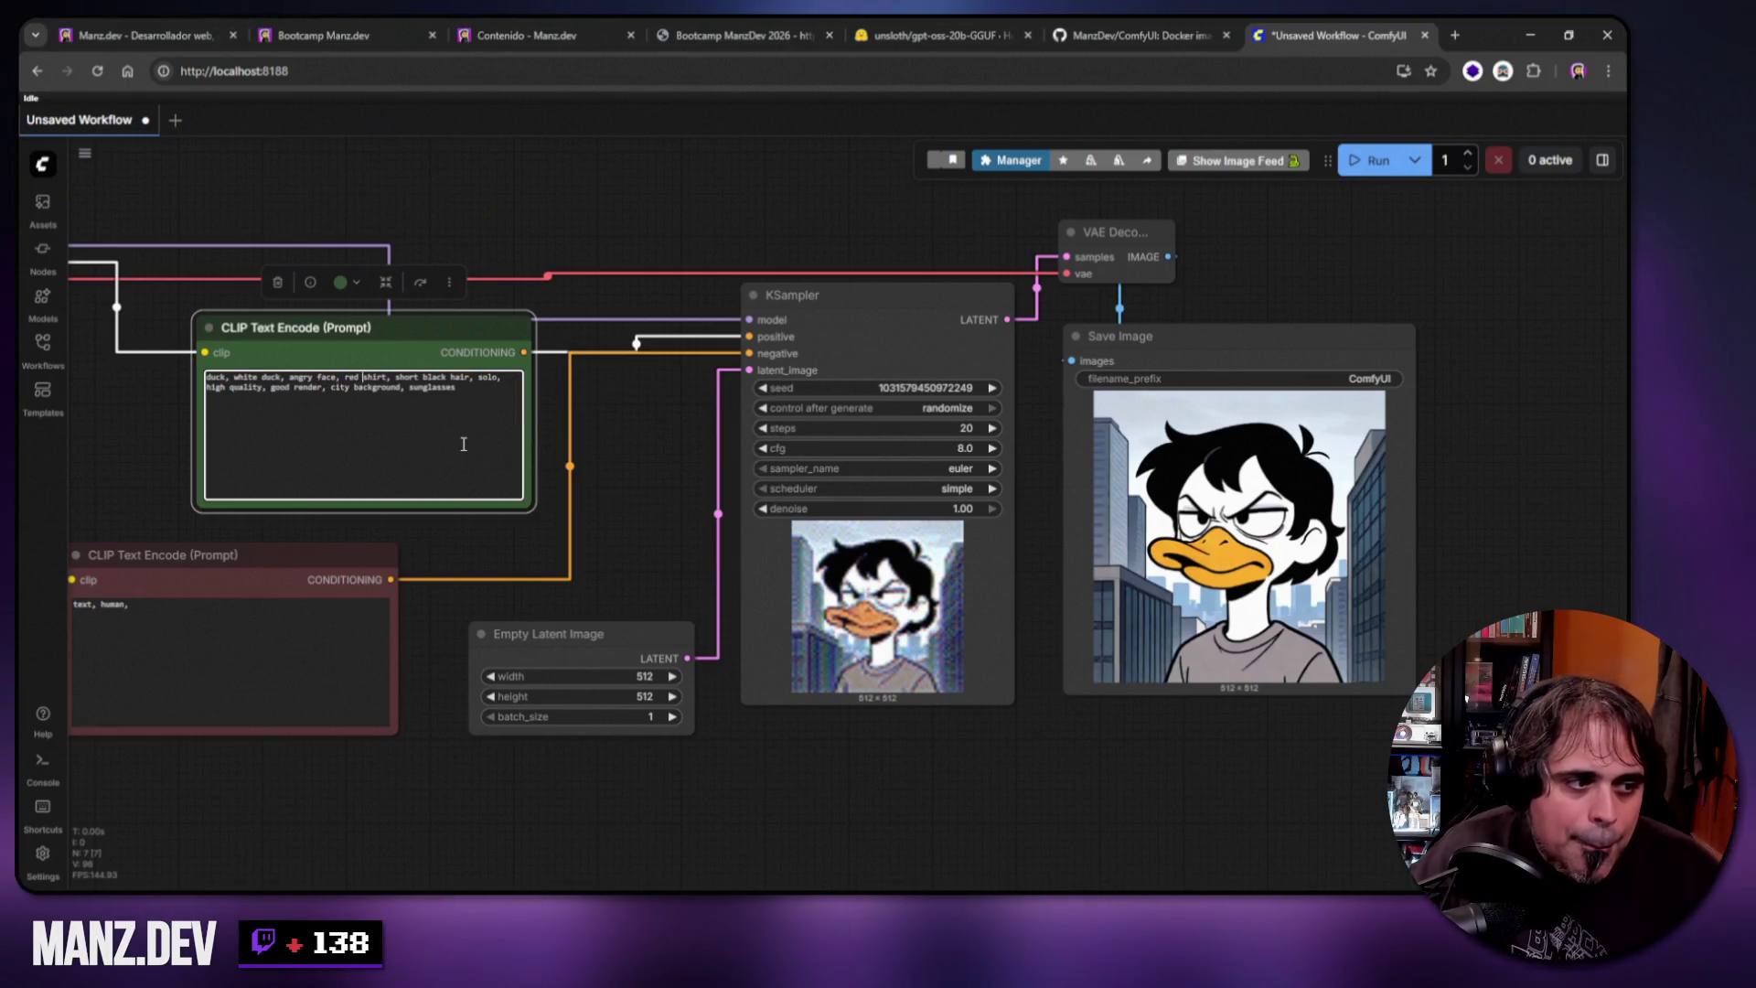
{"action": "left_click", "coordinate": [1374, 162]}
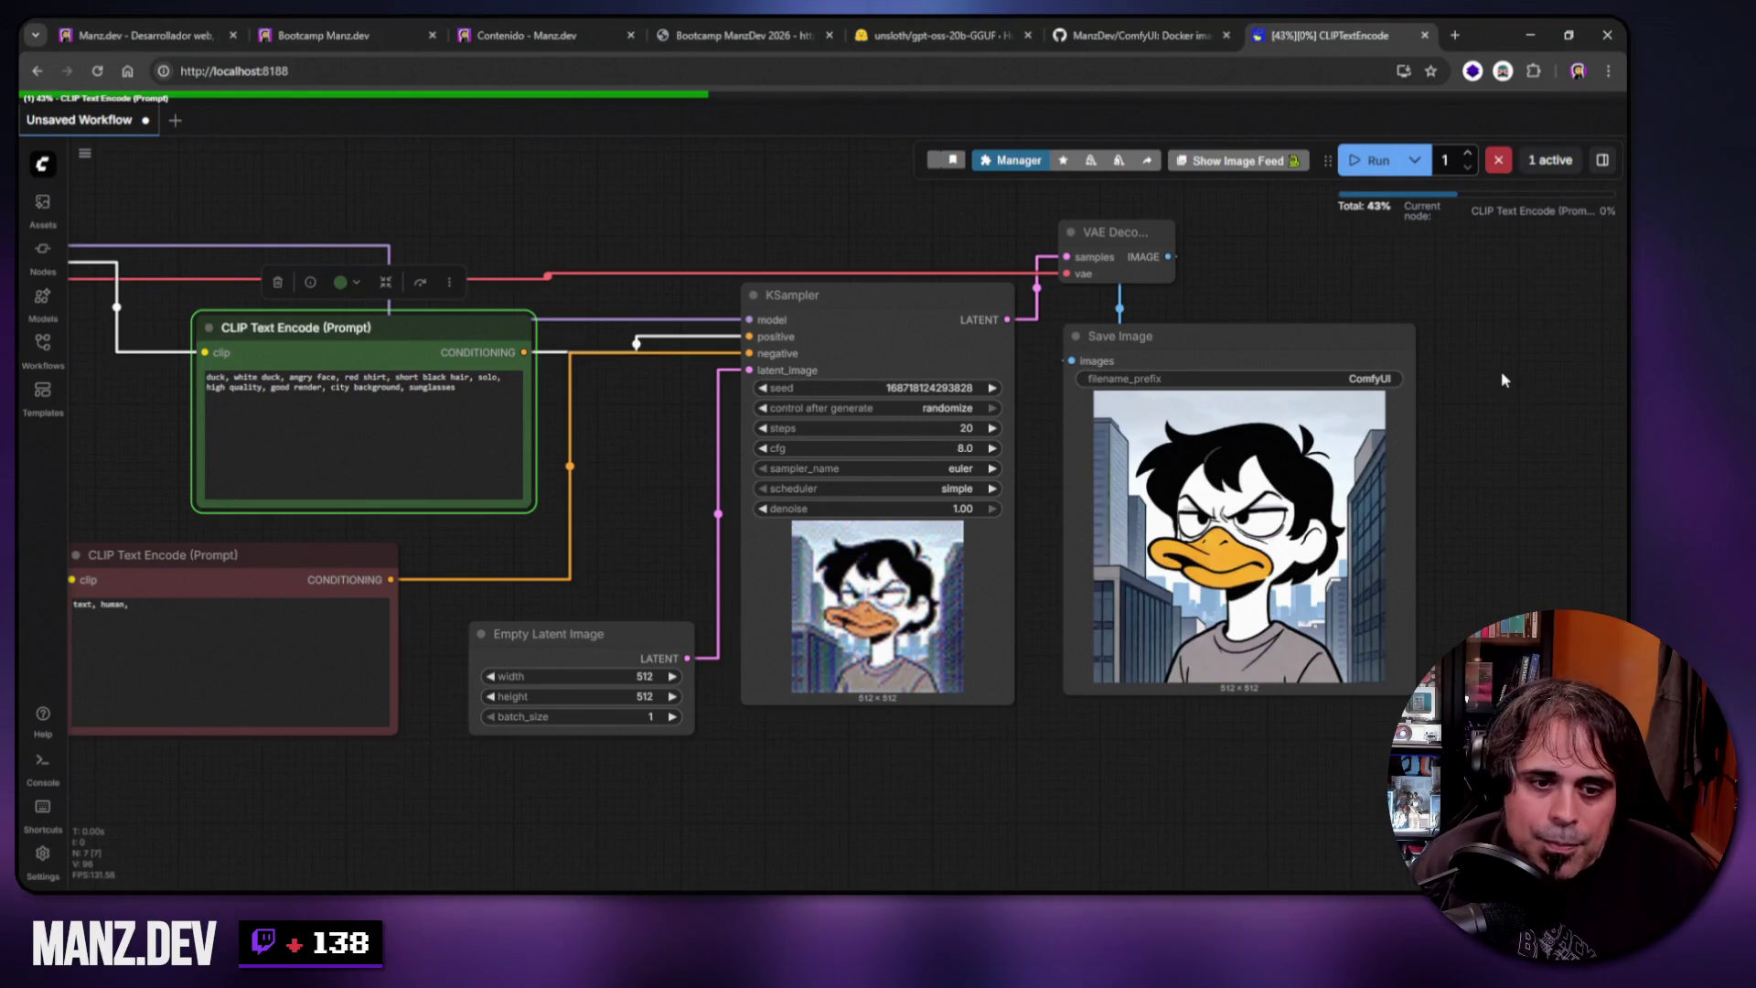
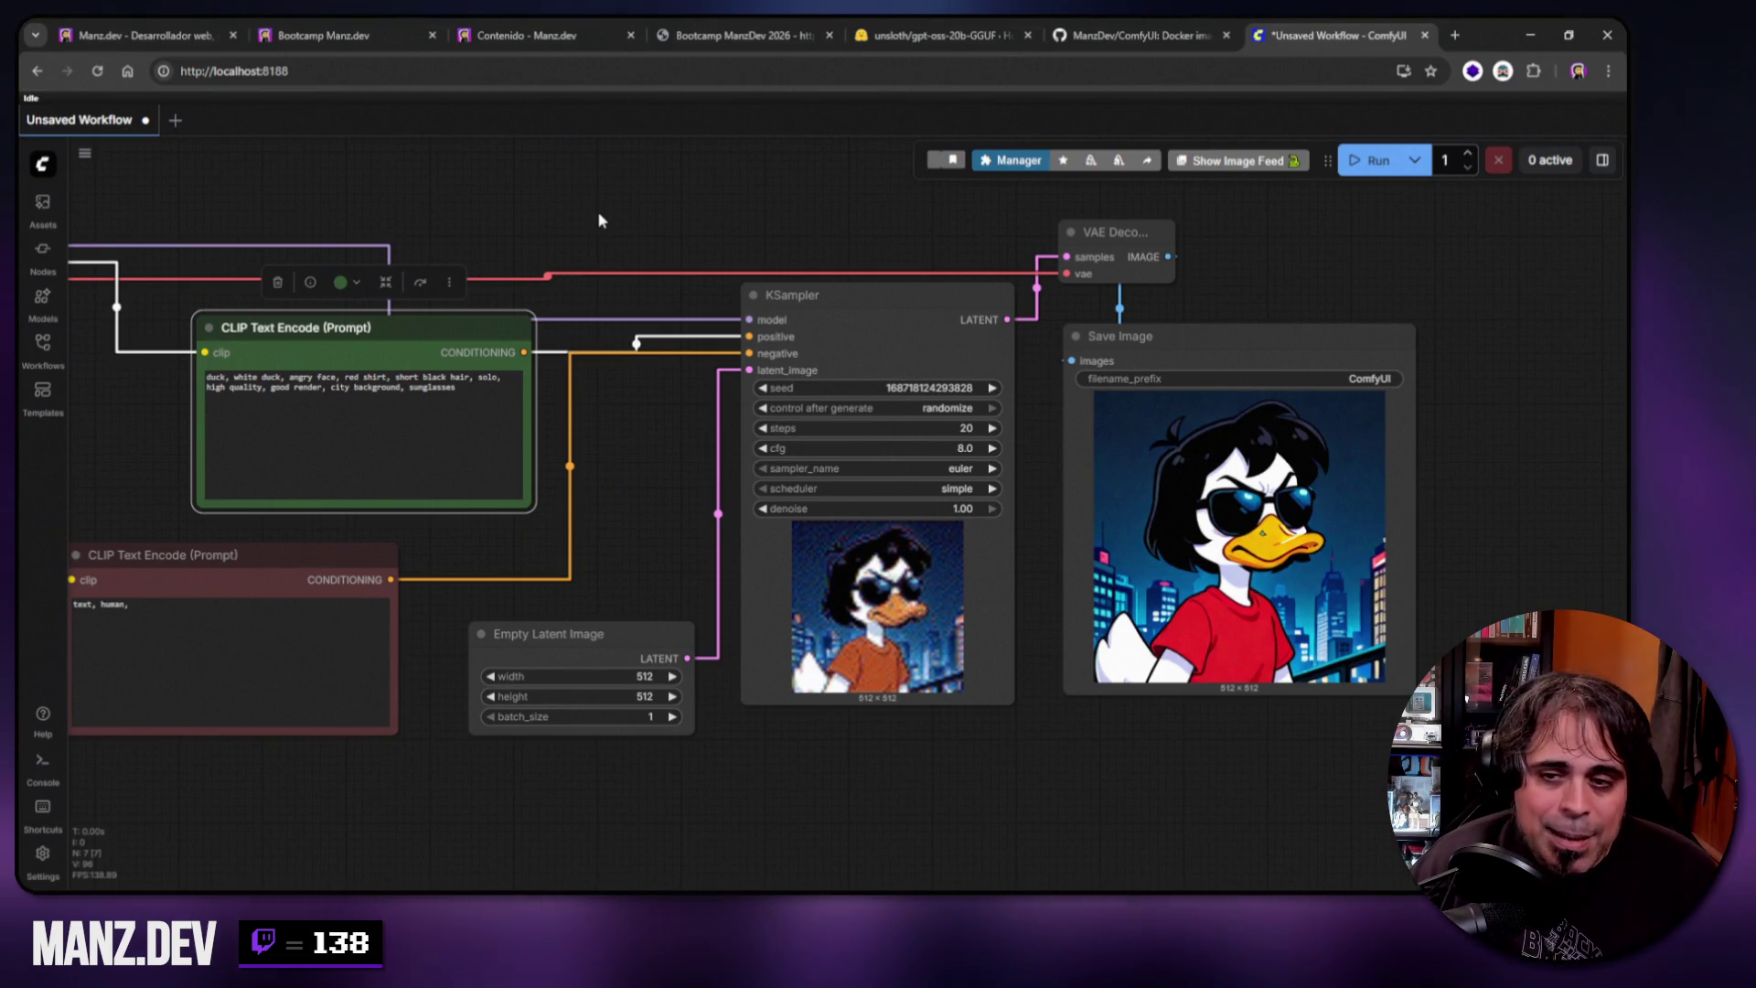
Pan to the Load Checkpoint node and set the KSampler steps to 40
{"action": "left_click_drag", "start_coordinate": [599, 220], "coordinate": [1005, 215]}
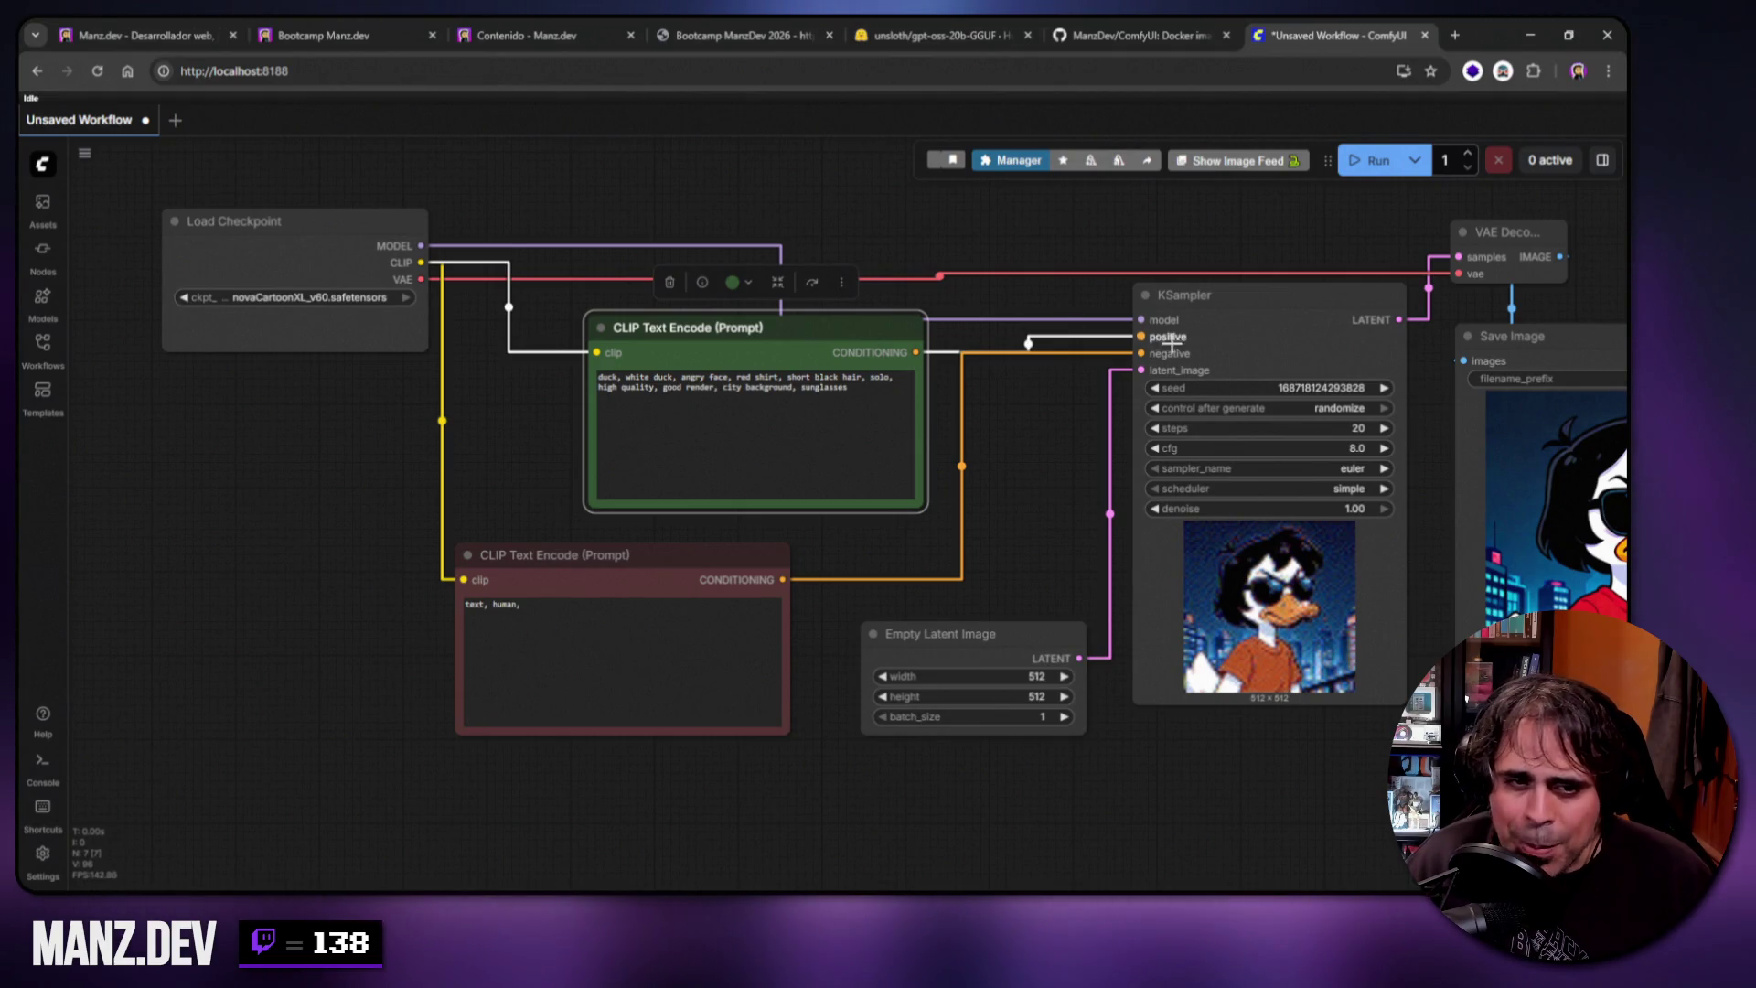
{"action": "left_click_drag", "start_coordinate": [1040, 475], "coordinate": [733, 493]}
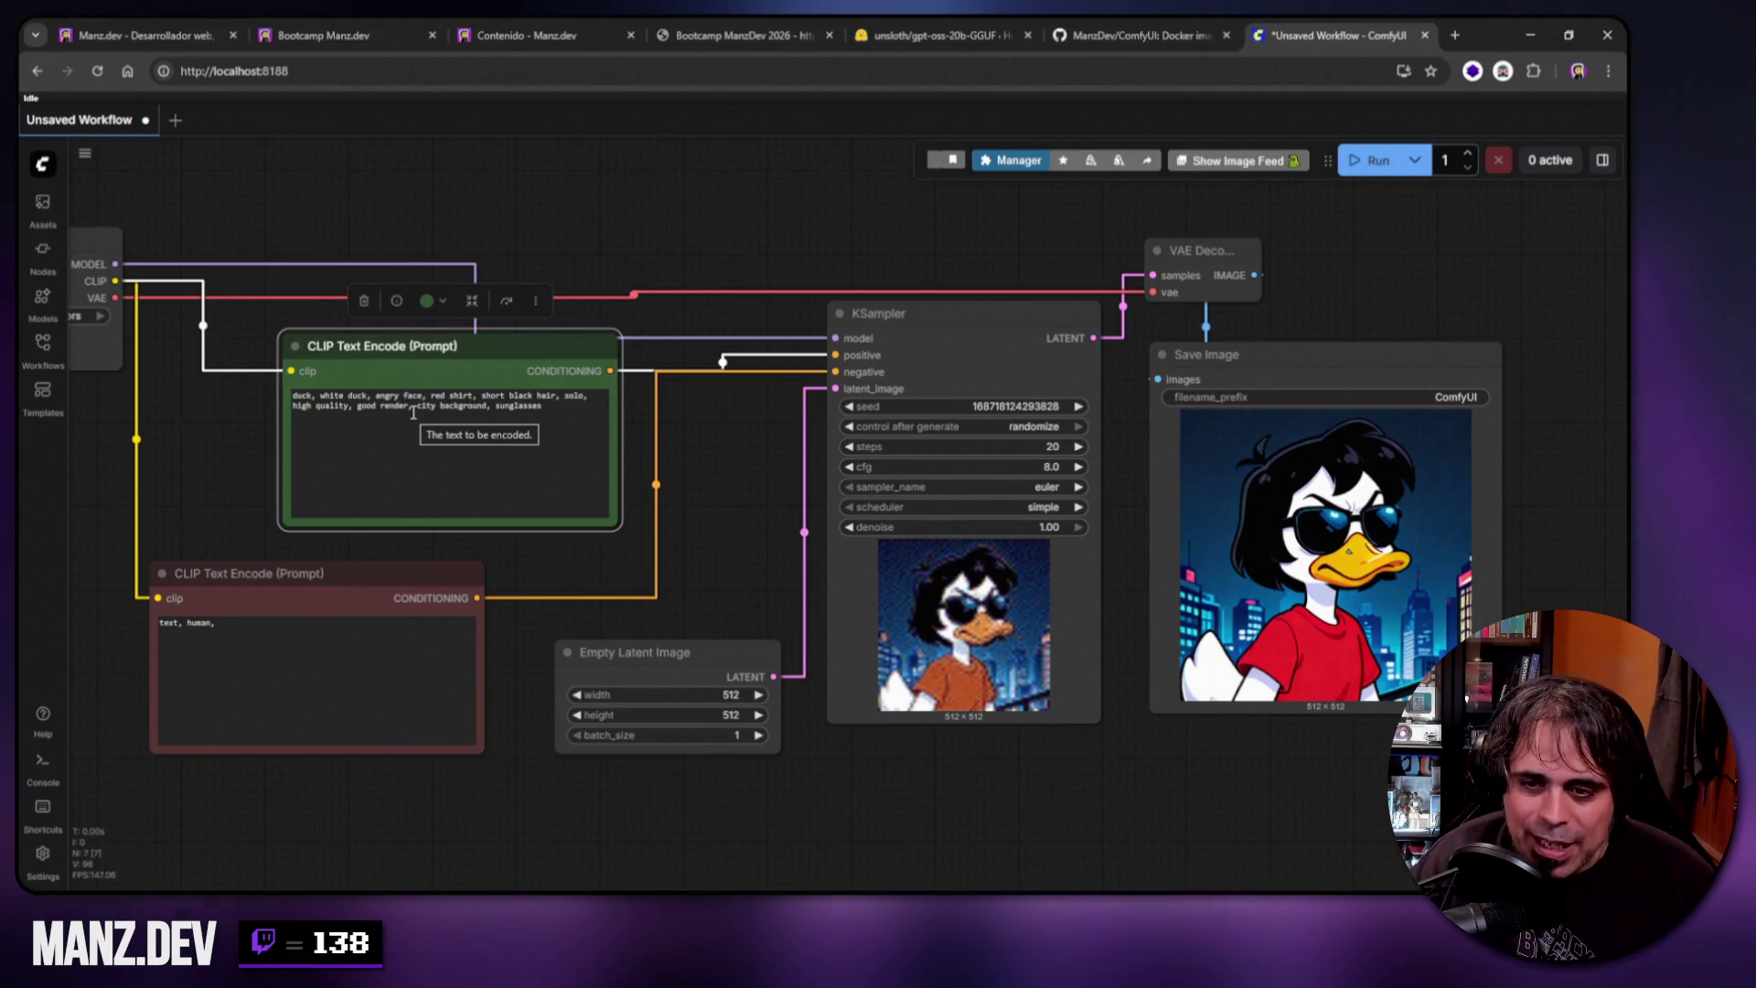
{"action": "left_click_drag", "start_coordinate": [230, 499], "coordinate": [419, 492]}
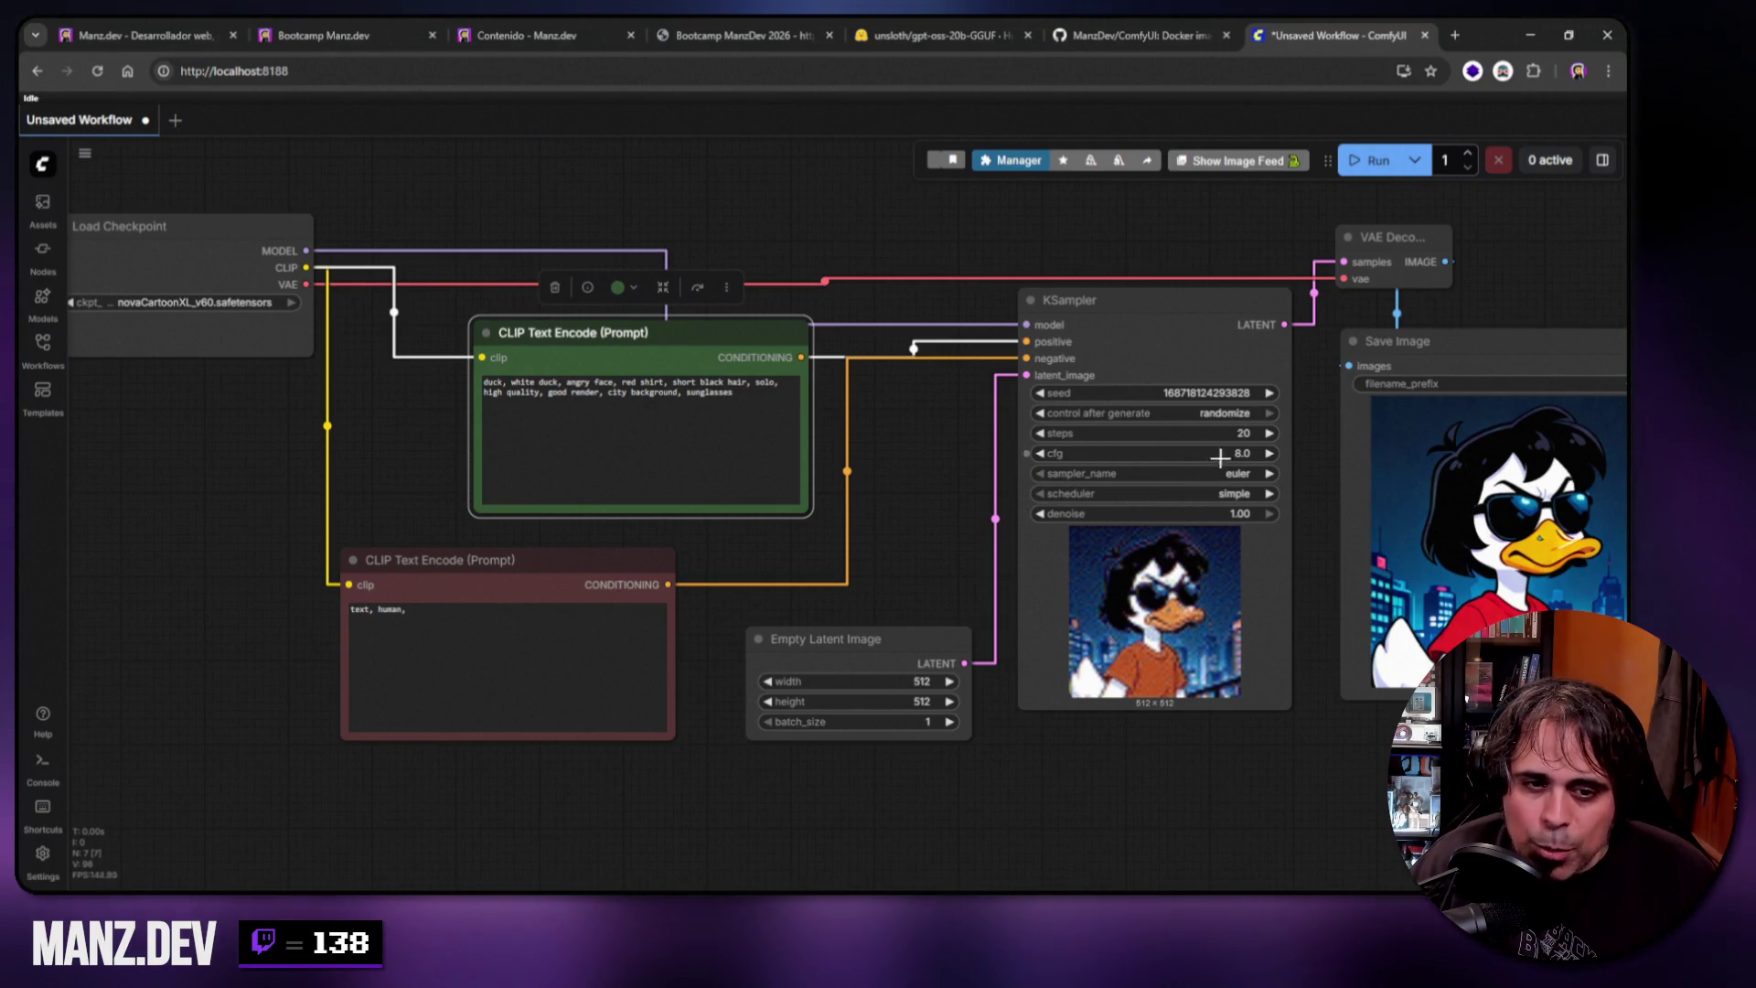
{"action": "left_click", "coordinate": [1240, 433]}
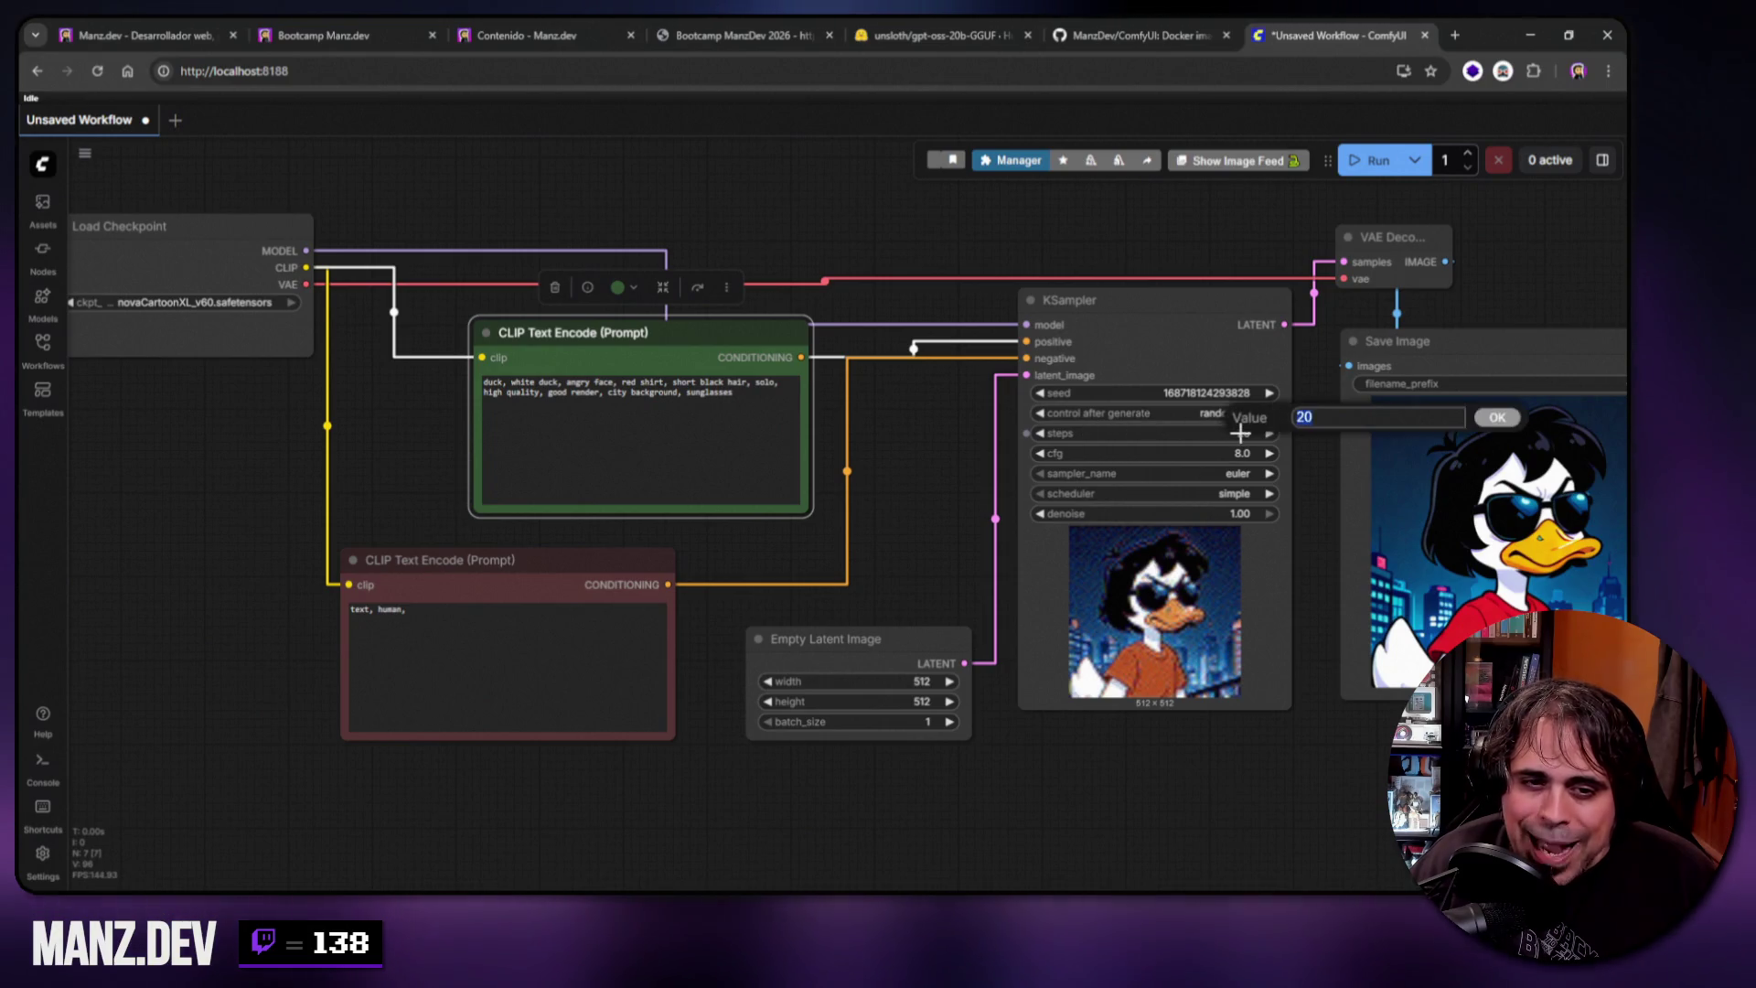
{"action": "type", "text": "4"}
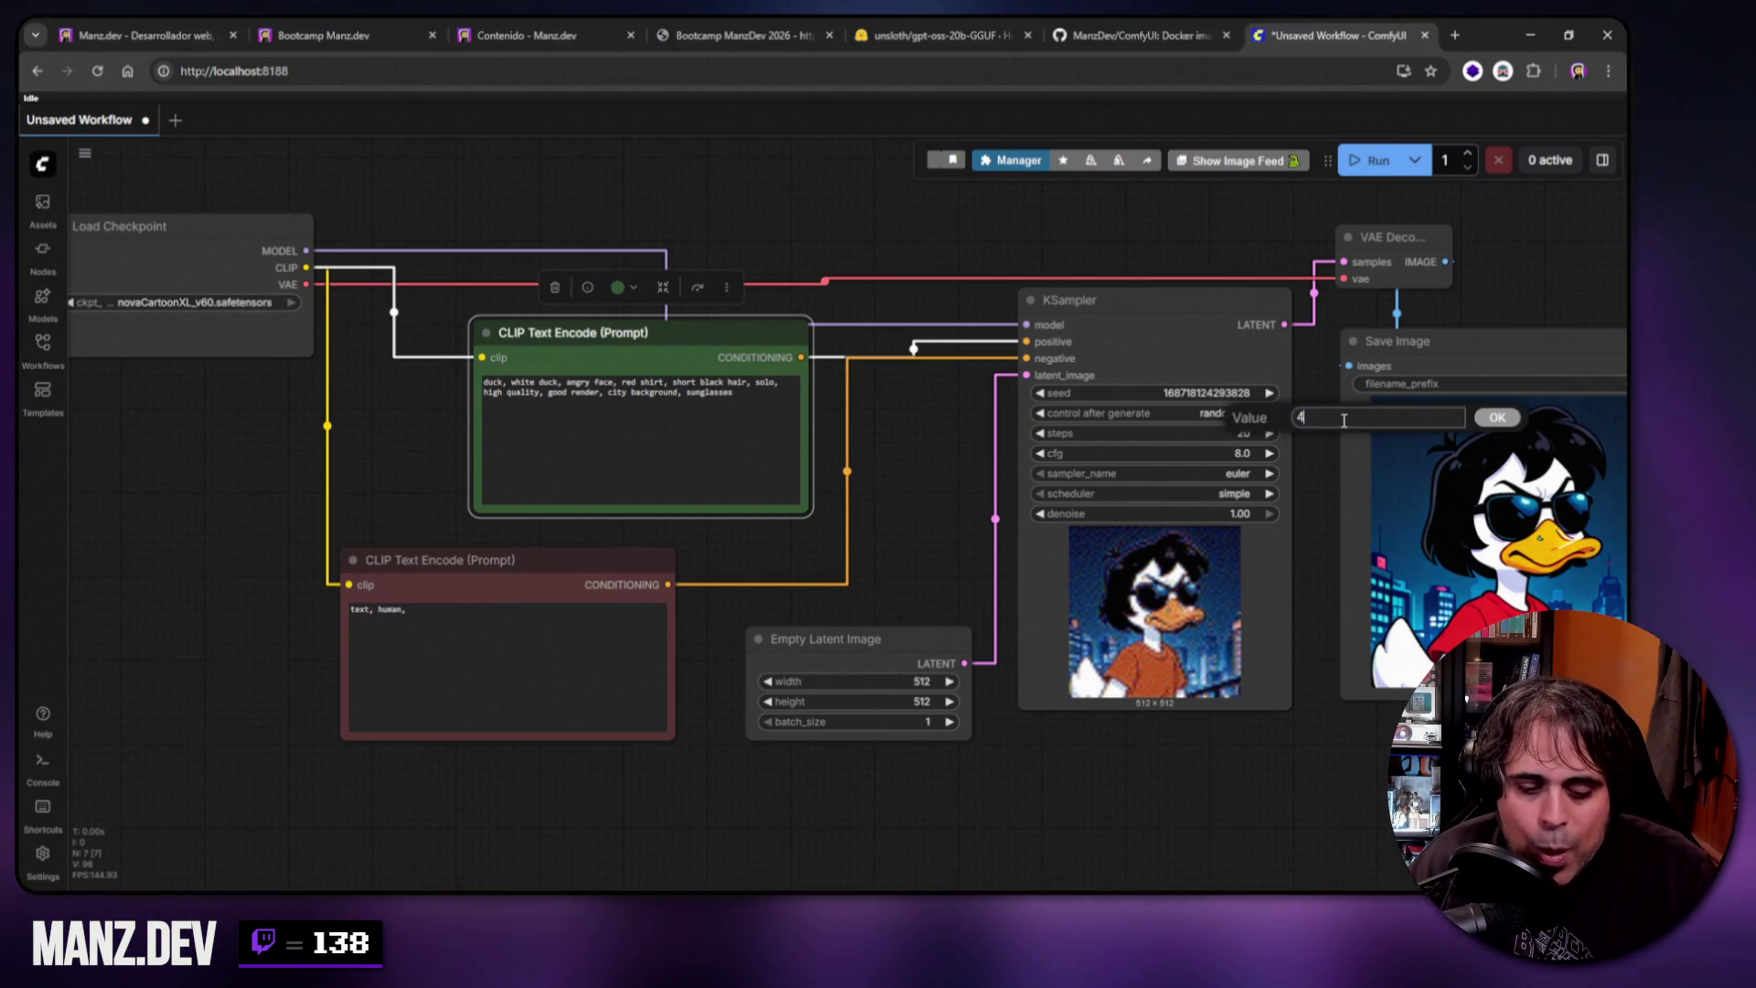
{"action": "left_click", "coordinate": [1494, 419]}
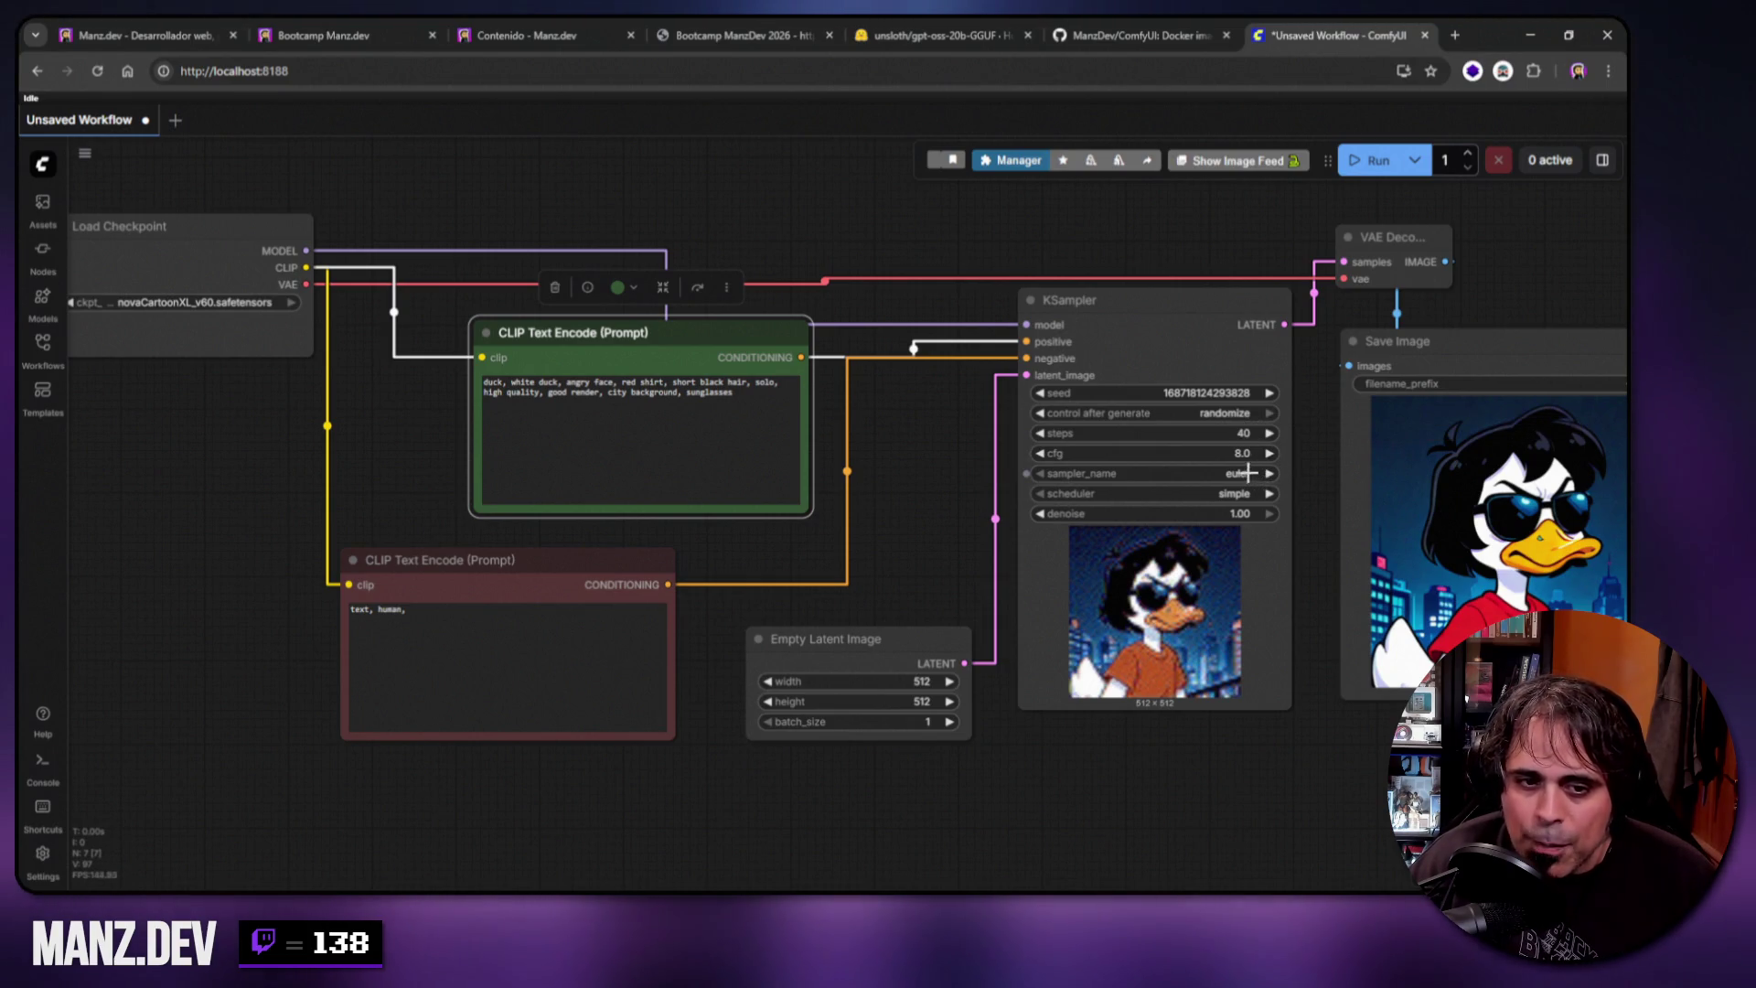
Leave cfg at 8.0, recentre the workflow, and run a new generation
{"action": "left_click", "coordinate": [1239, 452]}
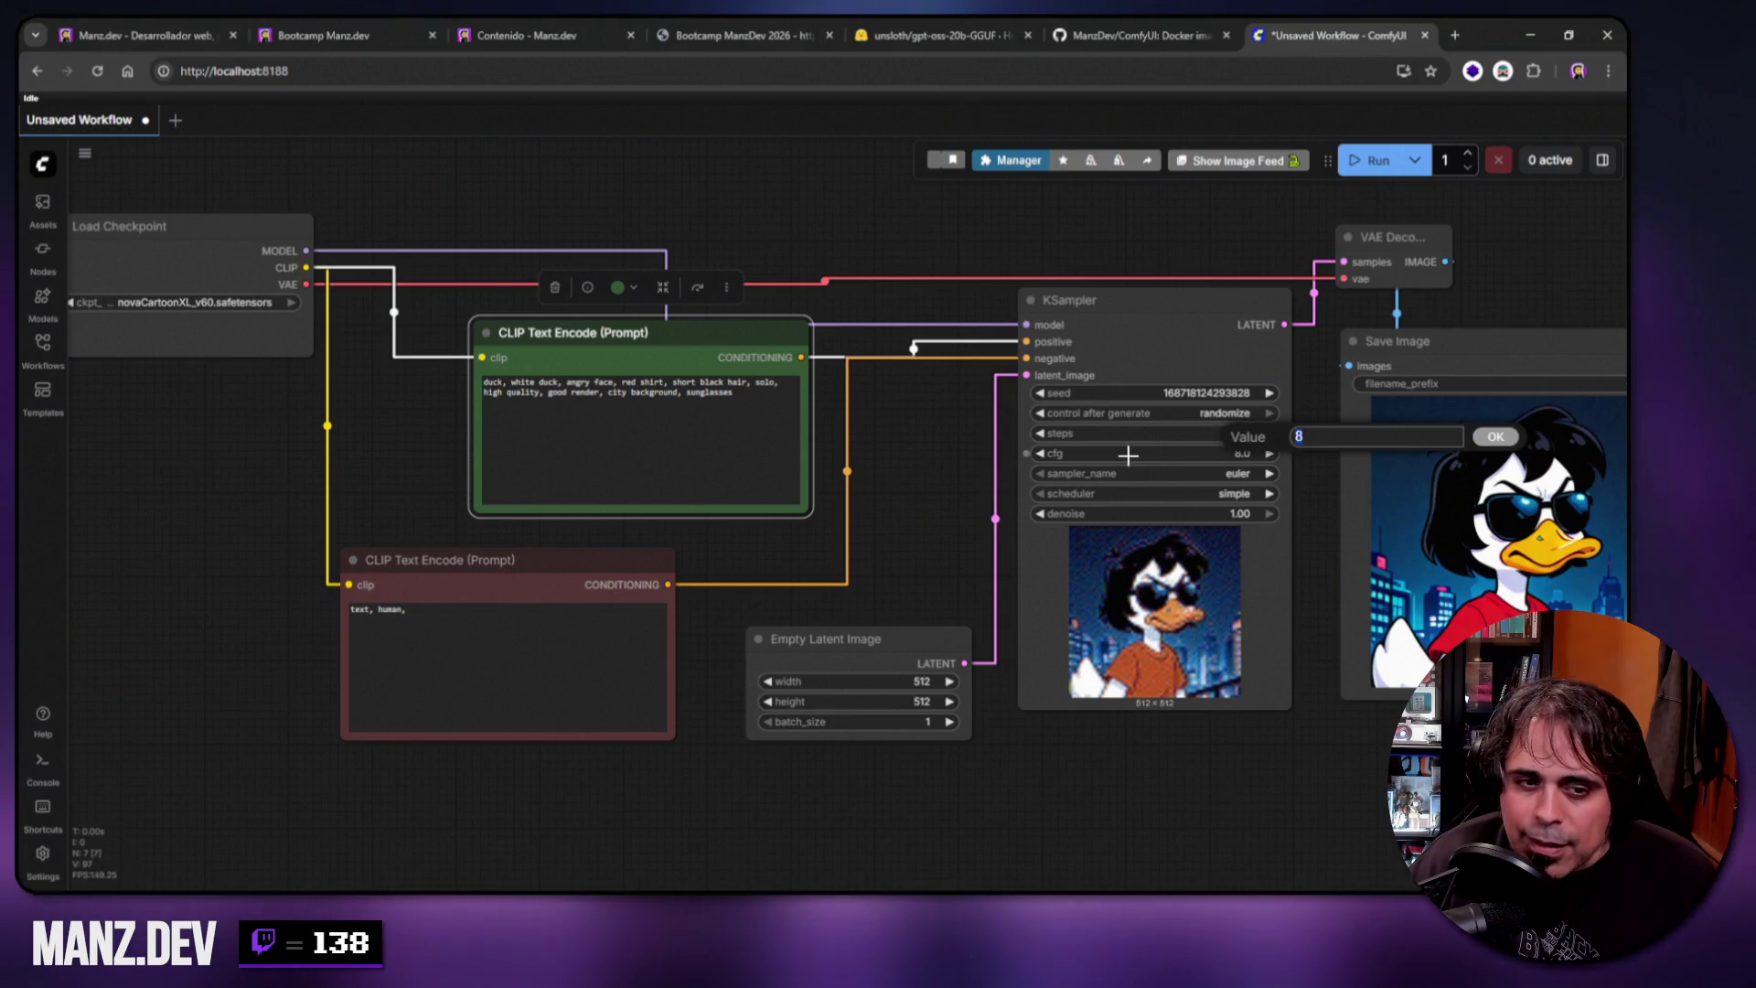
{"action": "left_click", "coordinate": [1292, 472]}
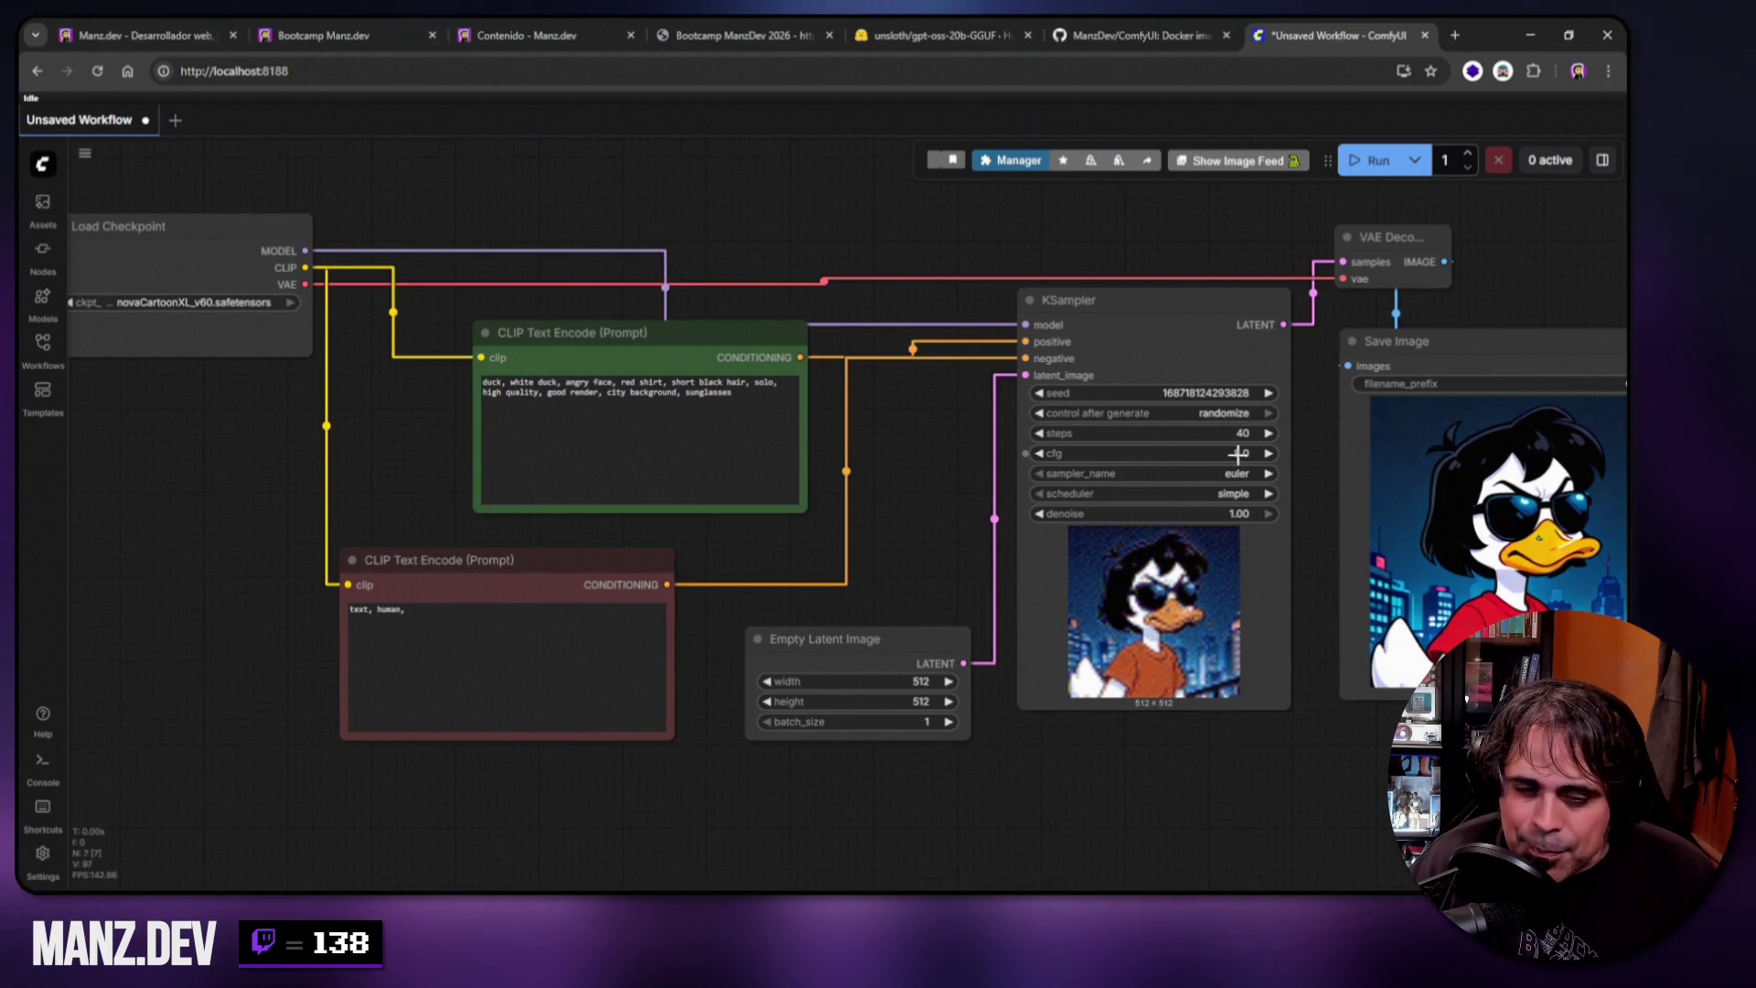
{"action": "mouse_move", "coordinate": [1079, 449]}
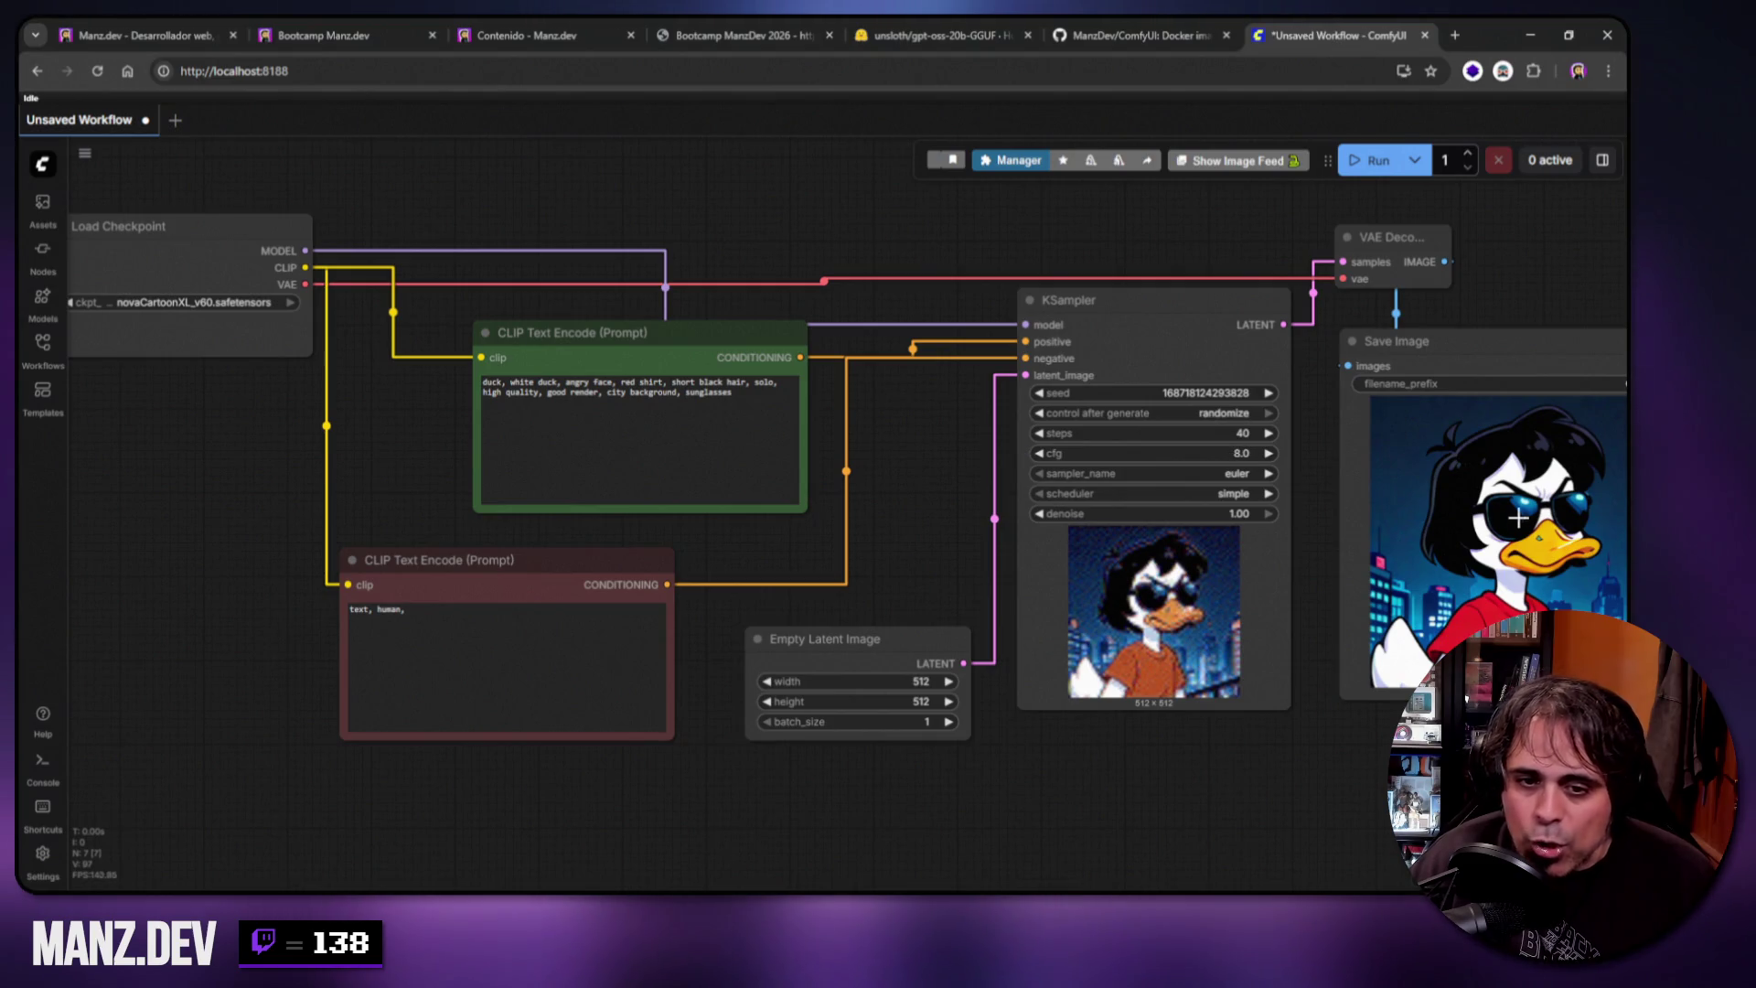
{"action": "left_click_drag", "start_coordinate": [1417, 734], "coordinate": [1204, 723]}
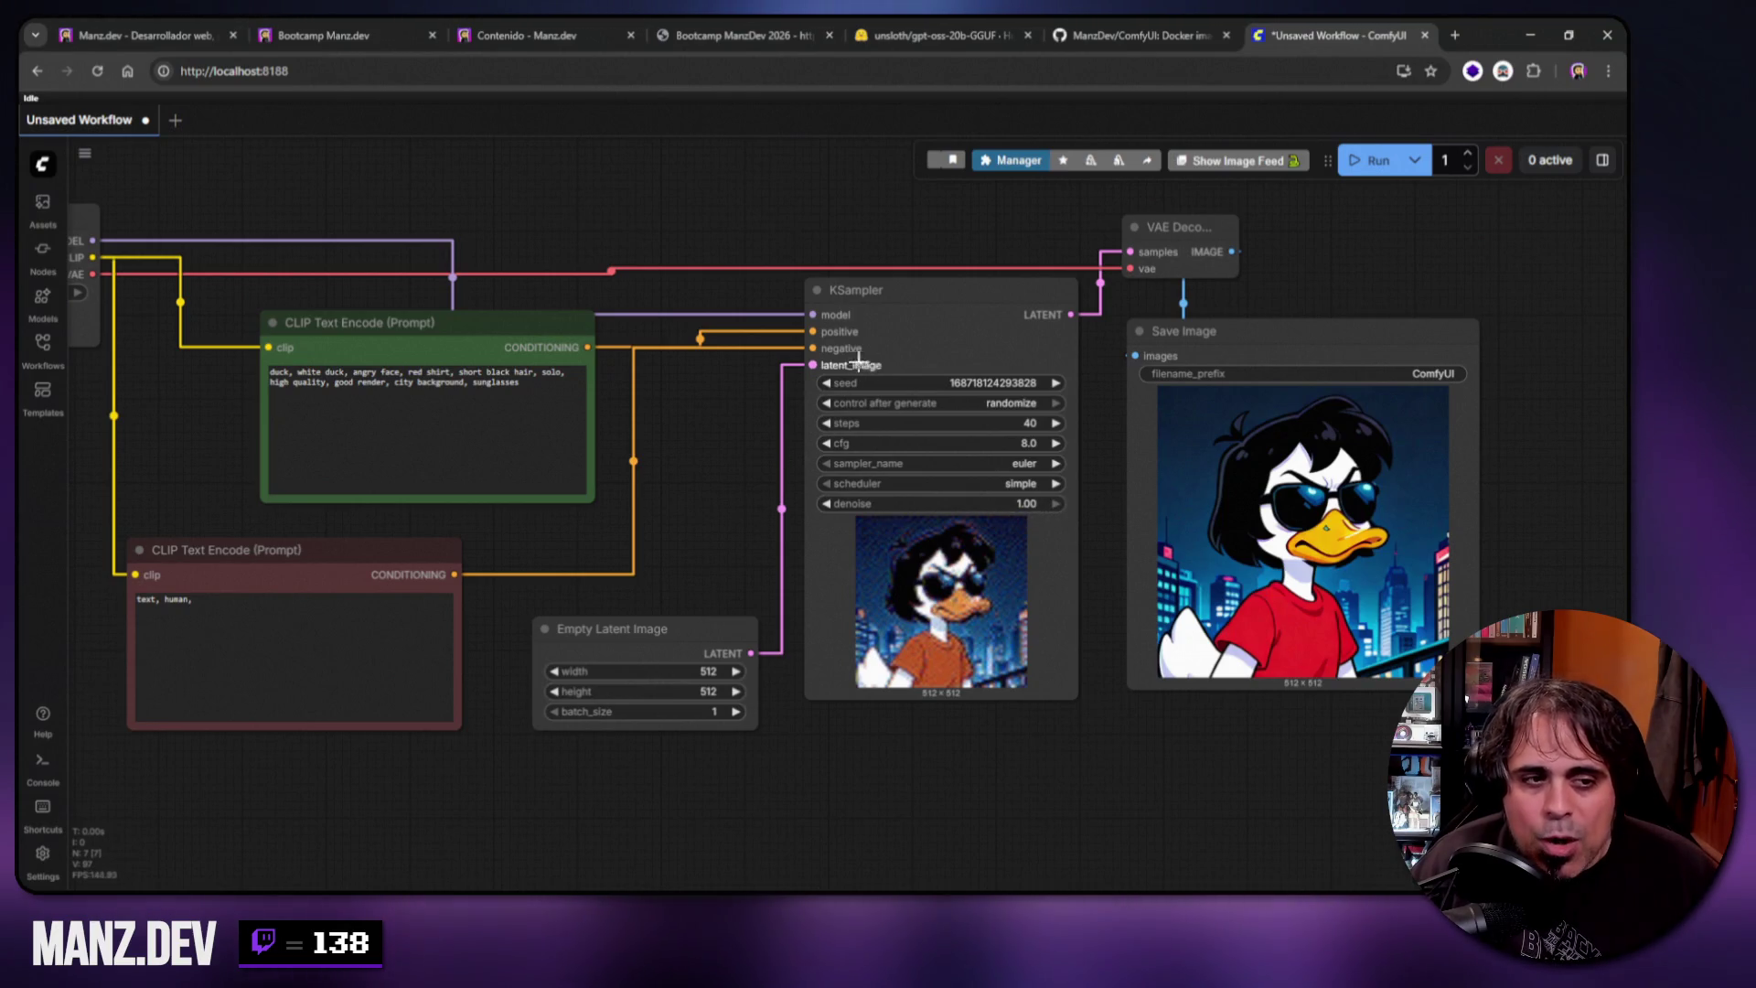
{"action": "left_click_drag", "start_coordinate": [893, 292], "coordinate": [903, 298]}
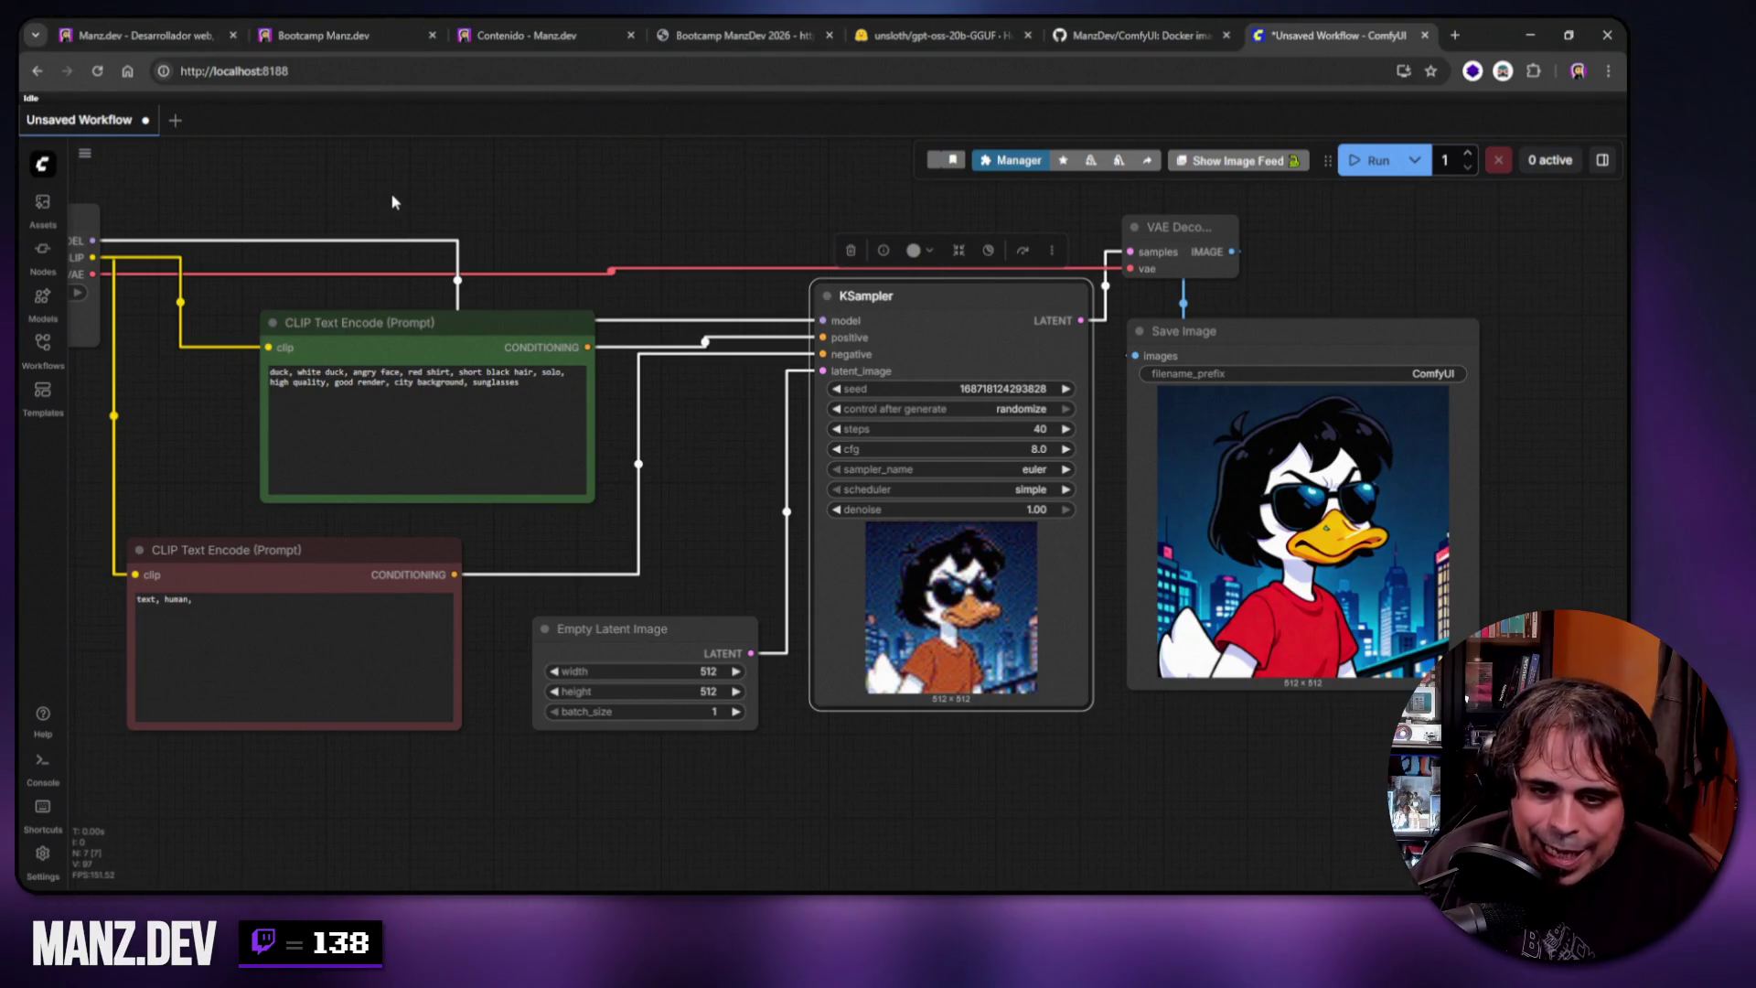
{"action": "mouse_move", "coordinate": [1024, 449]}
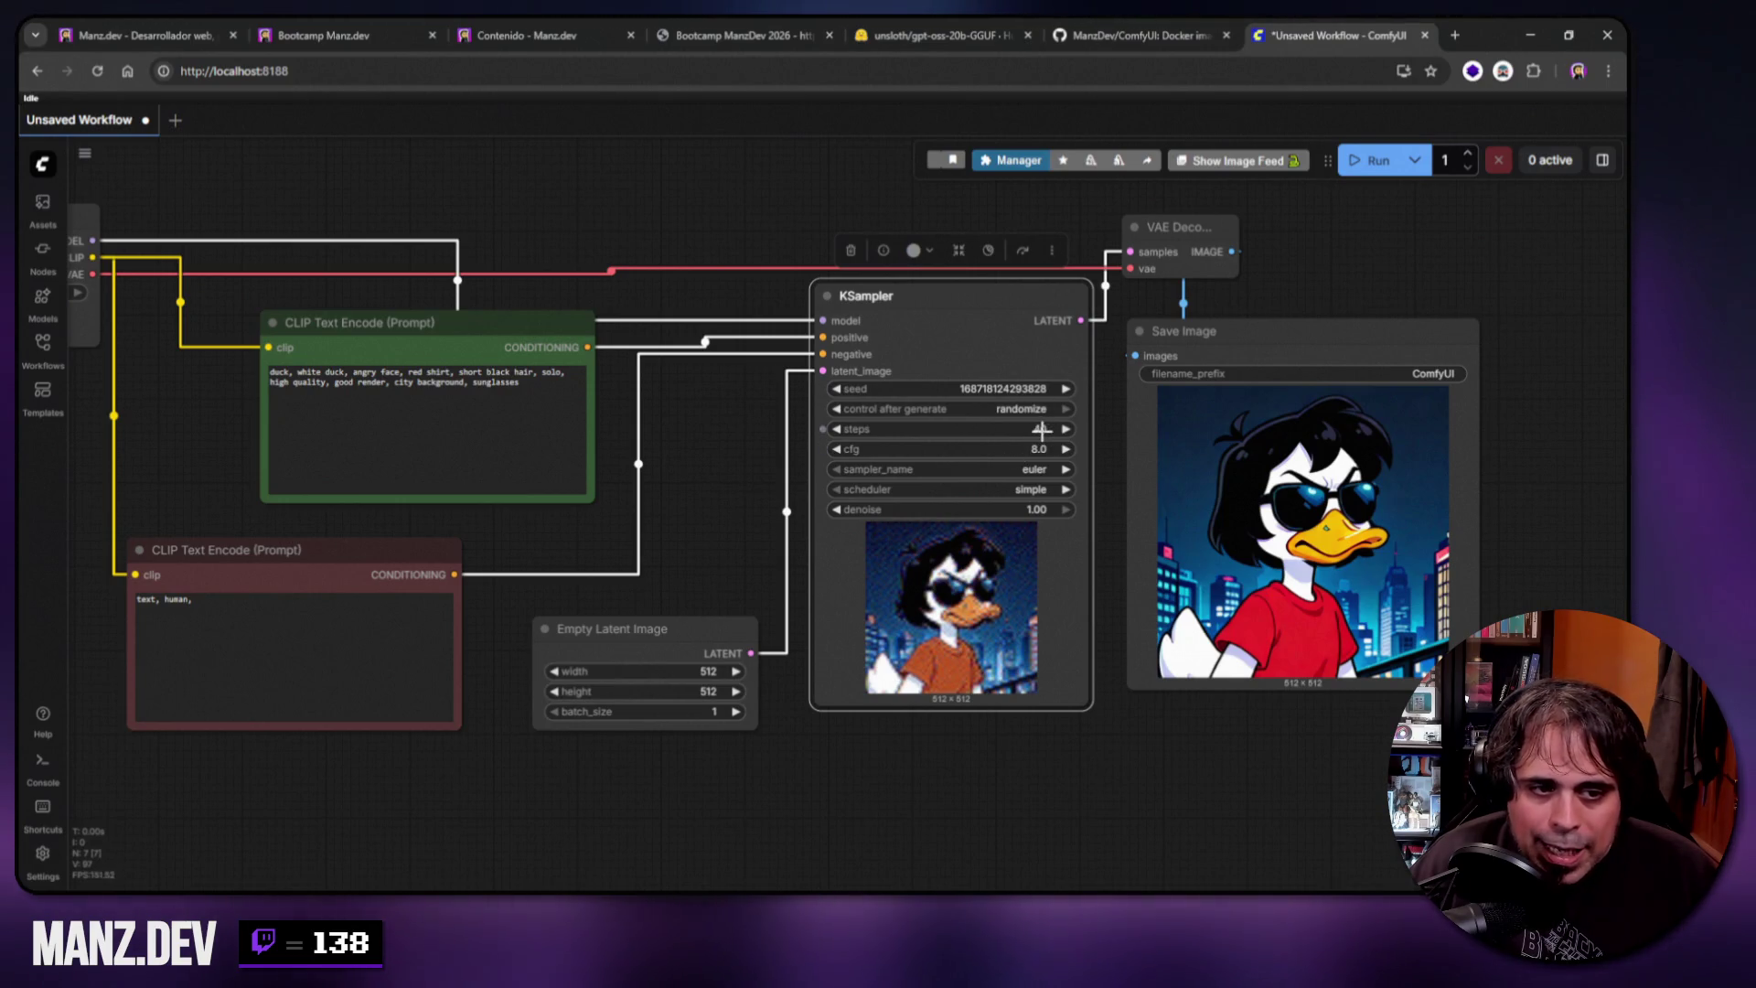
{"action": "left_click", "coordinate": [1372, 160]}
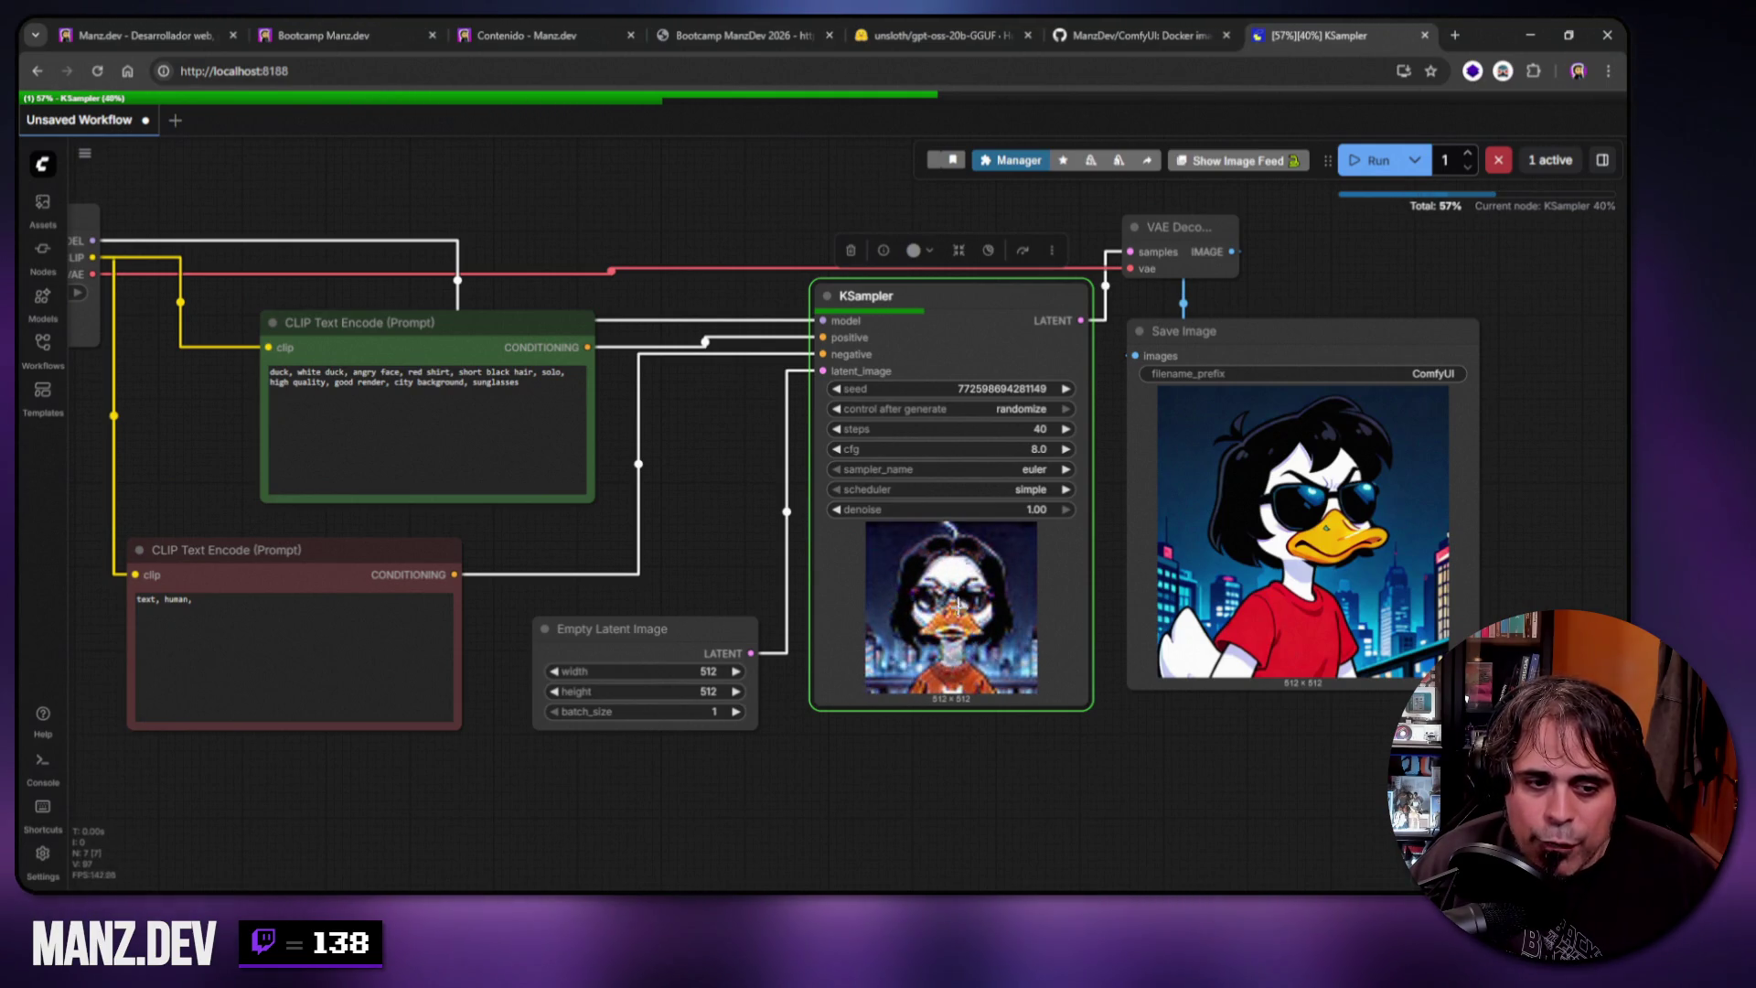
Append ', side lateral view,' to the positive prompt and queue the generation twice
{"action": "left_click", "coordinate": [524, 398]}
{"action": "type", "text": ", side "}
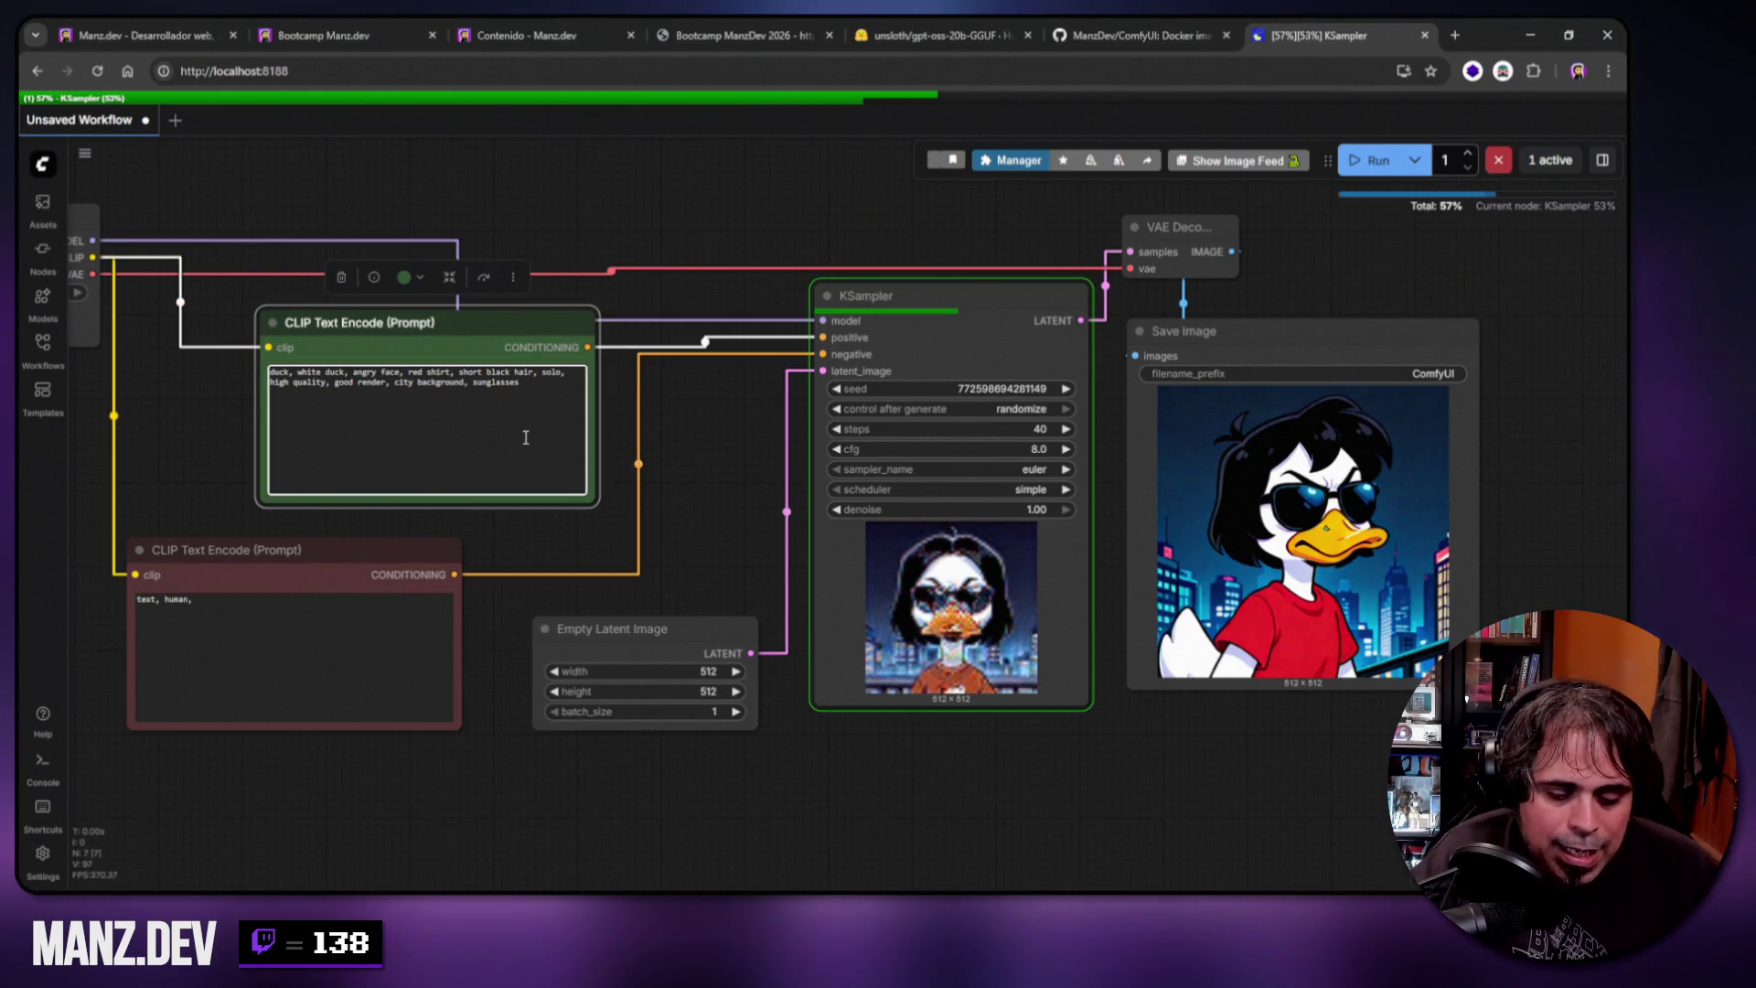
{"action": "type", "text": "lateral view,"}
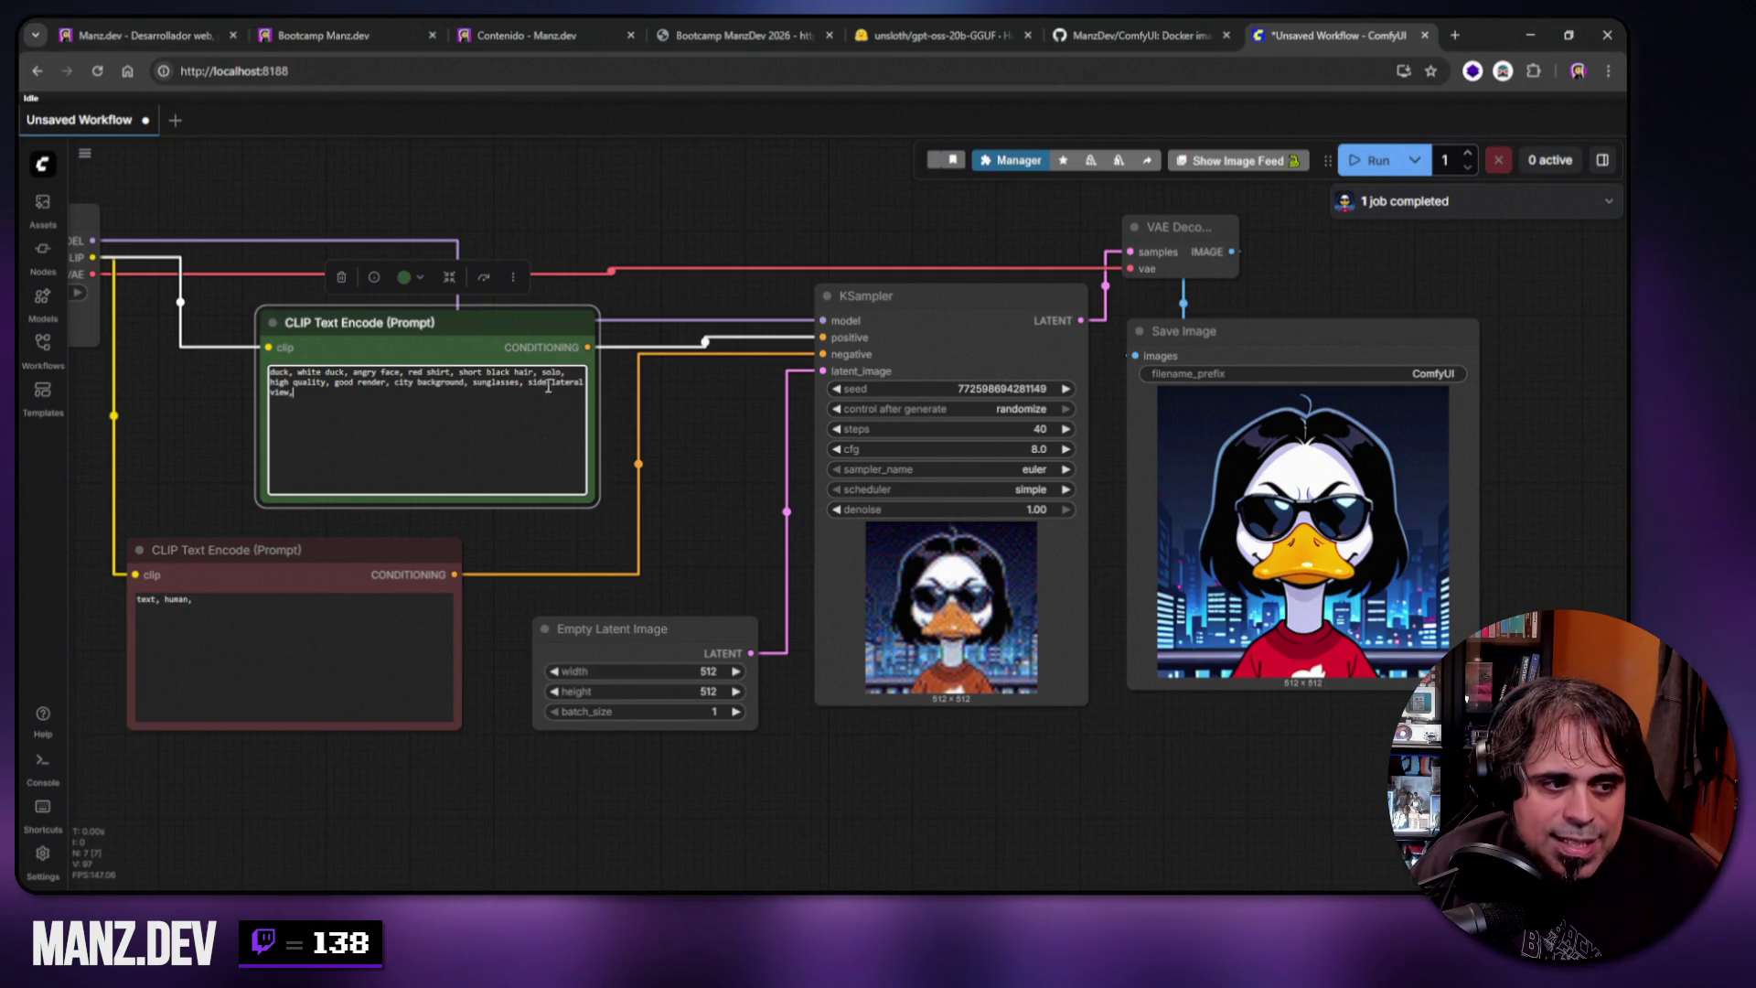
{"action": "left_click", "coordinate": [1371, 161]}
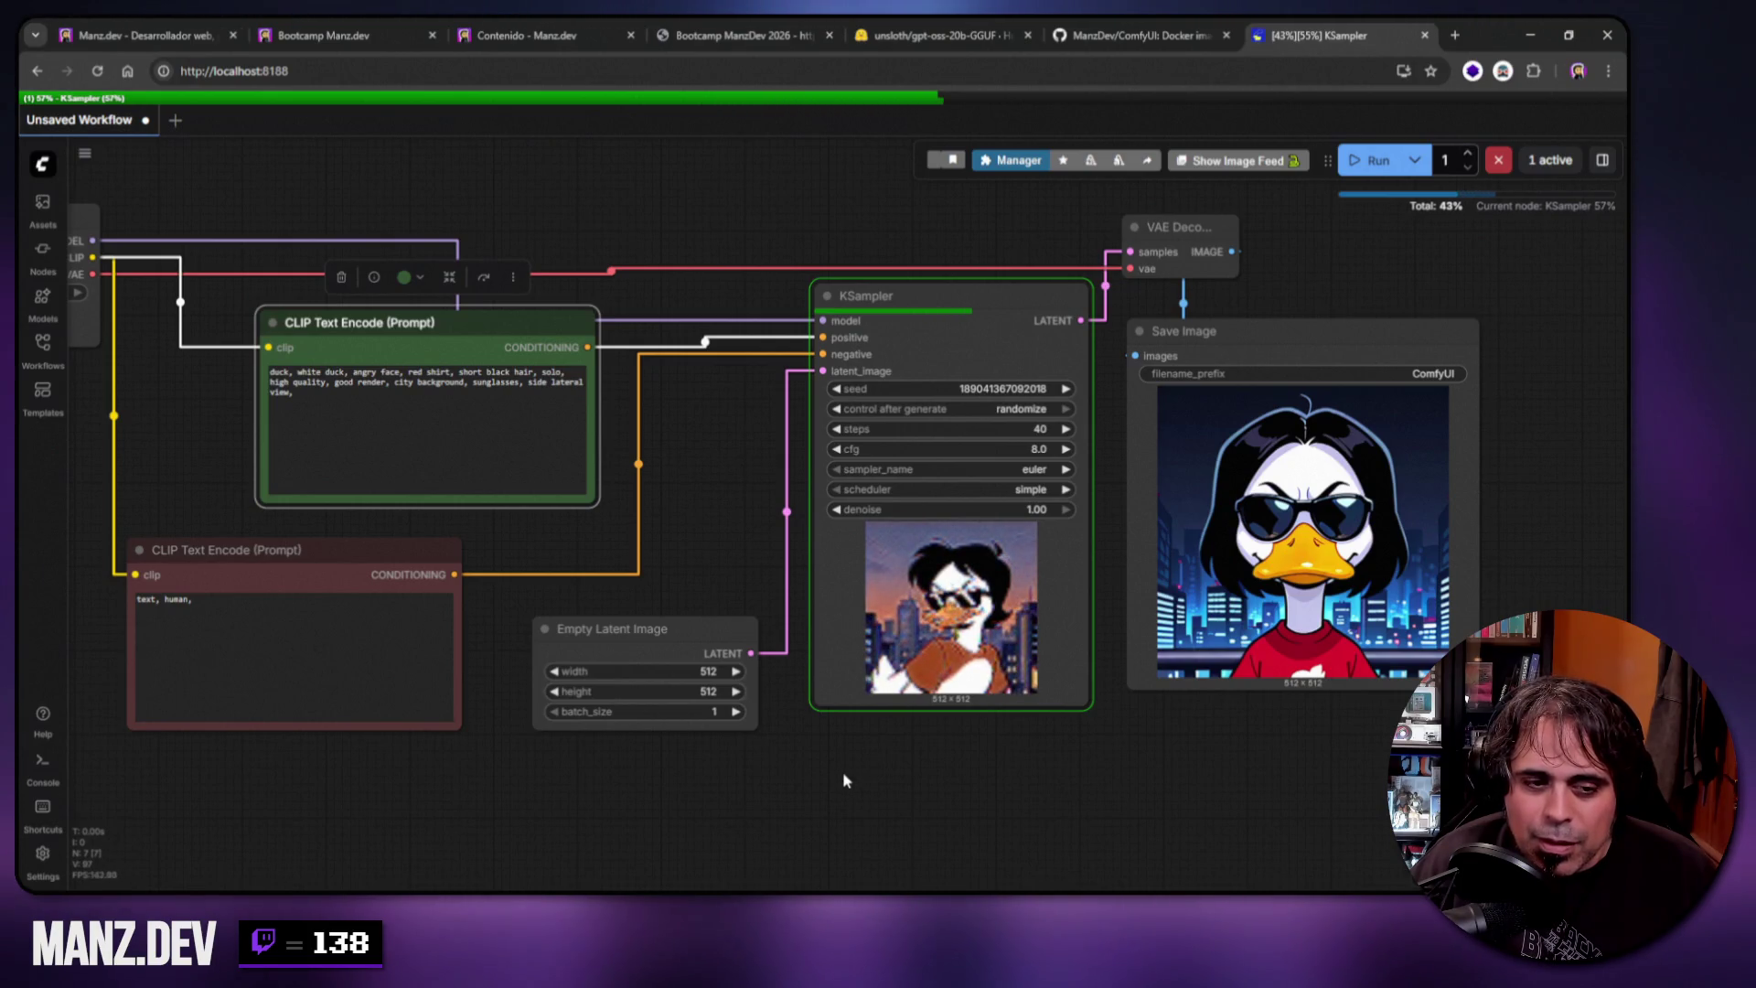
{"action": "mouse_move", "coordinate": [1378, 167]}
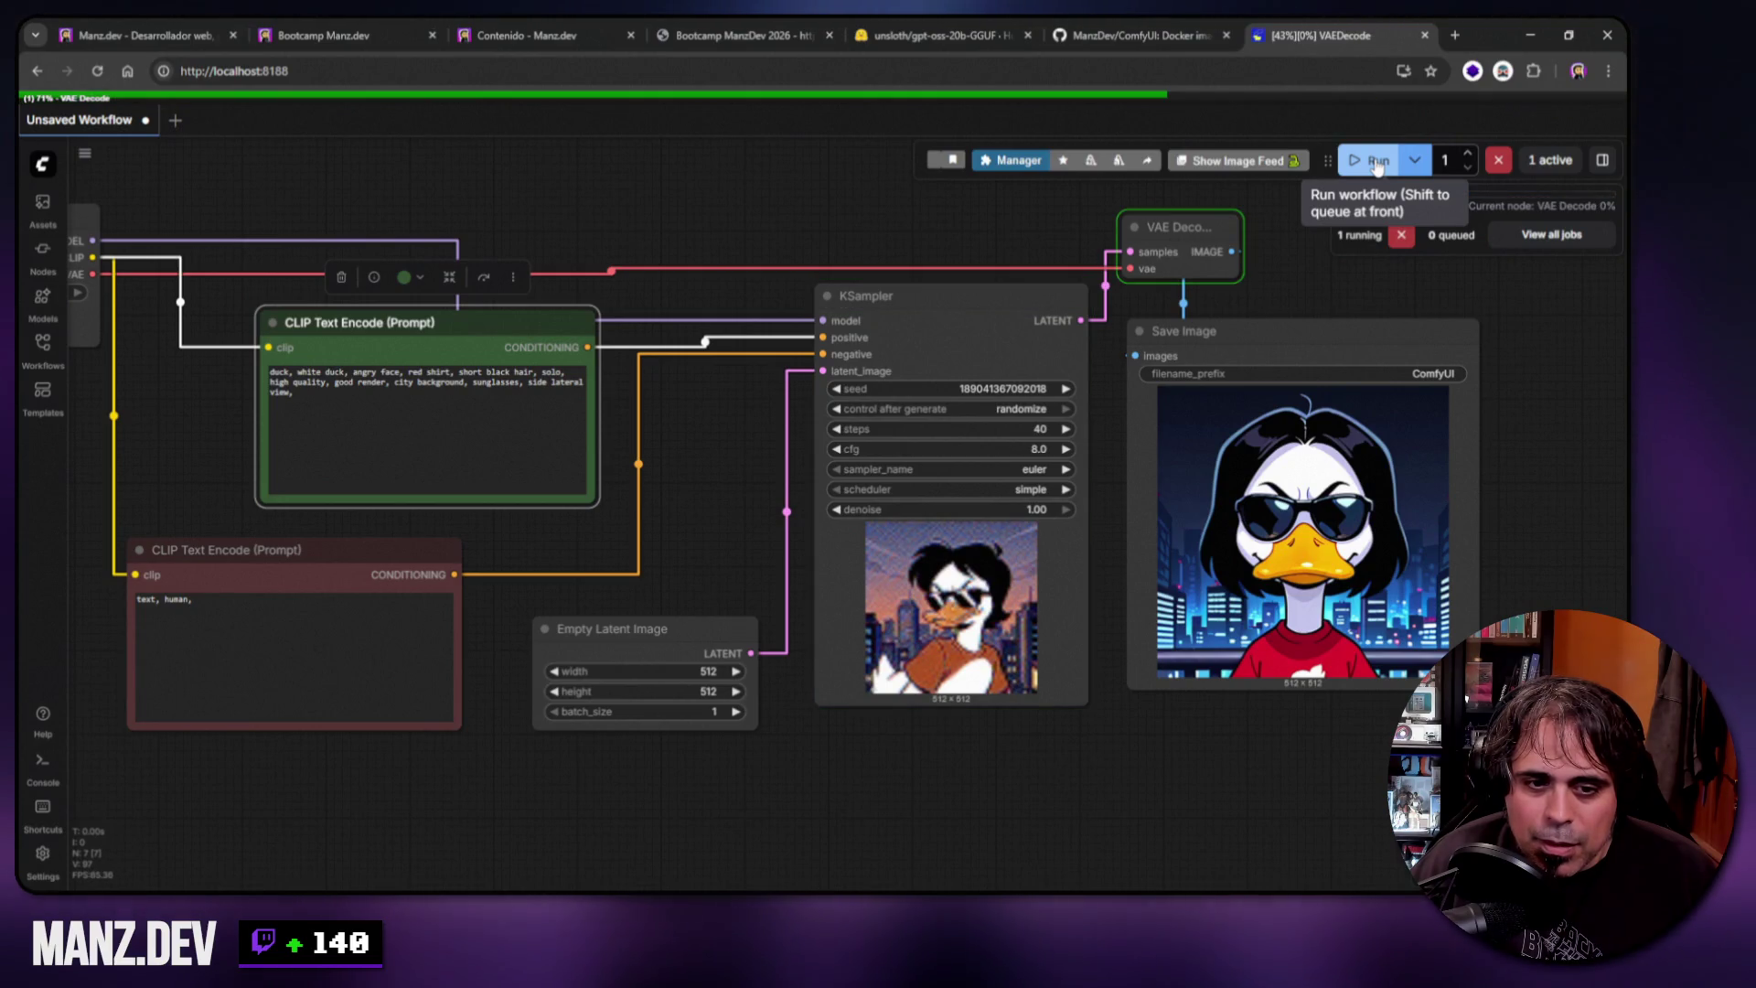
{"action": "left_click", "coordinate": [1377, 163]}
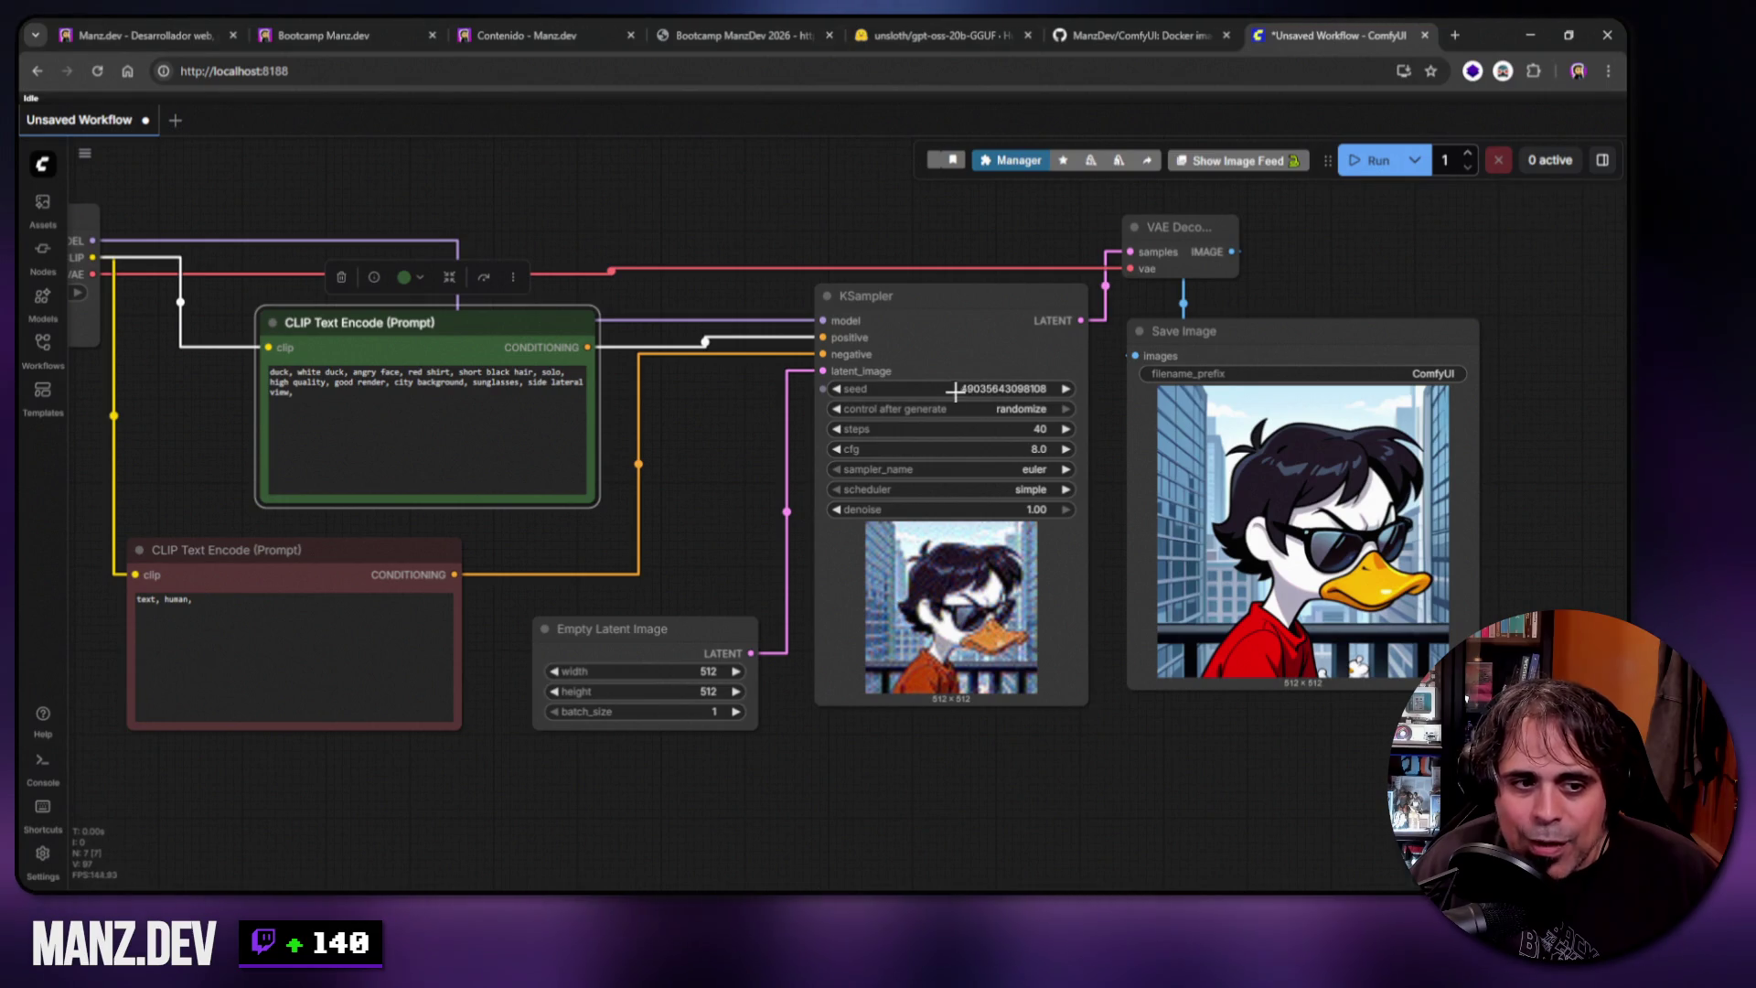
{"action": "left_click", "coordinate": [1033, 412]}
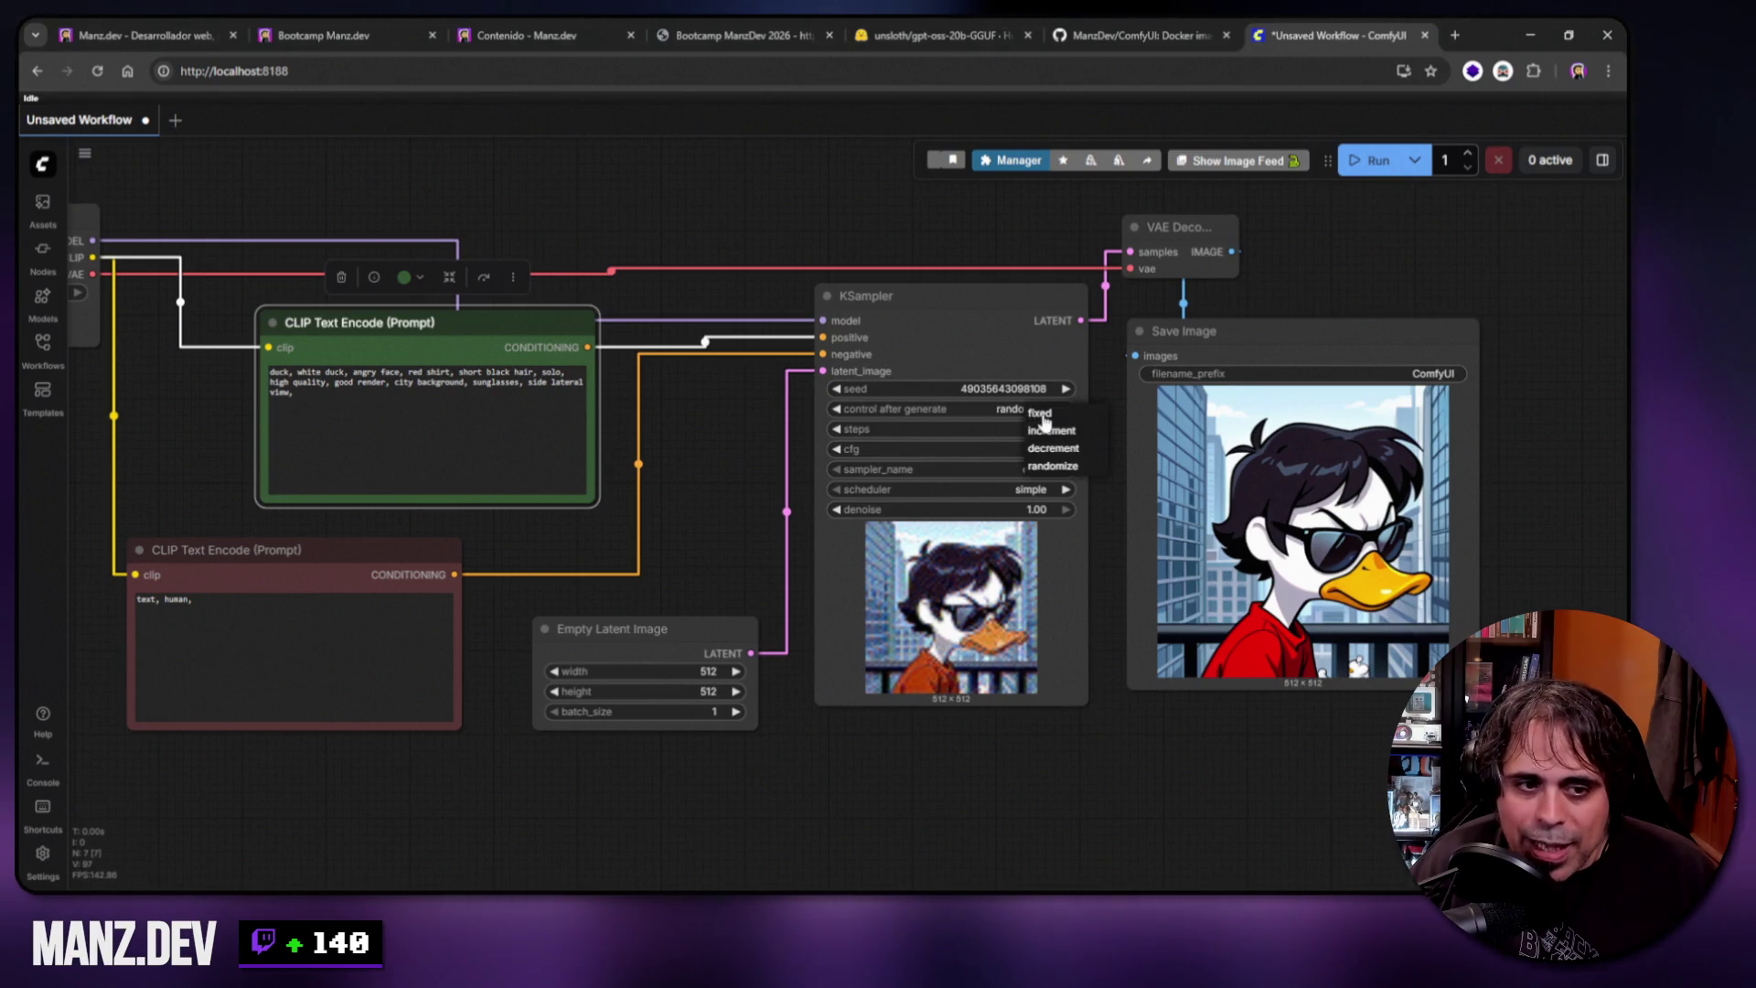
{"action": "left_click", "coordinate": [1037, 416]}
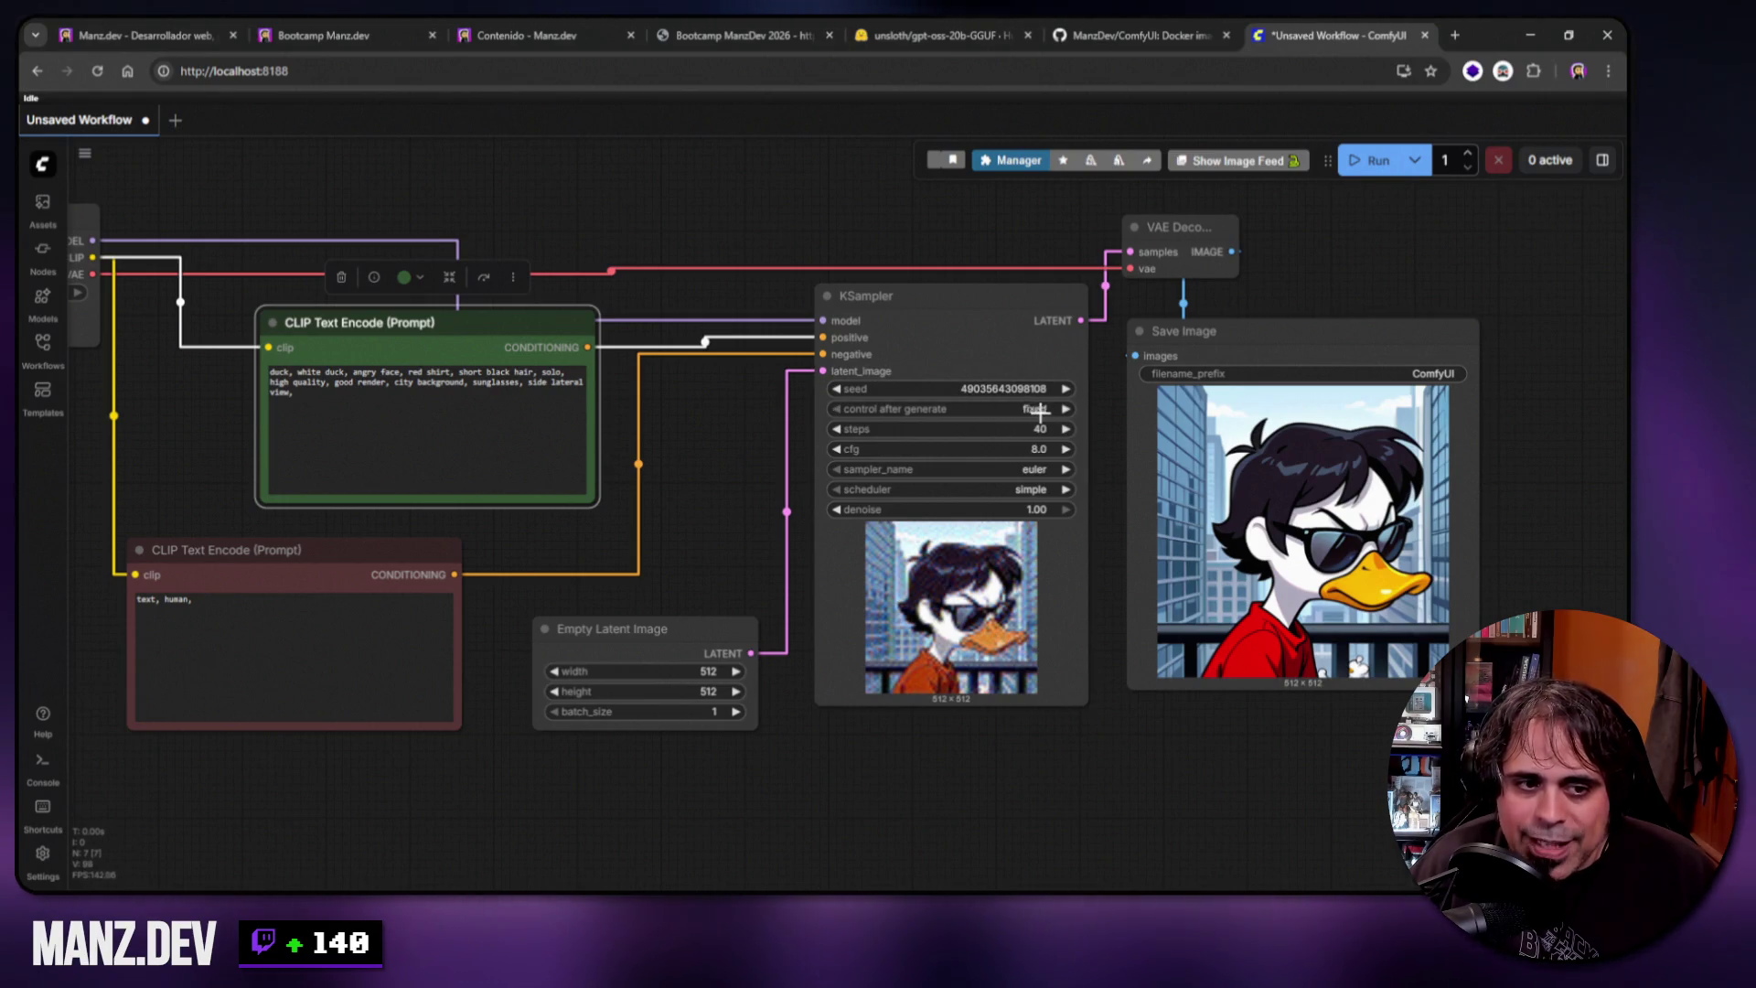
{"action": "left_click", "coordinate": [1379, 165]}
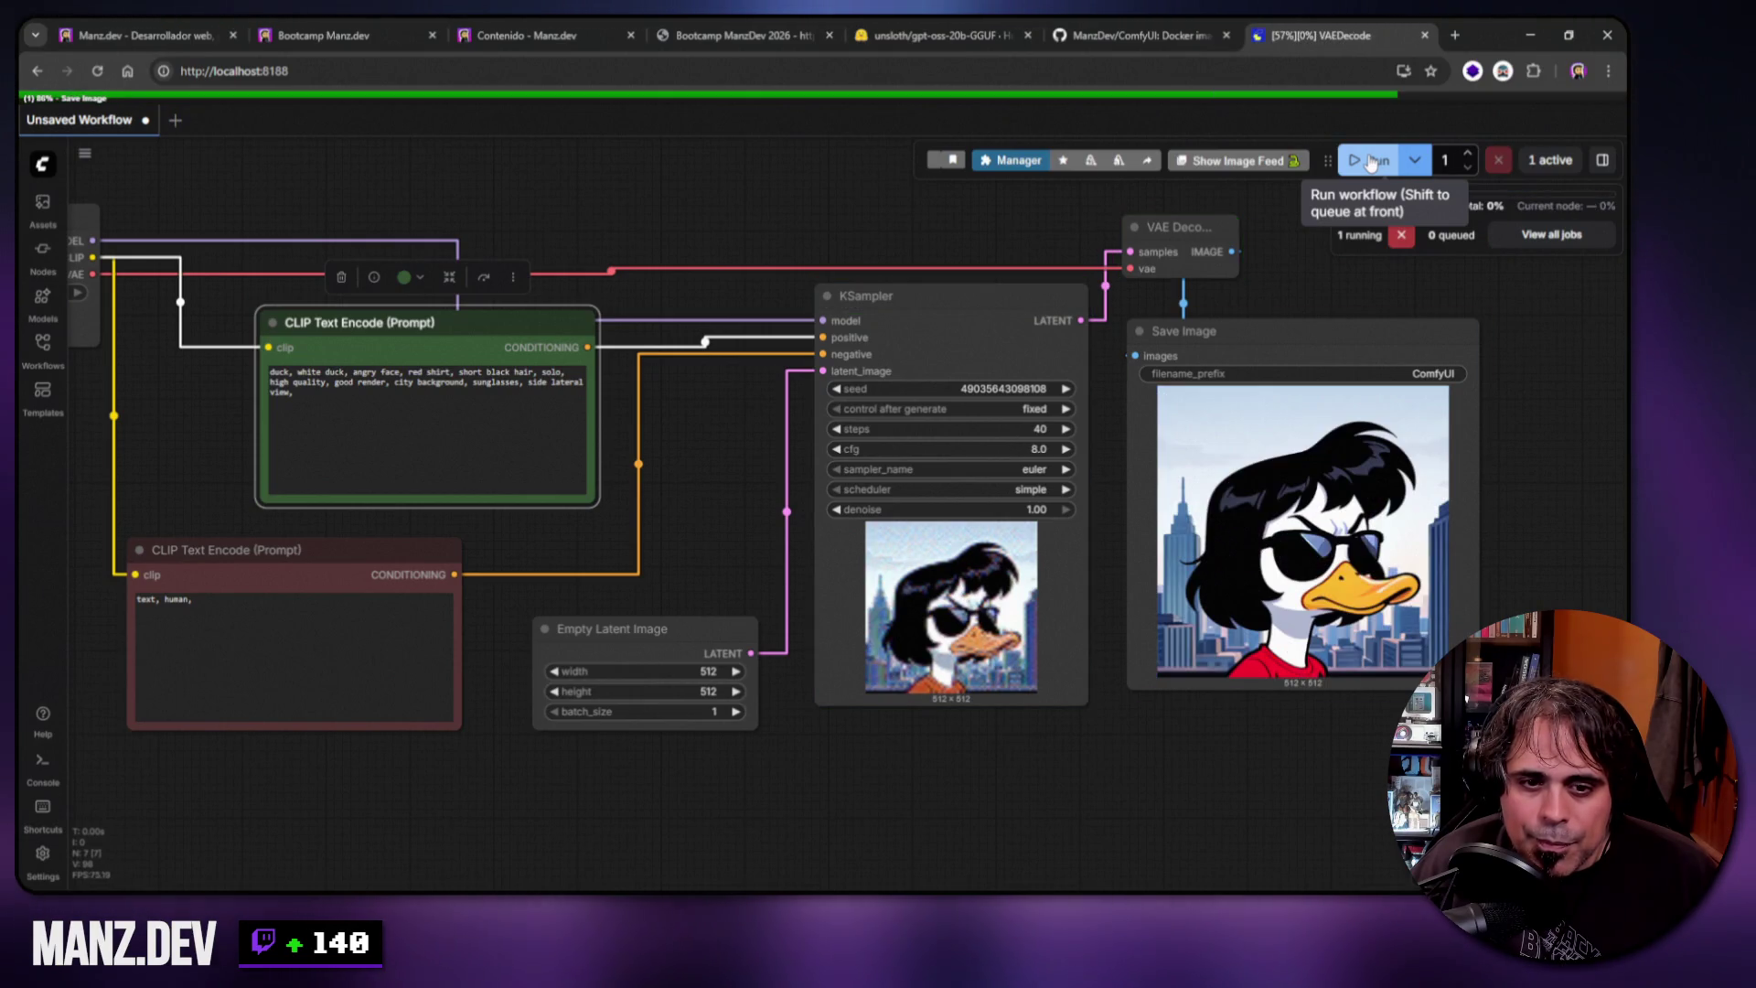
{"action": "left_click", "coordinate": [1369, 161]}
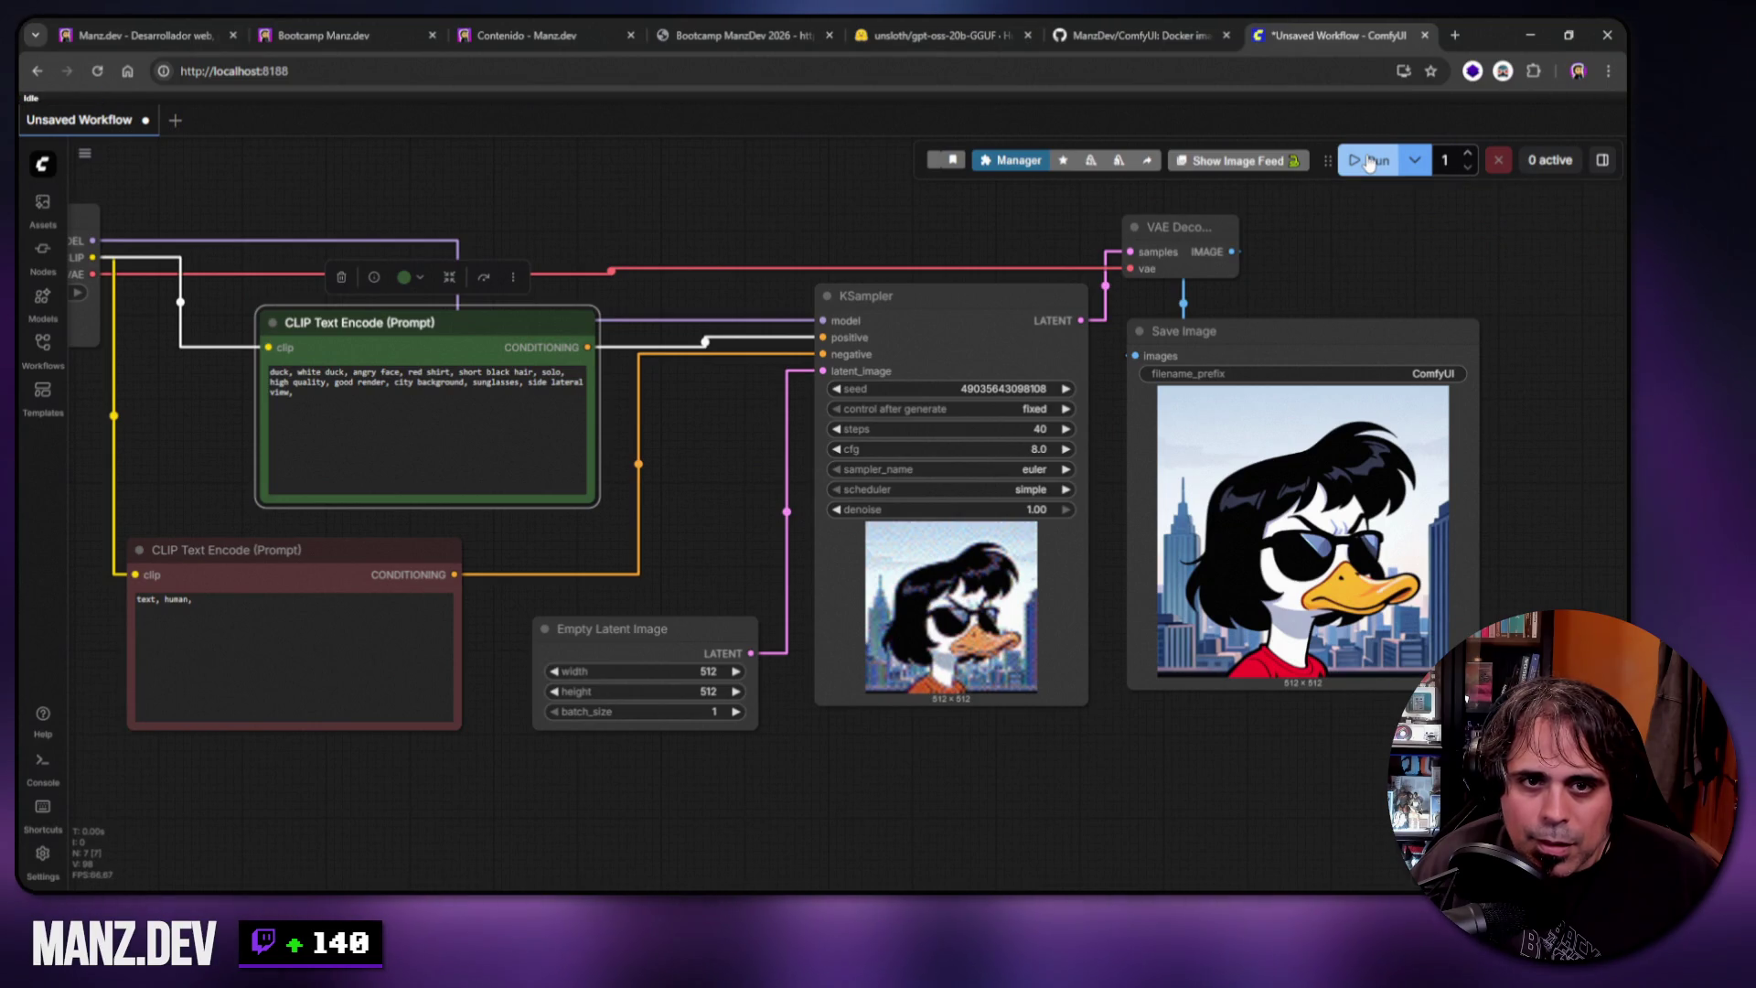
{"action": "left_click", "coordinate": [1369, 162]}
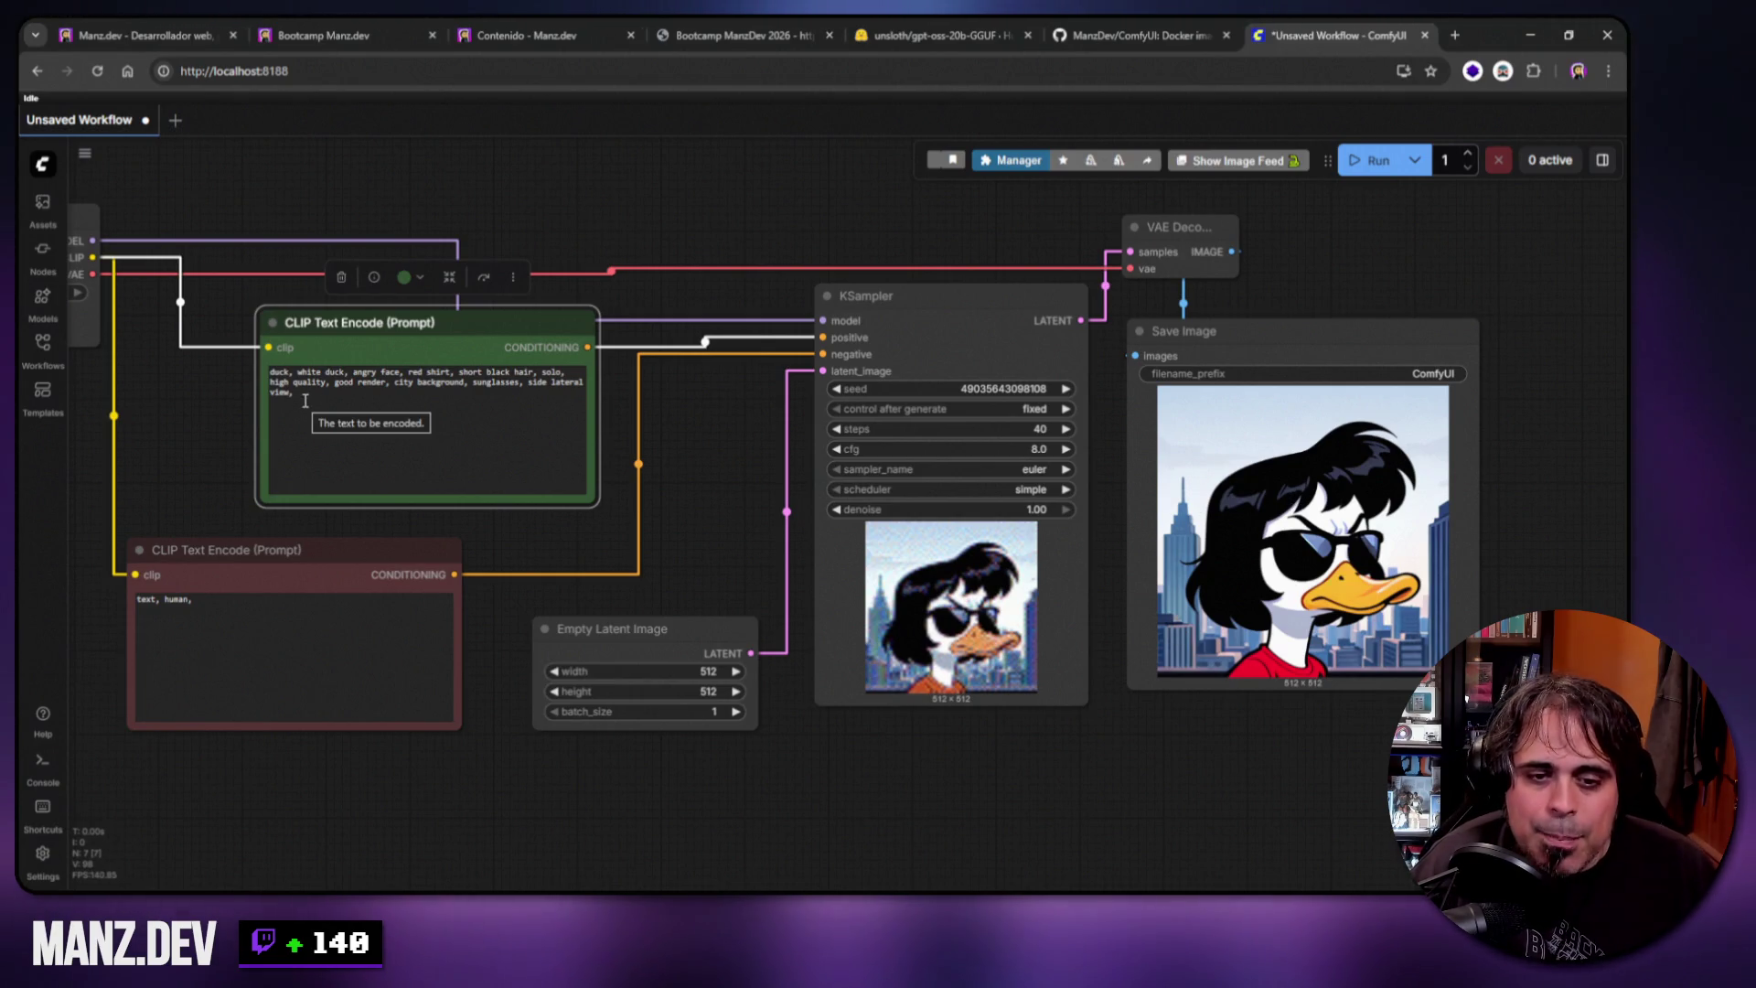
Add 'christmas' to the positive prompt and generate the duck in a Santa hat
{"action": "left_click", "coordinate": [322, 391]}
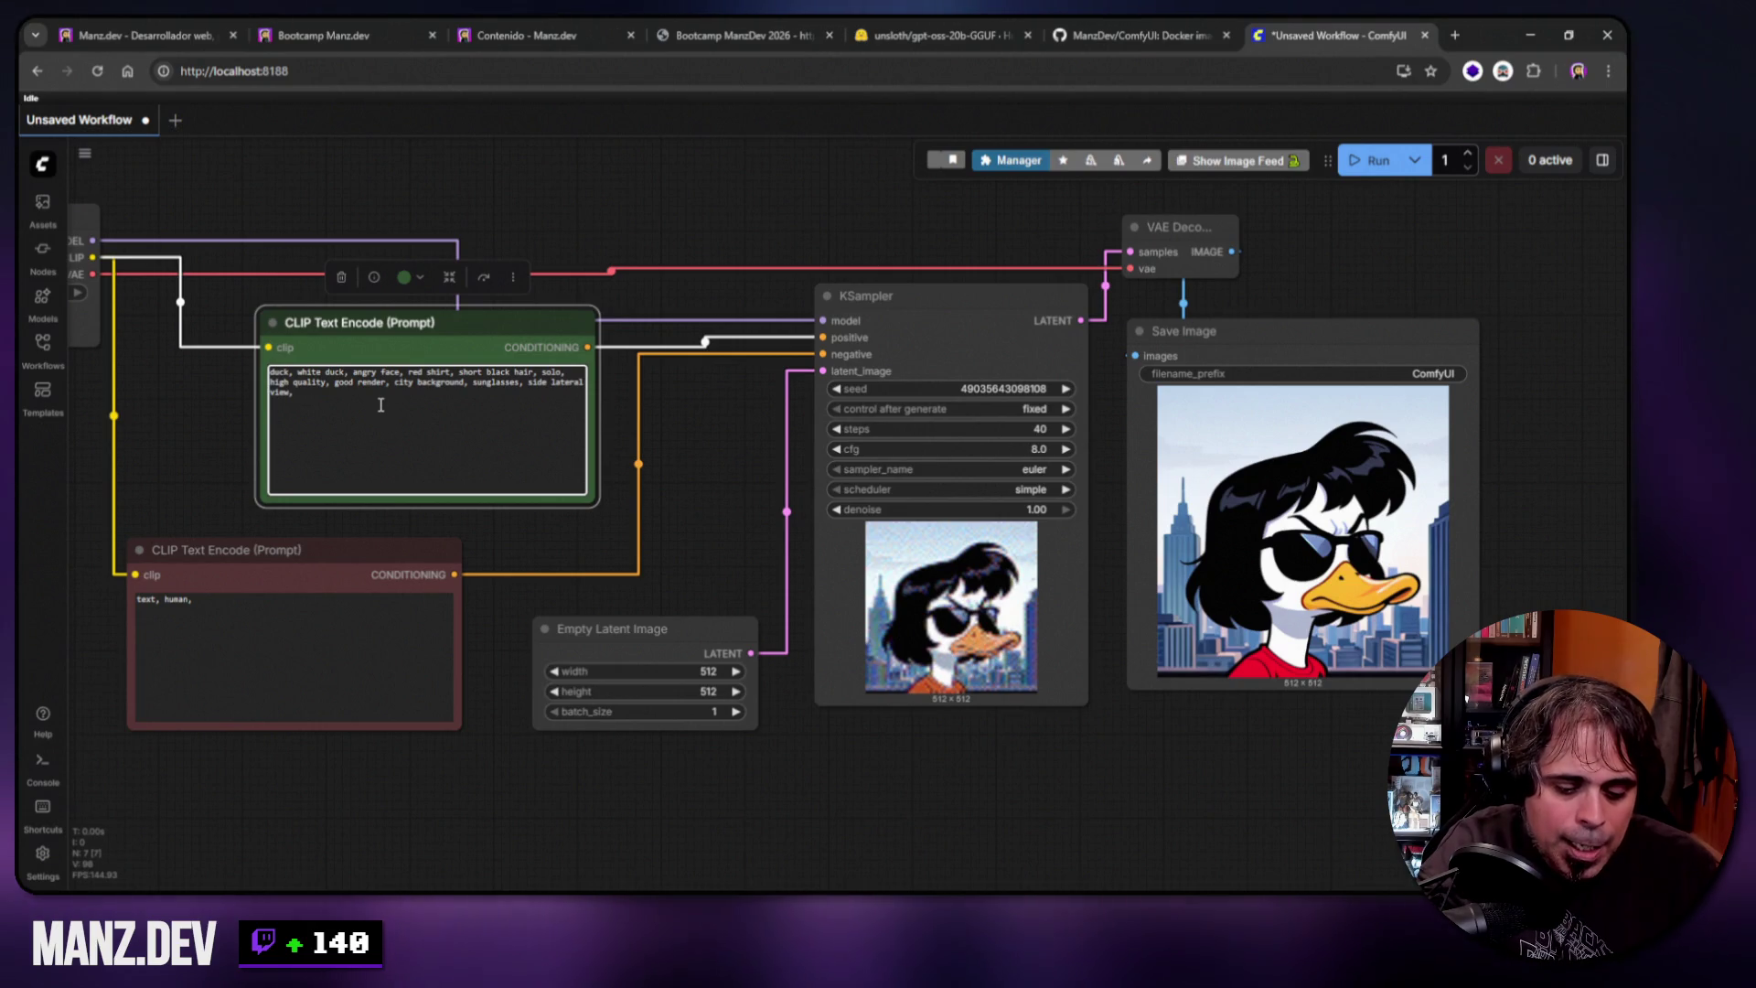
{"action": "type", "text": "x"}
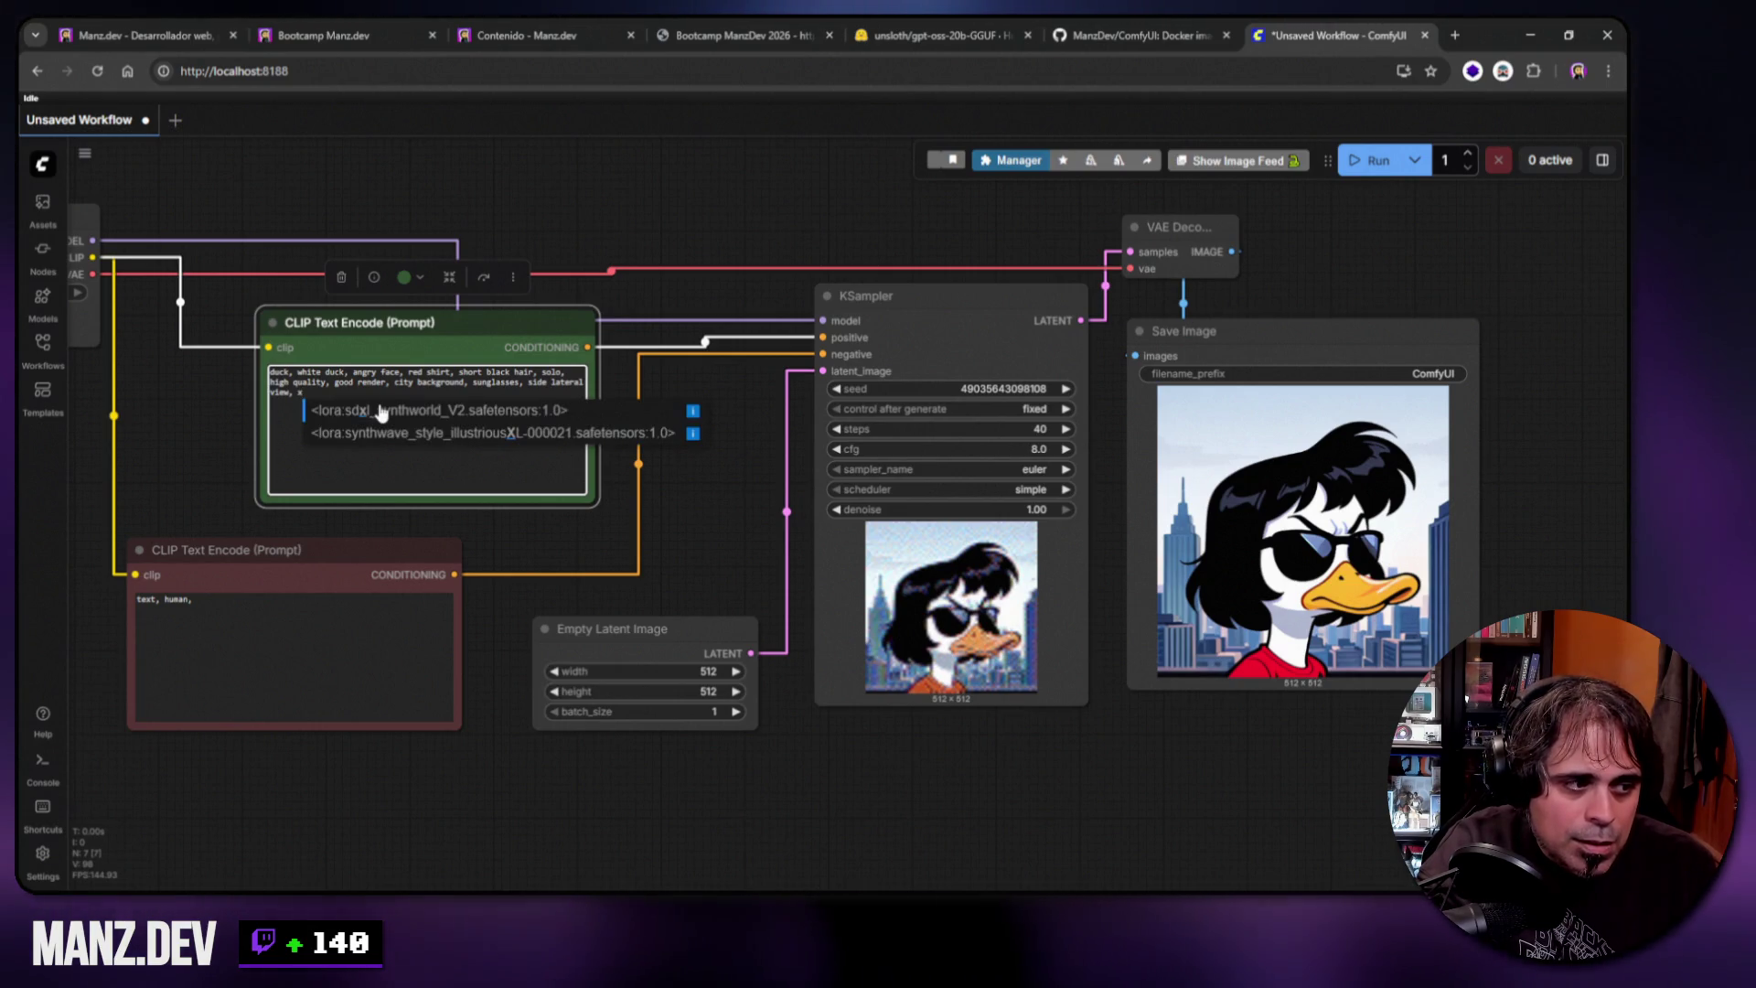
{"action": "key", "text": "BackSpace"}
{"action": "type", "text": "christm"}
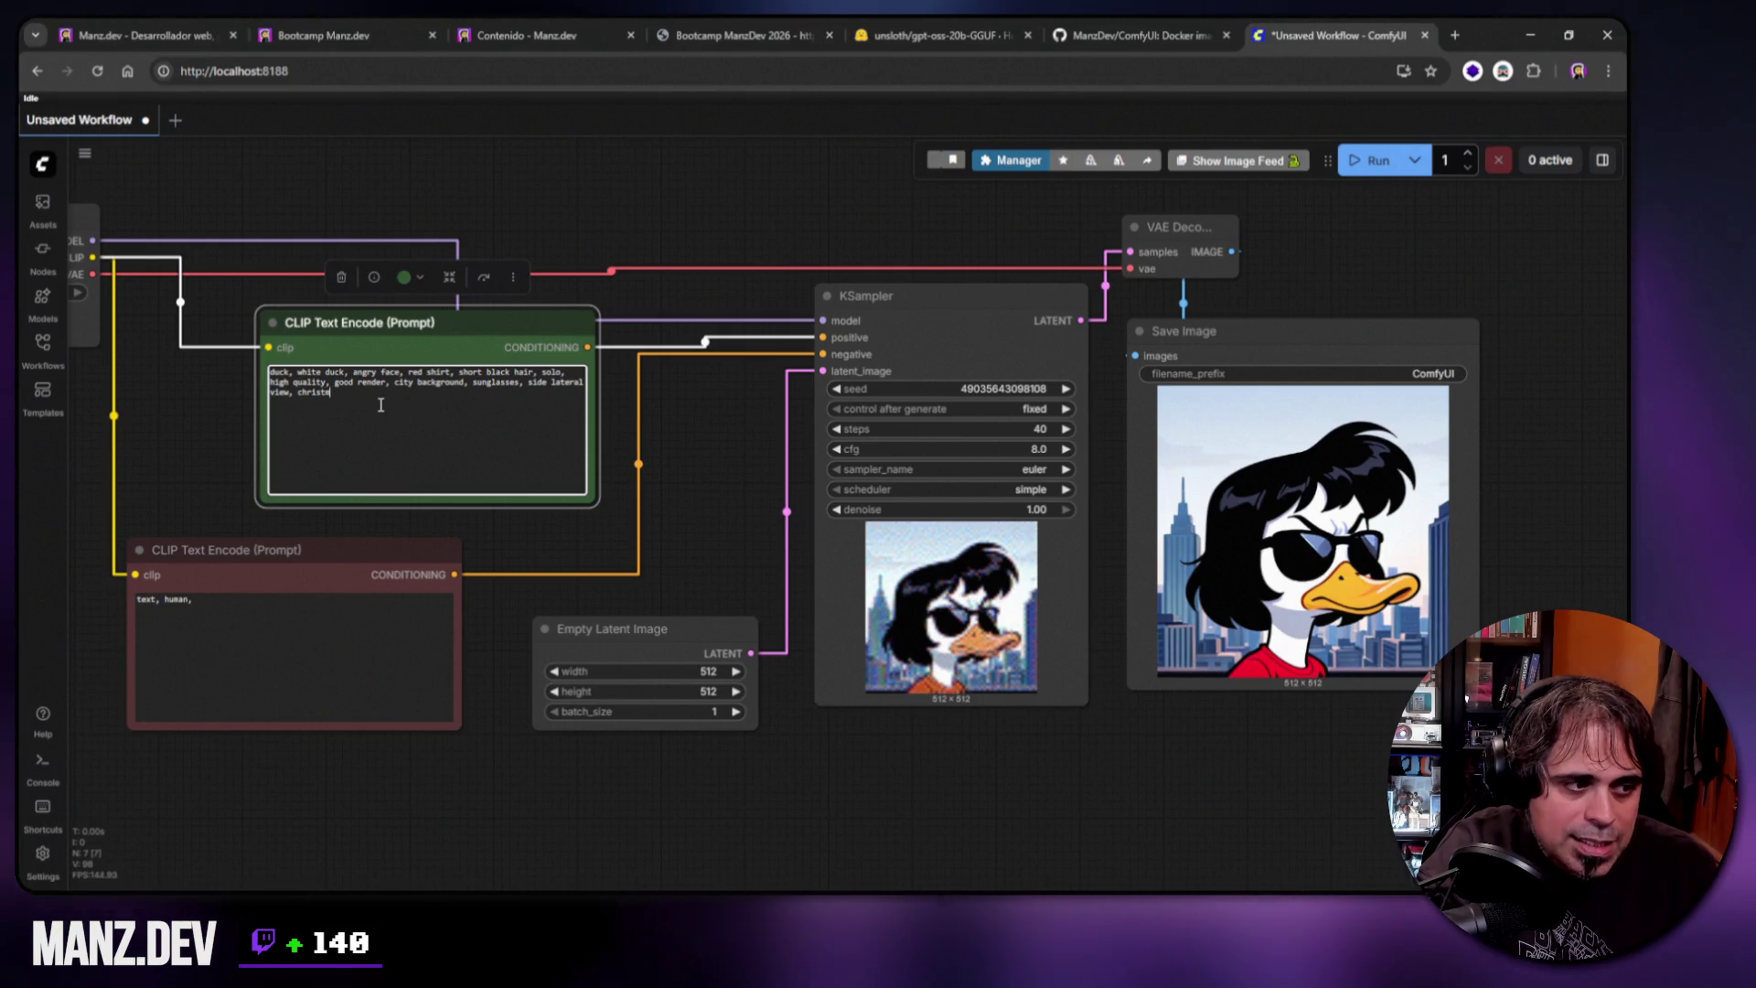
{"action": "type", "text": "as hat"}
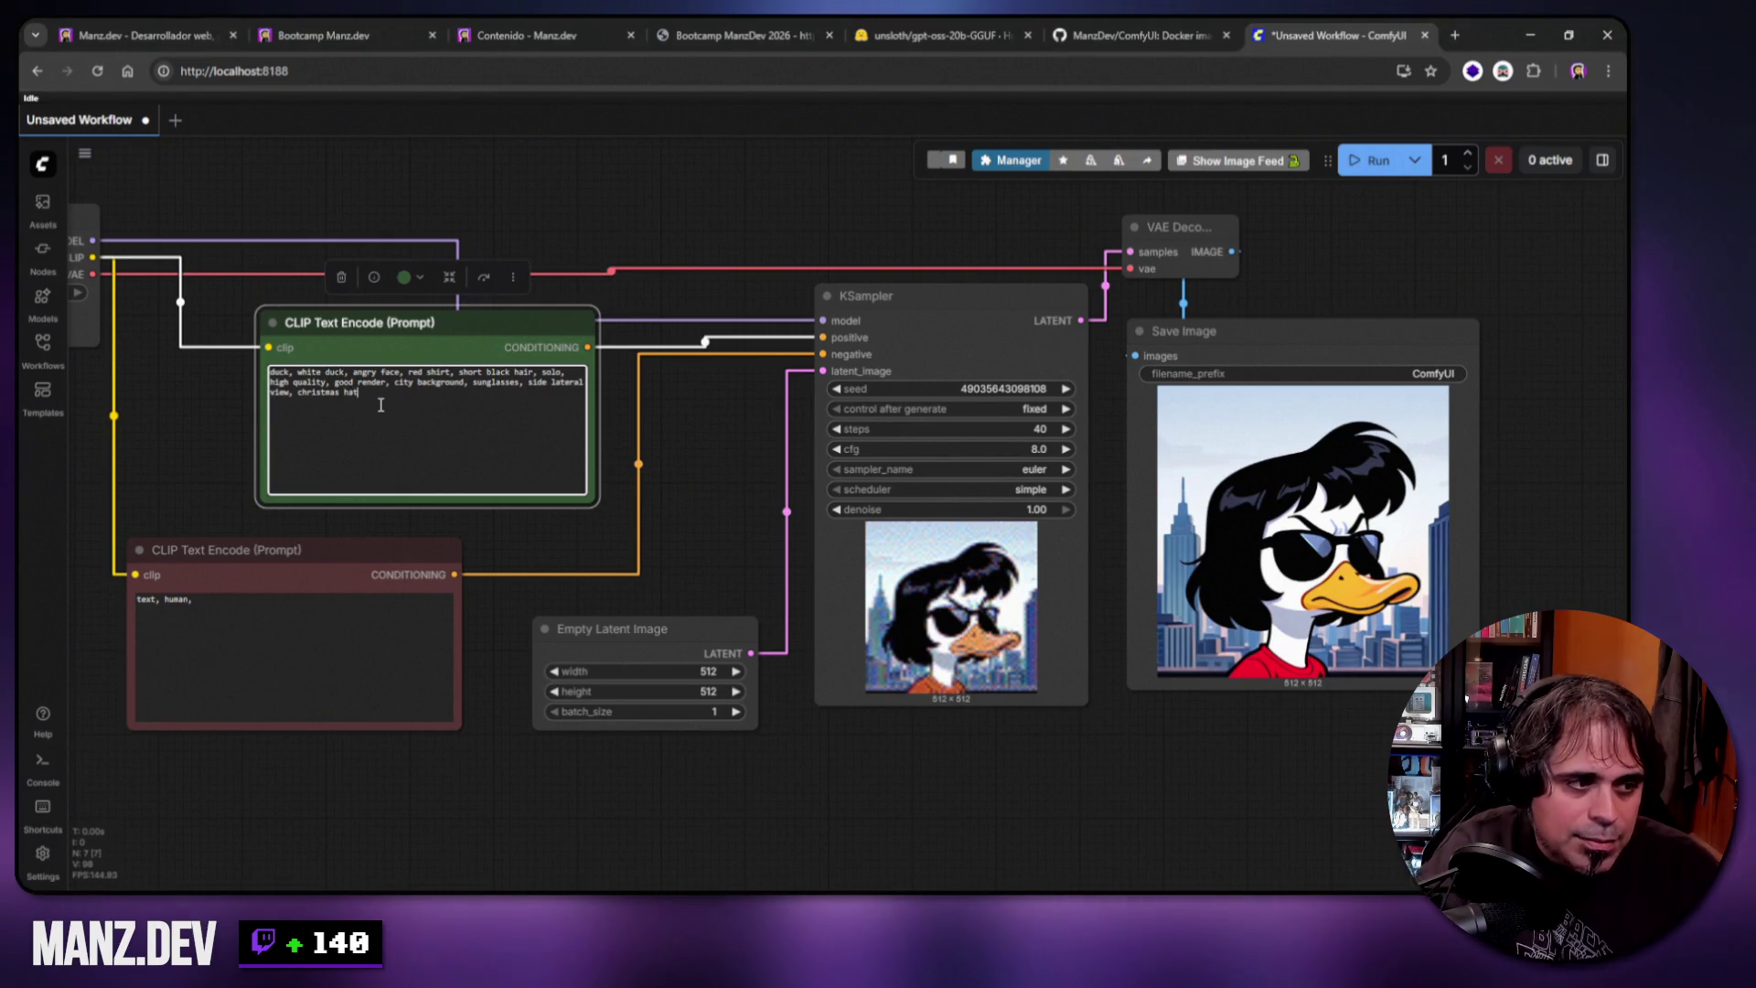
{"action": "left_click", "coordinate": [1367, 162]}
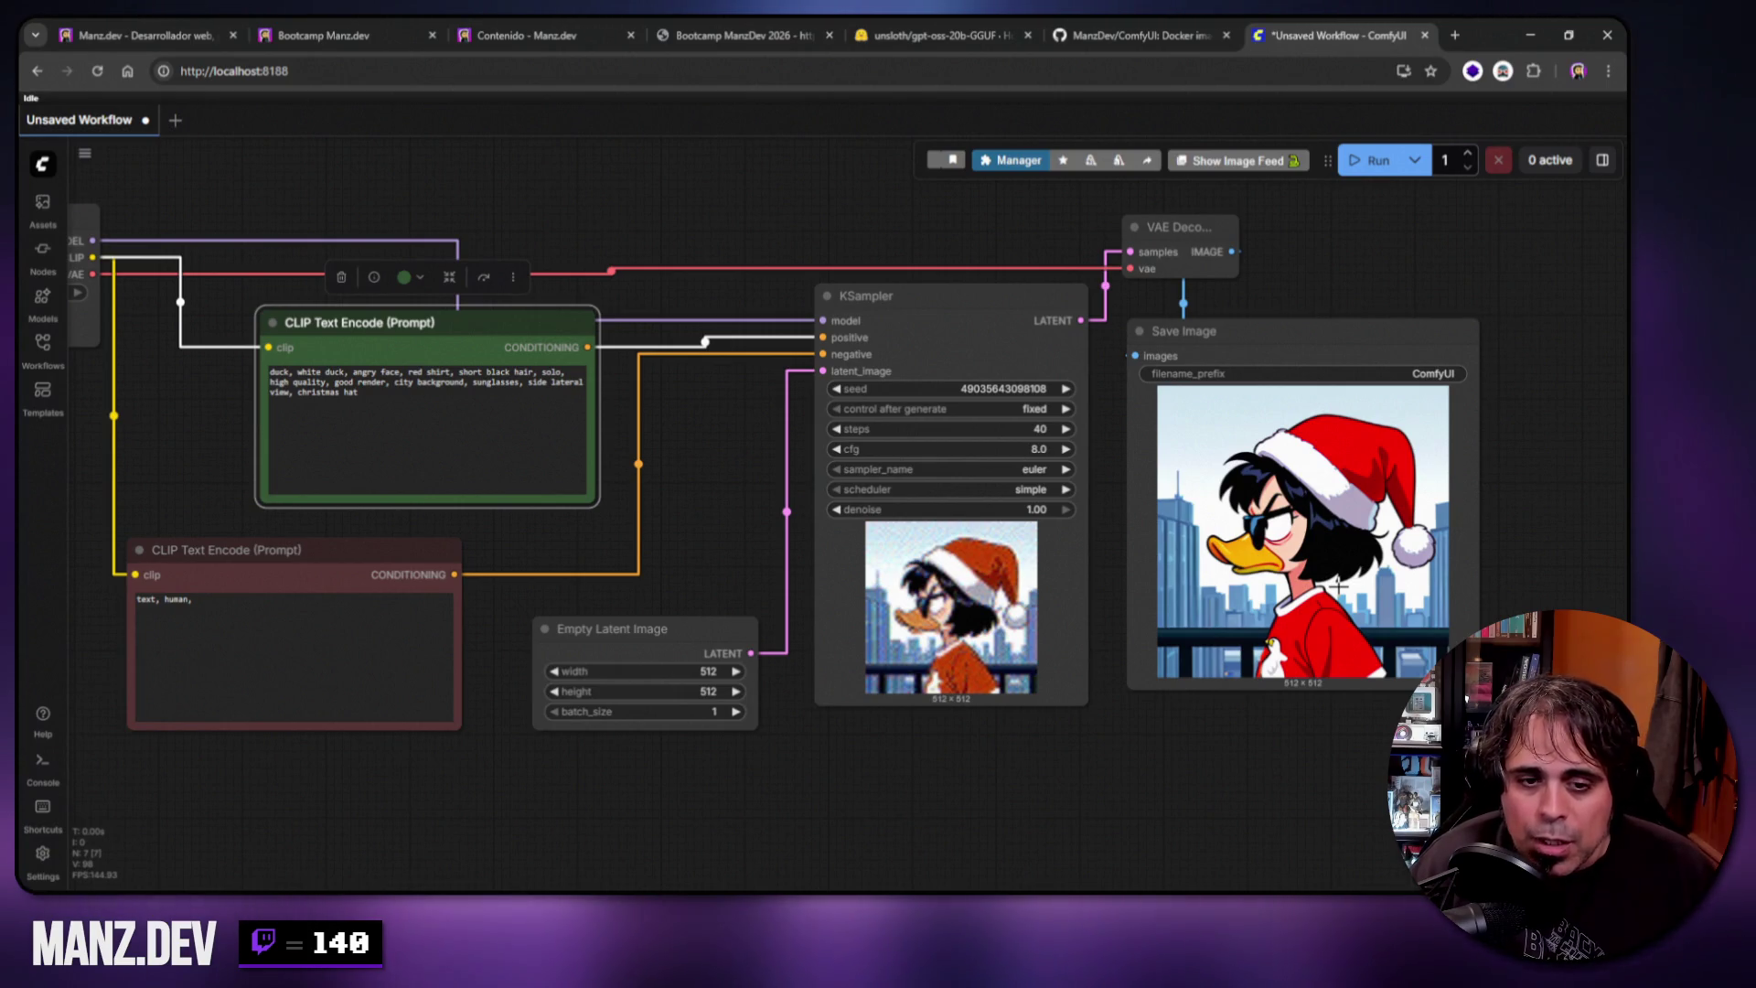
Pan across the workflow and nudge the Load Checkpoint node slightly up and left
{"action": "left_click_drag", "start_coordinate": [254, 204], "coordinate": [569, 170]}
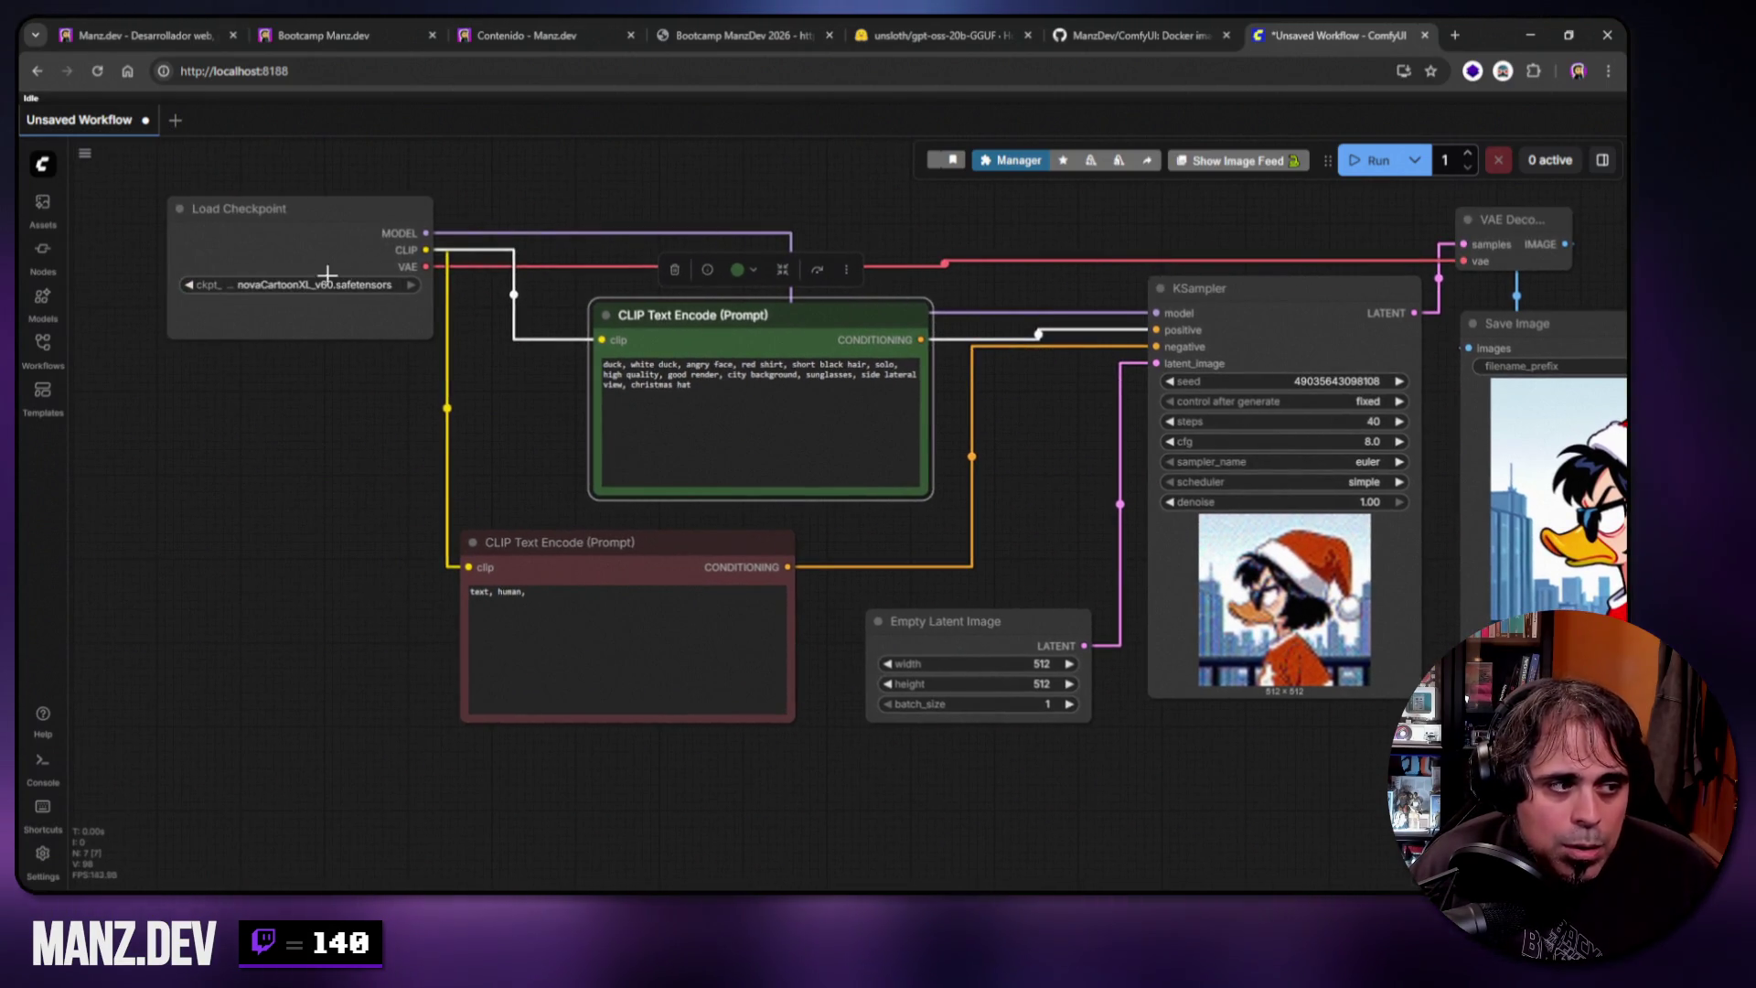
{"action": "mouse_move", "coordinate": [1158, 231]}
{"action": "left_mouse_down"}
{"action": "mouse_move", "coordinate": [842, 217]}
{"action": "mouse_move", "coordinate": [890, 235]}
{"action": "left_mouse_up"}
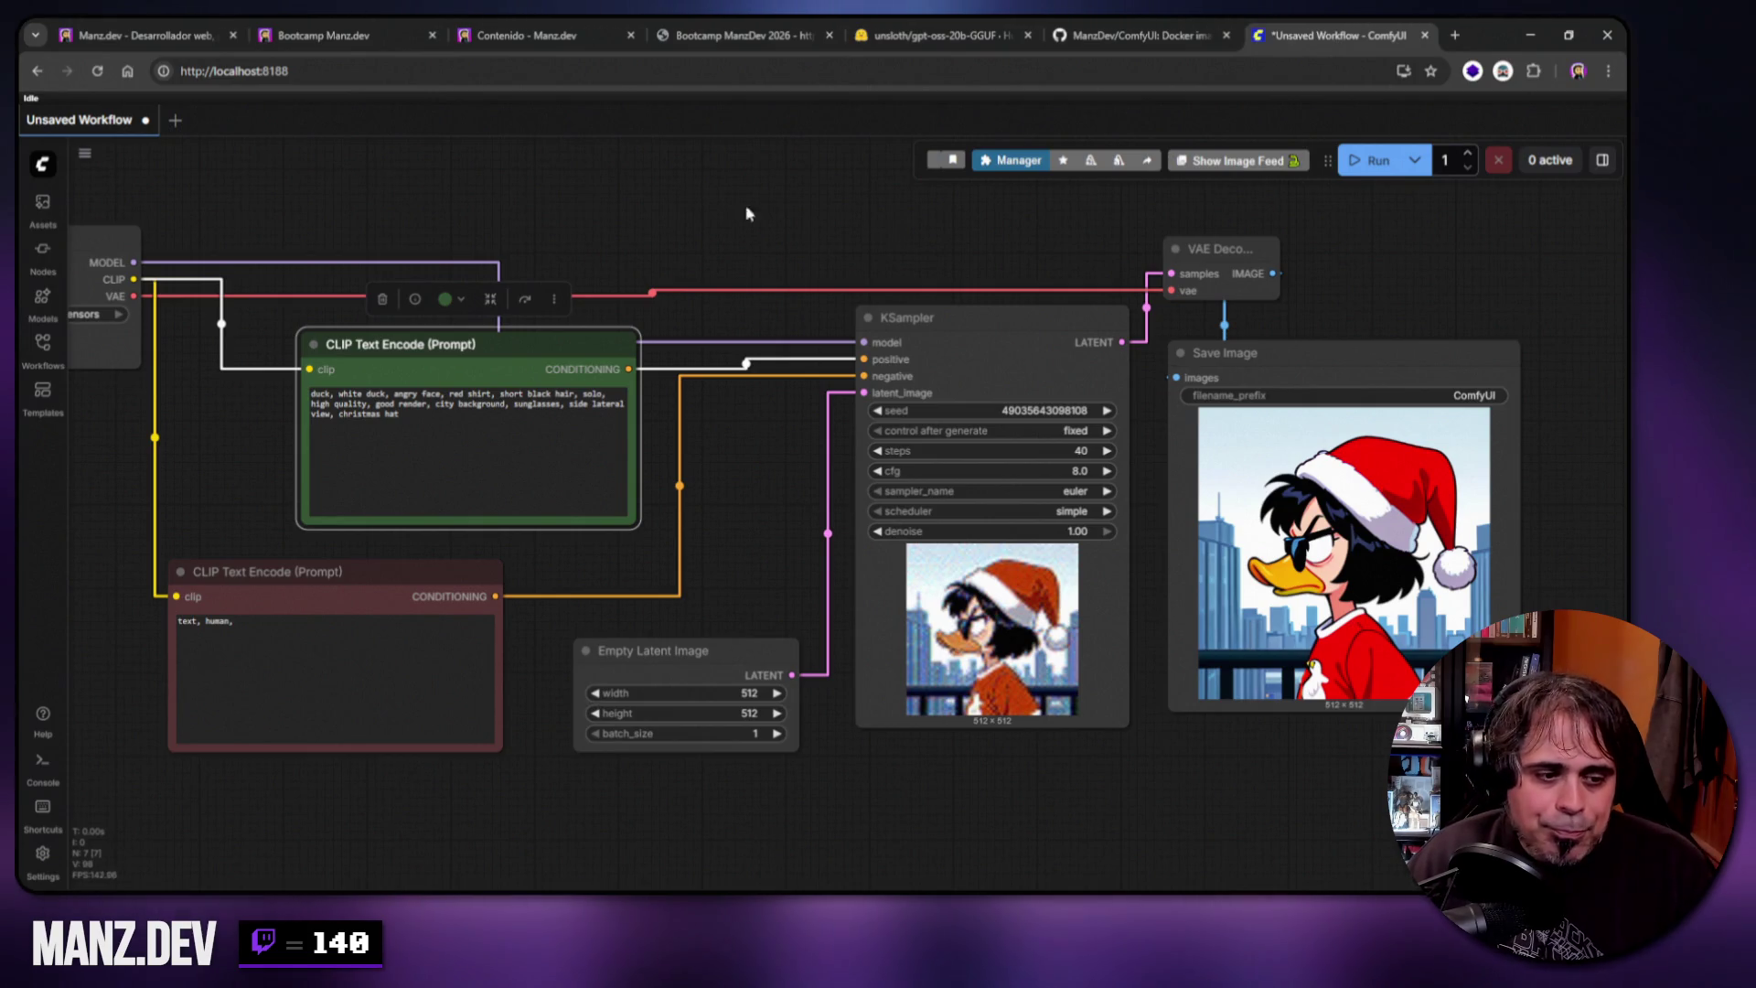
{"action": "left_click_drag", "start_coordinate": [663, 175], "coordinate": [719, 213]}
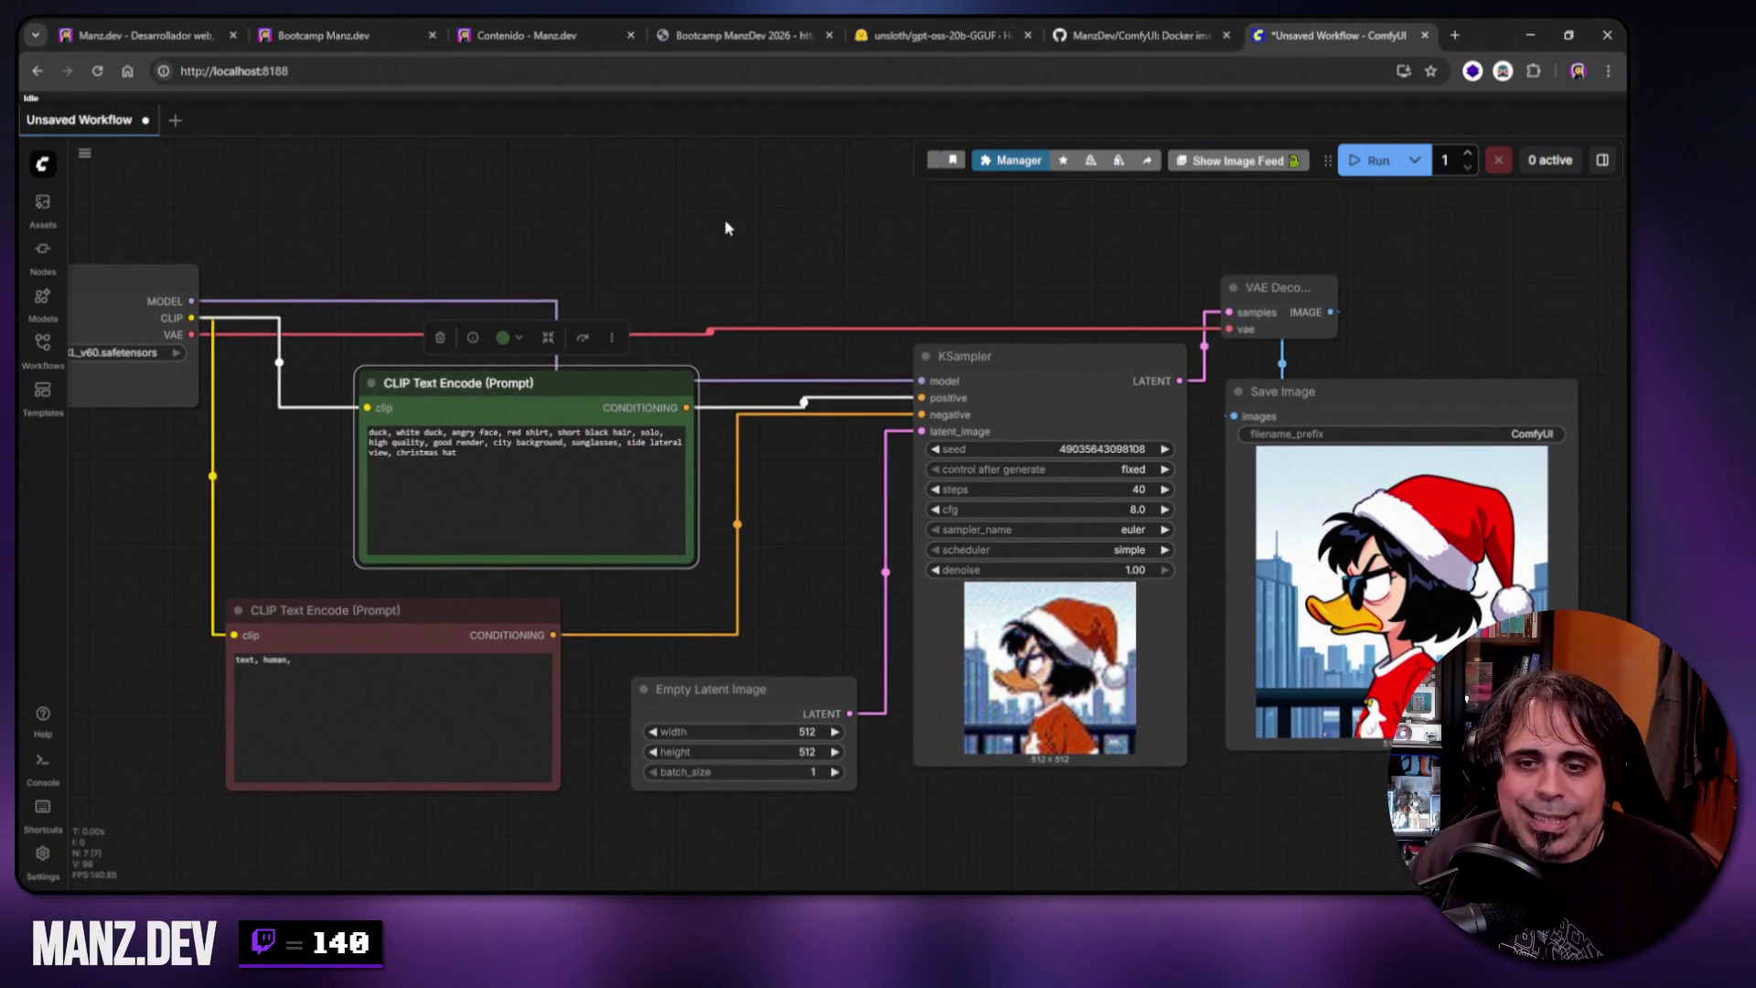
{"action": "left_click_drag", "start_coordinate": [328, 214], "coordinate": [620, 255]}
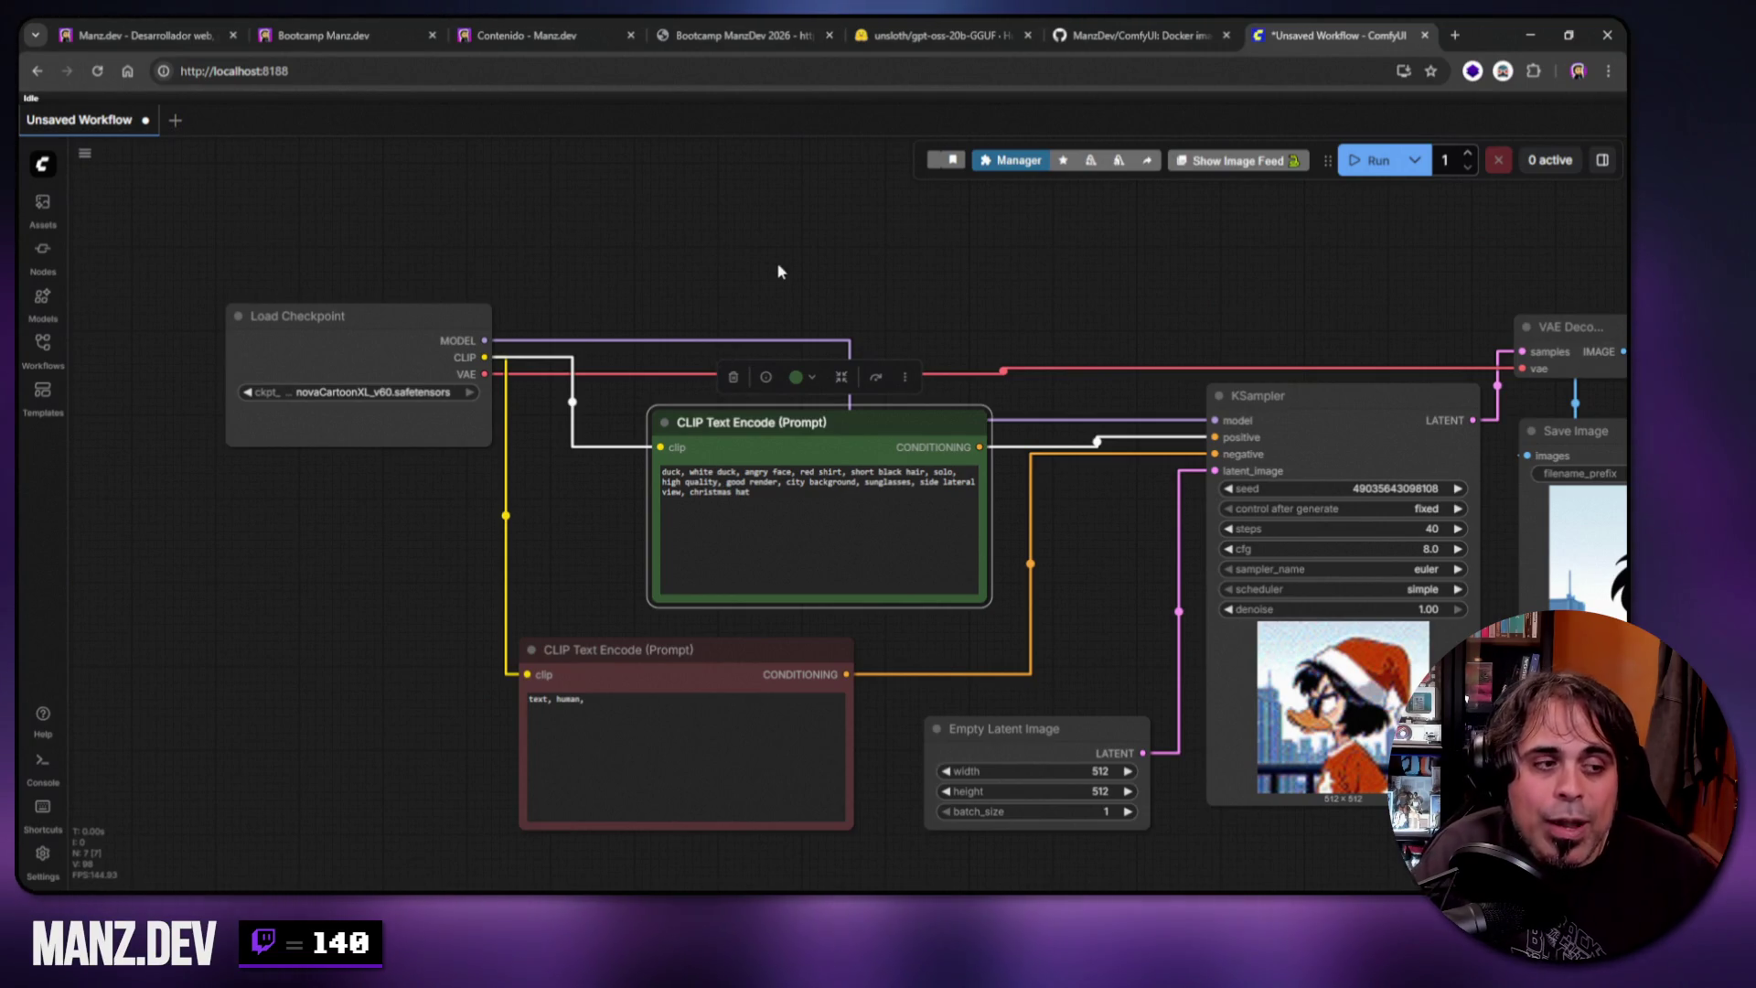
{"action": "left_click_drag", "start_coordinate": [340, 320], "coordinate": [302, 307]}
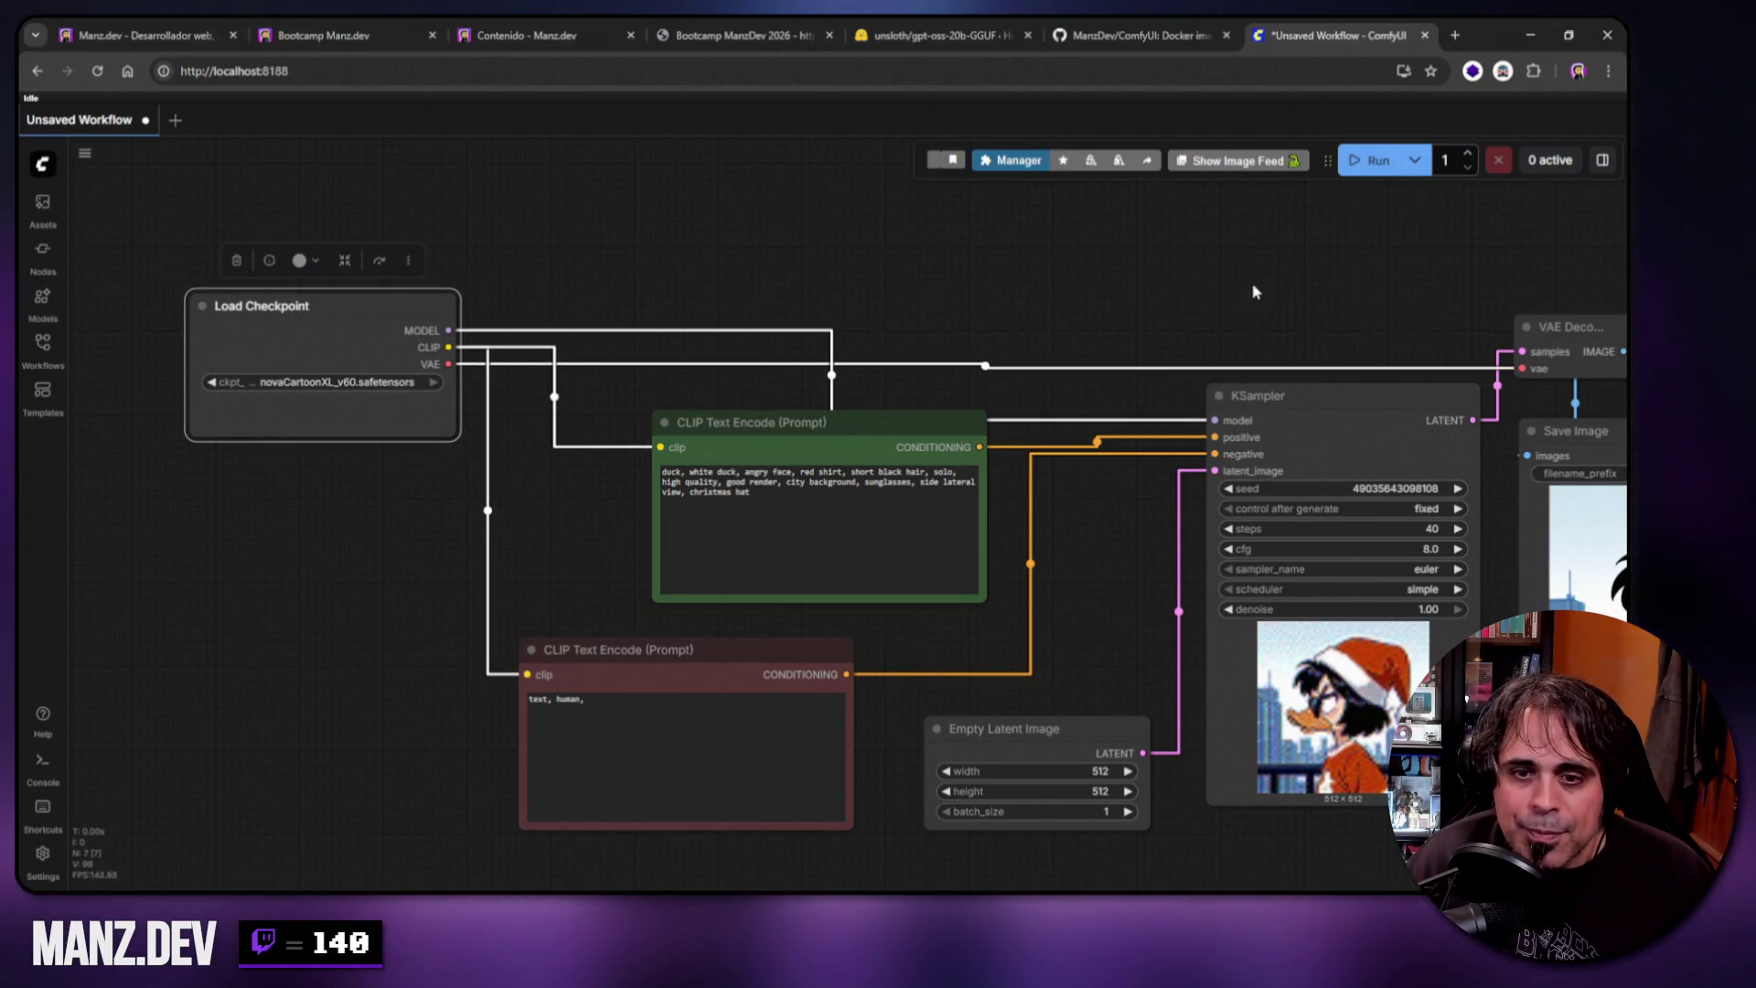
{"action": "scroll", "coordinate": [1157, 283], "scroll_direction": "right", "scroll_amount": 3}
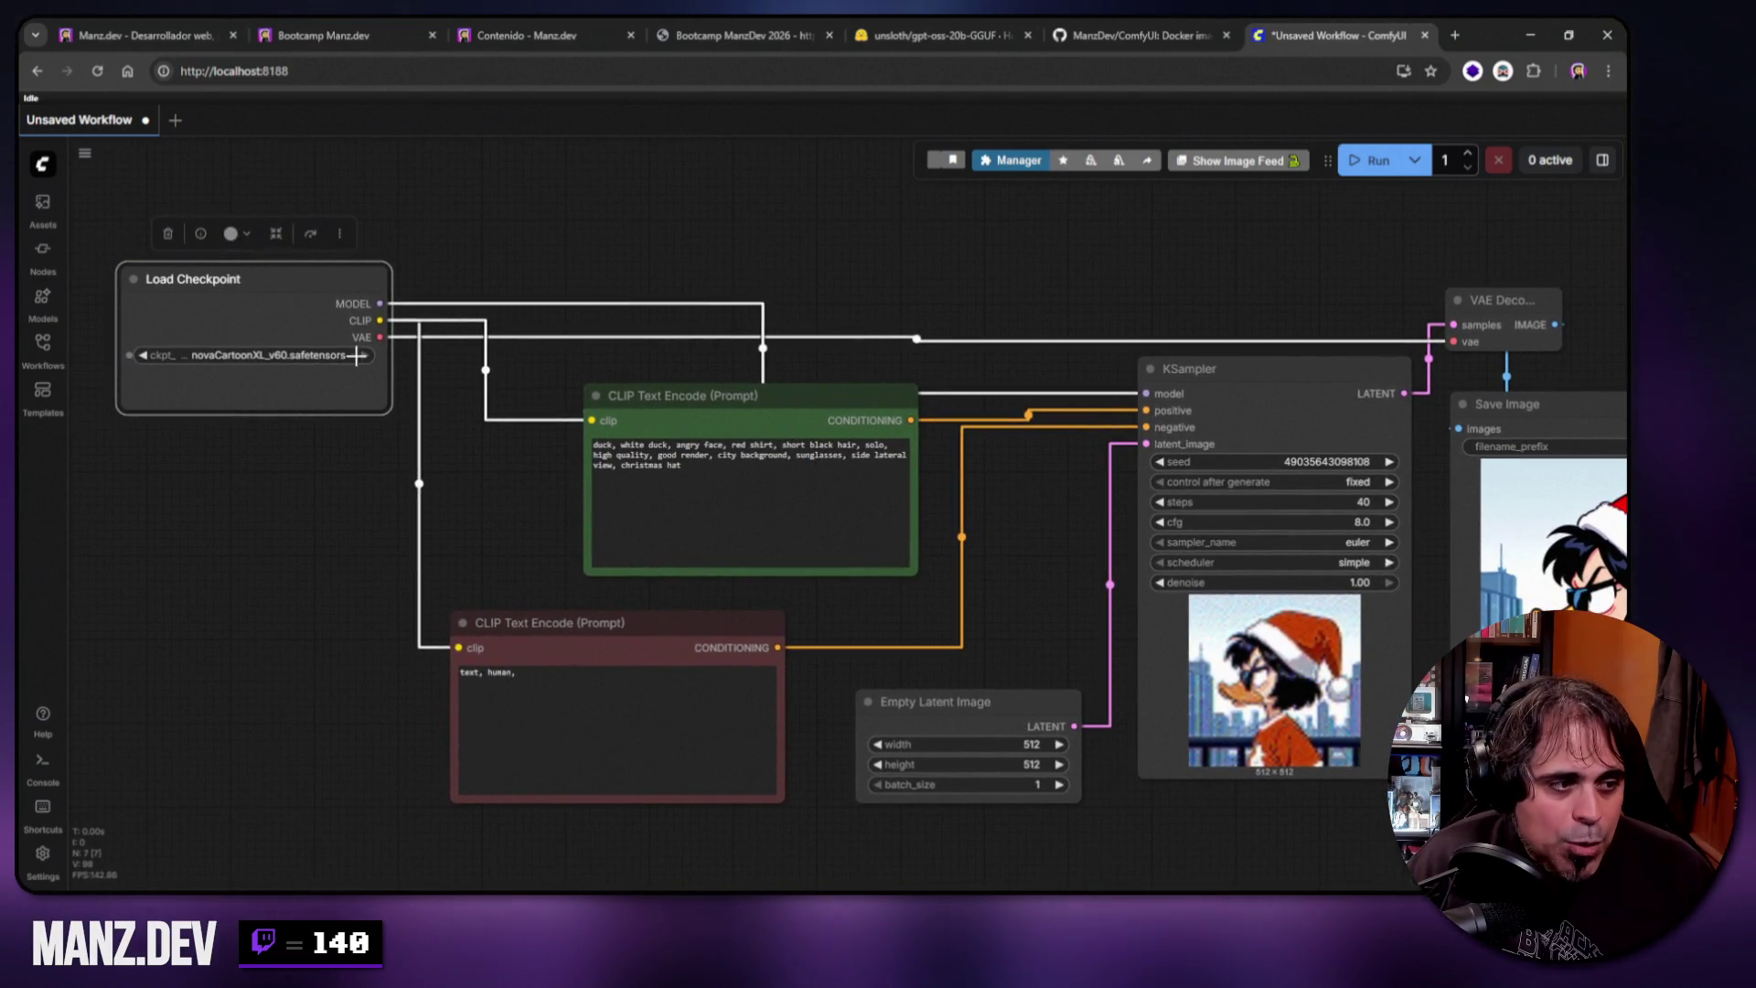
{"action": "left_click", "coordinate": [304, 355]}
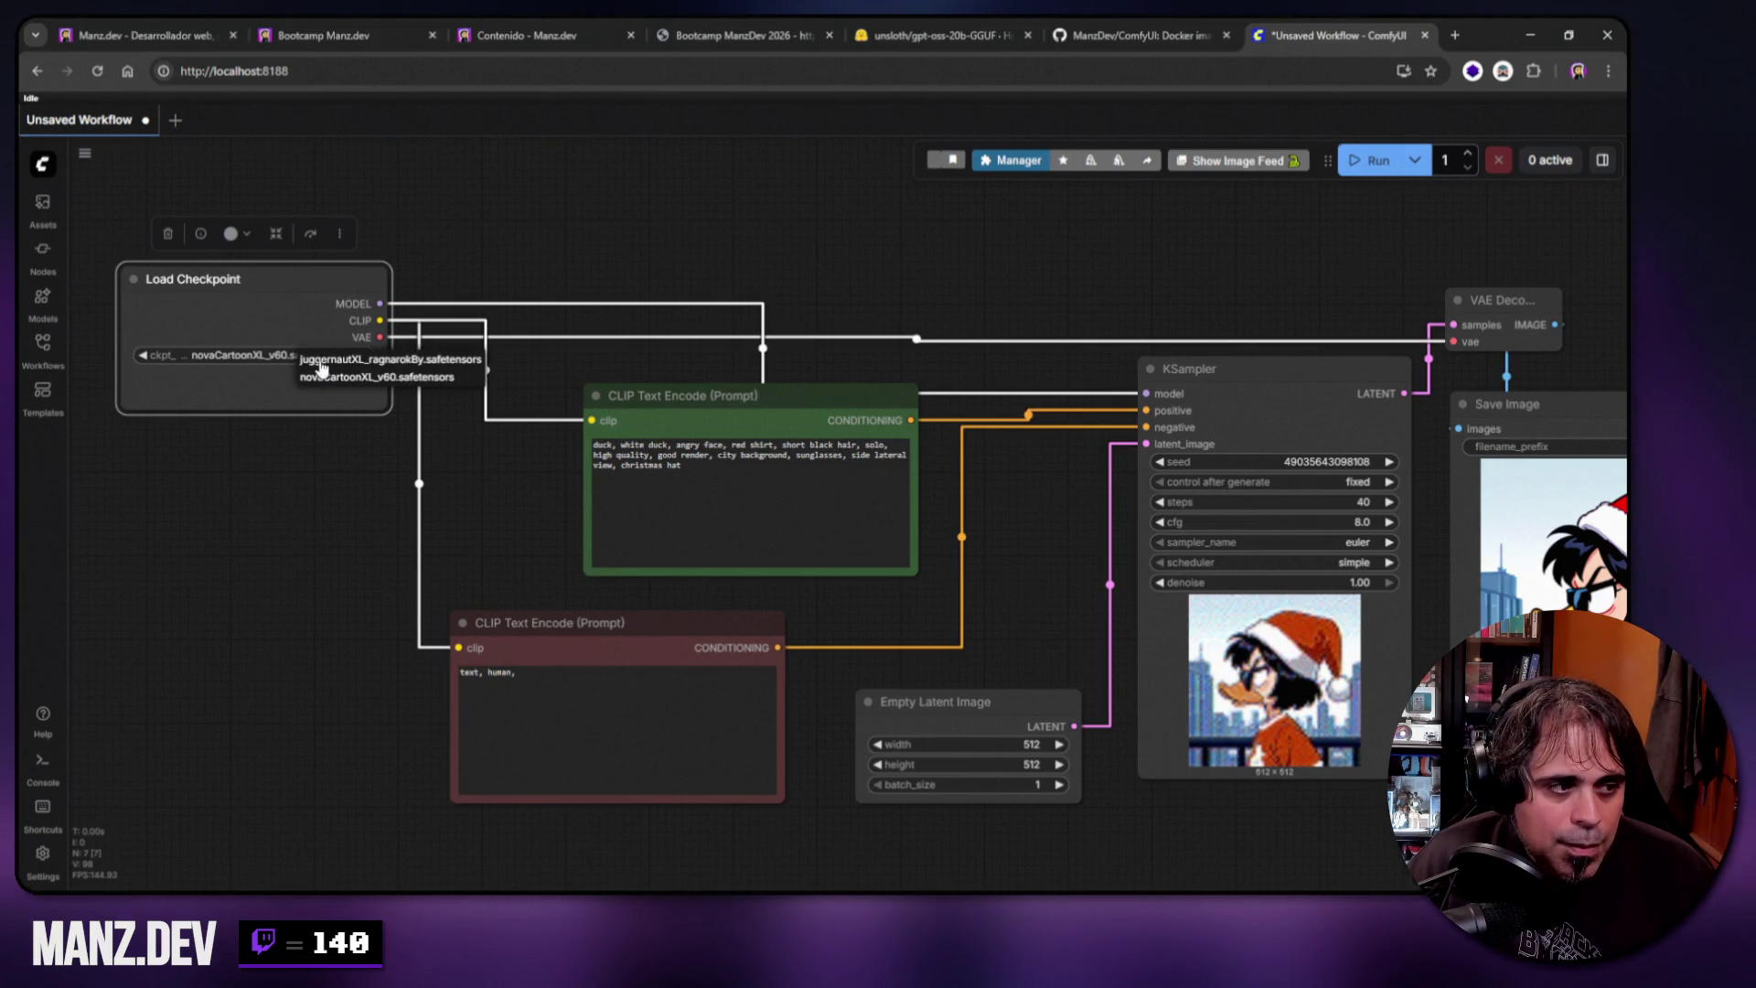
Pick juggernautXL_ragnarokBy.safetensors as the Load Checkpoint model
{"action": "left_click", "coordinate": [321, 363]}
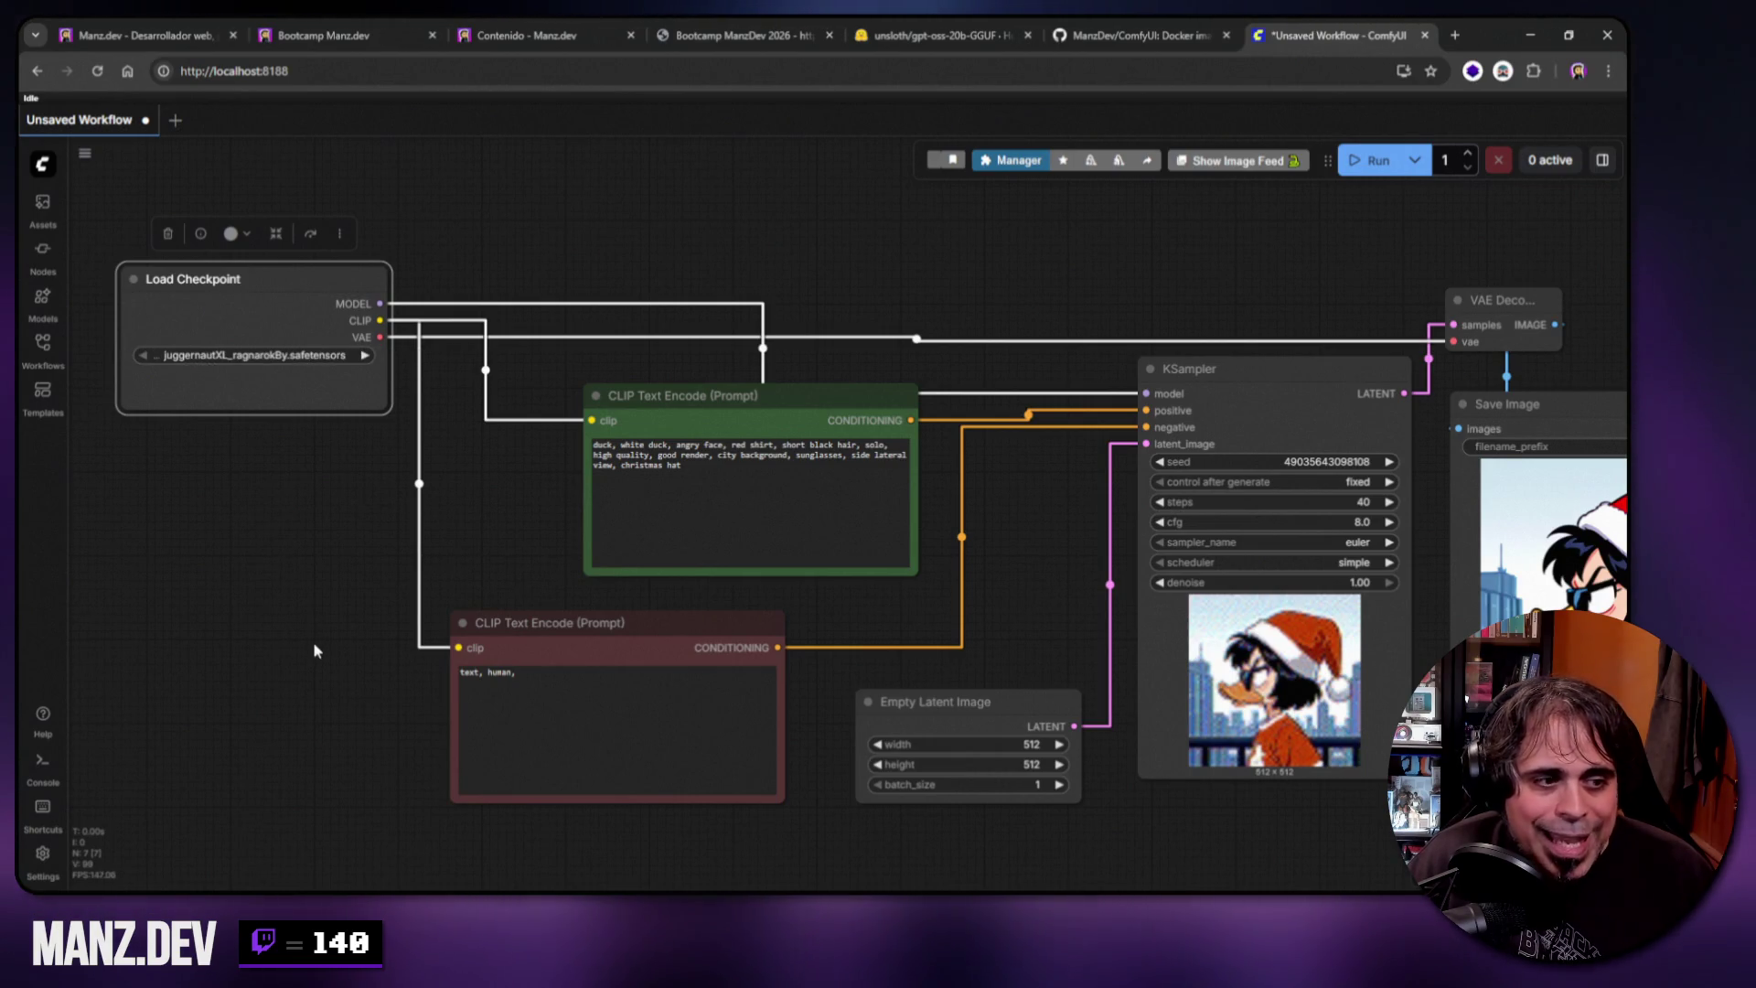
{"action": "mouse_move", "coordinate": [1035, 604]}
{"action": "left_mouse_down"}
{"action": "mouse_move", "coordinate": [785, 502]}
{"action": "mouse_move", "coordinate": [846, 540]}
{"action": "mouse_move", "coordinate": [909, 517]}
{"action": "left_mouse_up"}
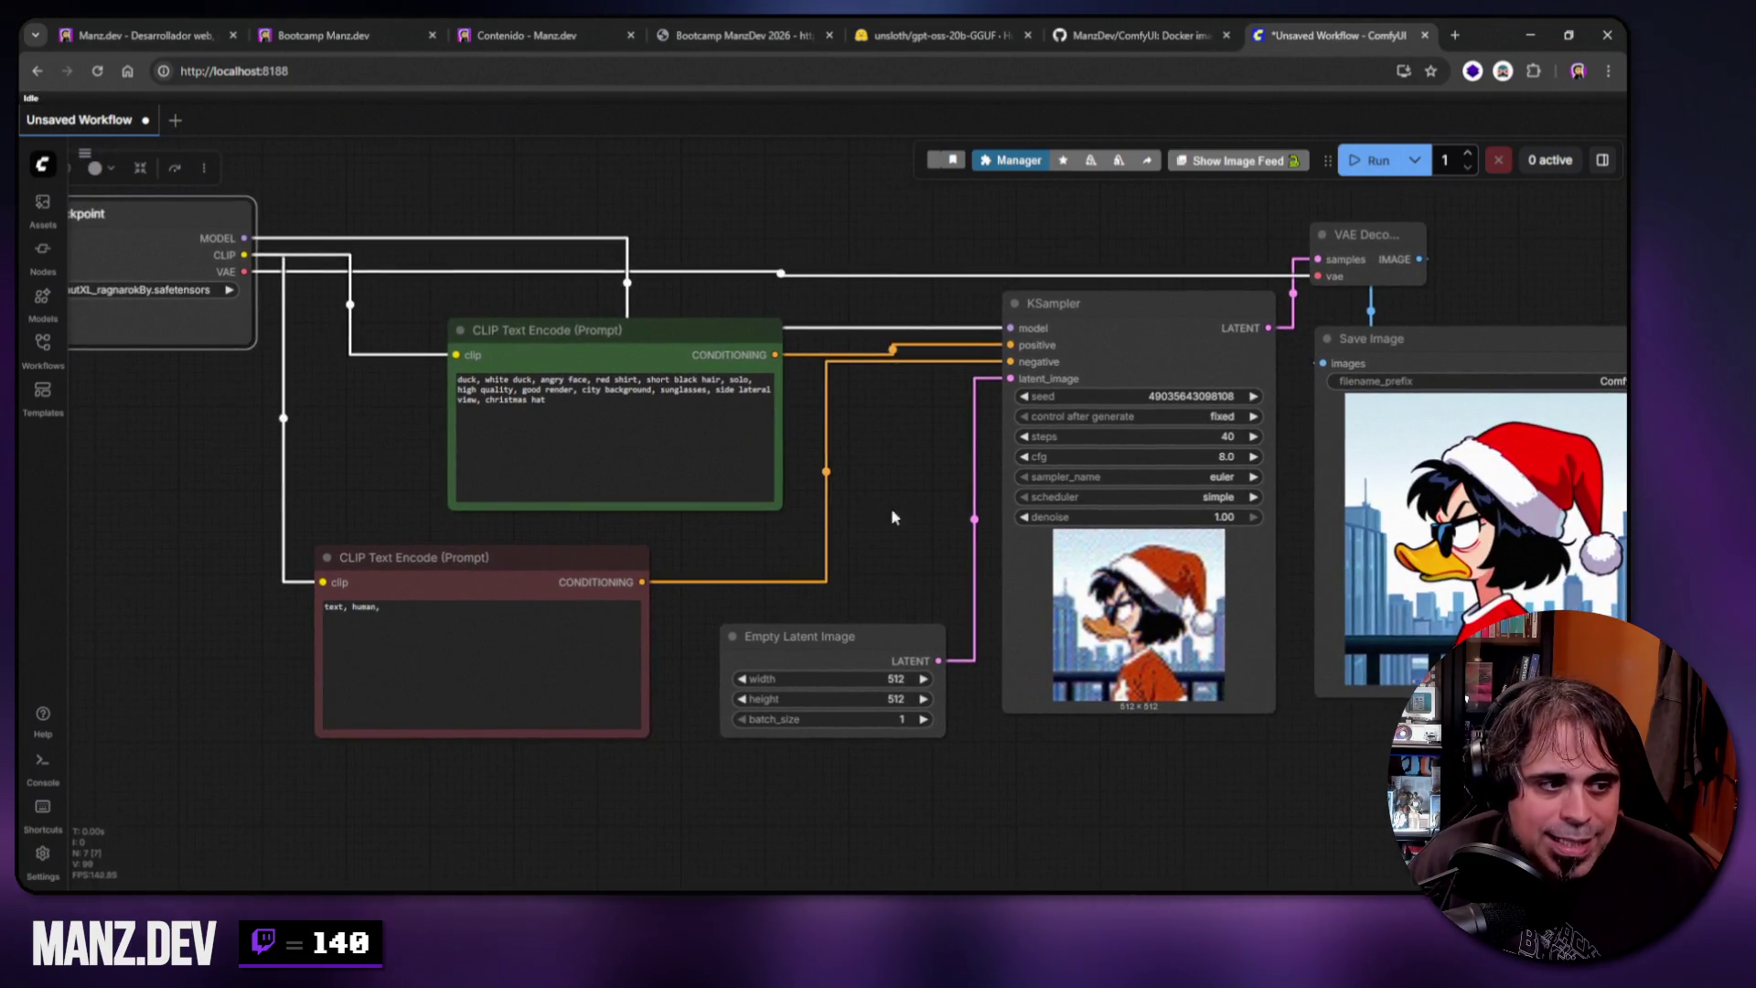
{"action": "left_click_drag", "start_coordinate": [202, 387], "coordinate": [309, 413]}
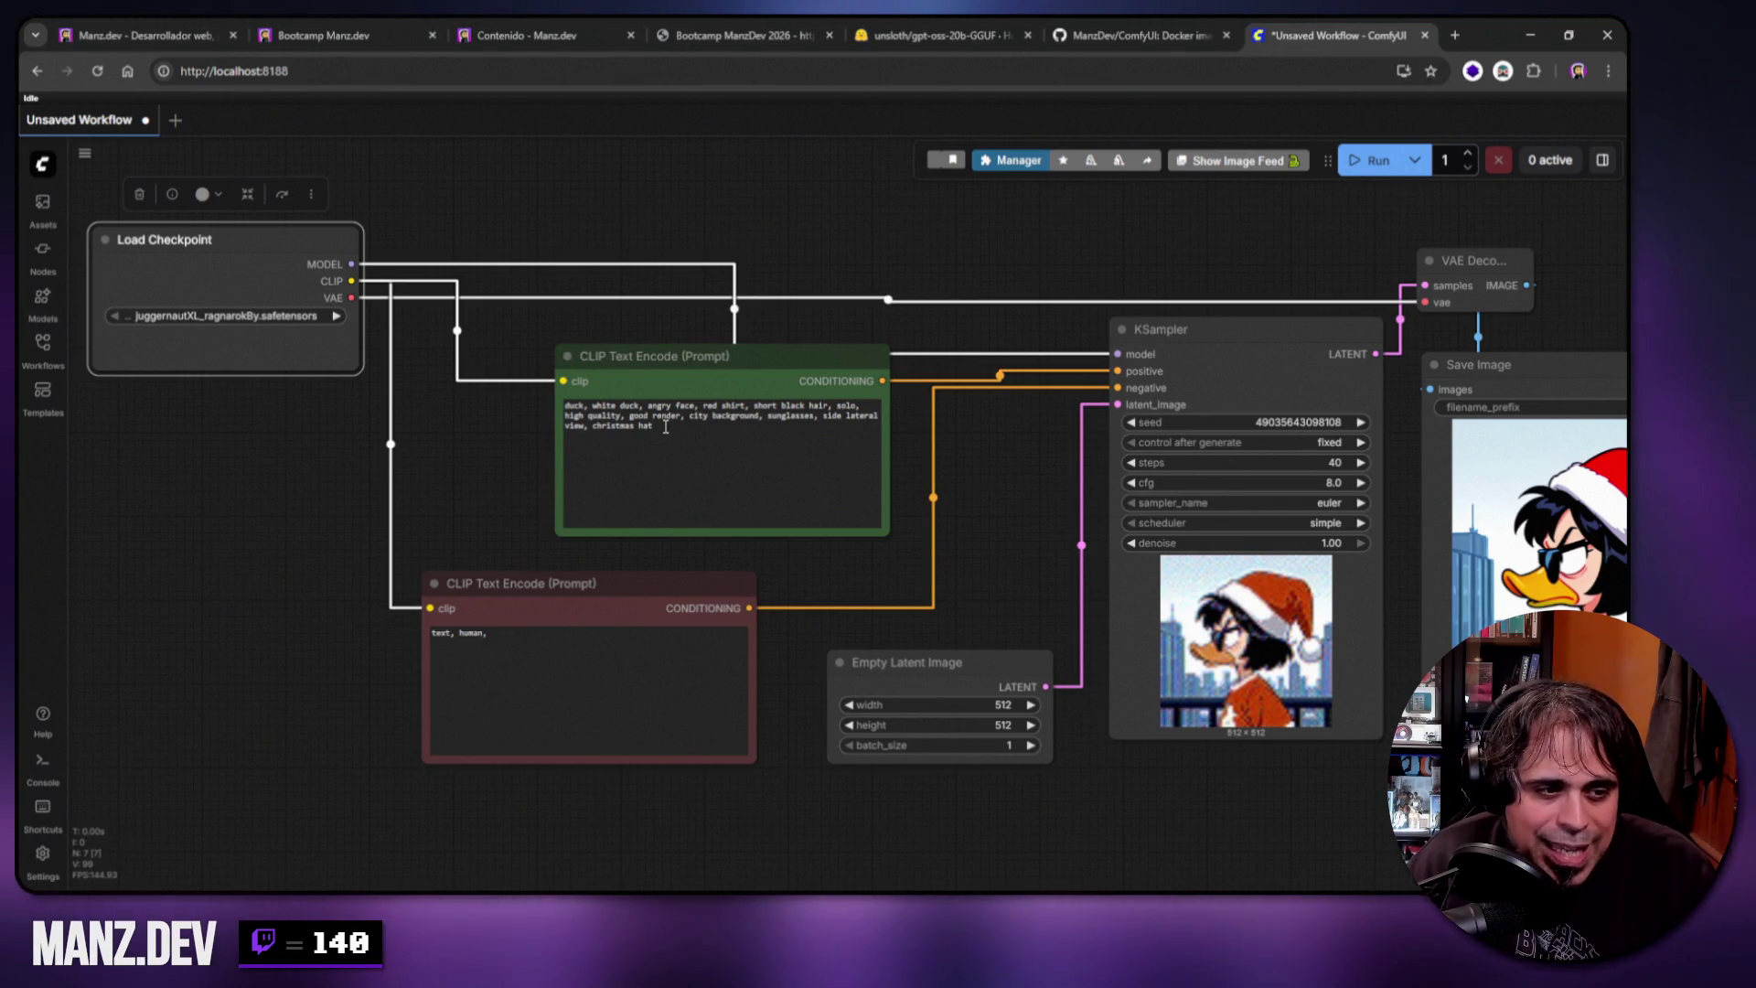
{"action": "double_click", "coordinate": [627, 405]}
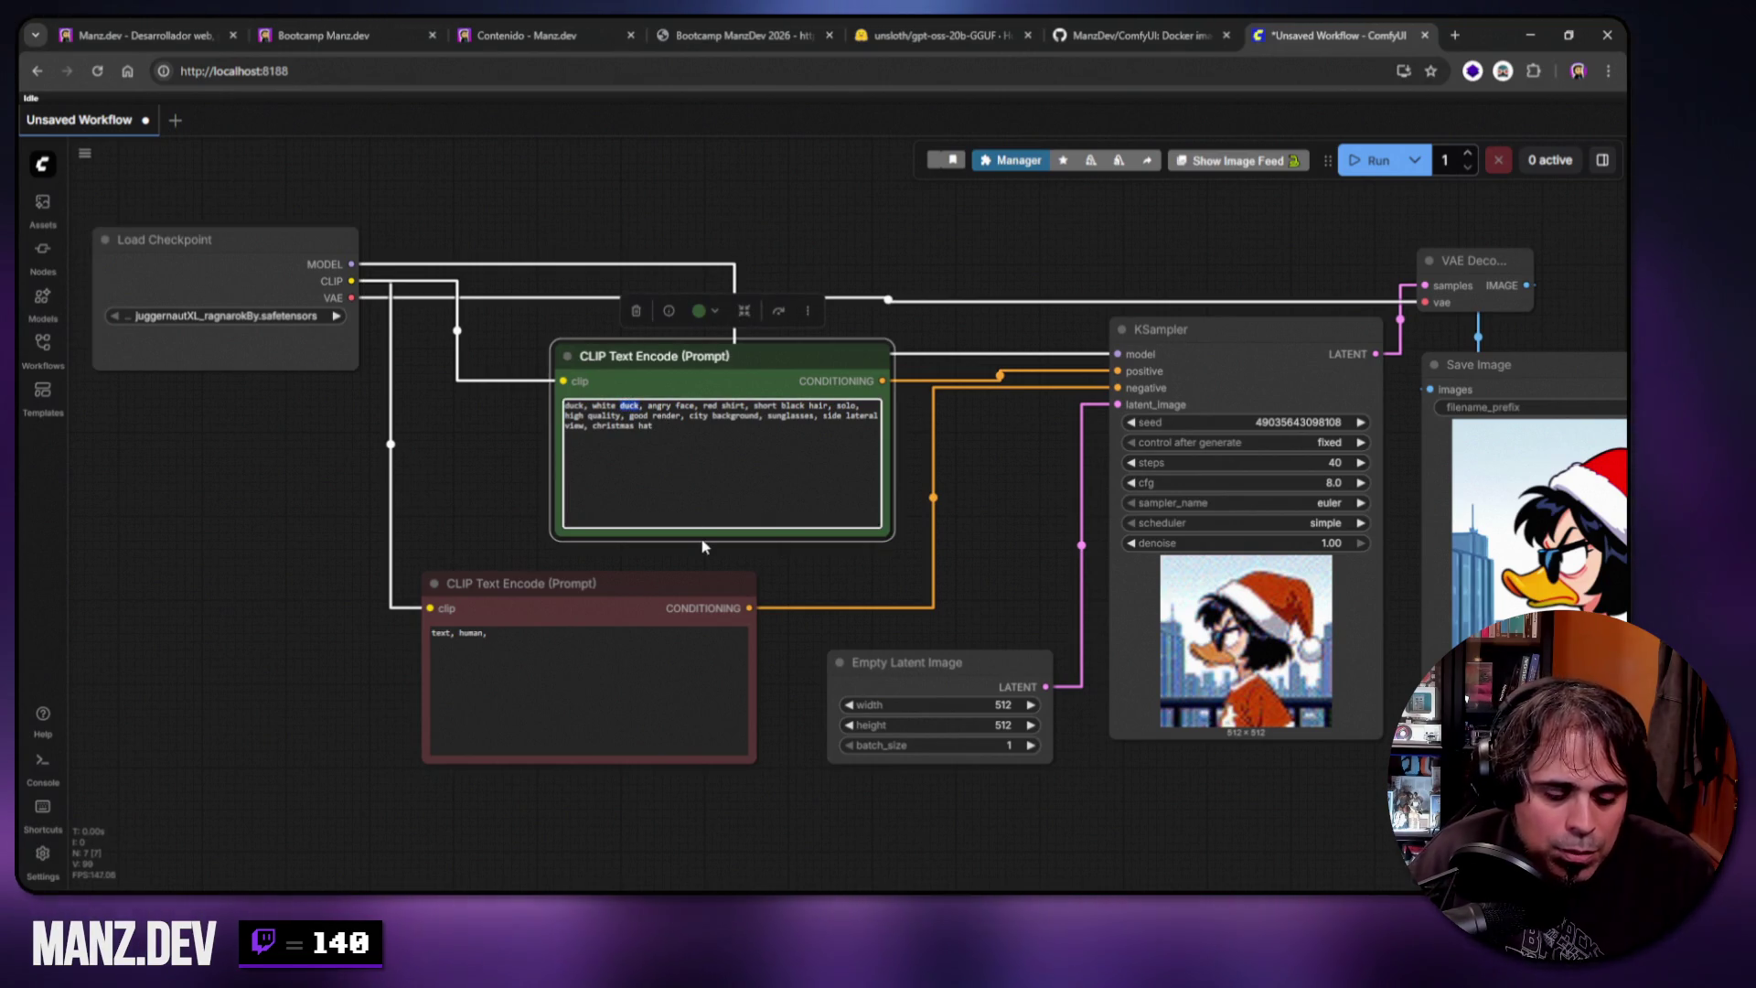
Replace 'duck' with 'robot, white robot', generate it, then append ', realistic, photo'
{"action": "type", "text": "robot, white "}
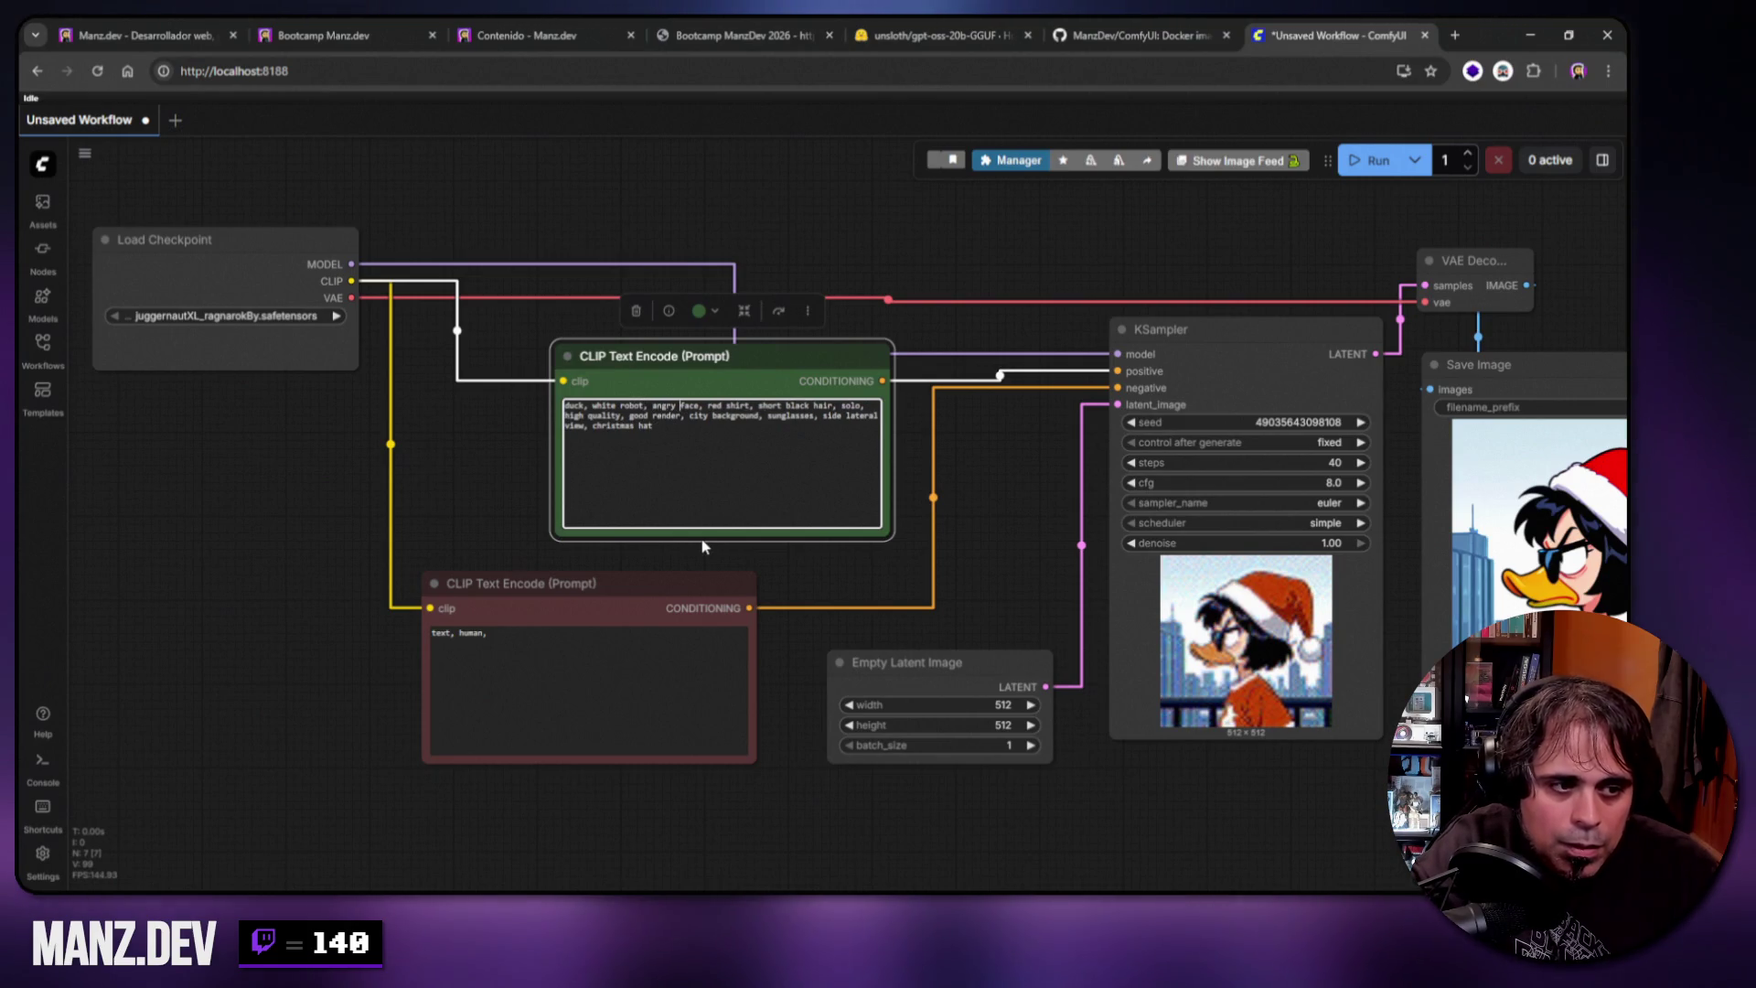
{"action": "type", "text": "robot"}
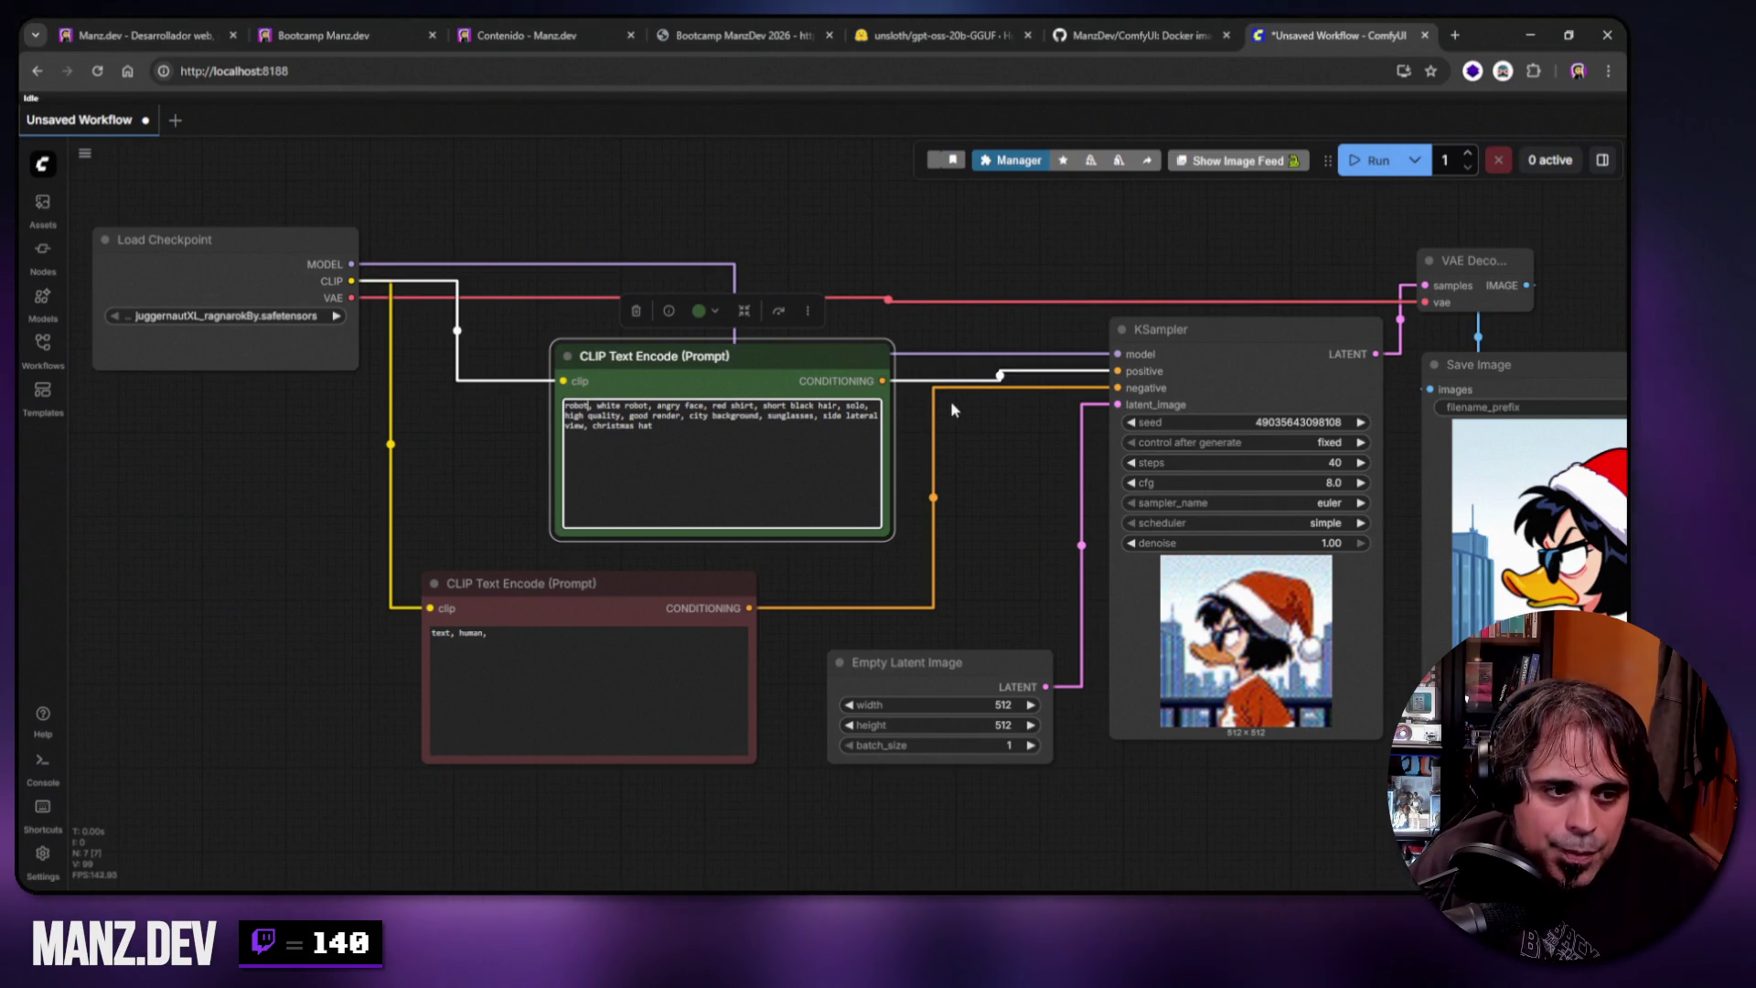
{"action": "left_click_drag", "start_coordinate": [928, 445], "coordinate": [563, 438]}
{"action": "left_click", "coordinate": [1369, 160]}
{"action": "left_click_drag", "start_coordinate": [693, 264], "coordinate": [895, 281]}
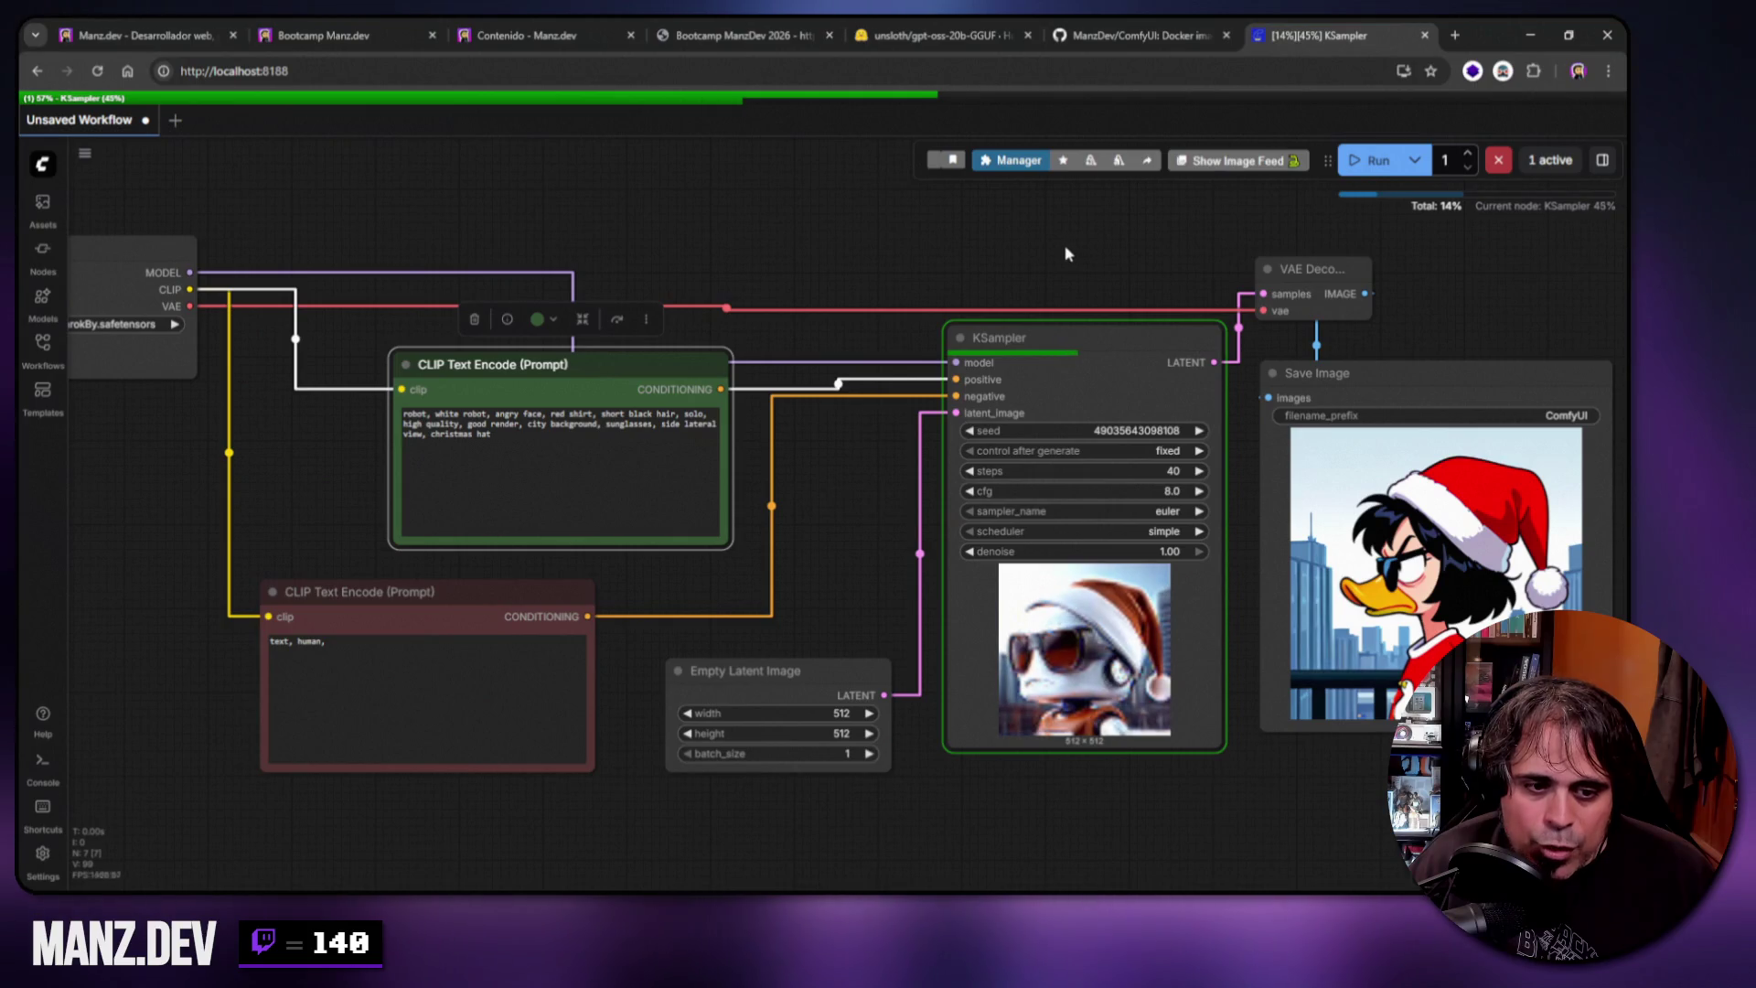
{"action": "left_click_drag", "start_coordinate": [1077, 256], "coordinate": [937, 236]}
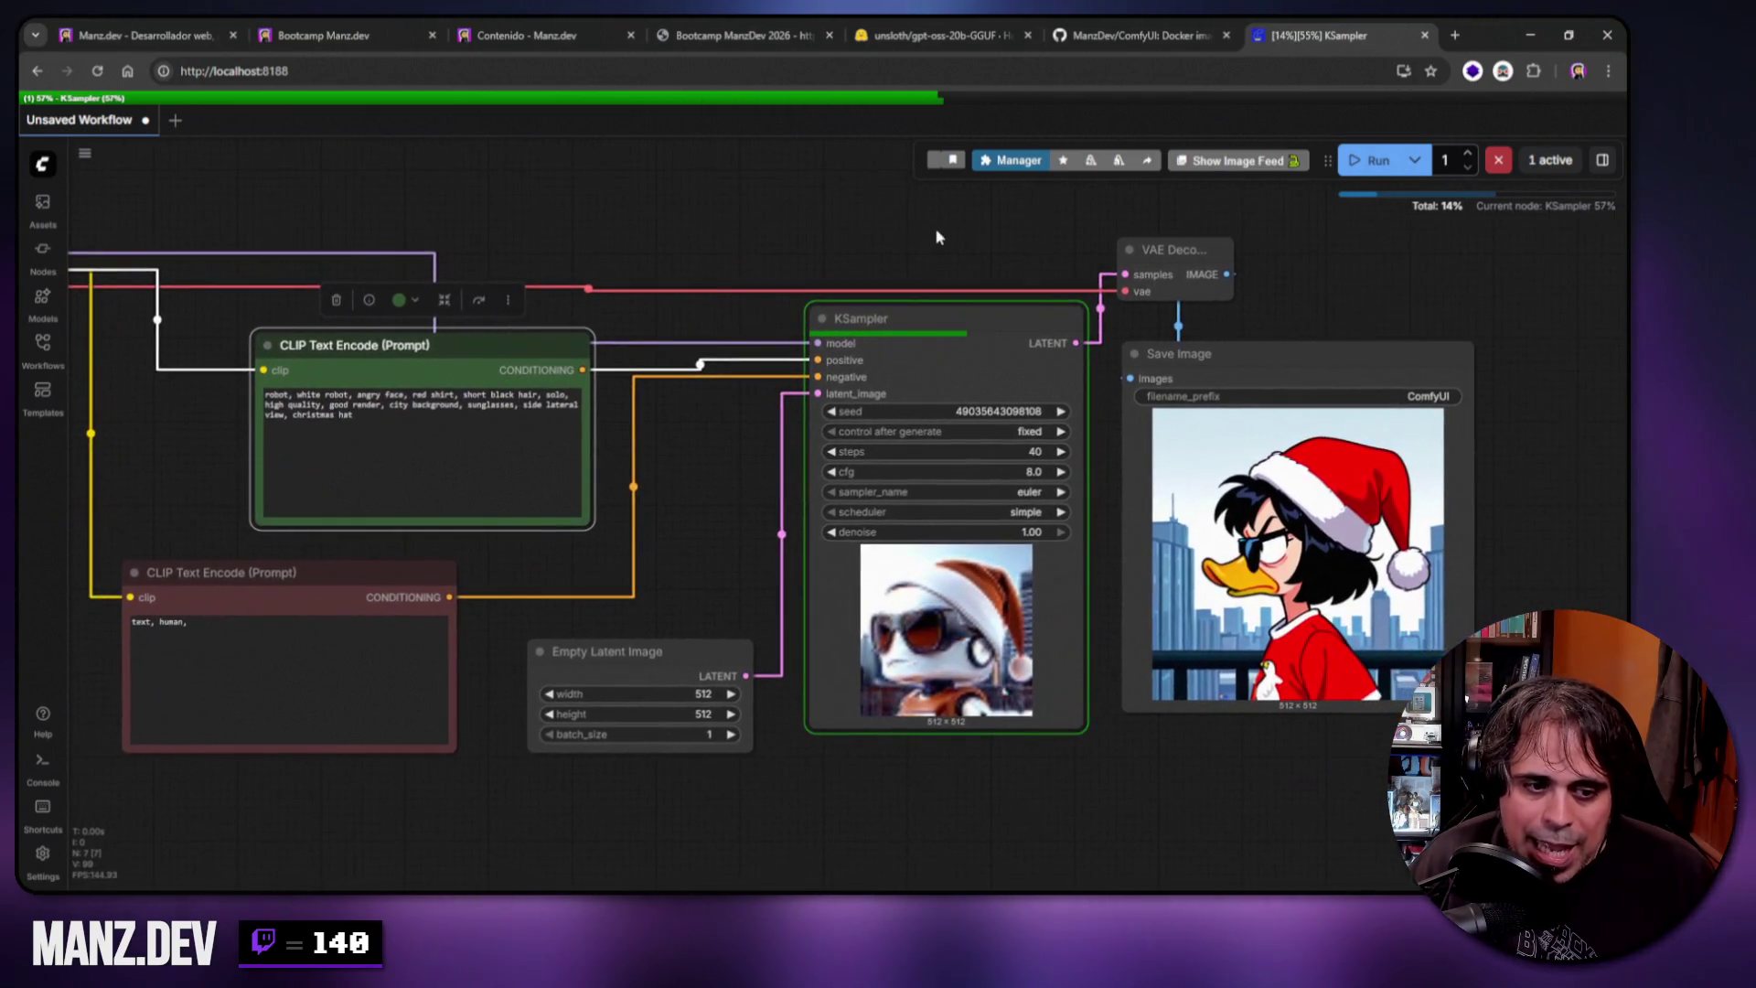
{"action": "left_click", "coordinate": [405, 465]}
{"action": "type", "text": ", realist"}
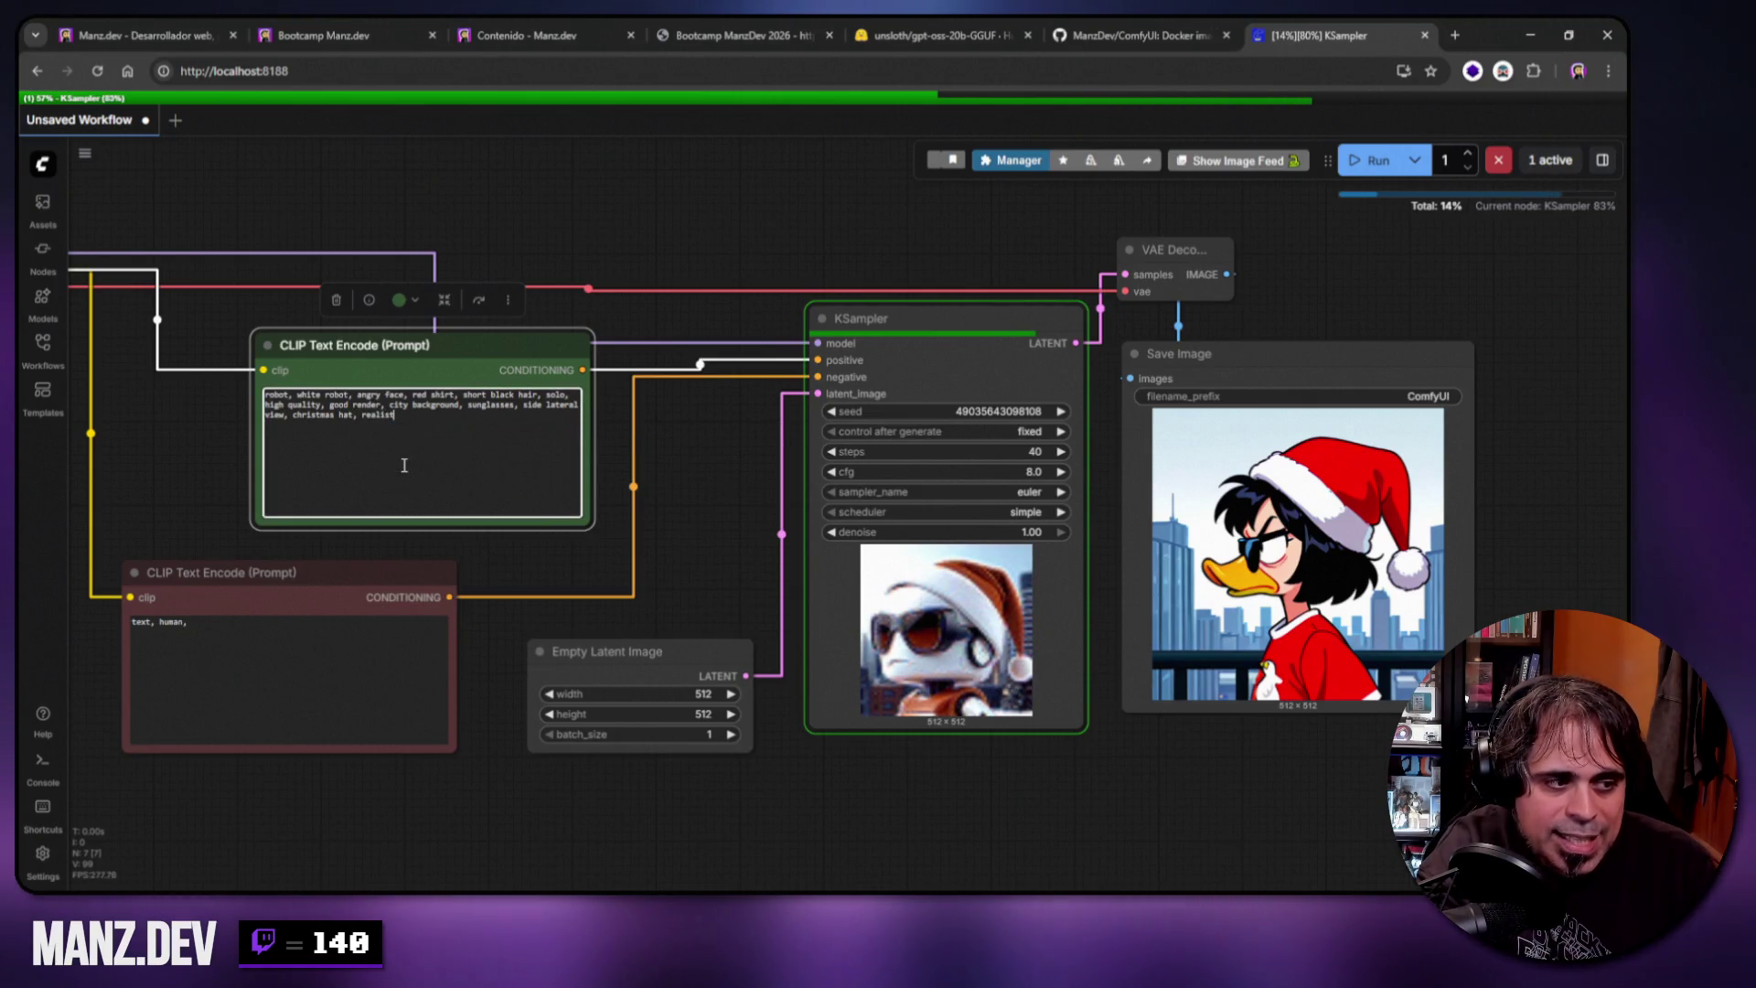
{"action": "type", "text": "ic, photography,"}
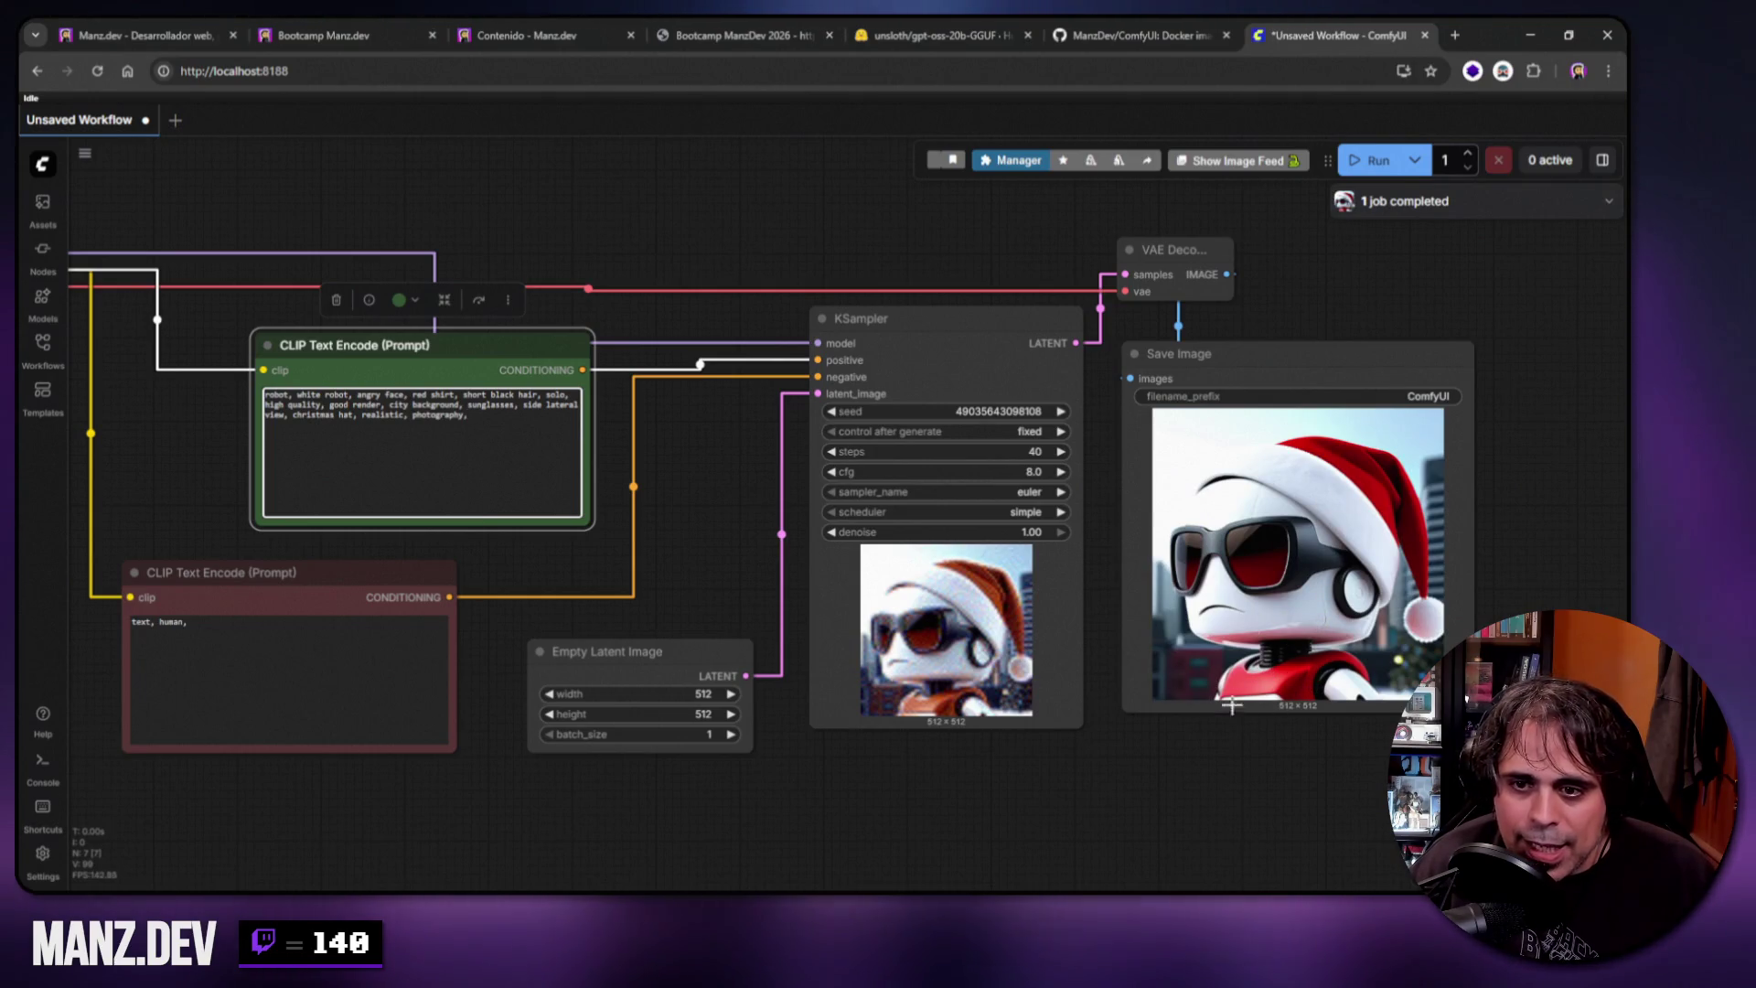
Regenerate the realistic robot, set the seed to randomize, rerun, and switch to the Bootcamp slides
{"action": "left_click", "coordinate": [1372, 161]}
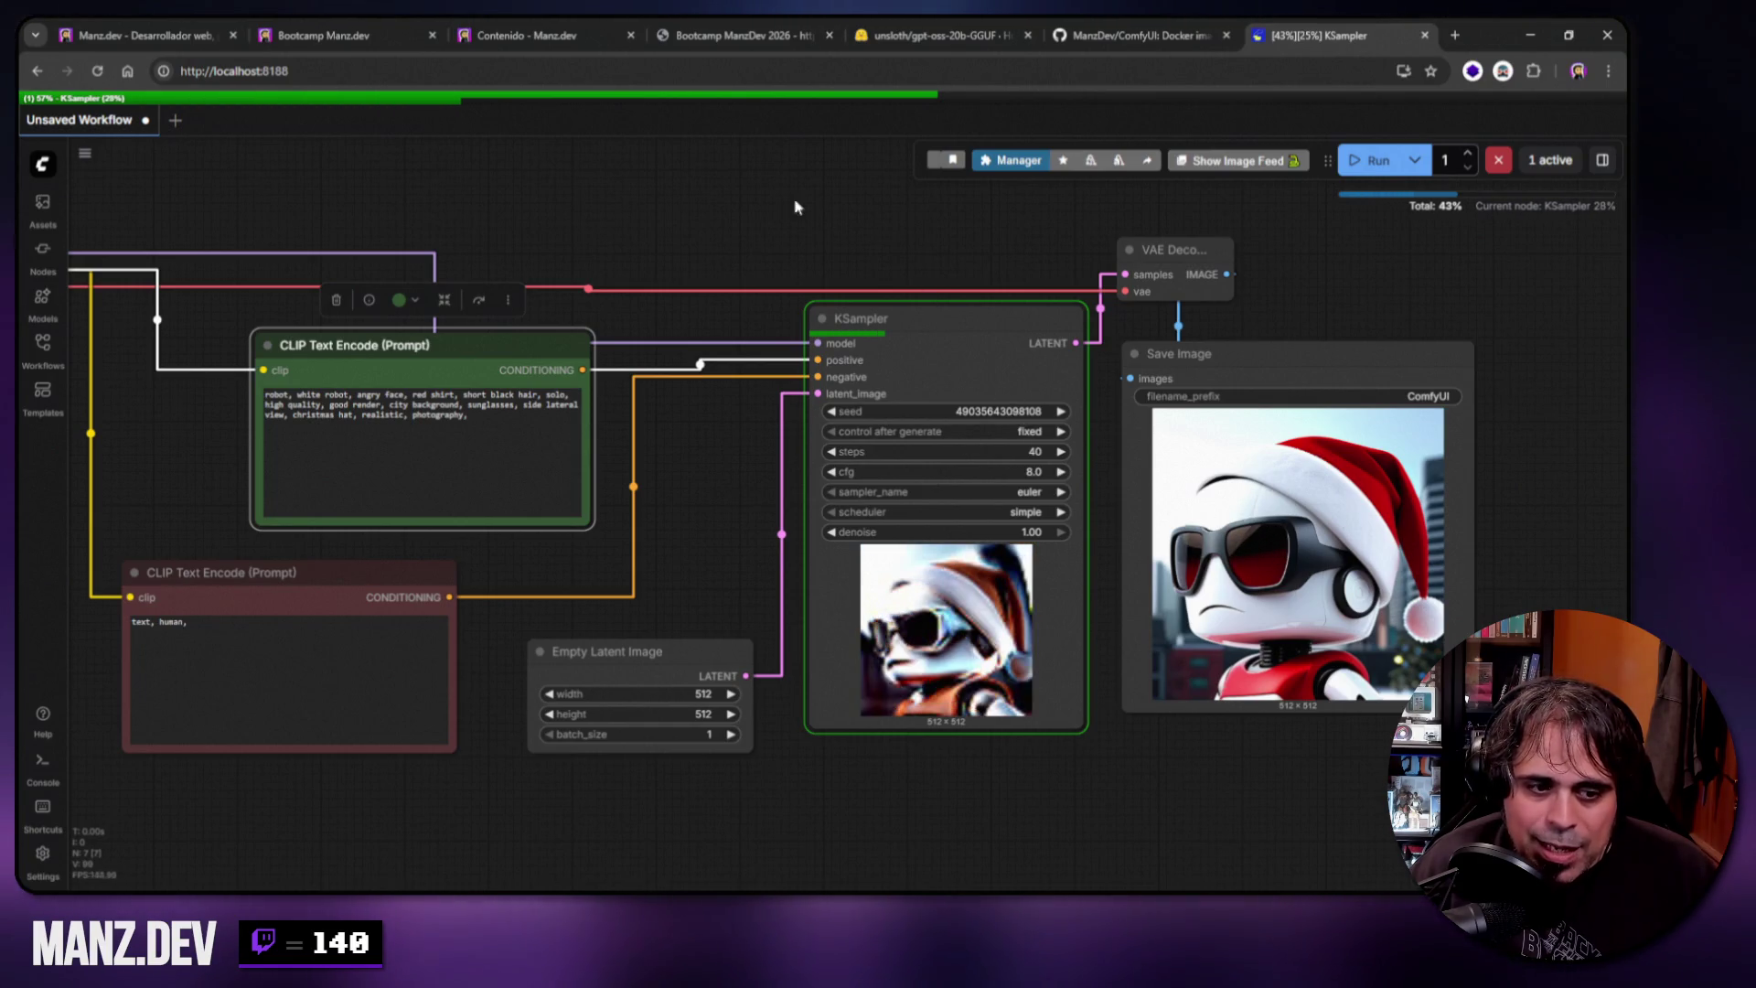
{"action": "left_click", "coordinate": [1030, 430]}
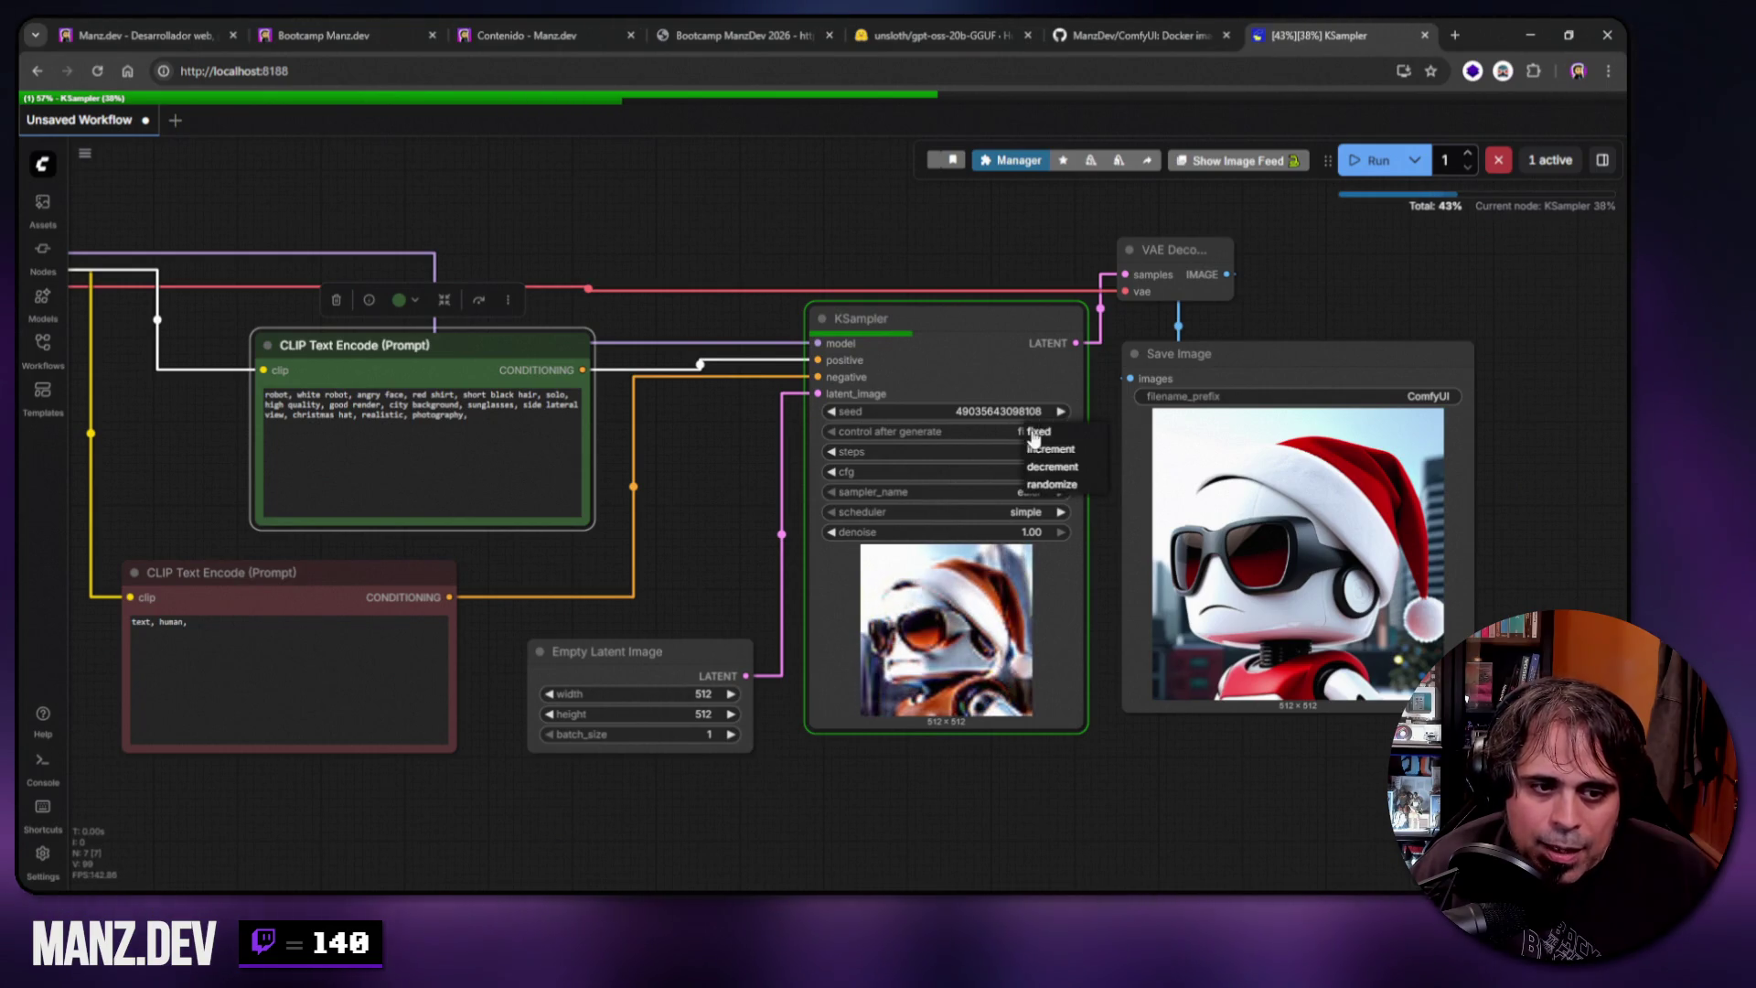
{"action": "left_click", "coordinate": [1043, 495]}
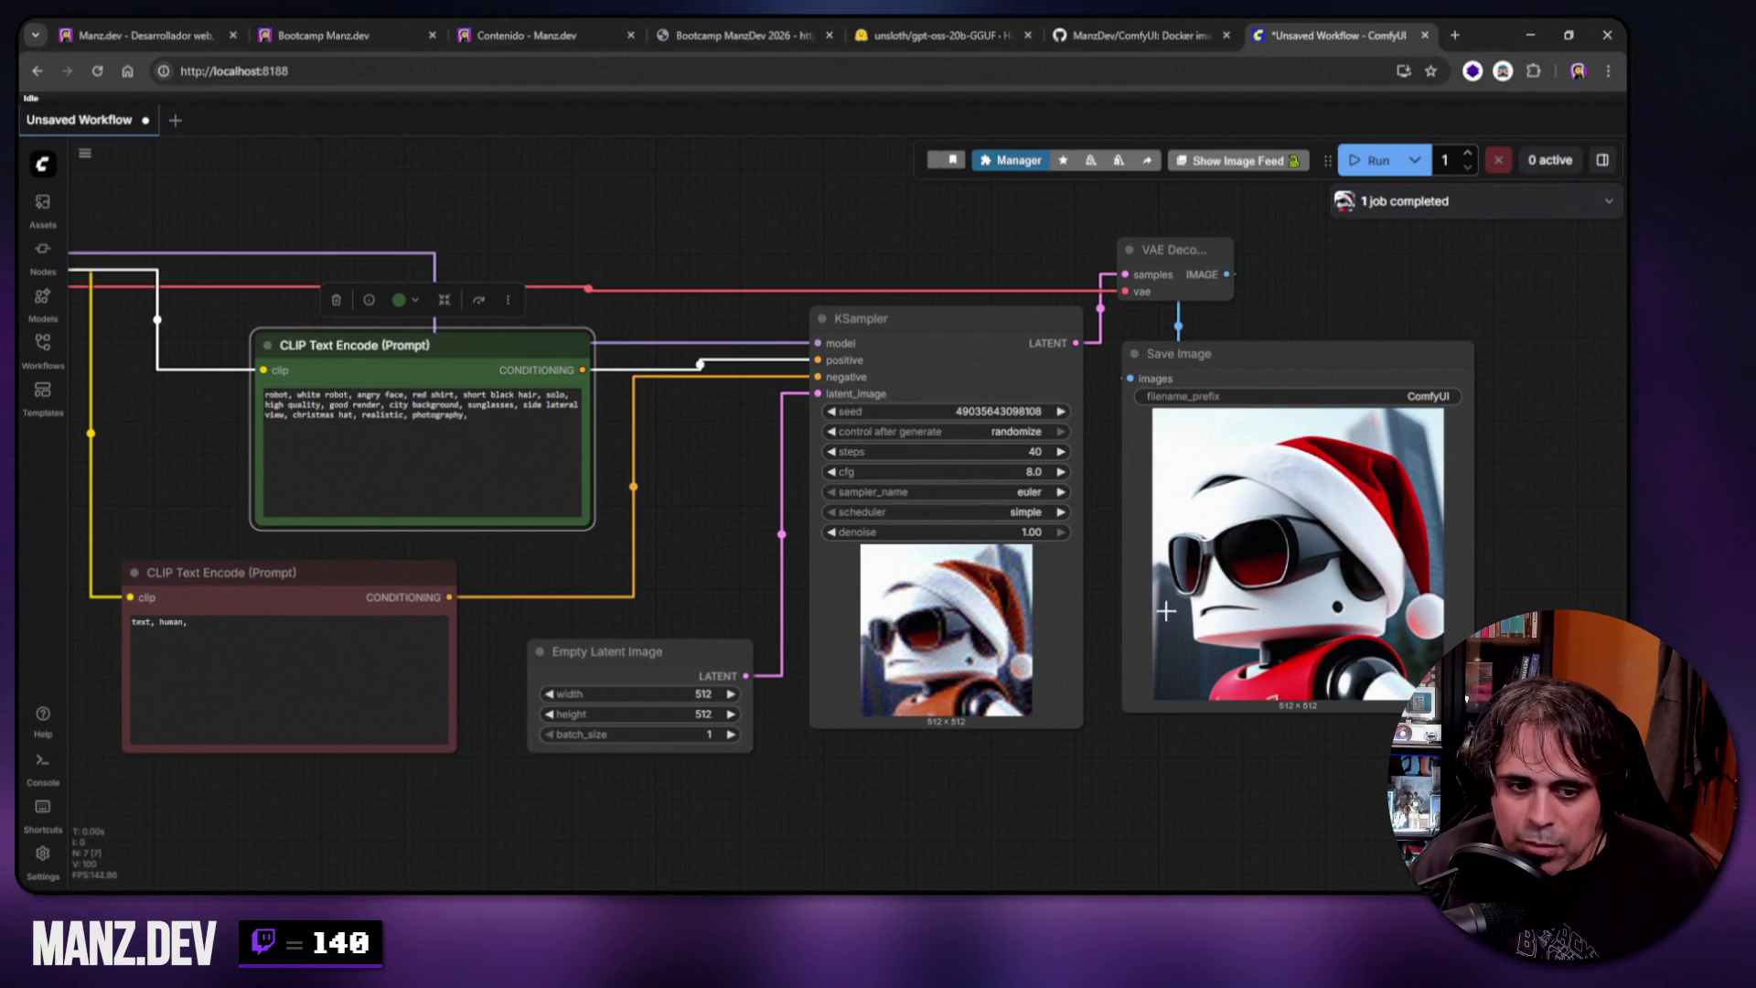
{"action": "left_click", "coordinate": [1369, 161]}
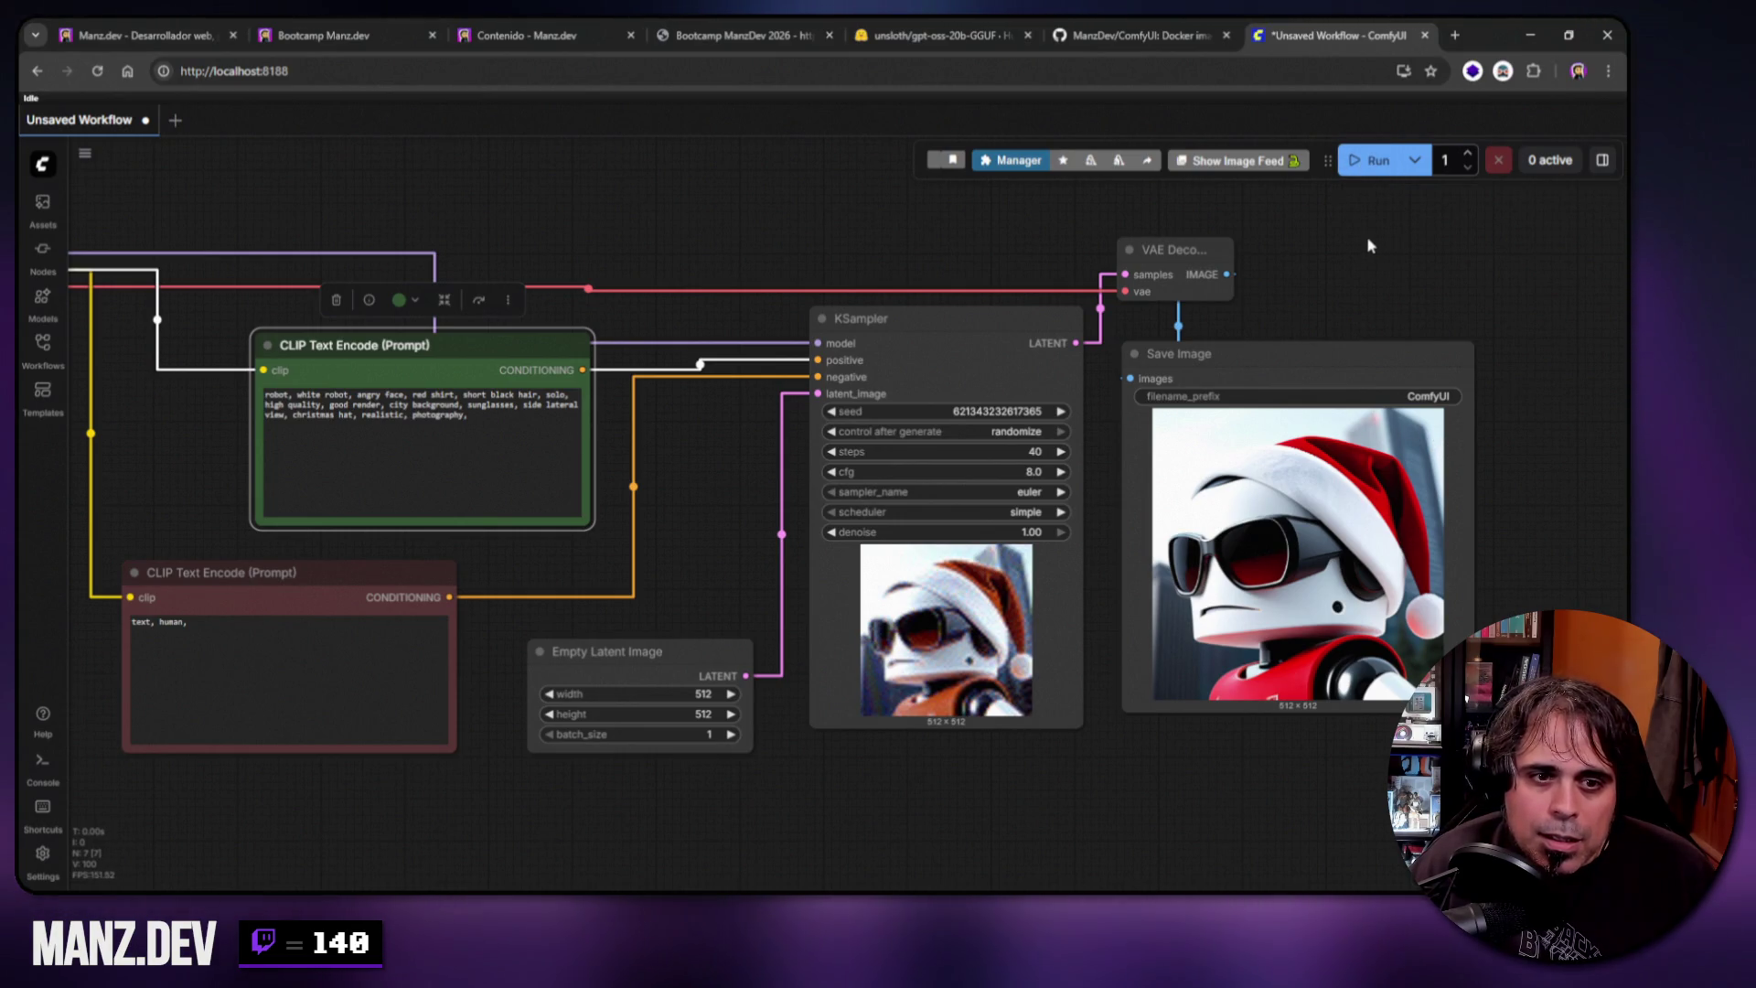
{"action": "left_click", "coordinate": [1372, 161]}
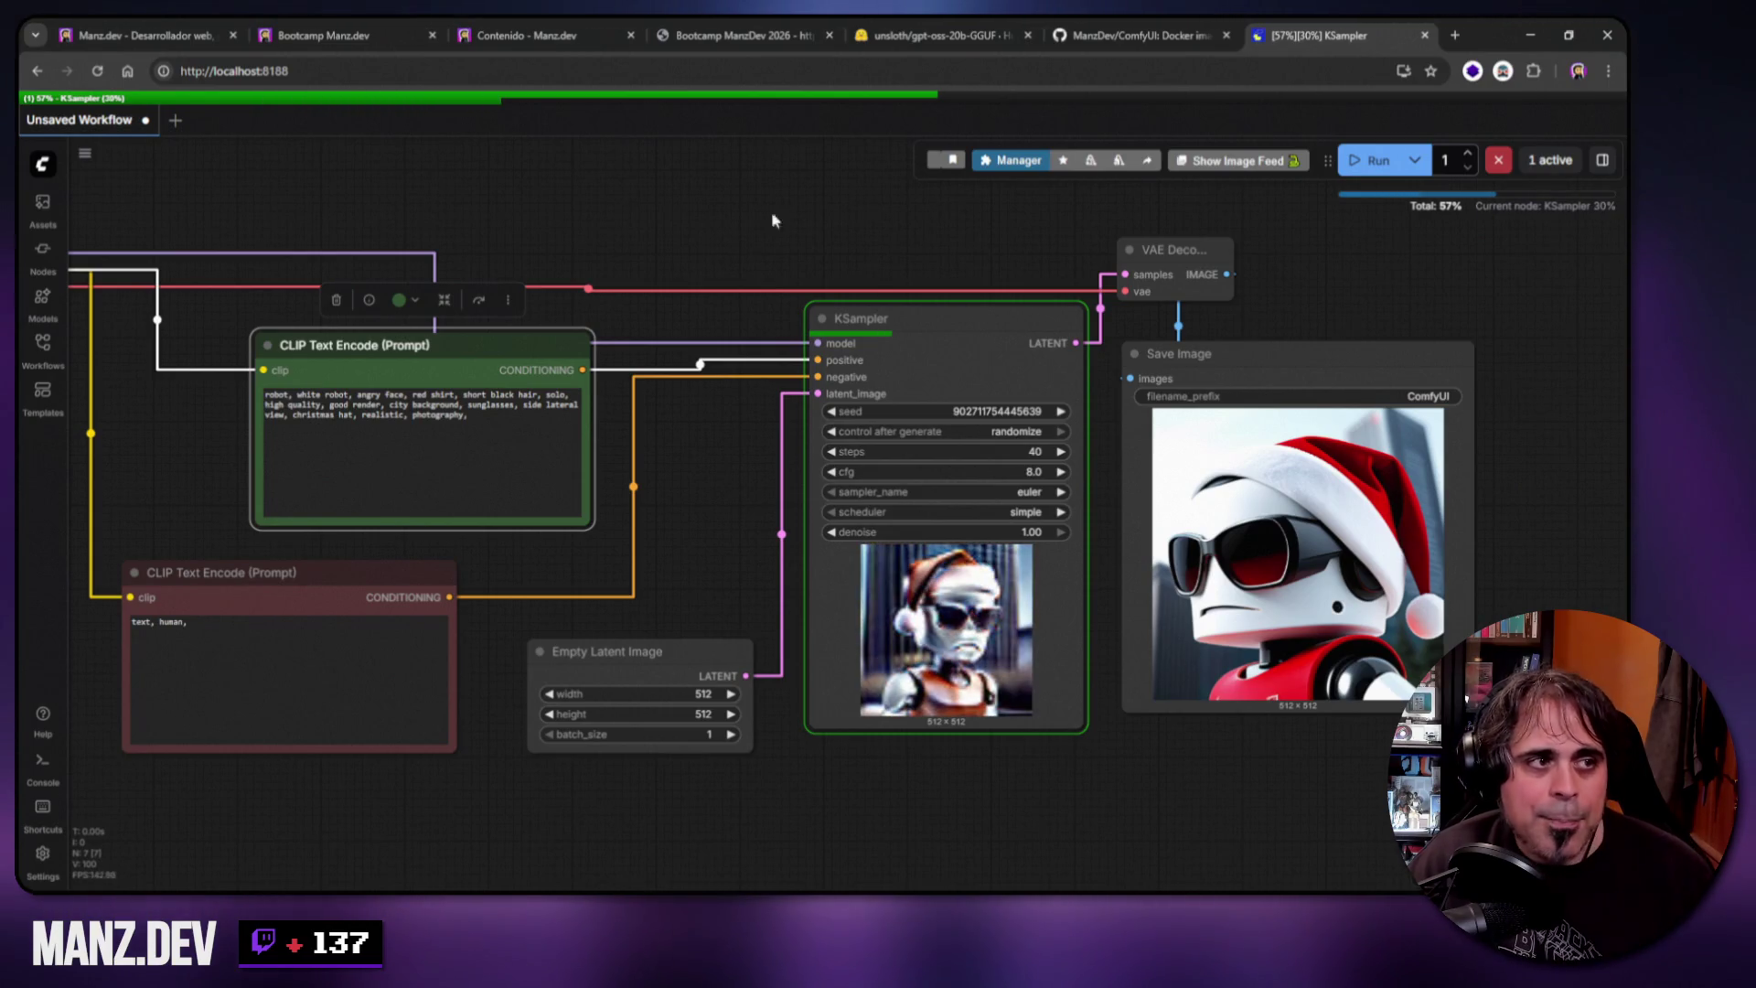
{"action": "left_click", "coordinate": [737, 29]}
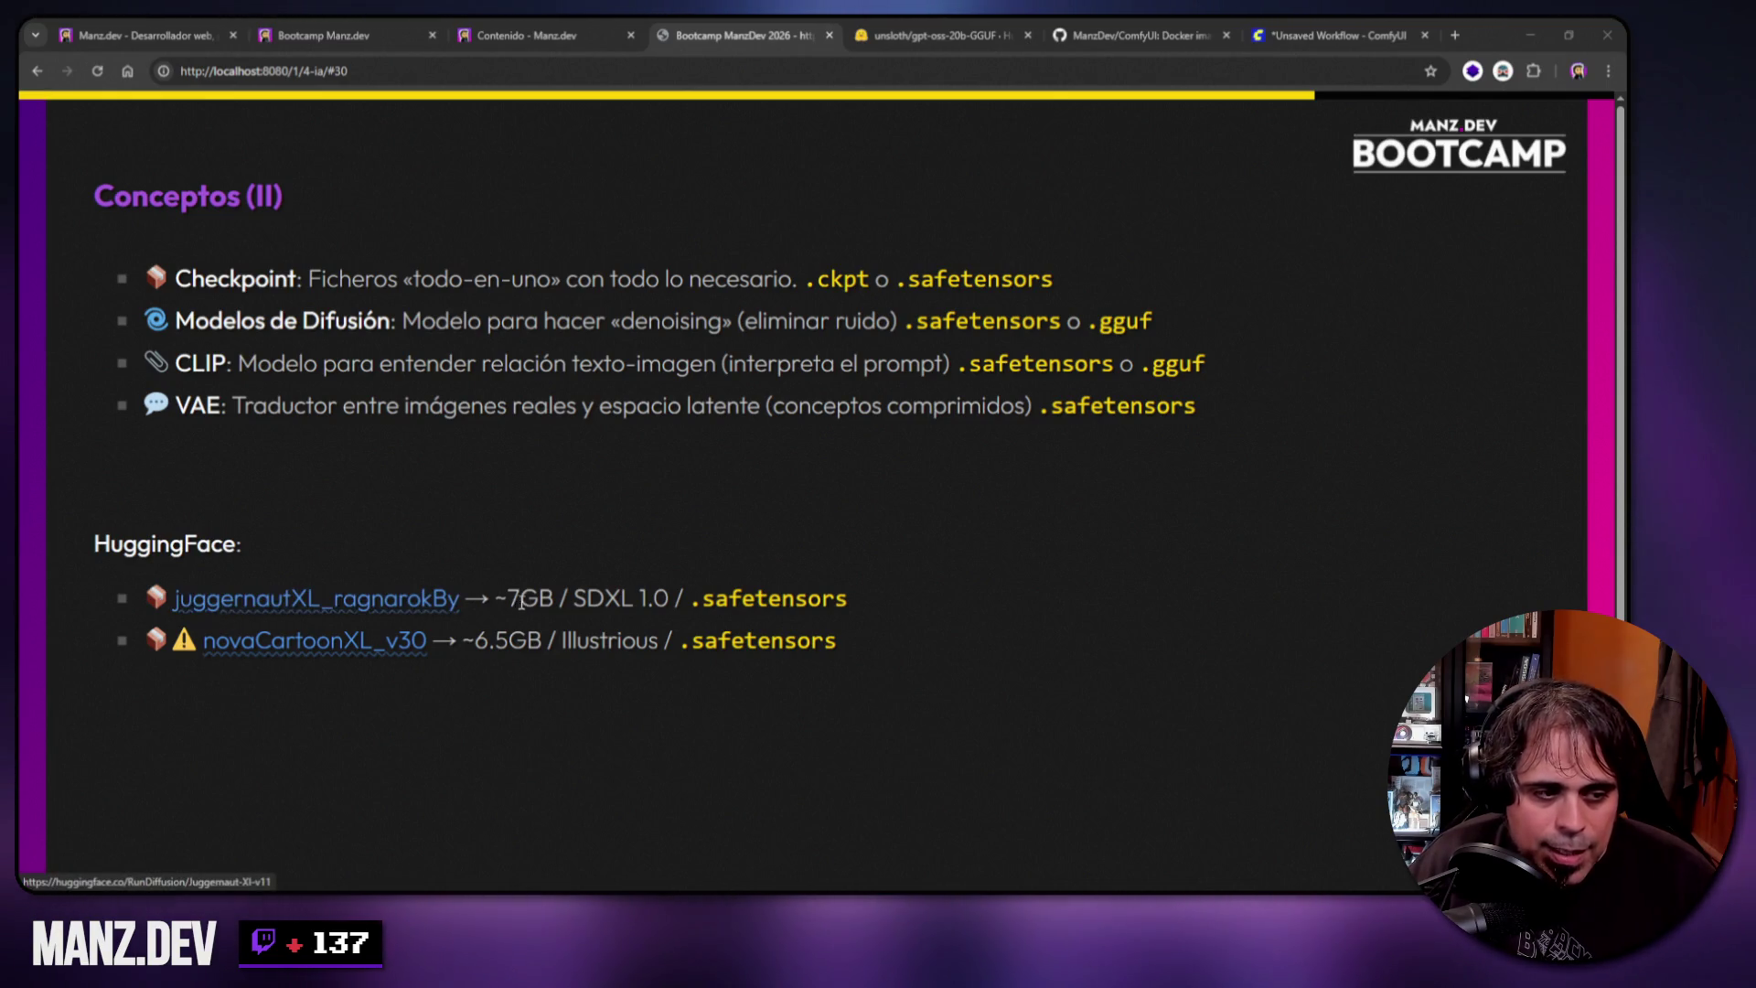
Highlight SDXL, Illustrious and Checkpoint on the Conceptos (II) slide
{"action": "left_click_drag", "start_coordinate": [495, 598], "coordinate": [644, 599]}
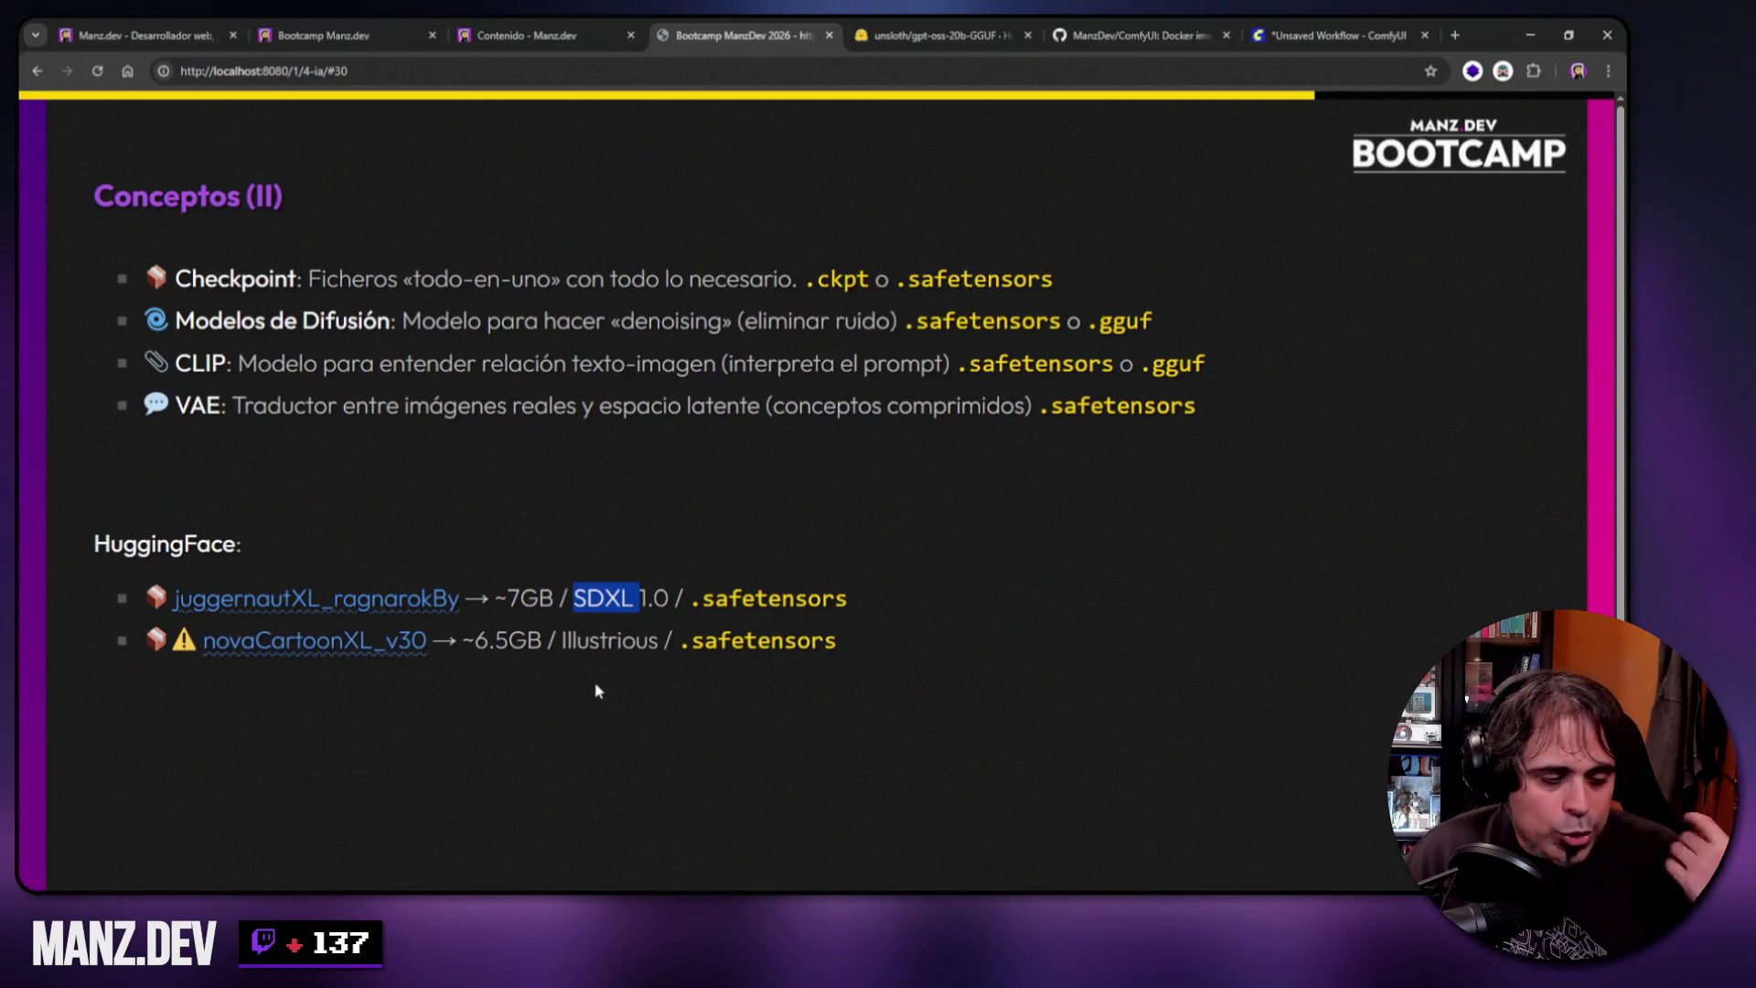
{"action": "left_click_drag", "start_coordinate": [475, 640], "coordinate": [660, 640]}
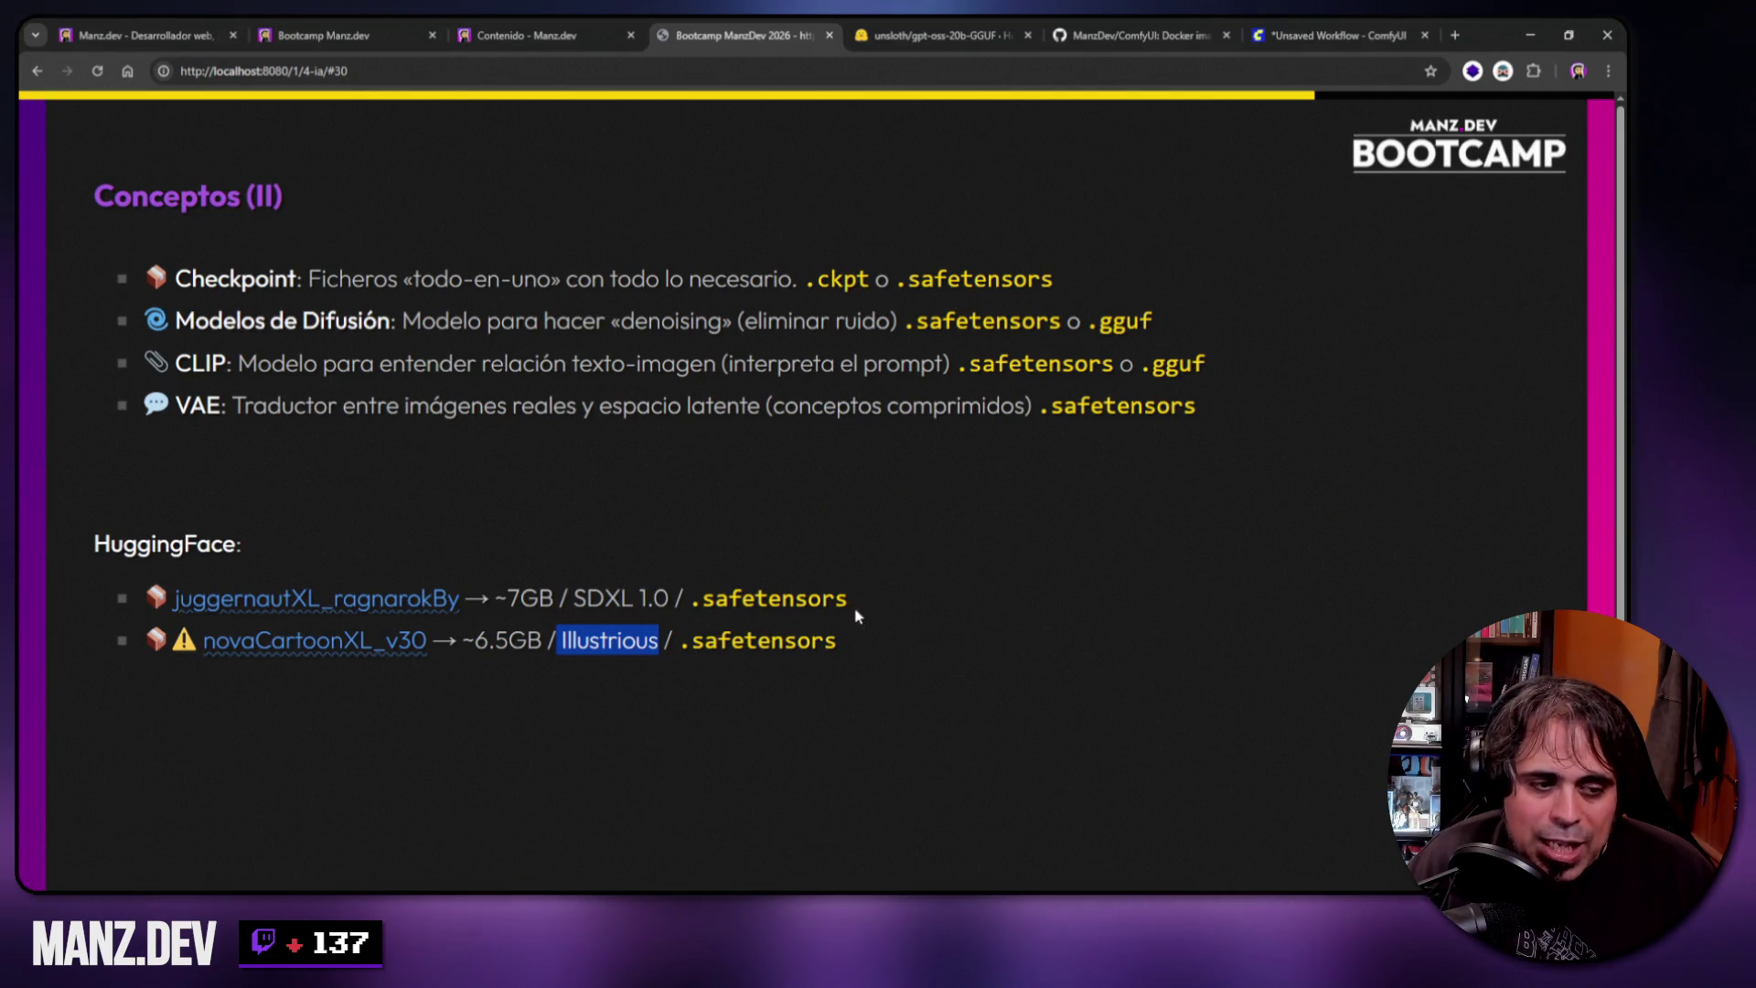
{"action": "left_click_drag", "start_coordinate": [179, 276], "coordinate": [298, 280]}
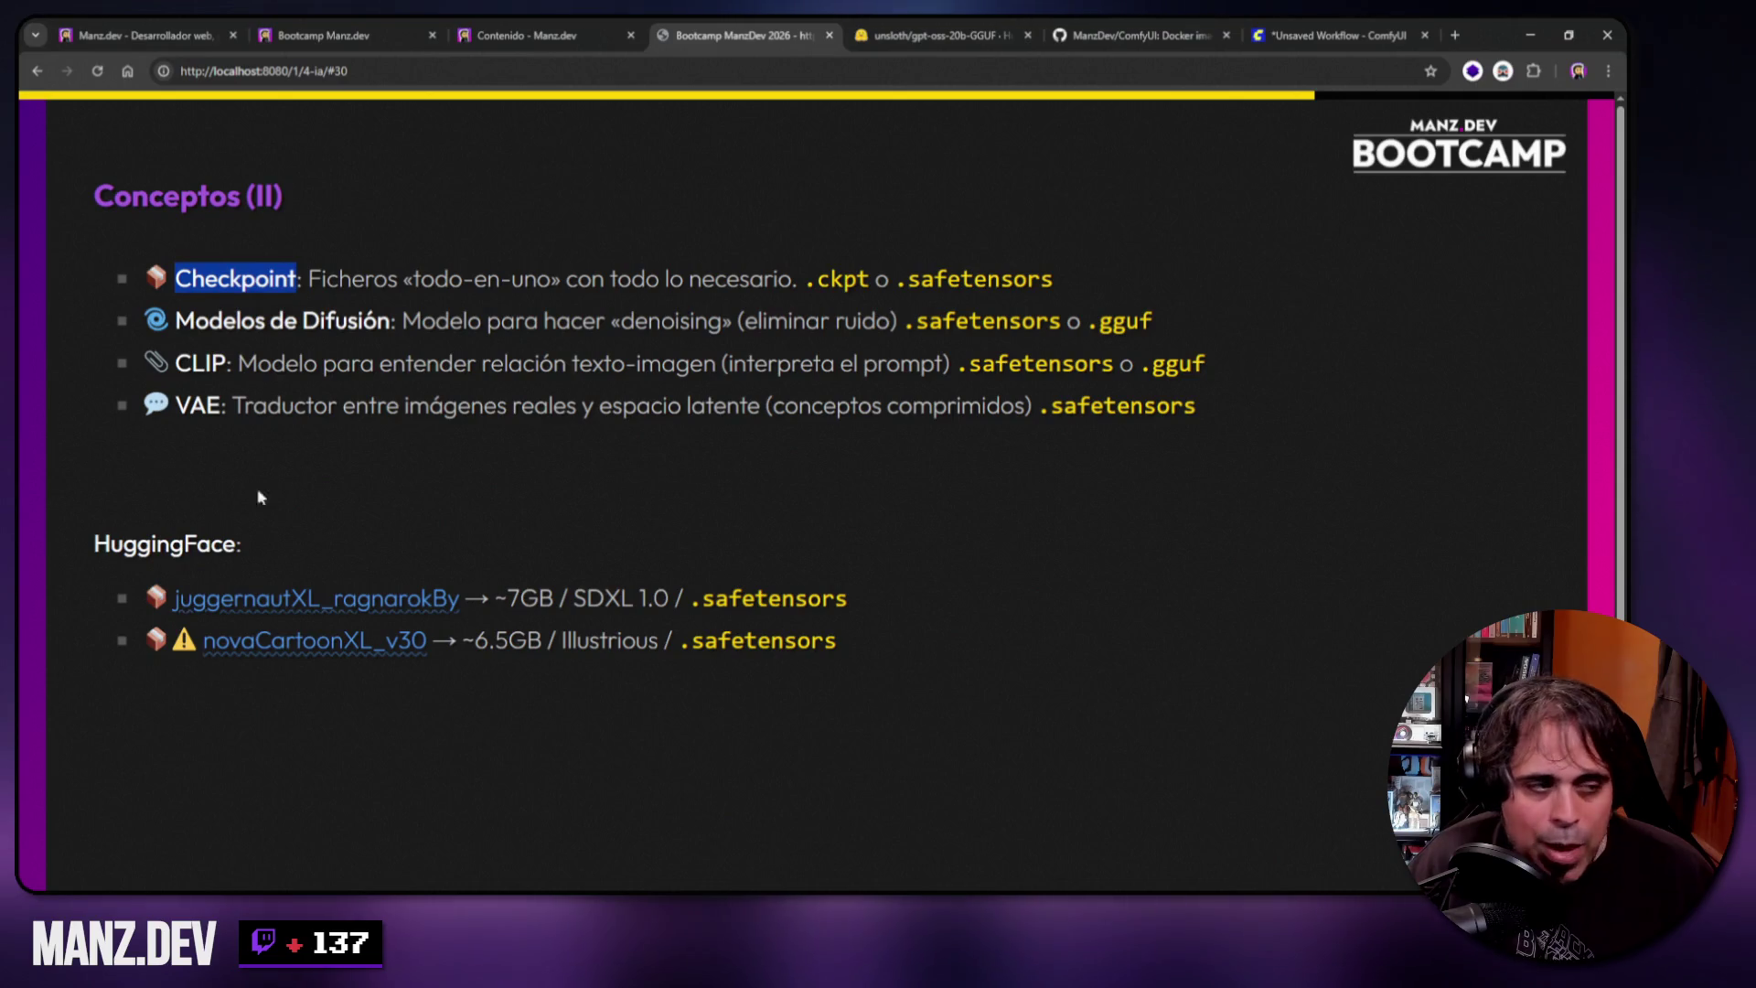
{"action": "left_click", "coordinate": [1098, 617]}
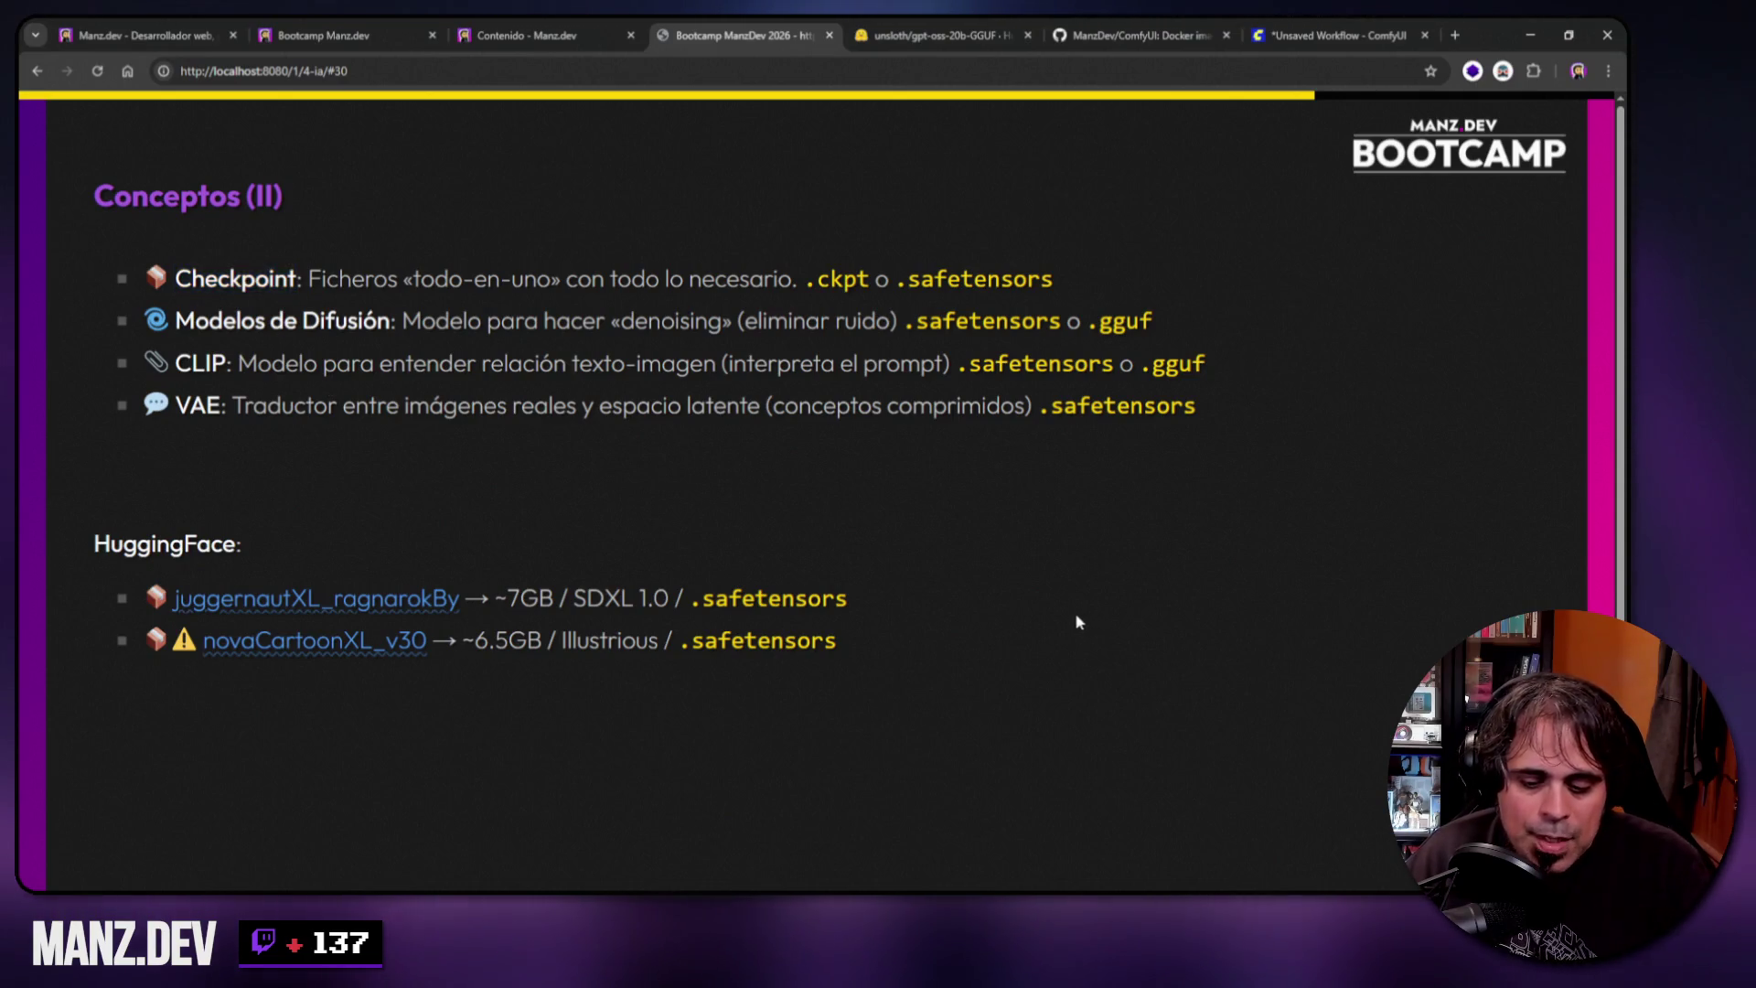
Advance to Conceptos (III), highlight 'Sampler', and return to the ComfyUI workflow
{"action": "key", "text": "Right"}
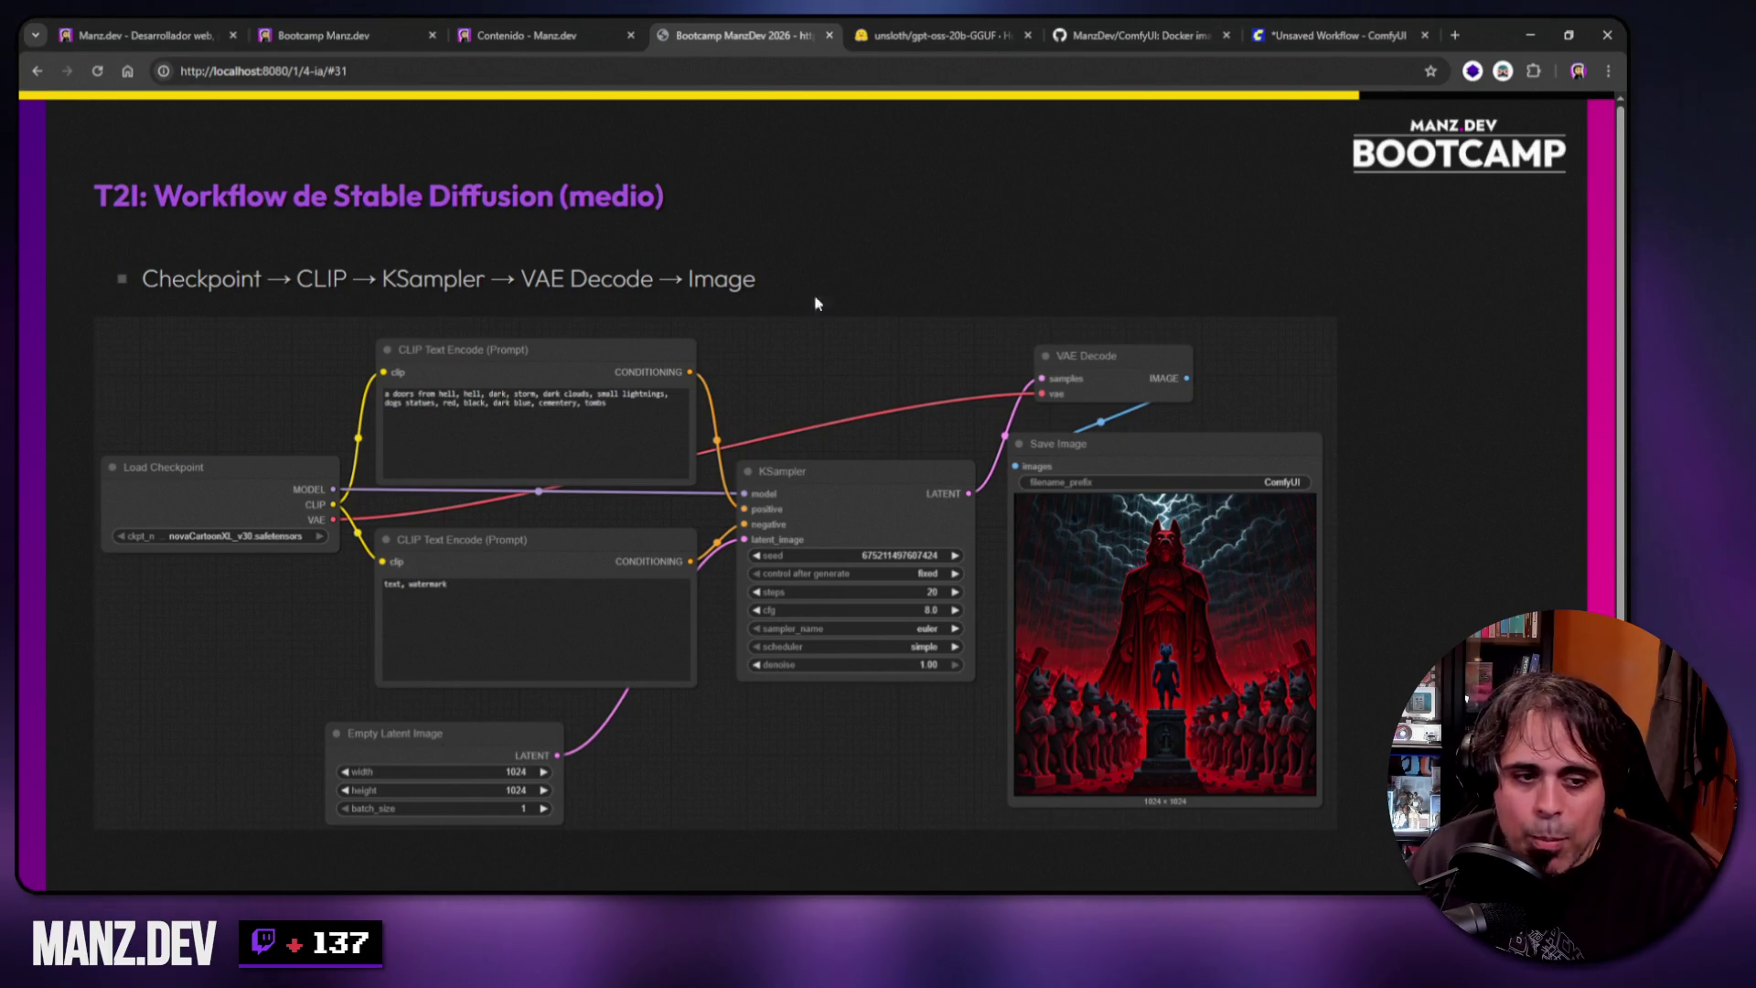
{"action": "key", "text": "Right"}
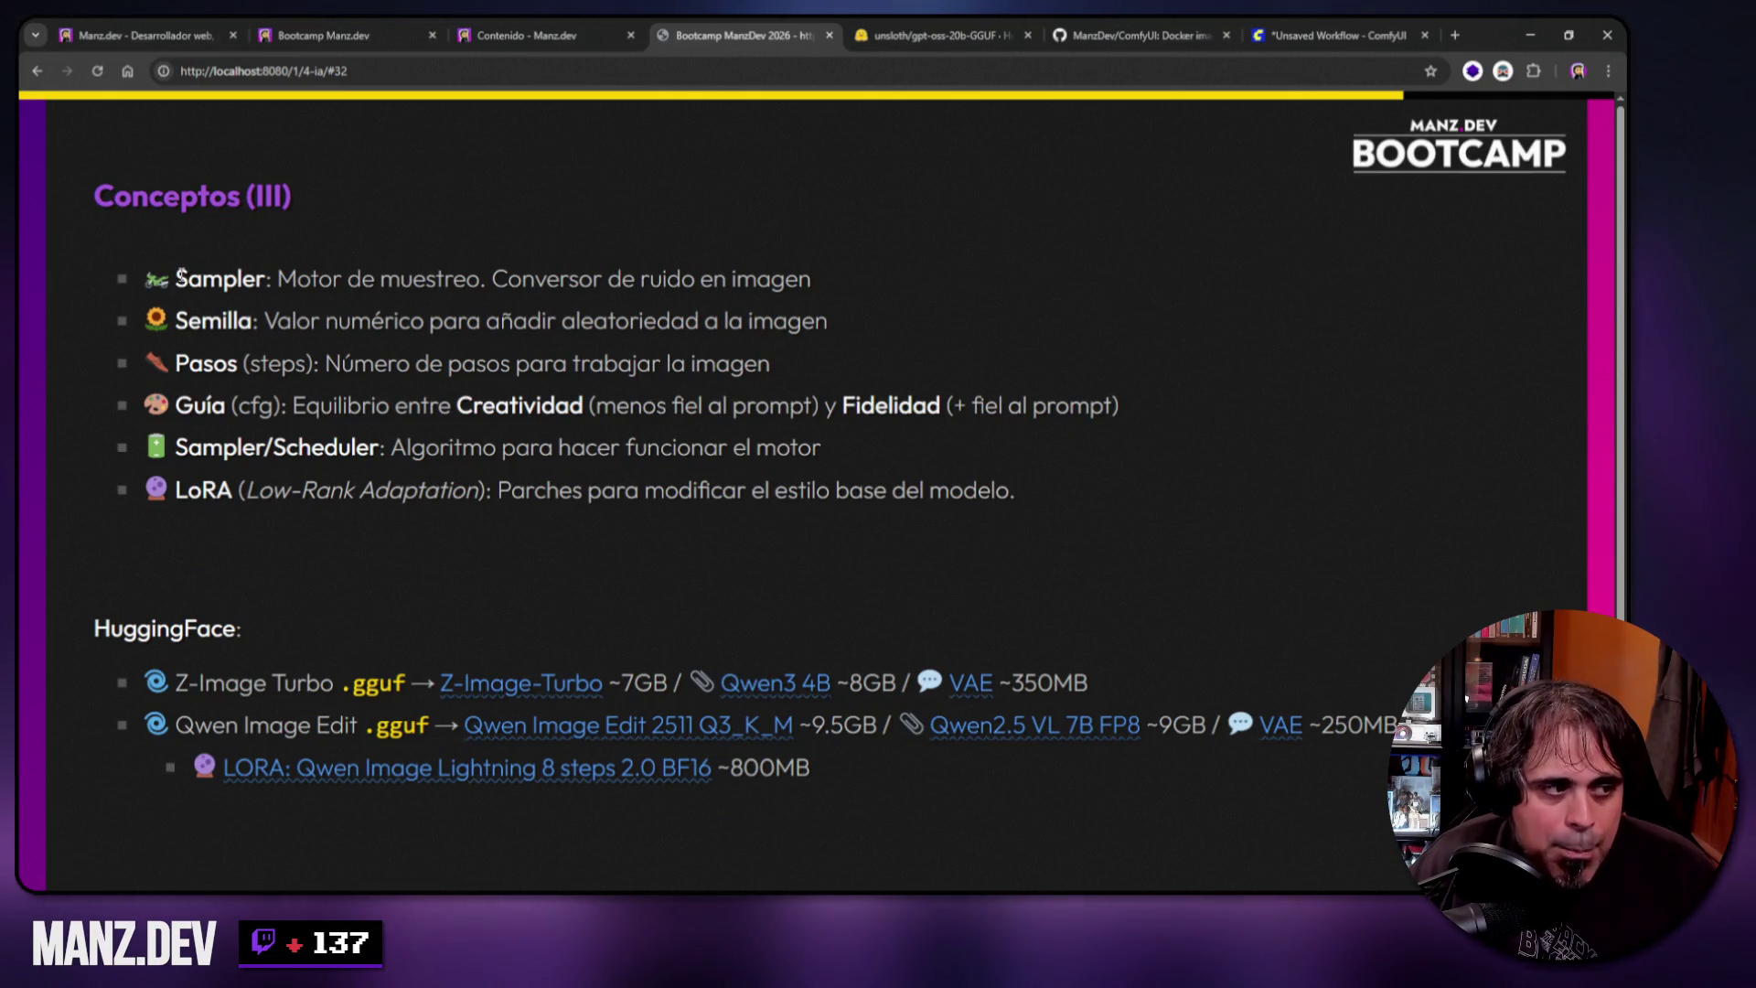
{"action": "left_click_drag", "start_coordinate": [179, 277], "coordinate": [263, 282]}
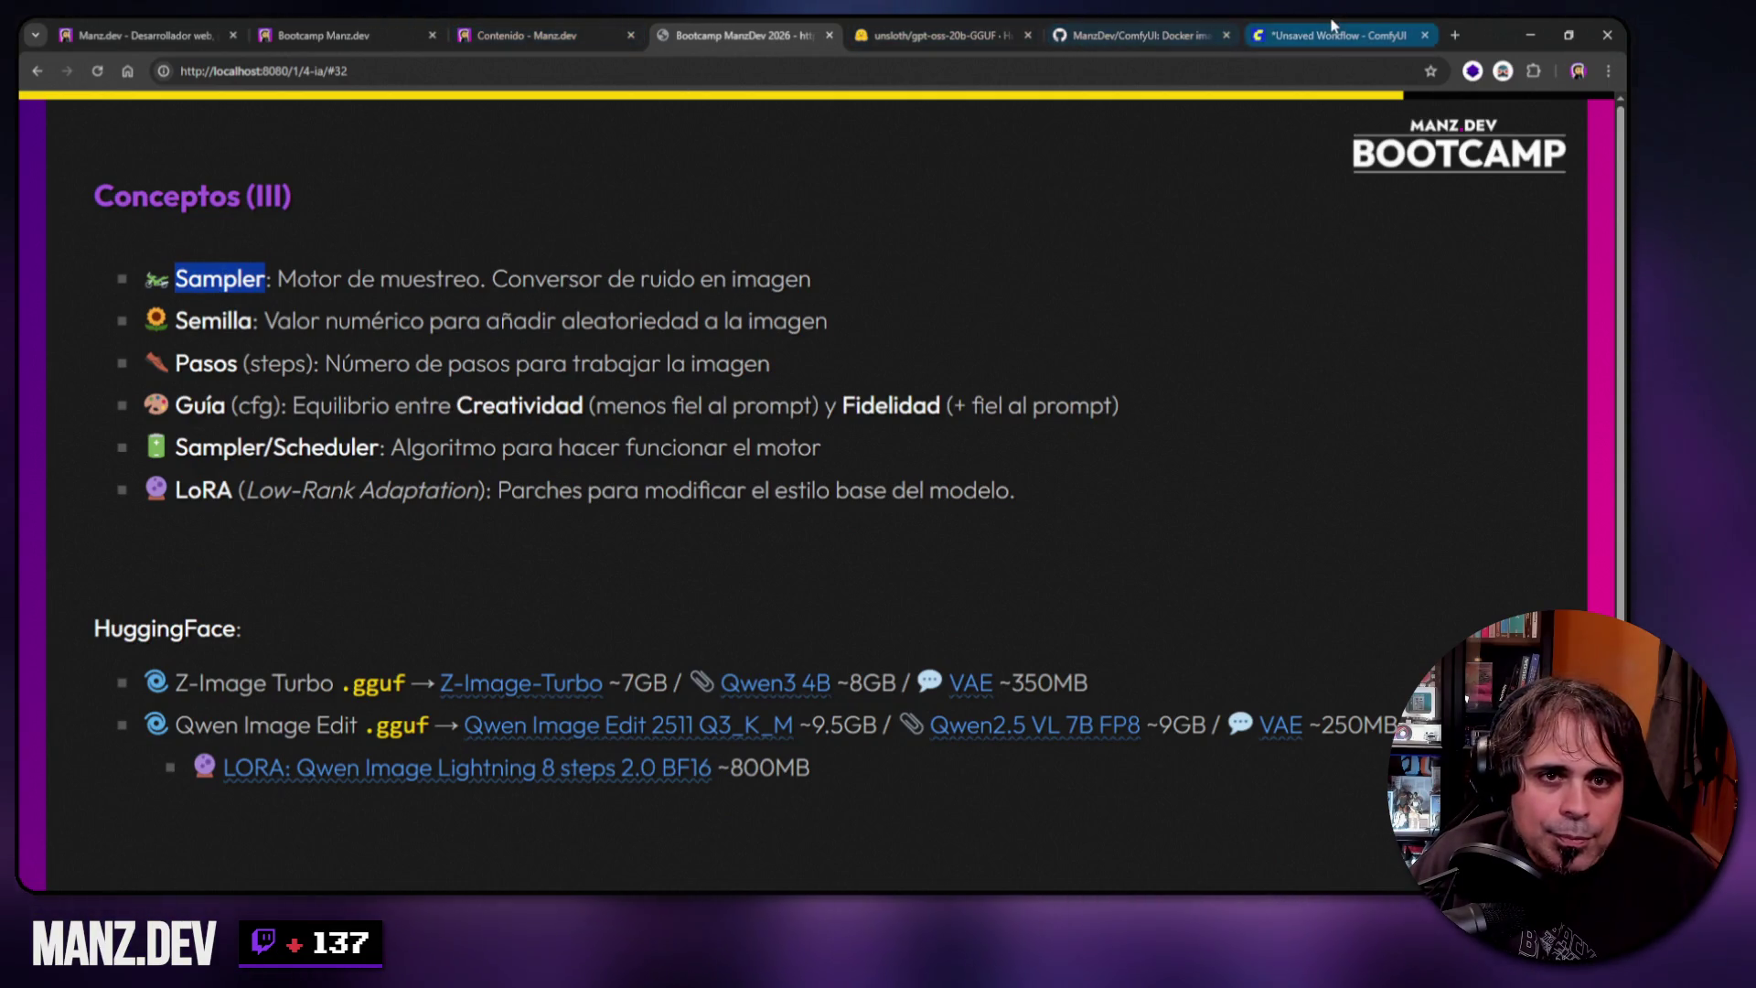
{"action": "left_click", "coordinate": [1312, 42]}
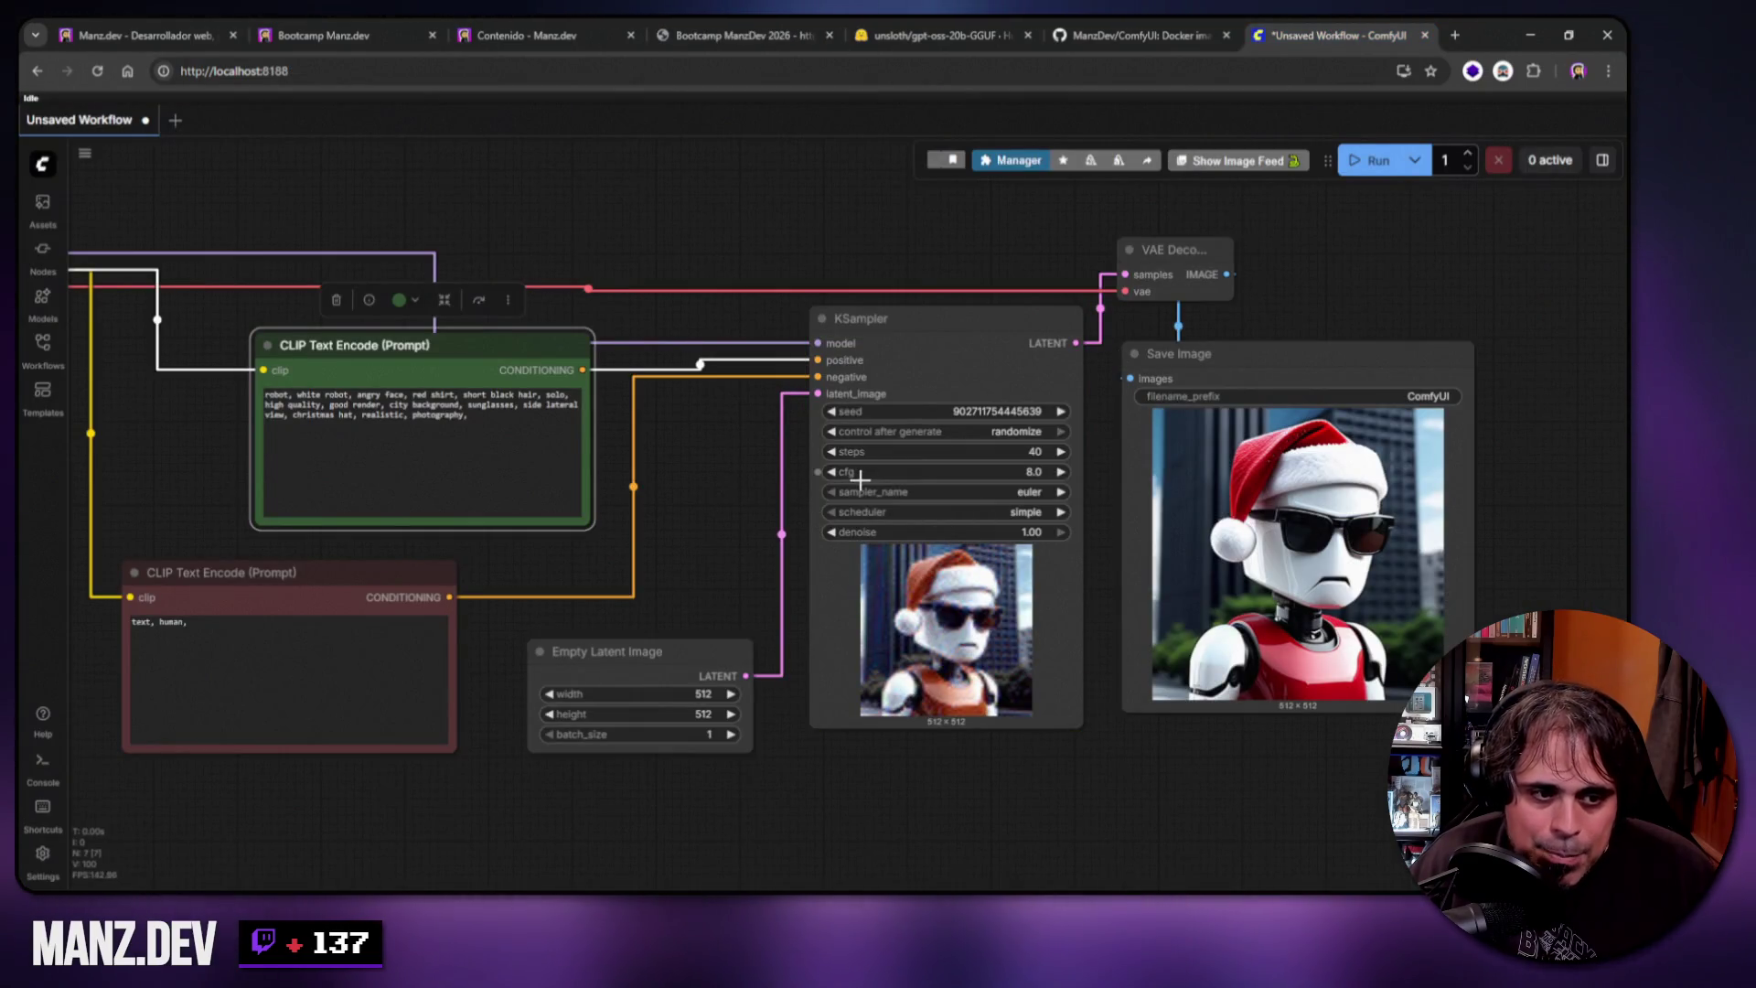
Choose euler_ancestral in KSampler's sampler_name list, then go back to the Bootcamp slides
{"action": "left_click", "coordinate": [1021, 492]}
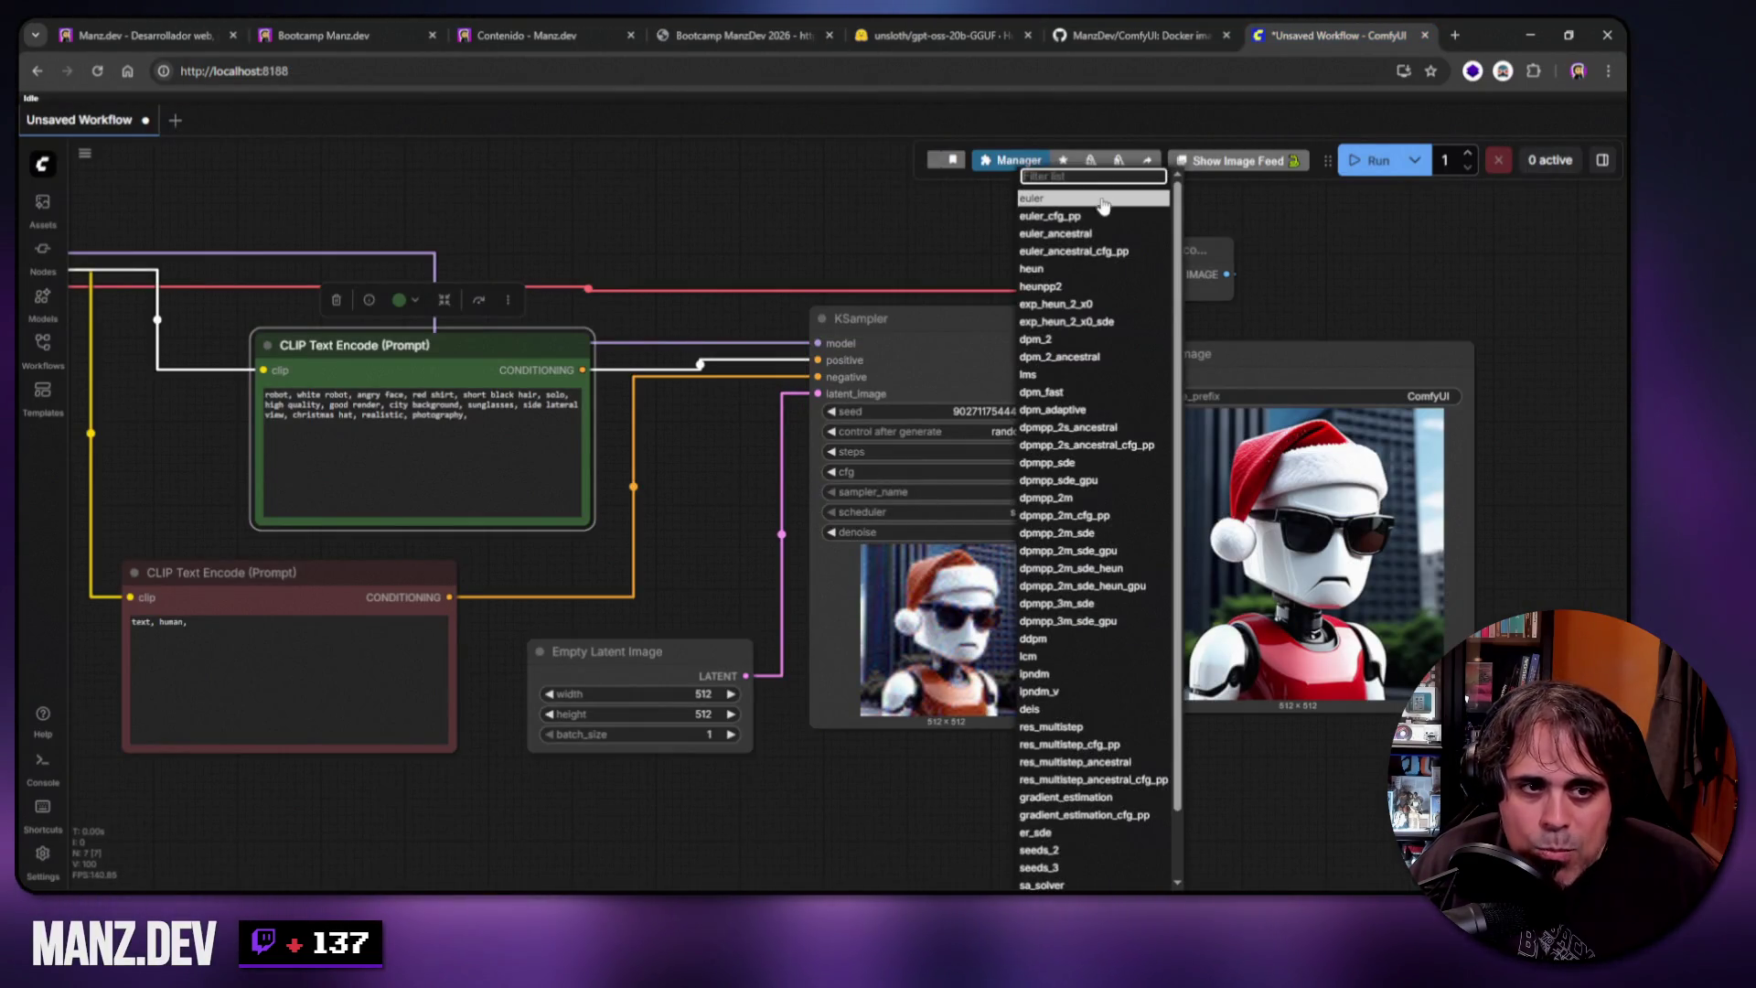
{"action": "scroll", "coordinate": [1050, 199], "scroll_direction": "down", "scroll_amount": 1}
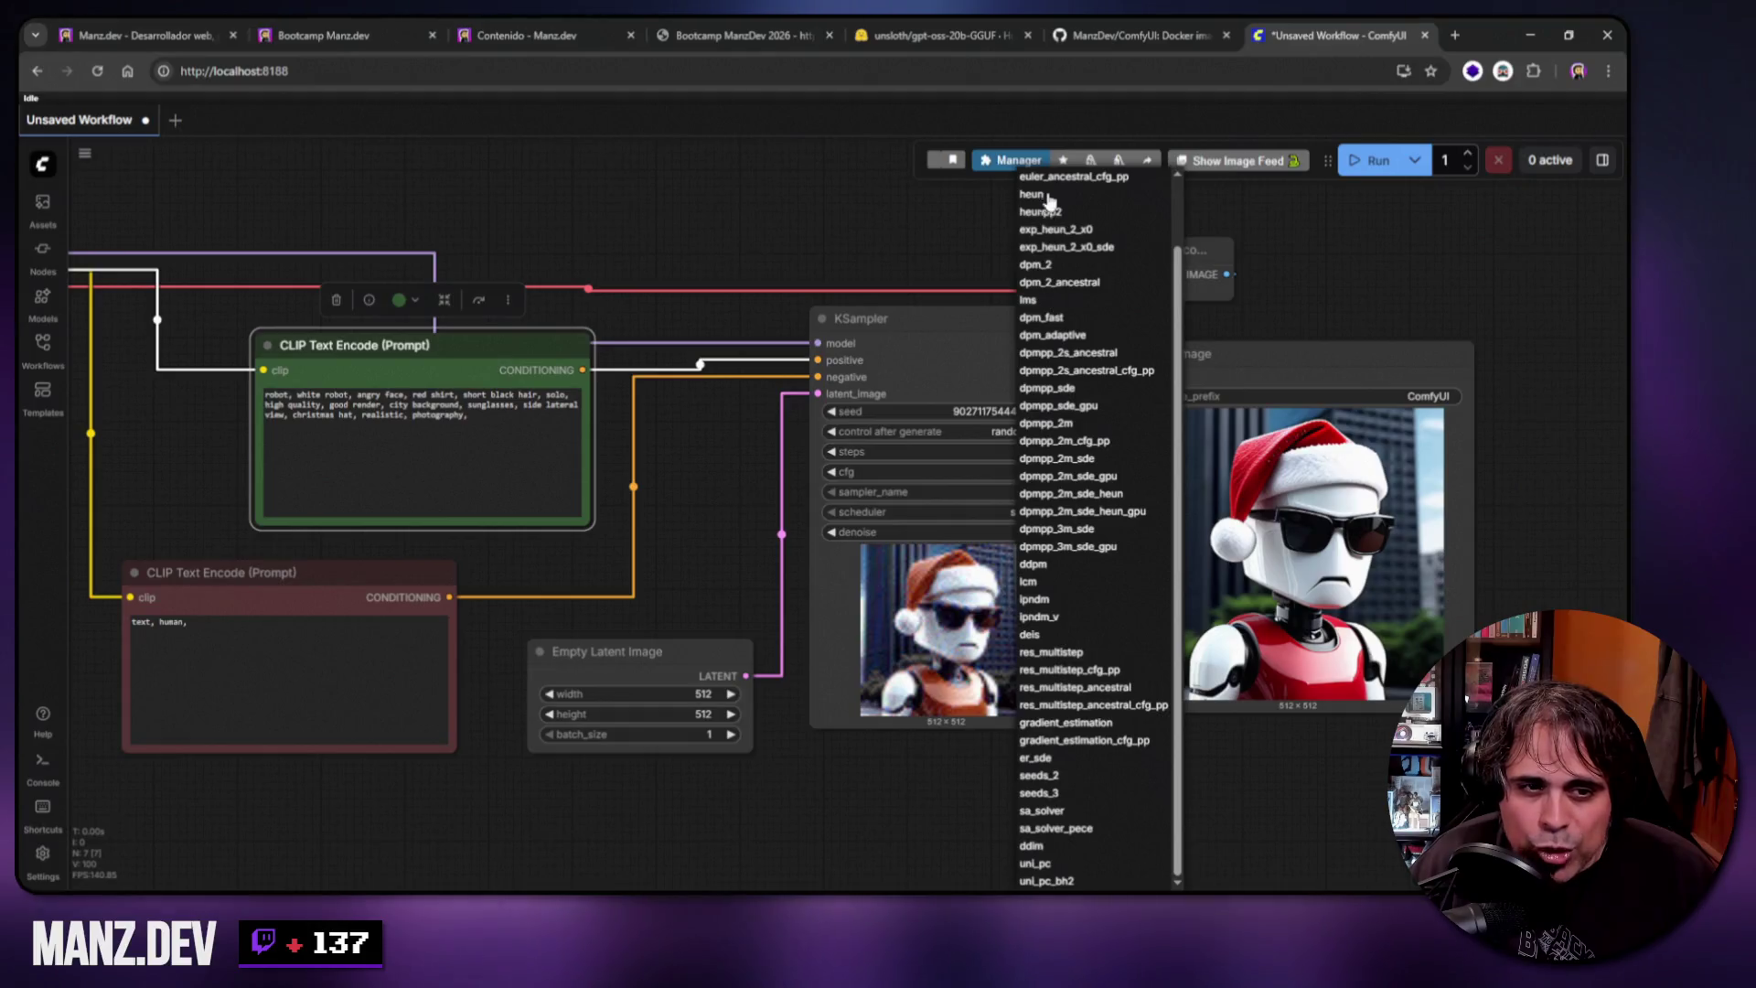
{"action": "scroll", "coordinate": [1180, 262], "scroll_direction": "up", "scroll_amount": 1}
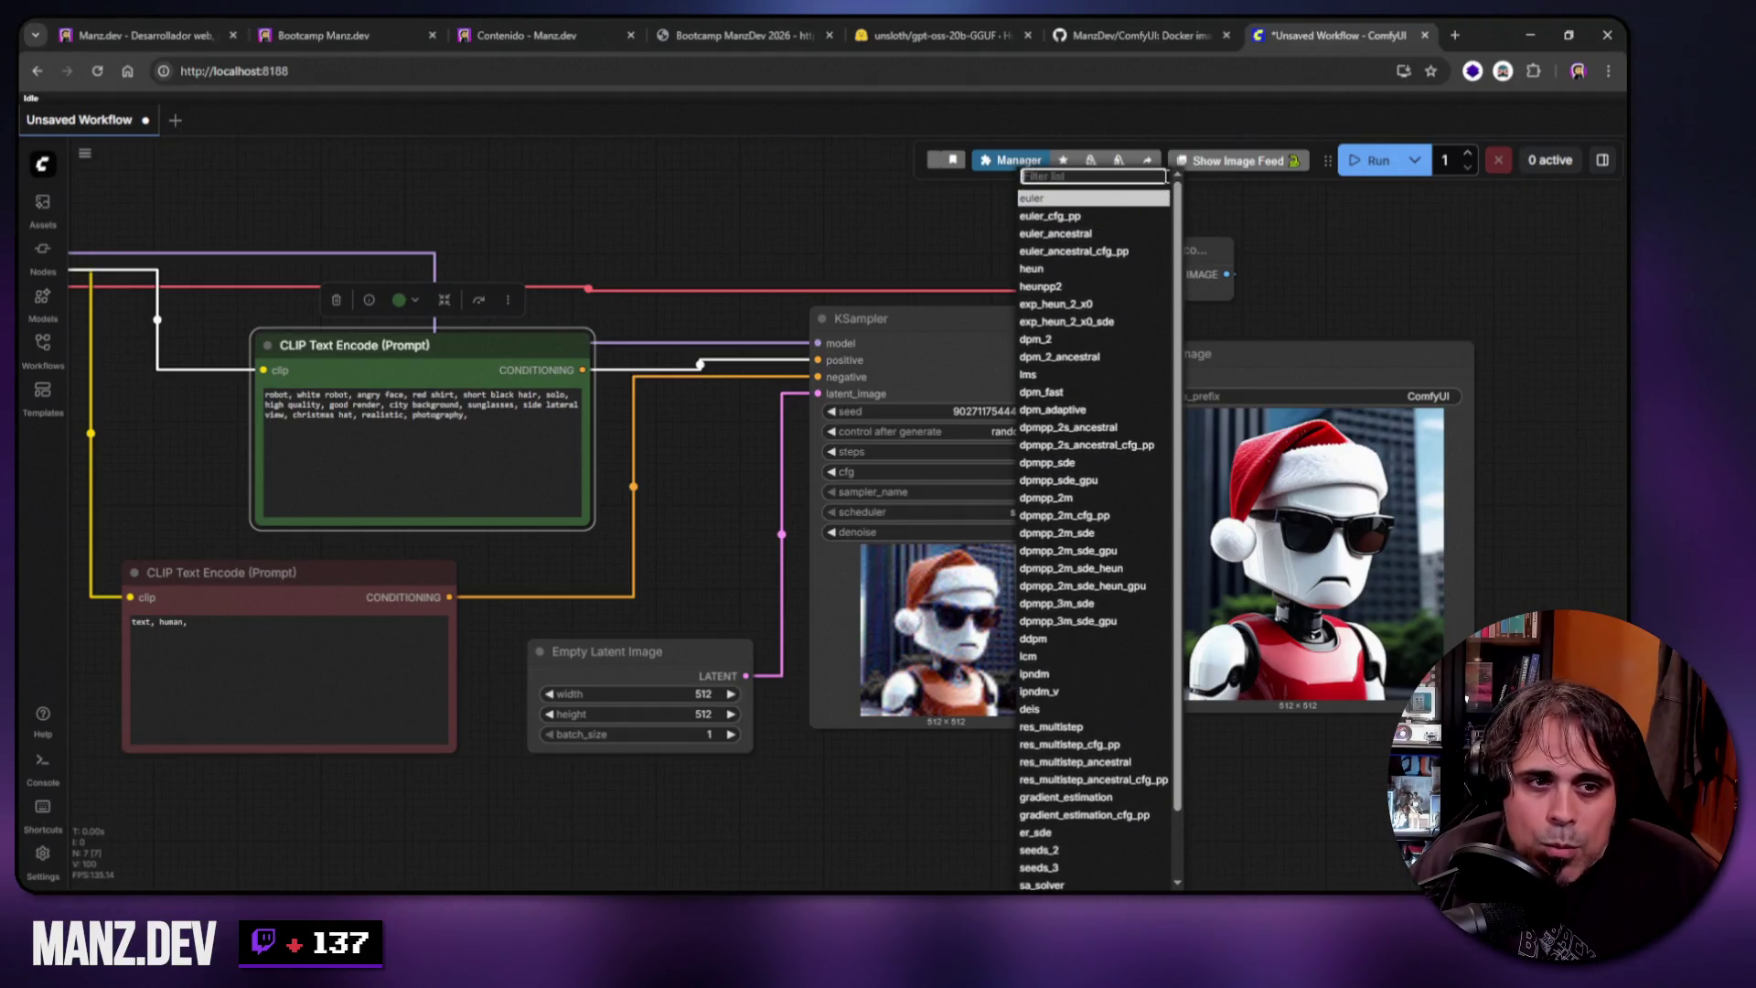
{"action": "left_click", "coordinate": [1041, 236]}
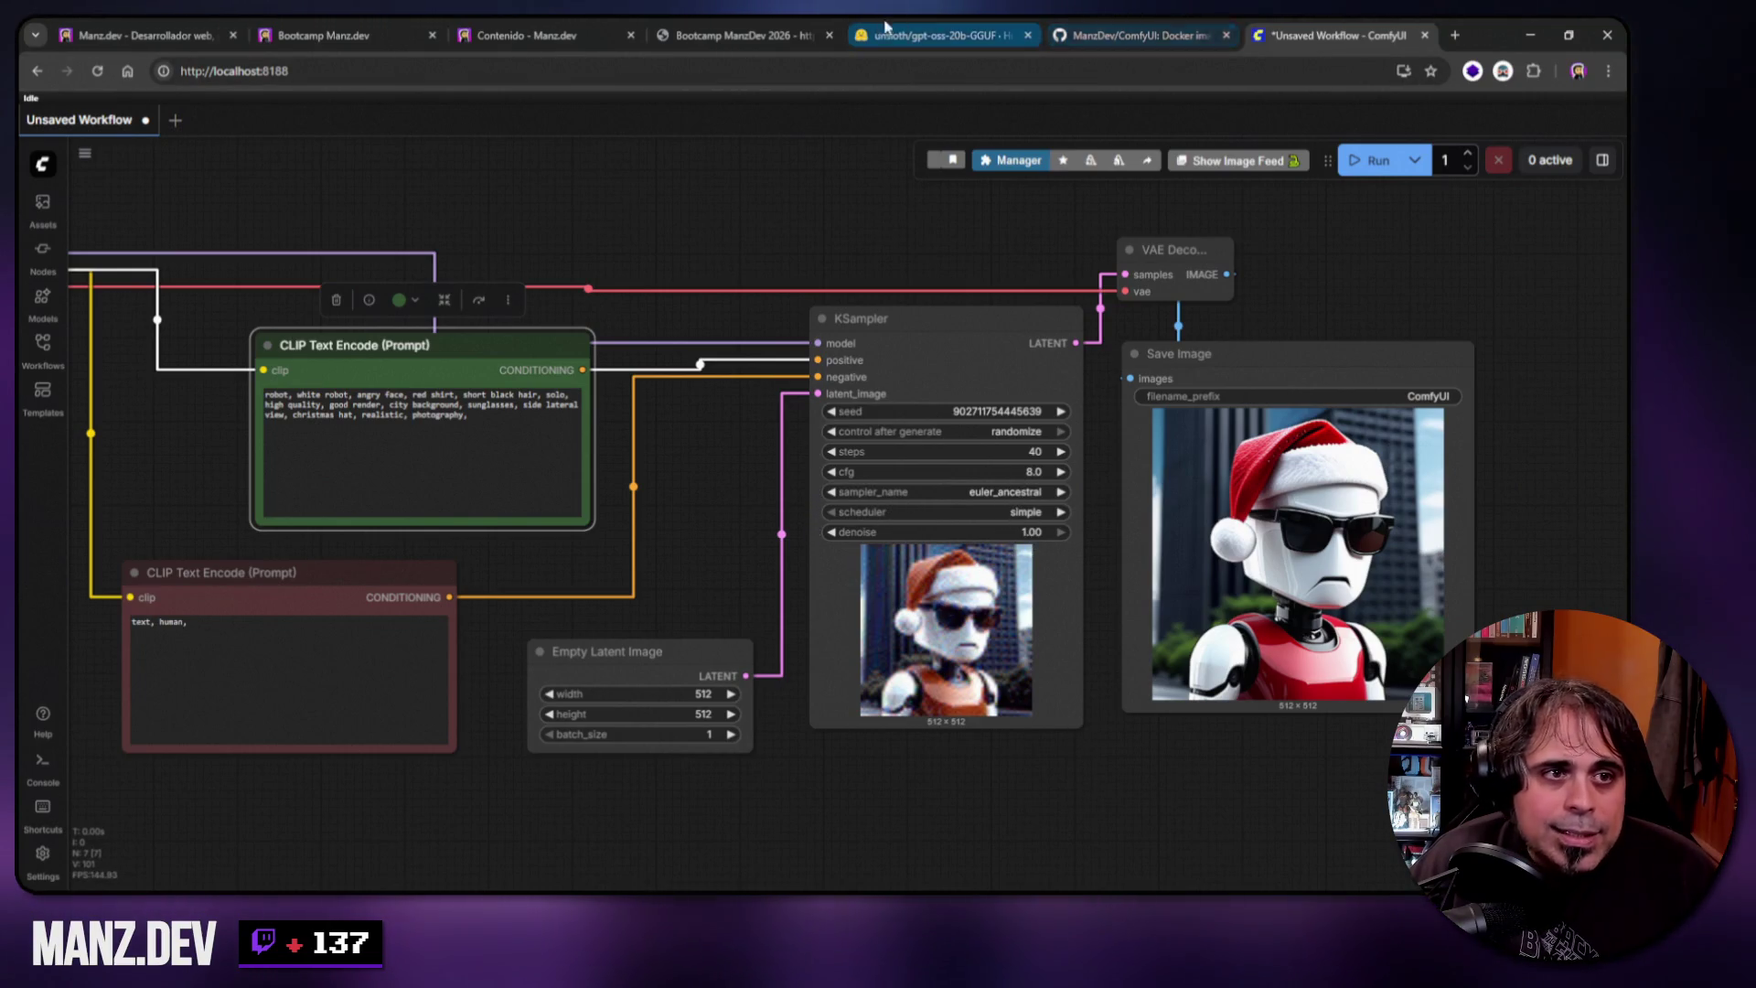
{"action": "left_click", "coordinate": [705, 25]}
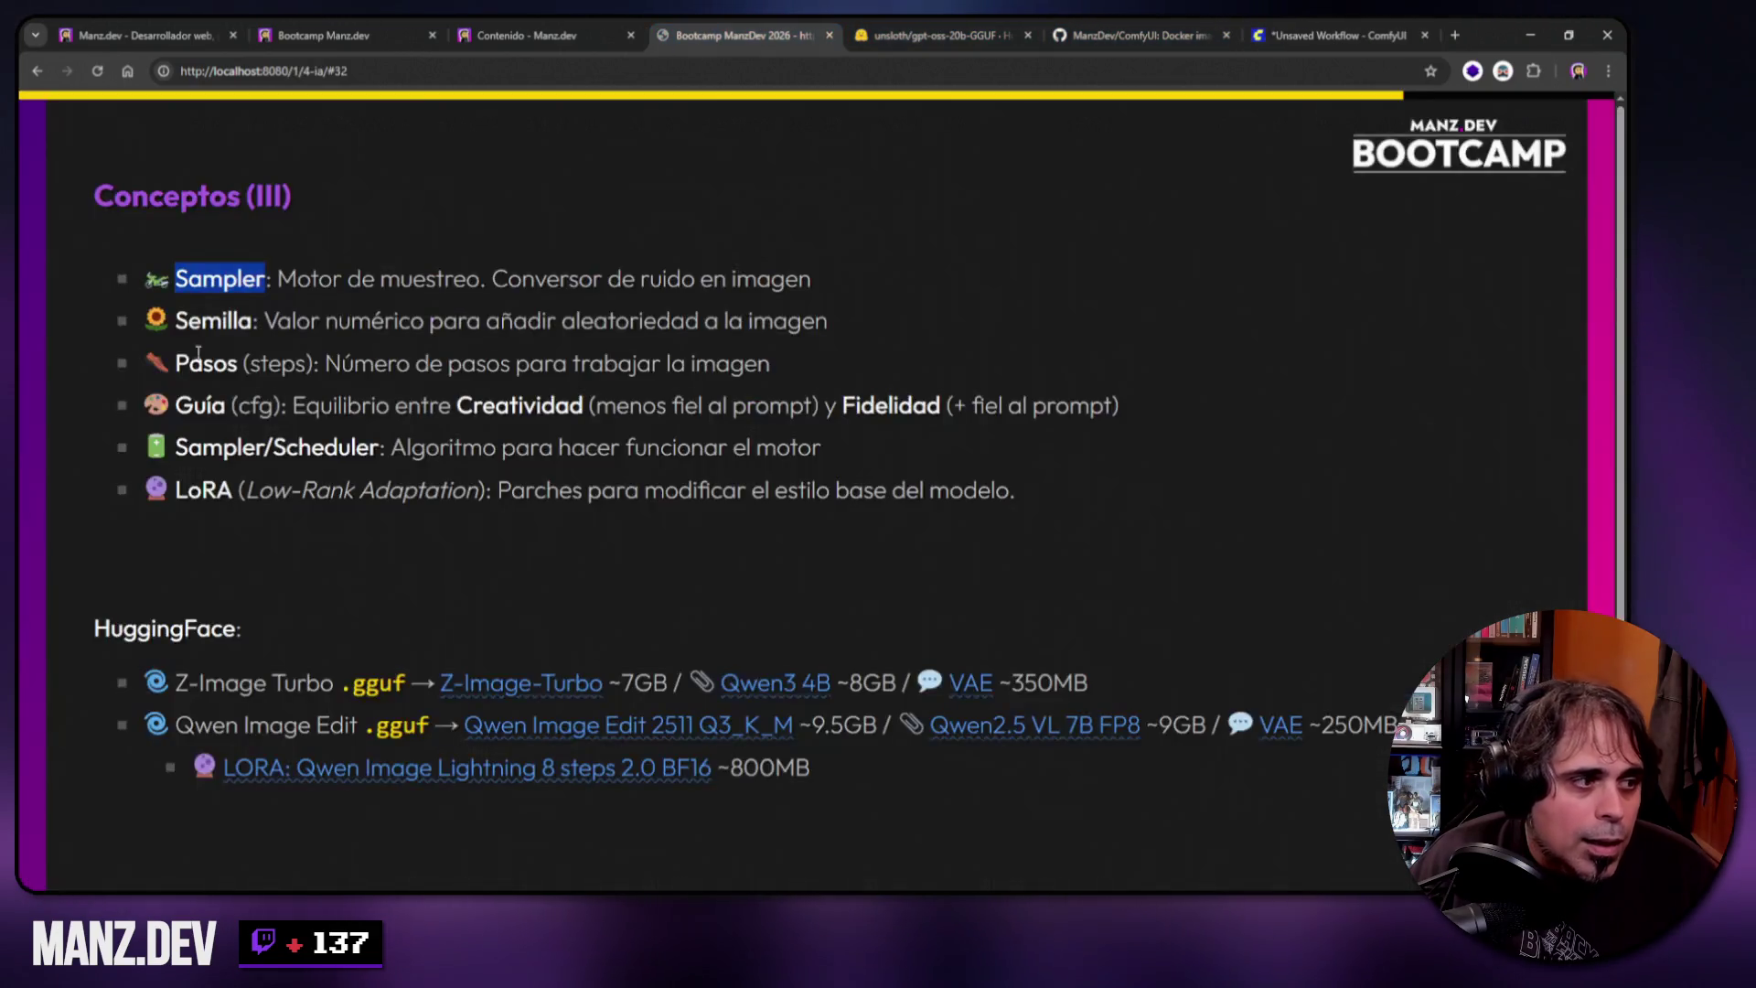
Highlight 'Sampler/Scheduler' on the Conceptos (III) slide, then return to the ComfyUI workflow
{"action": "left_click_drag", "start_coordinate": [186, 446], "coordinate": [385, 446]}
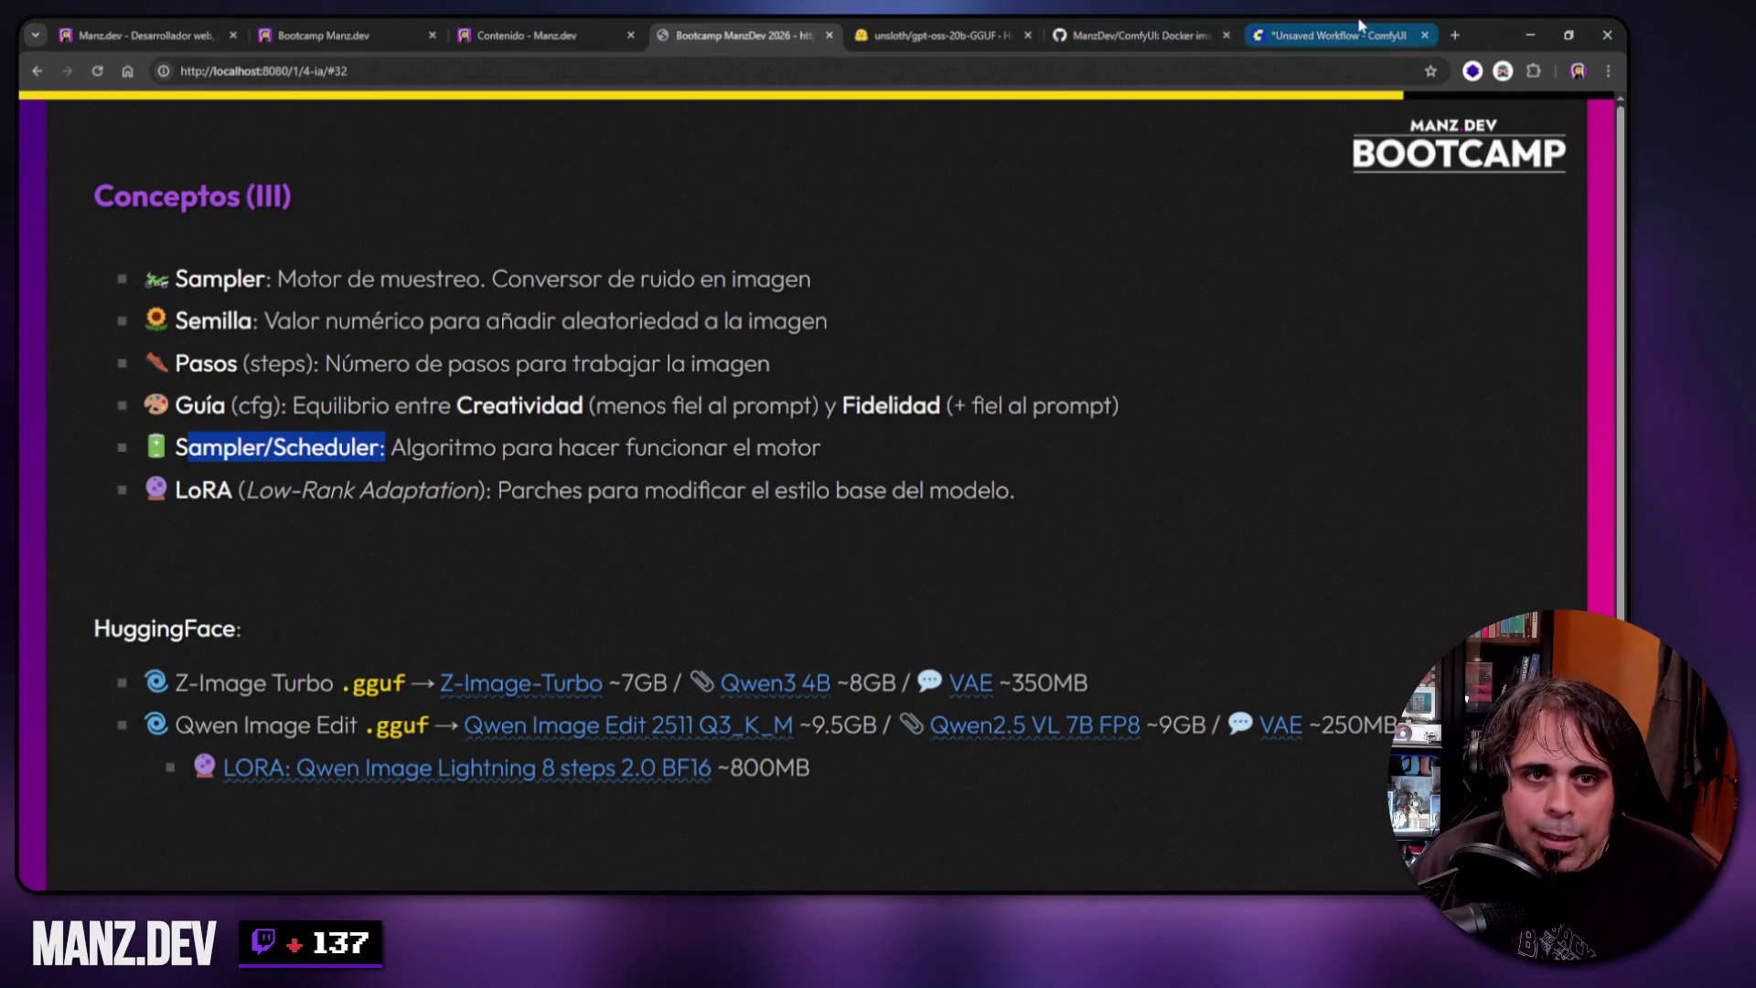
{"action": "left_click", "coordinate": [1337, 35]}
{"action": "left_click", "coordinate": [1028, 512]}
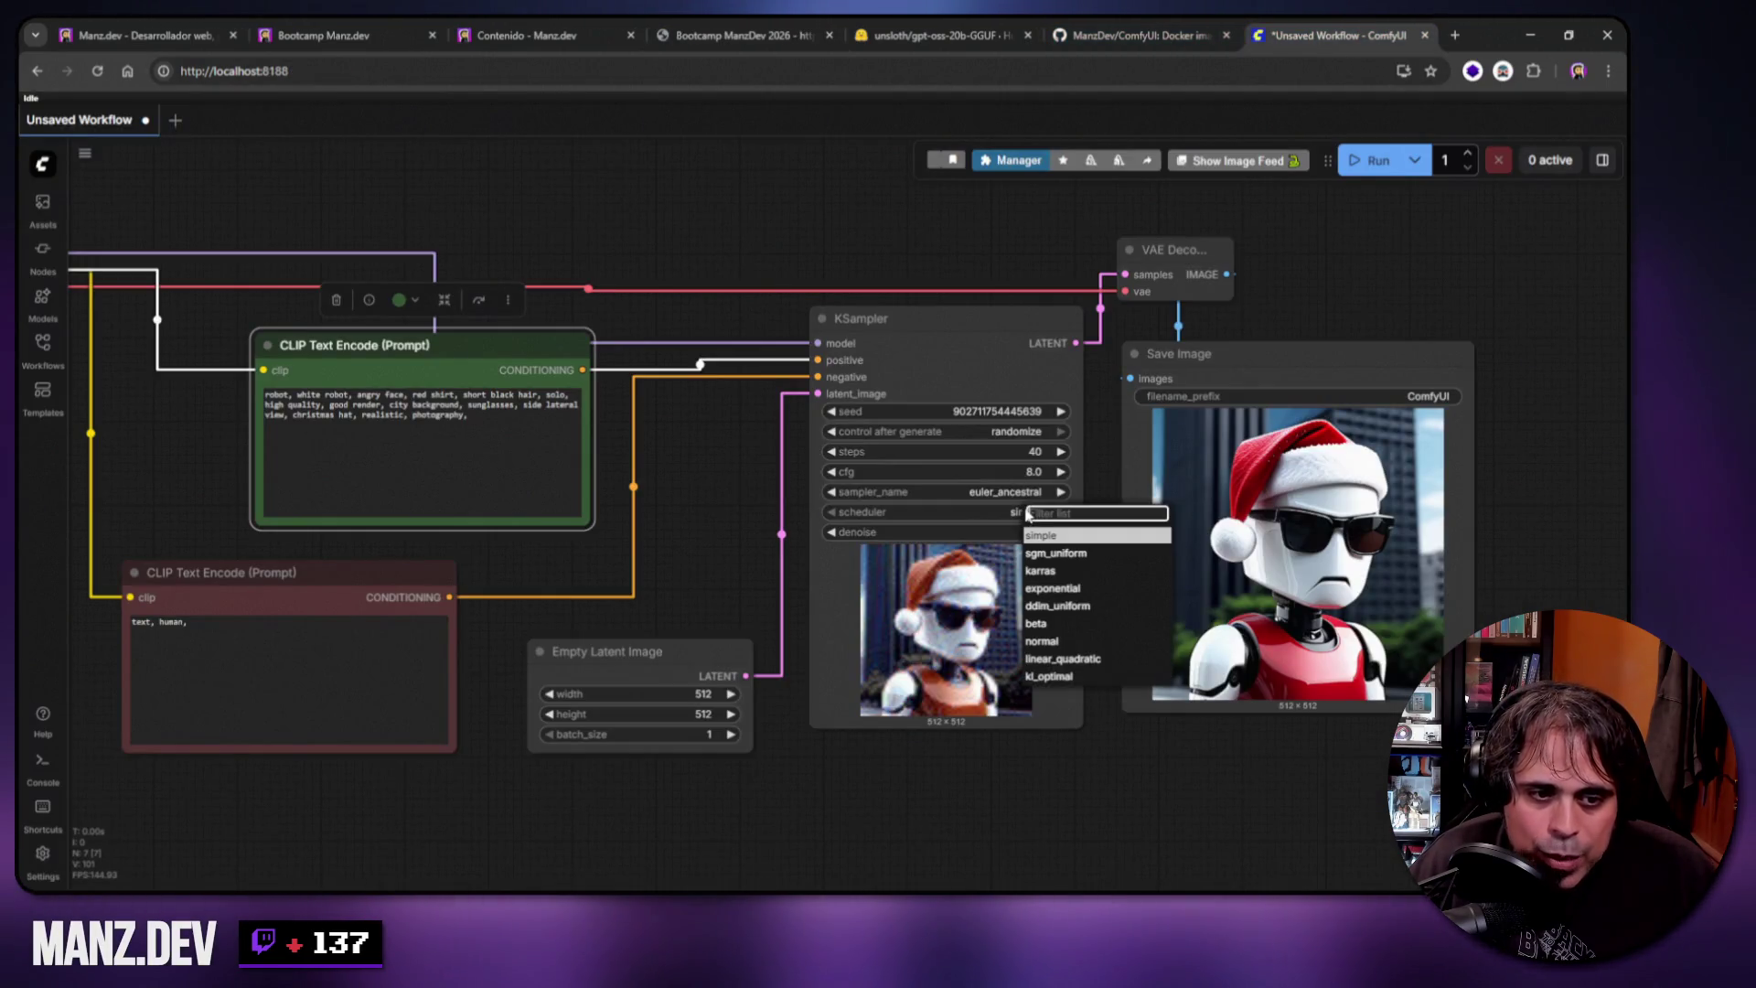
Set the KSampler scheduler to karras and append 'awesome render, volumetri' to the positive prompt
{"action": "left_click", "coordinate": [1047, 578]}
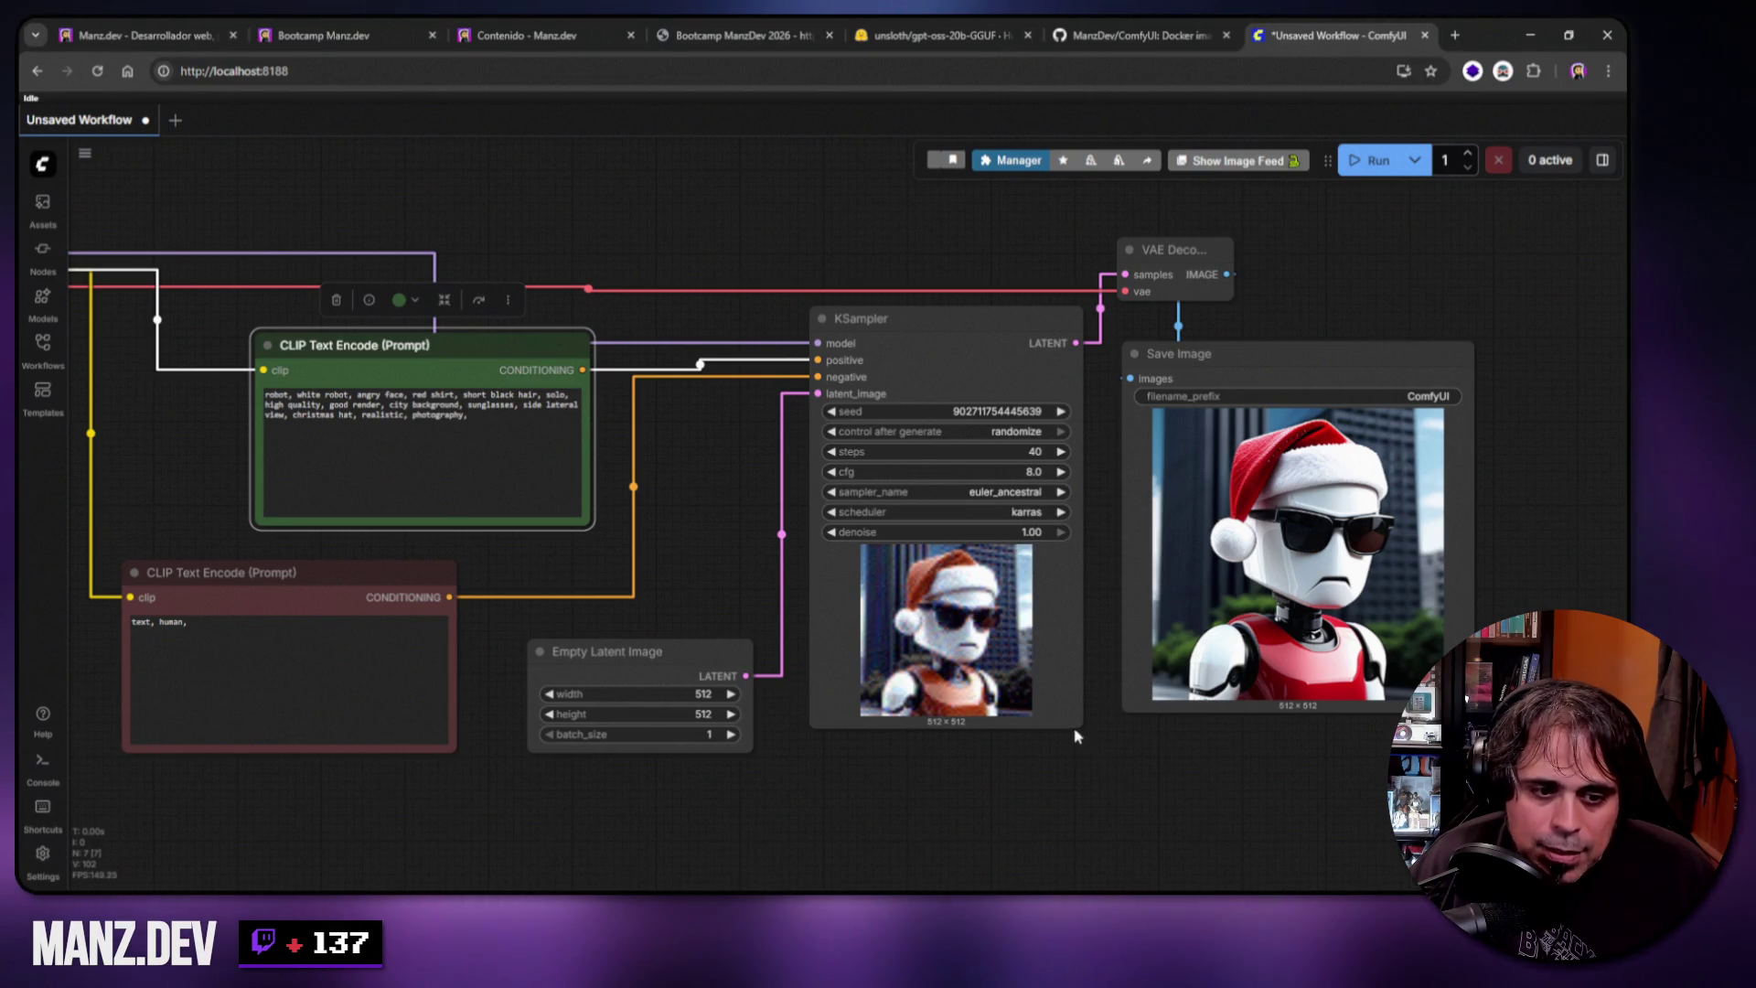
{"action": "scroll", "coordinate": [620, 458], "scroll_direction": "left", "scroll_amount": 5}
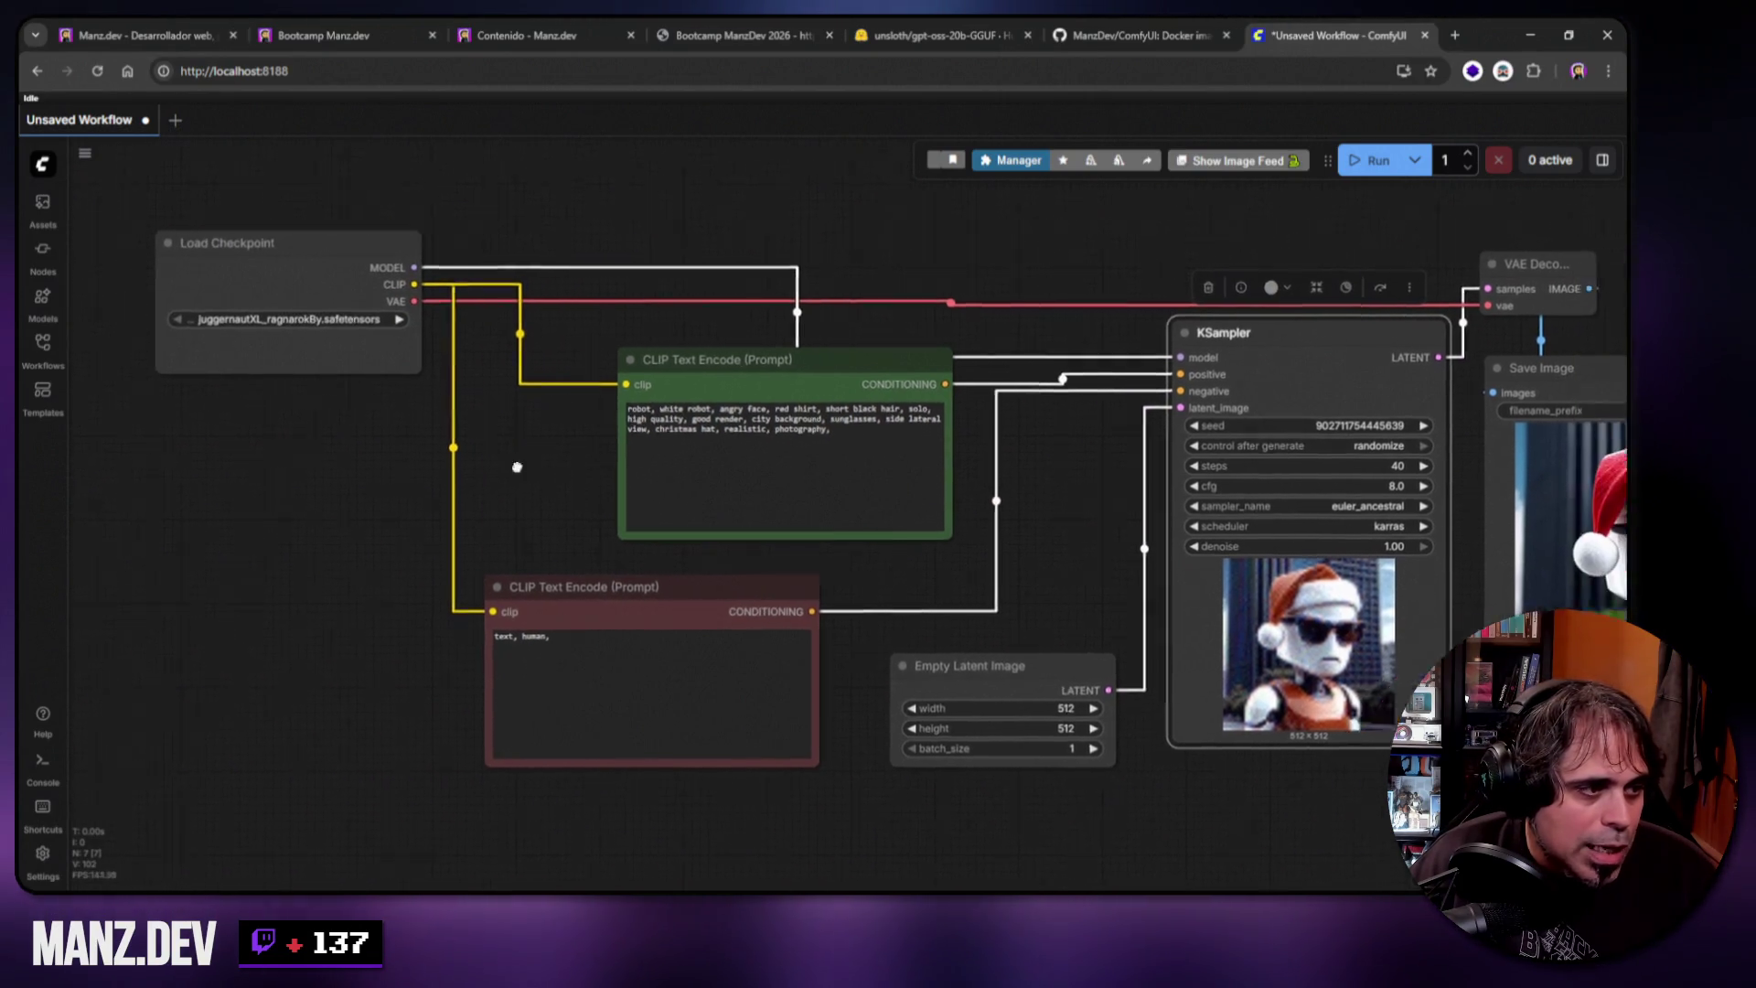
{"action": "left_click_drag", "start_coordinate": [560, 467], "coordinate": [298, 466]}
{"action": "left_click", "coordinate": [584, 474]}
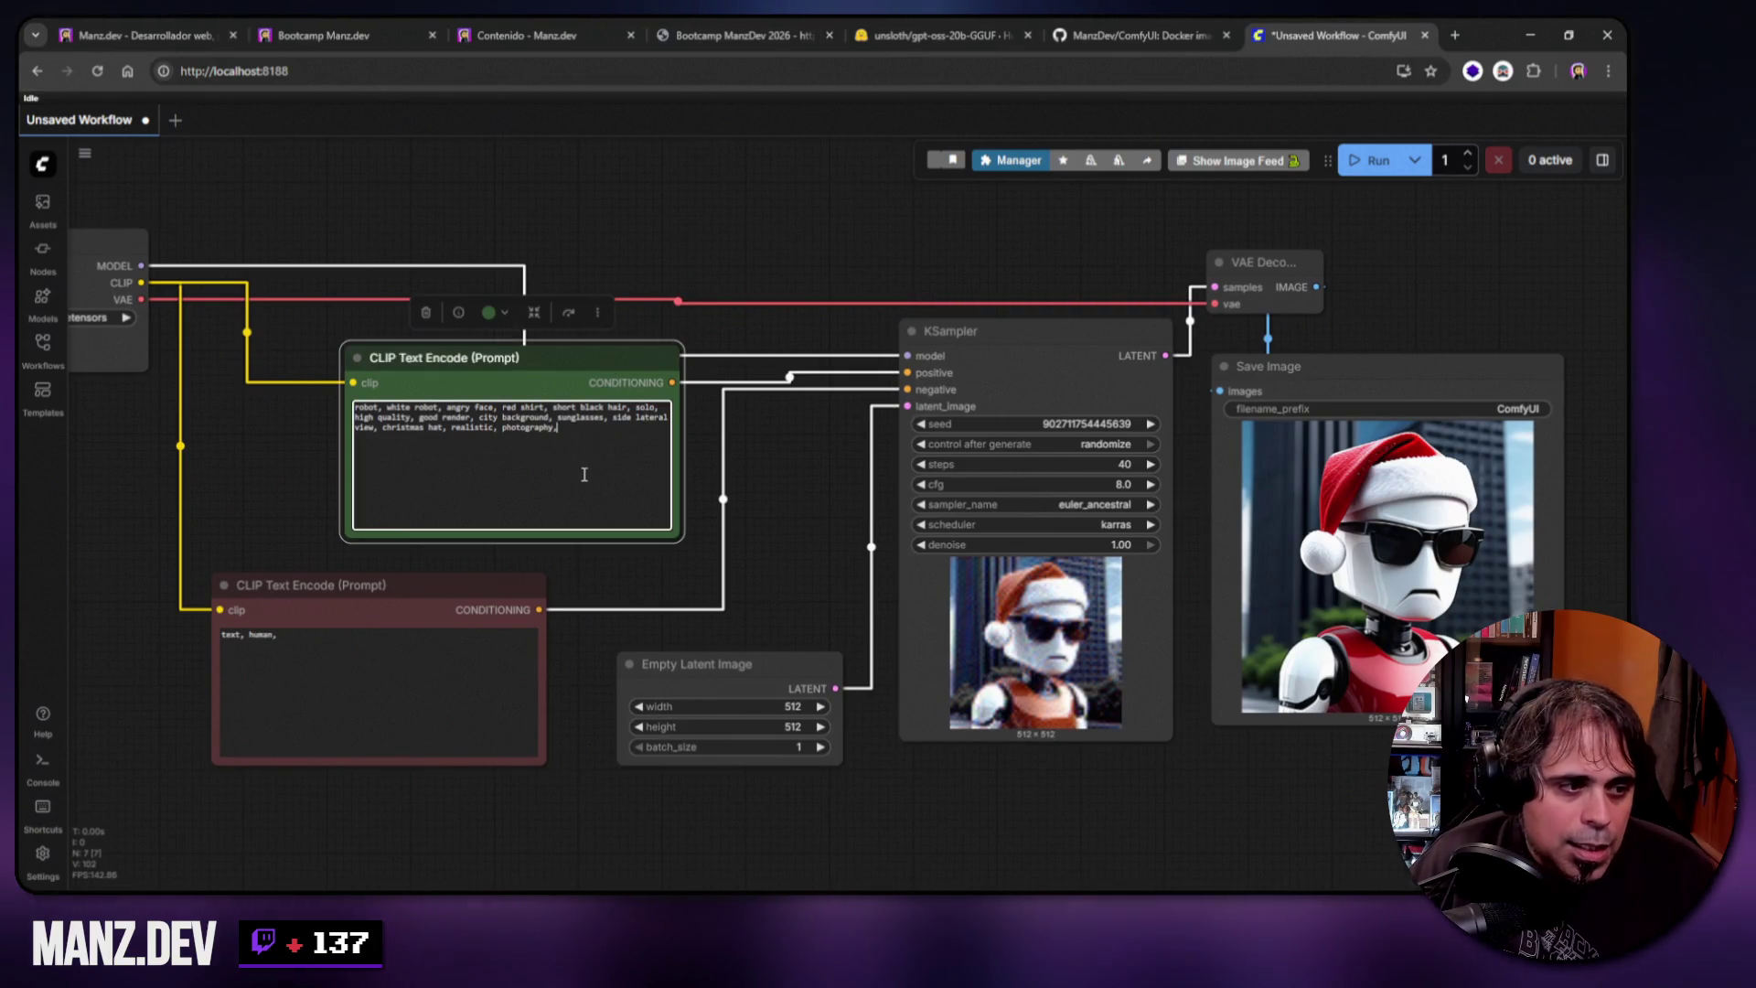
{"action": "type", "text": "awe"}
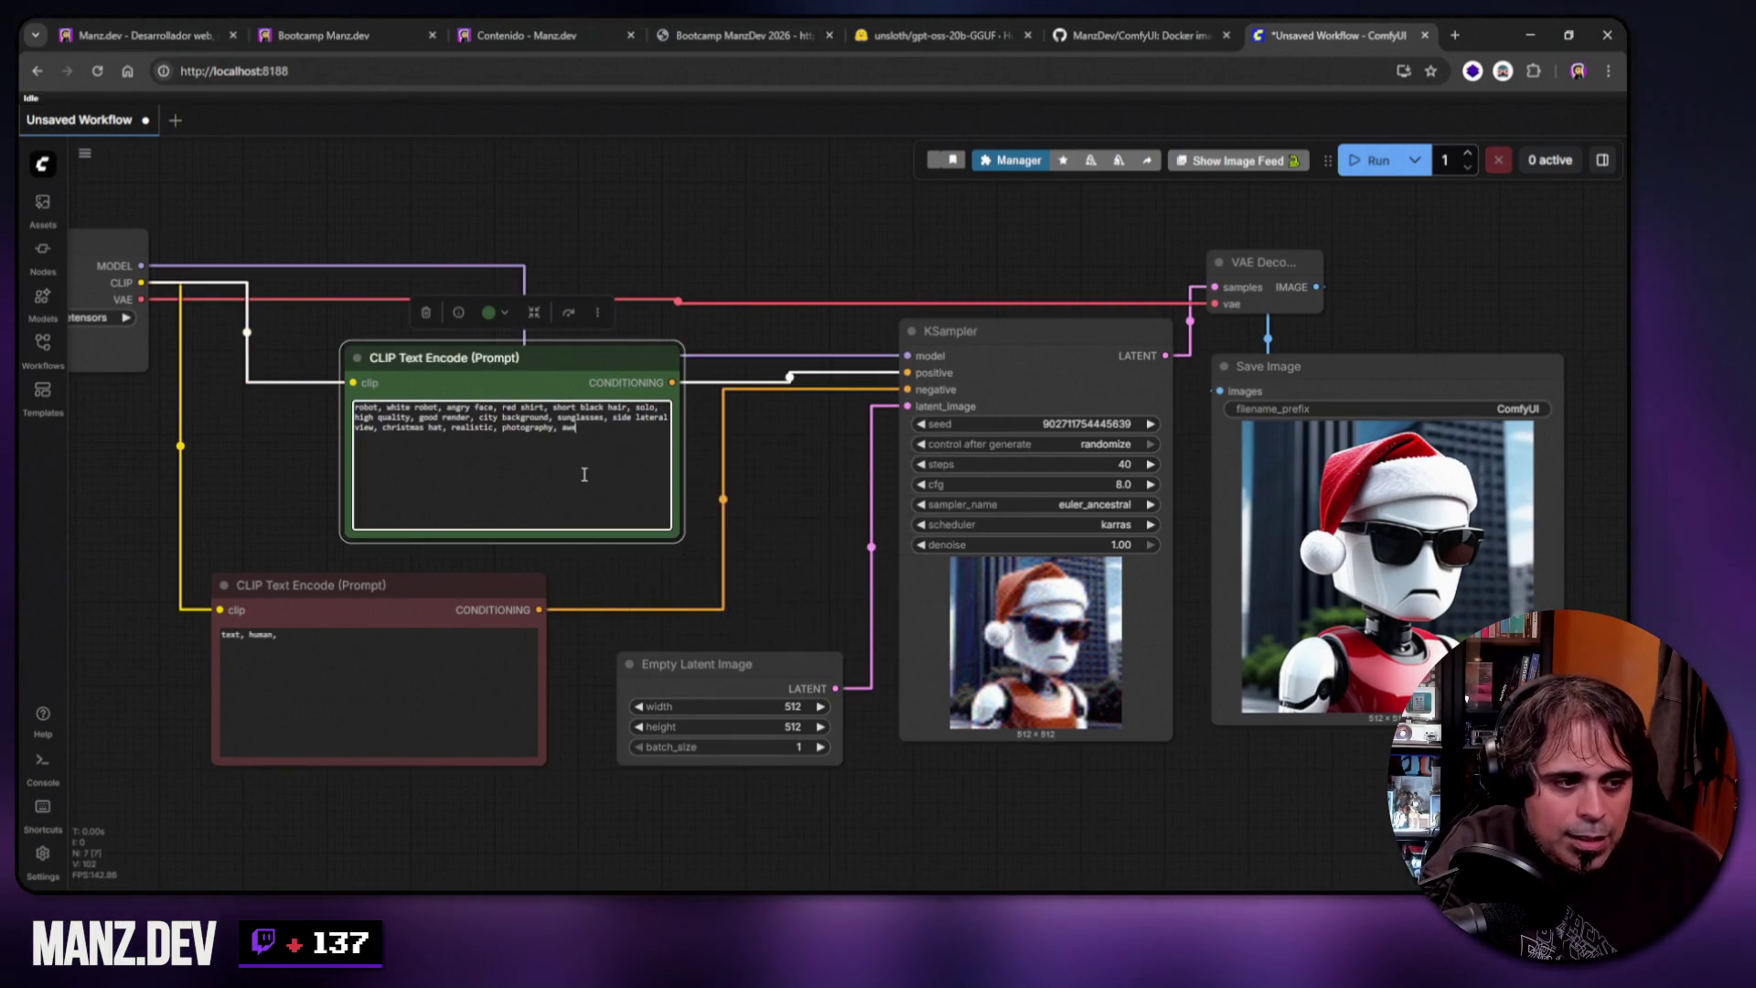
{"action": "type", "text": "some render,"}
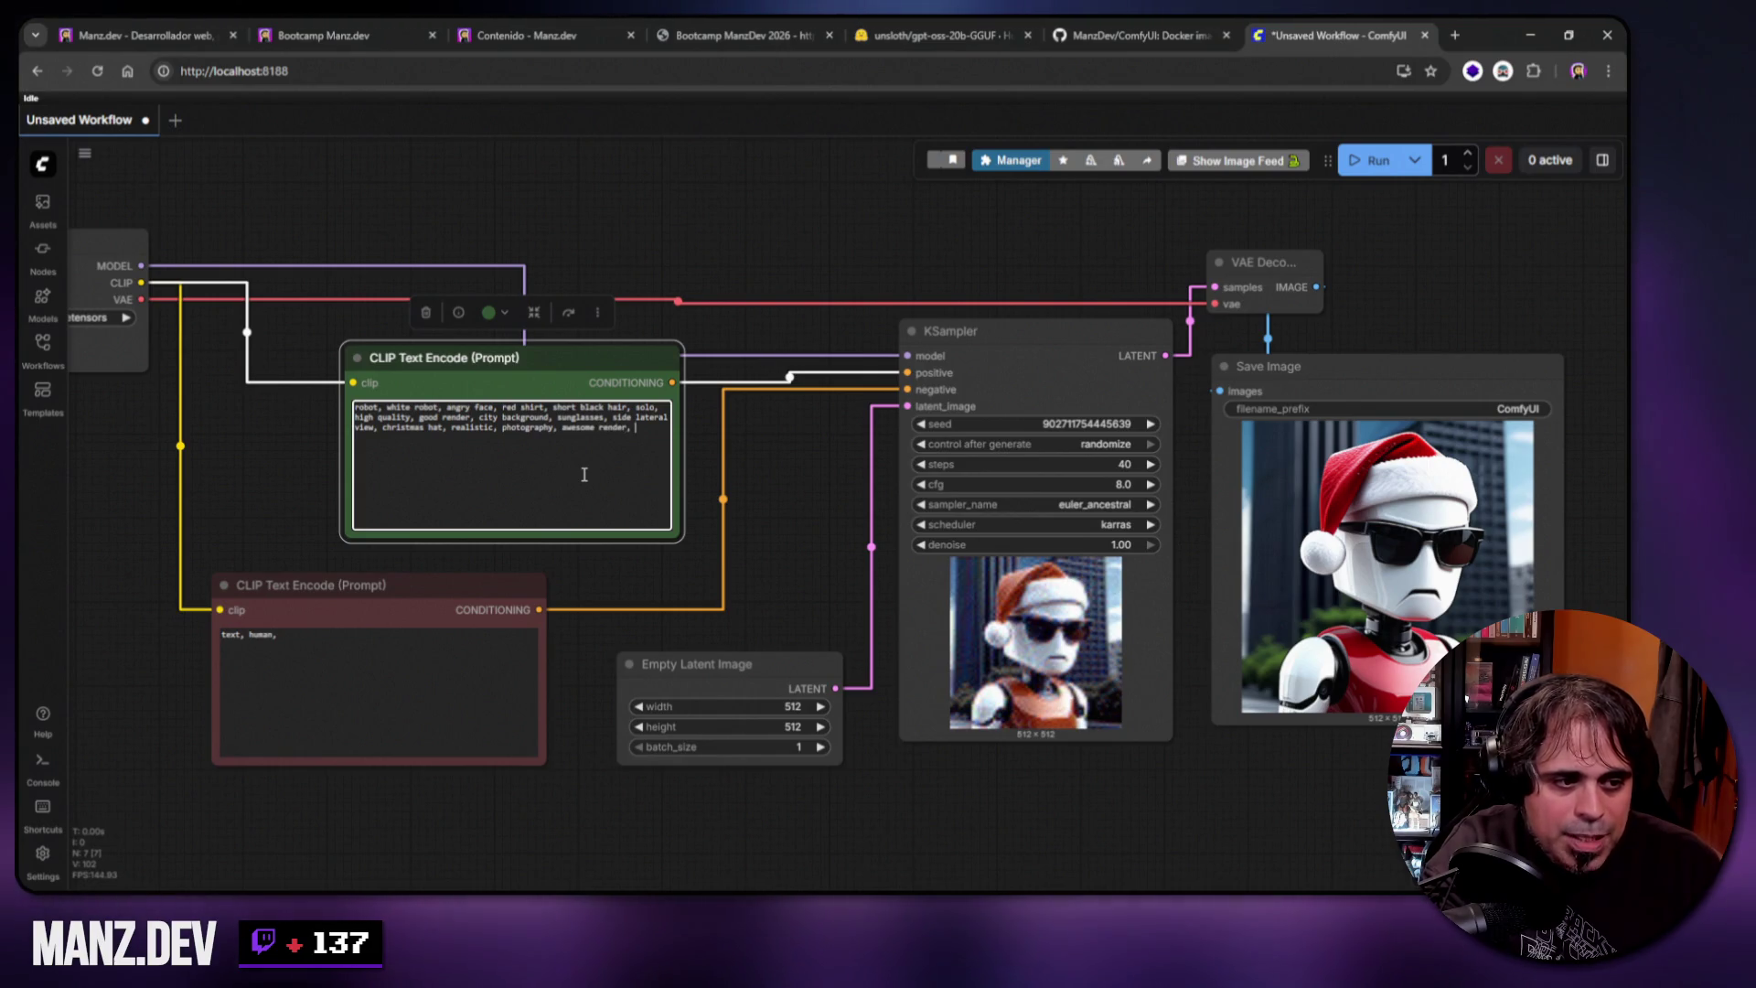
{"action": "type", "text": " volu"}
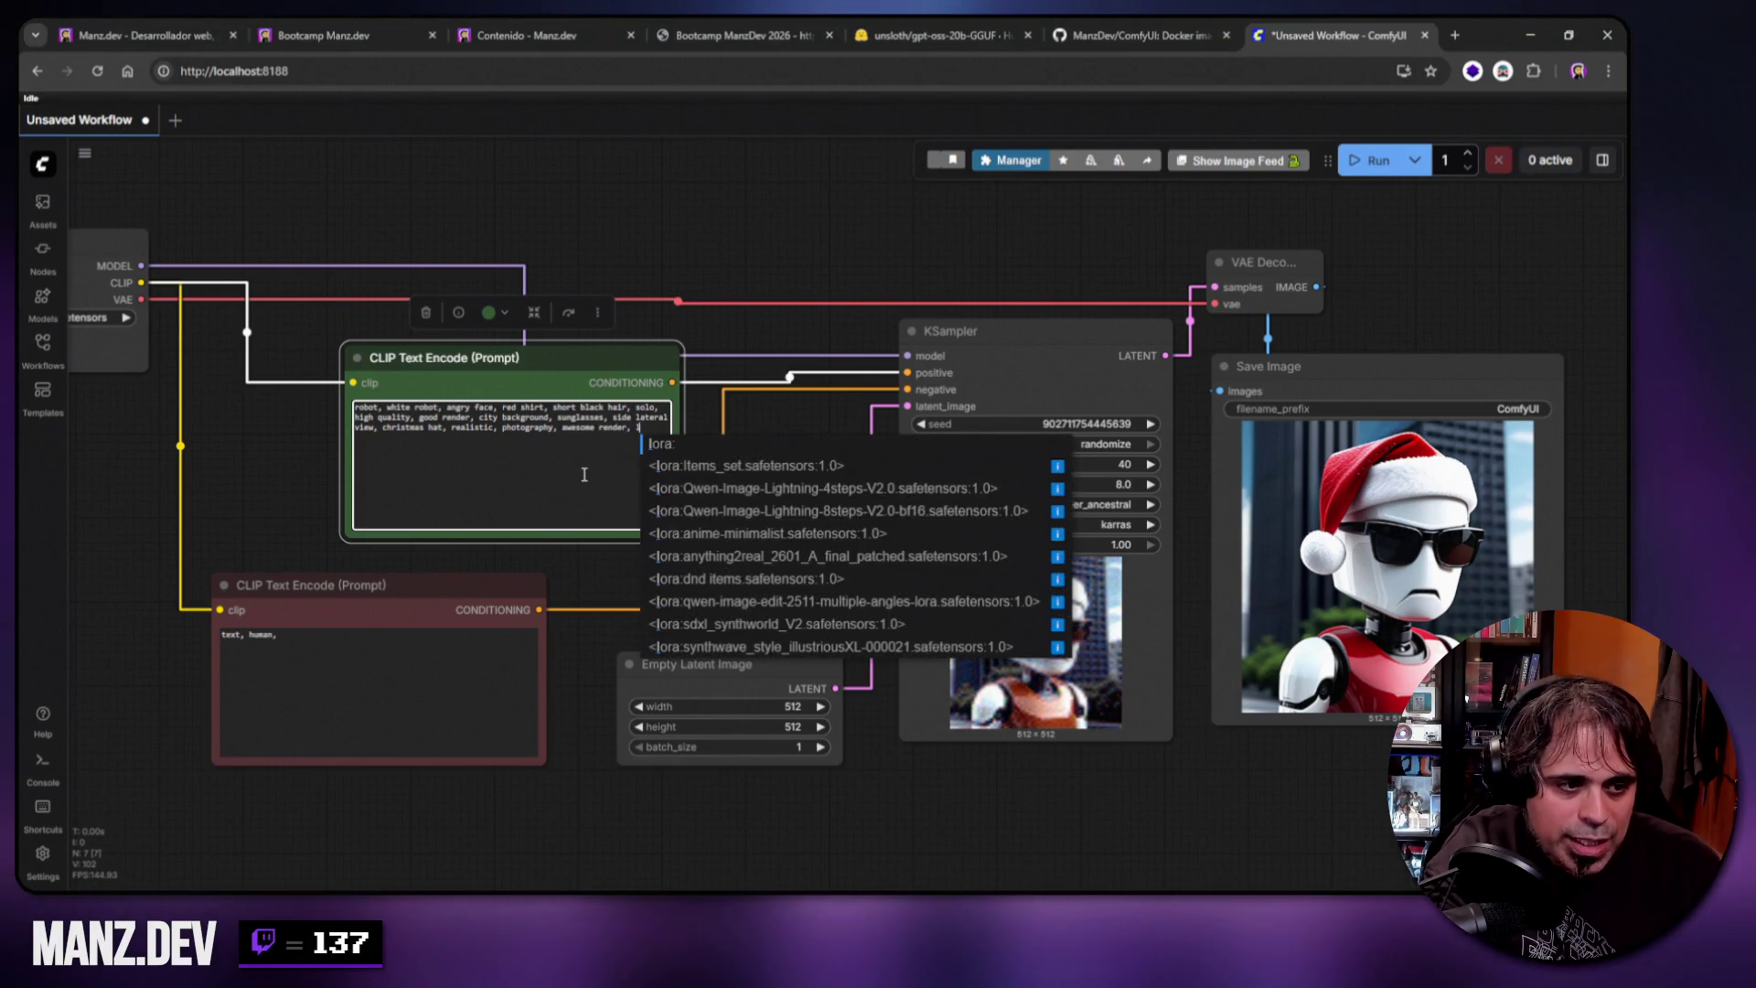
{"action": "type", "text": "metric lights,"}
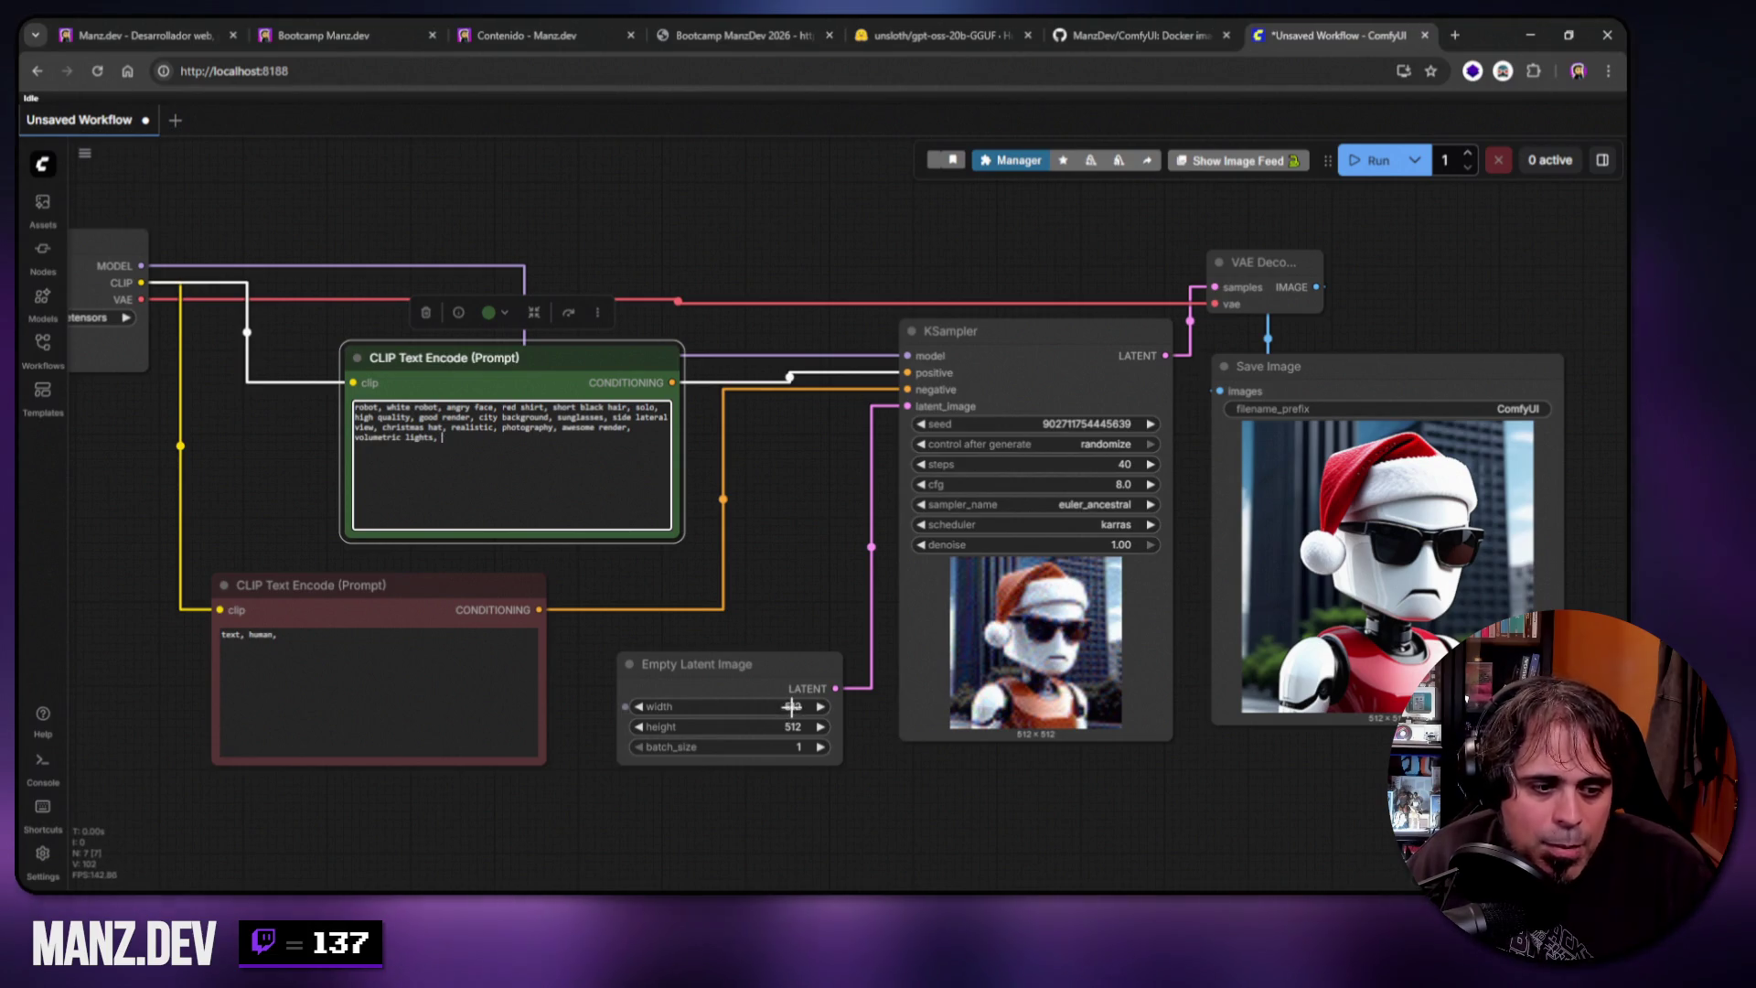
Set the empty latent image width and height to 640 by 640
{"action": "left_click", "coordinate": [789, 708]}
{"action": "type", "text": "640"}
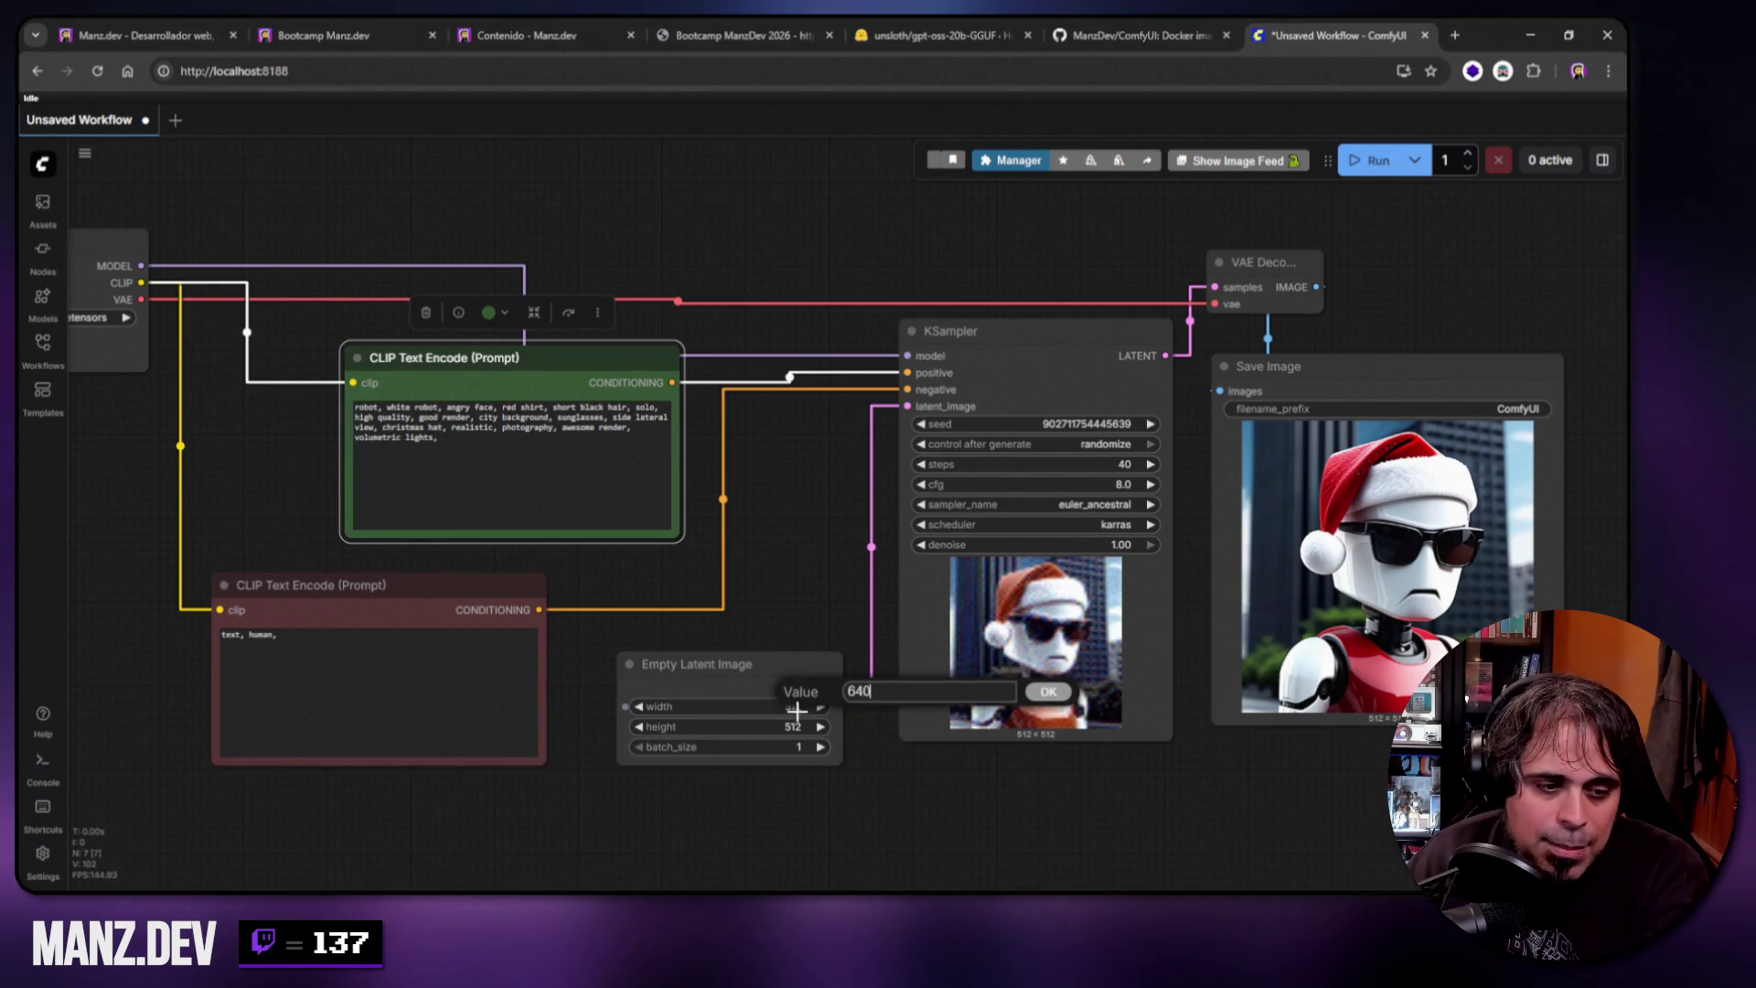
{"action": "left_click", "coordinate": [1045, 692]}
{"action": "left_click", "coordinate": [792, 726]}
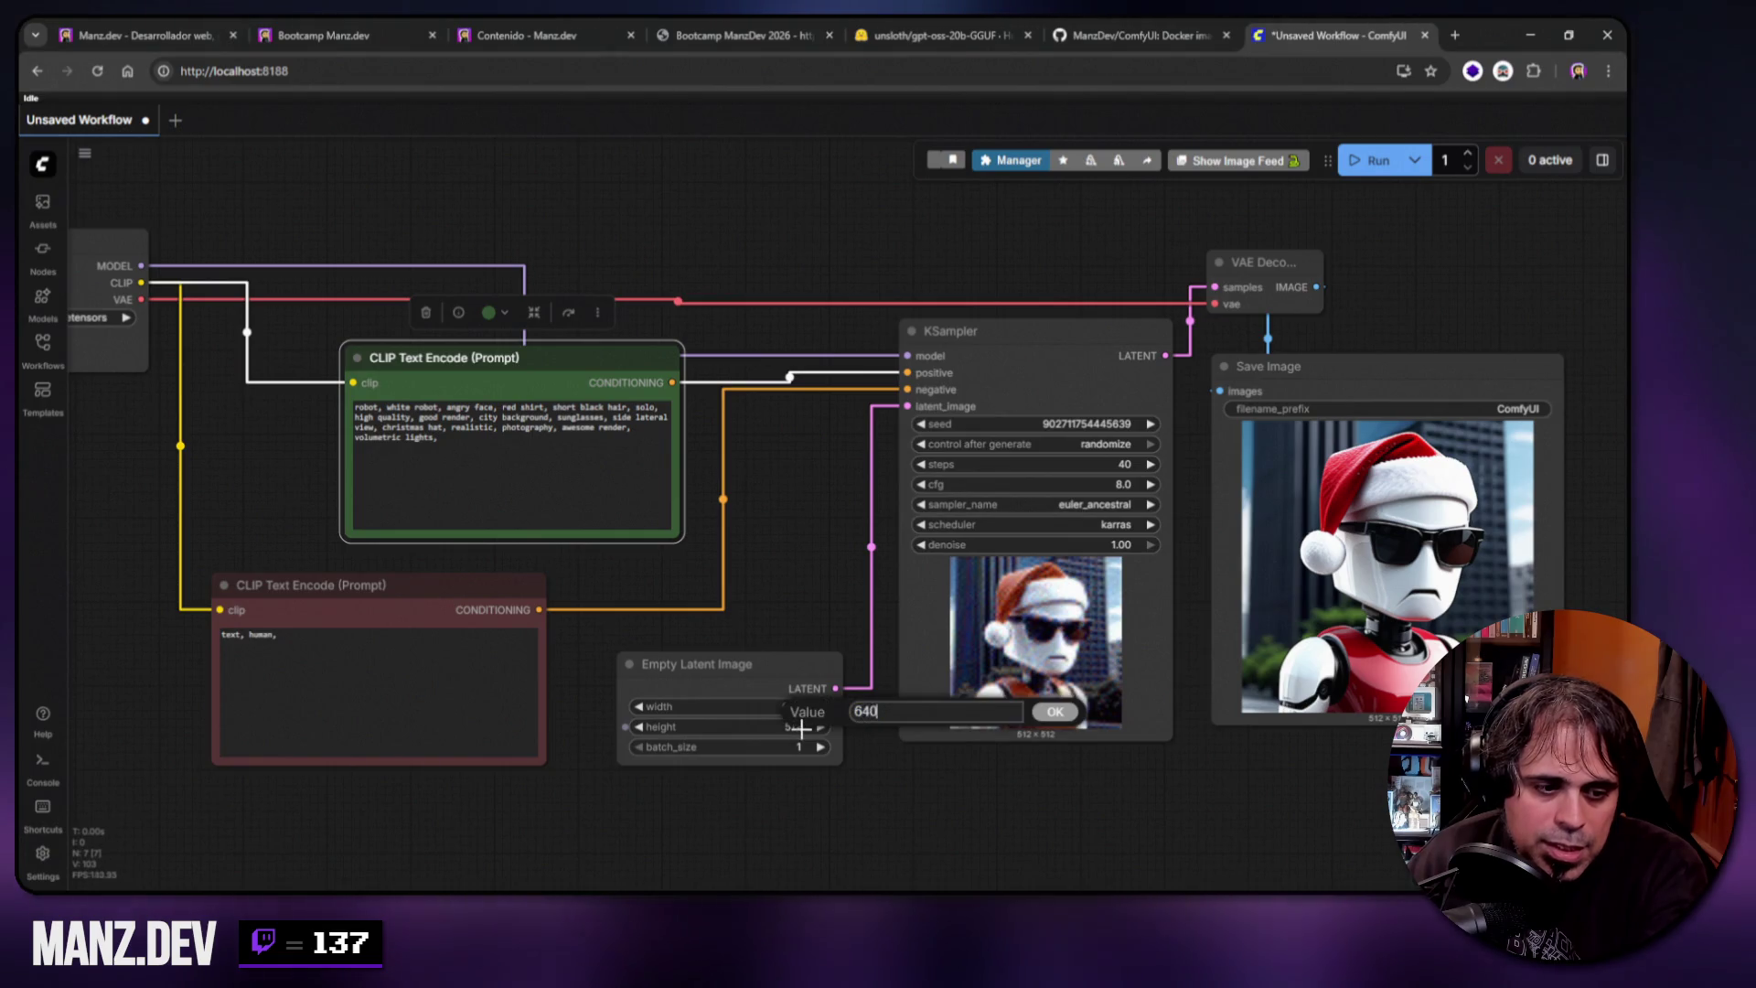
{"action": "type", "text": "640"}
{"action": "key", "text": "Return"}
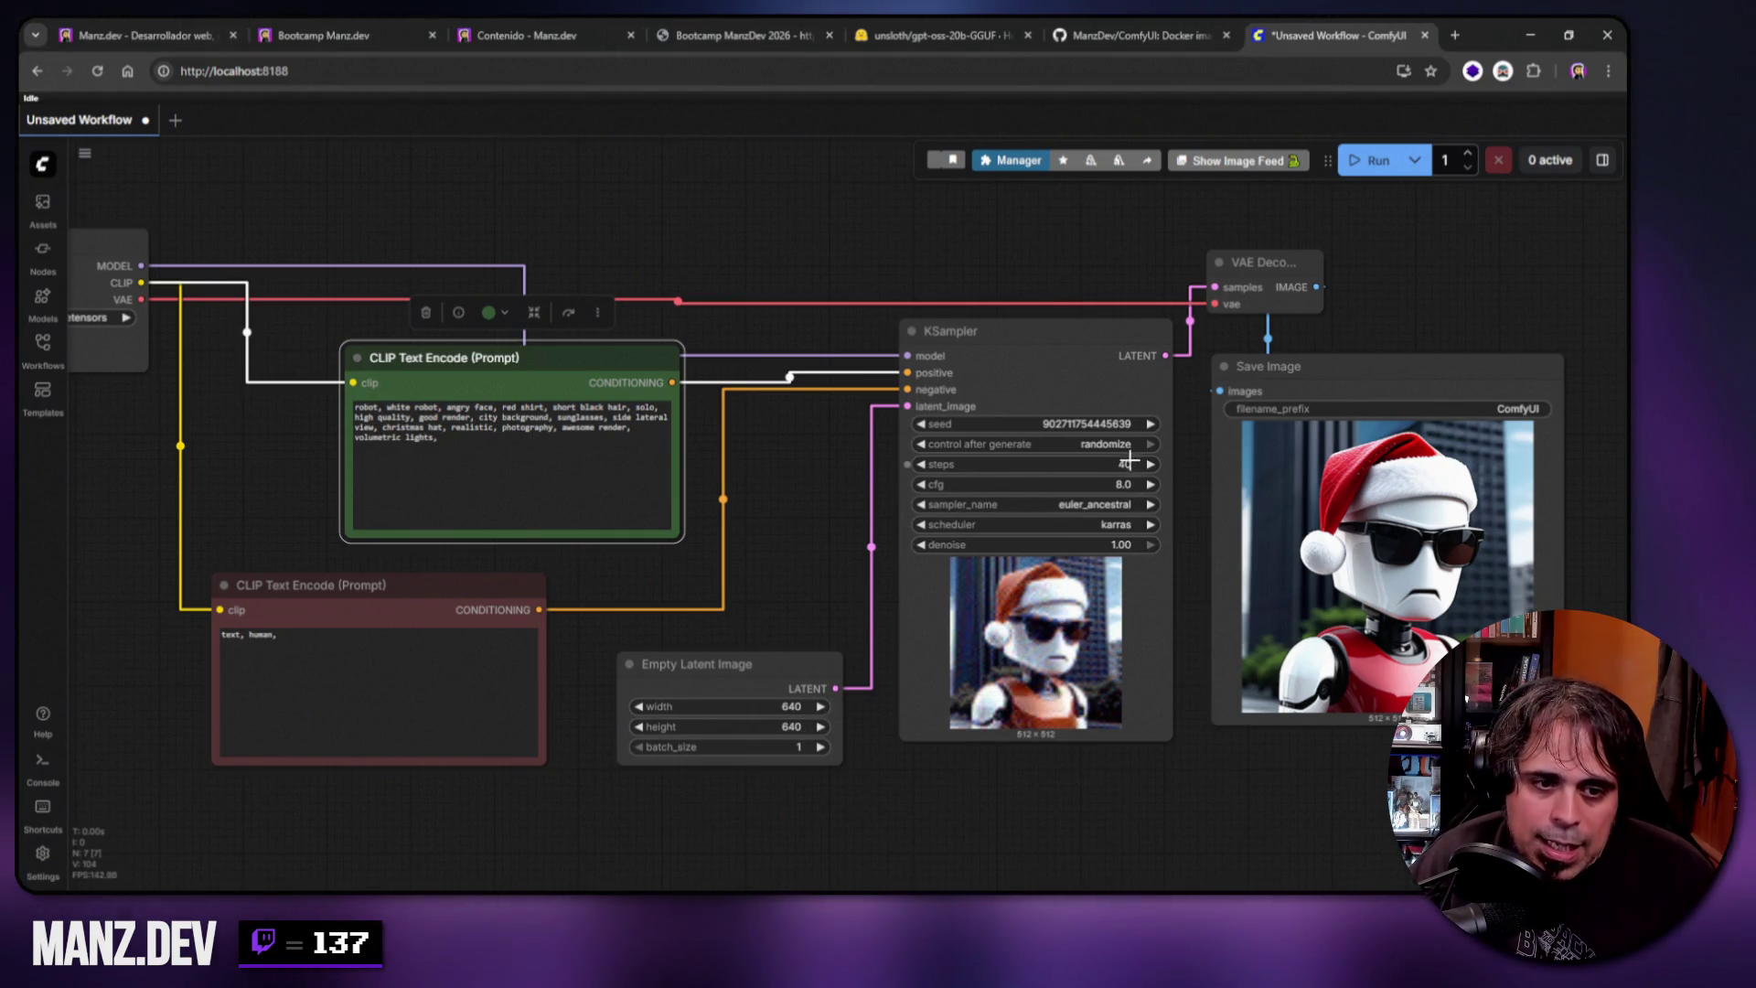
Run the workflow to generate a new image, then switch to the Bootcamp slides
{"action": "left_click", "coordinate": [1370, 160]}
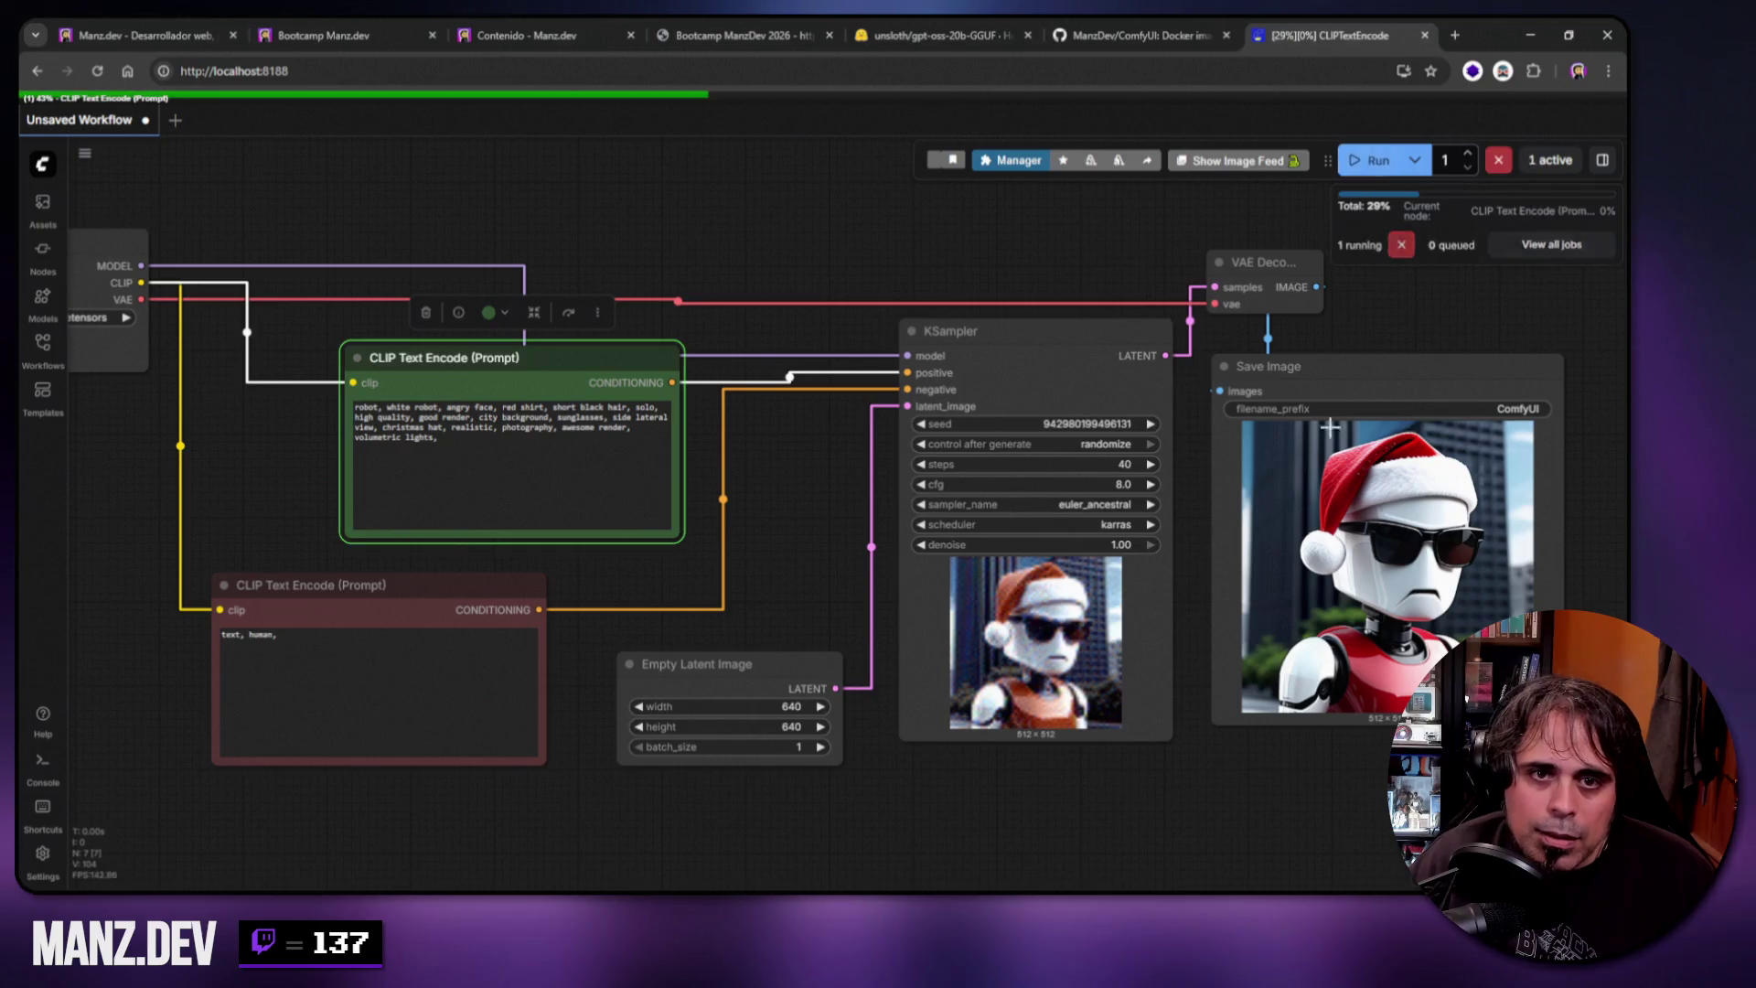
{"action": "left_click_drag", "start_coordinate": [1440, 783], "coordinate": [1369, 761]}
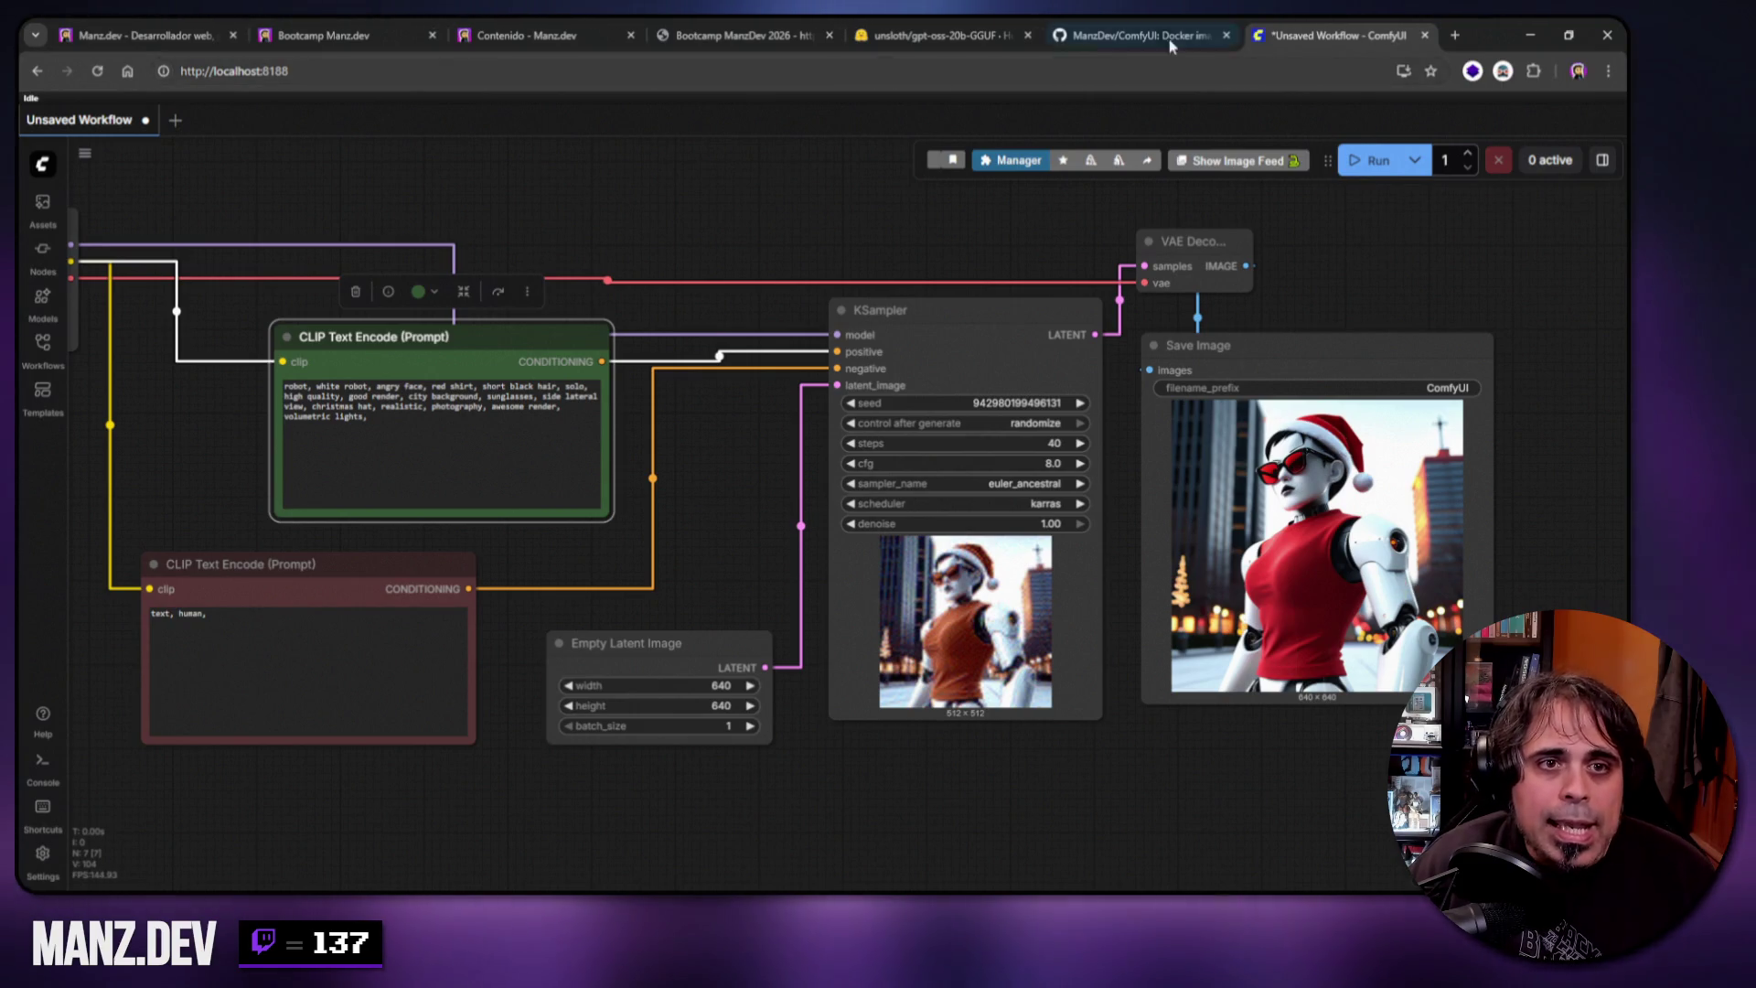
{"action": "left_click", "coordinate": [732, 35]}
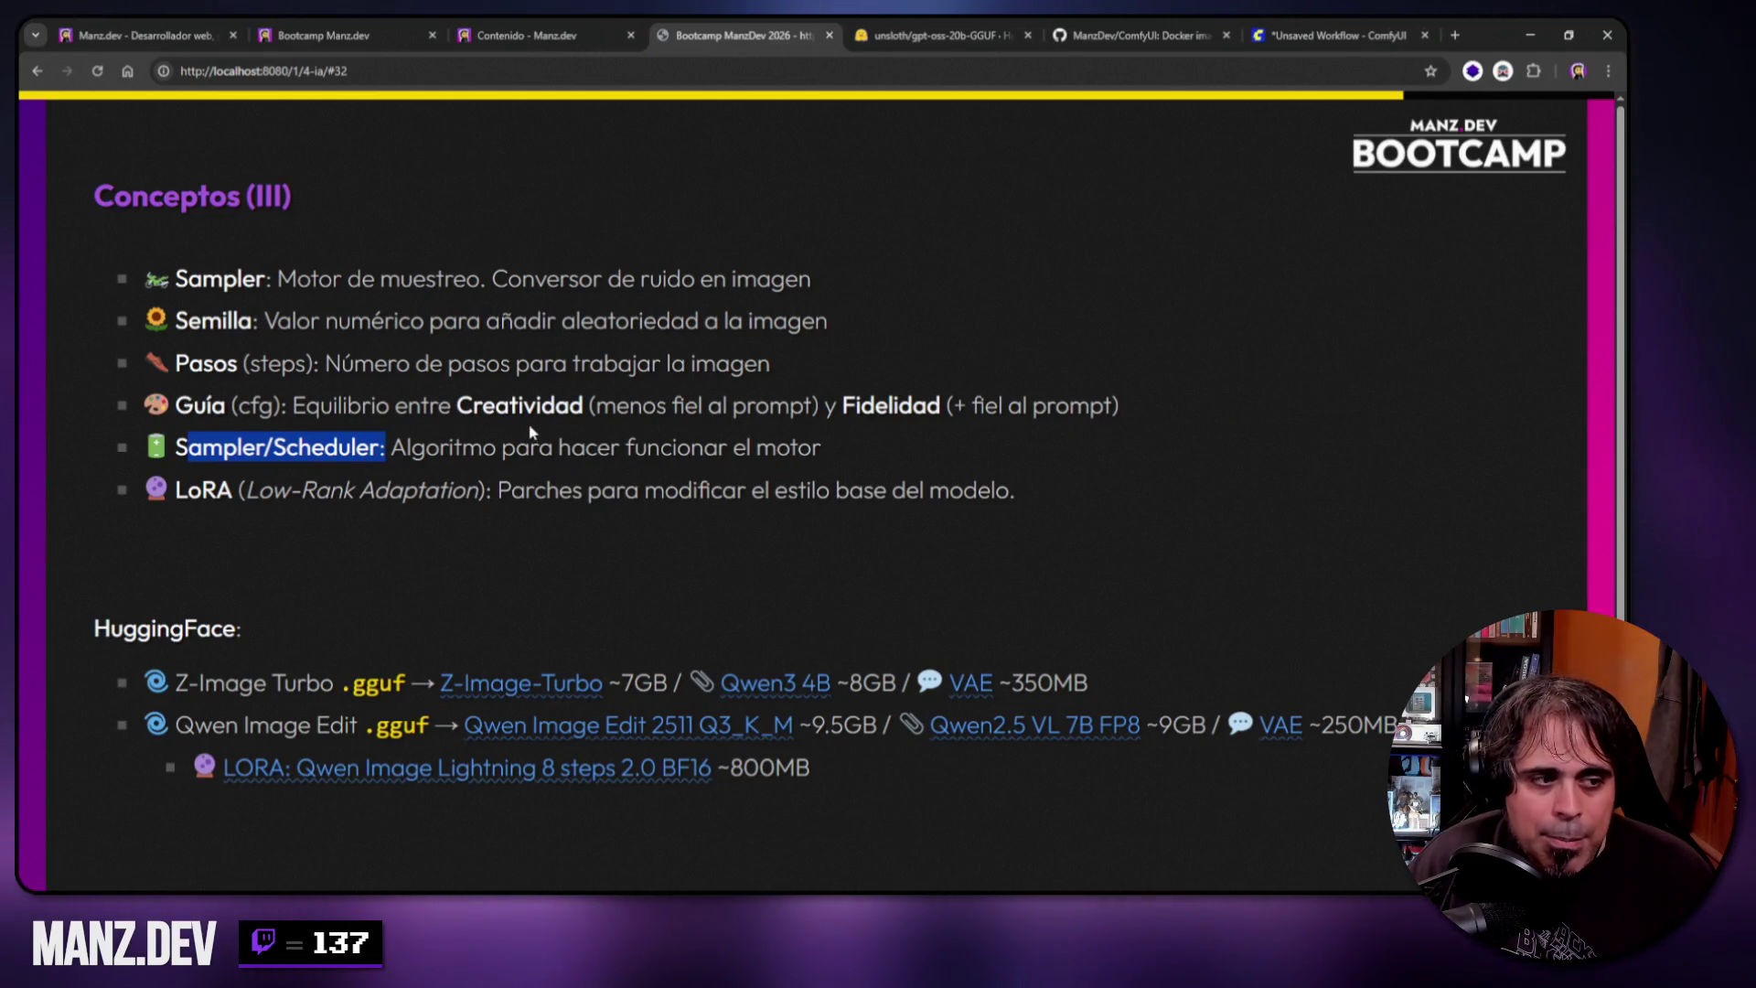
Select the entire positive prompt text in the ComfyUI workflow
{"action": "left_click", "coordinate": [1299, 28]}
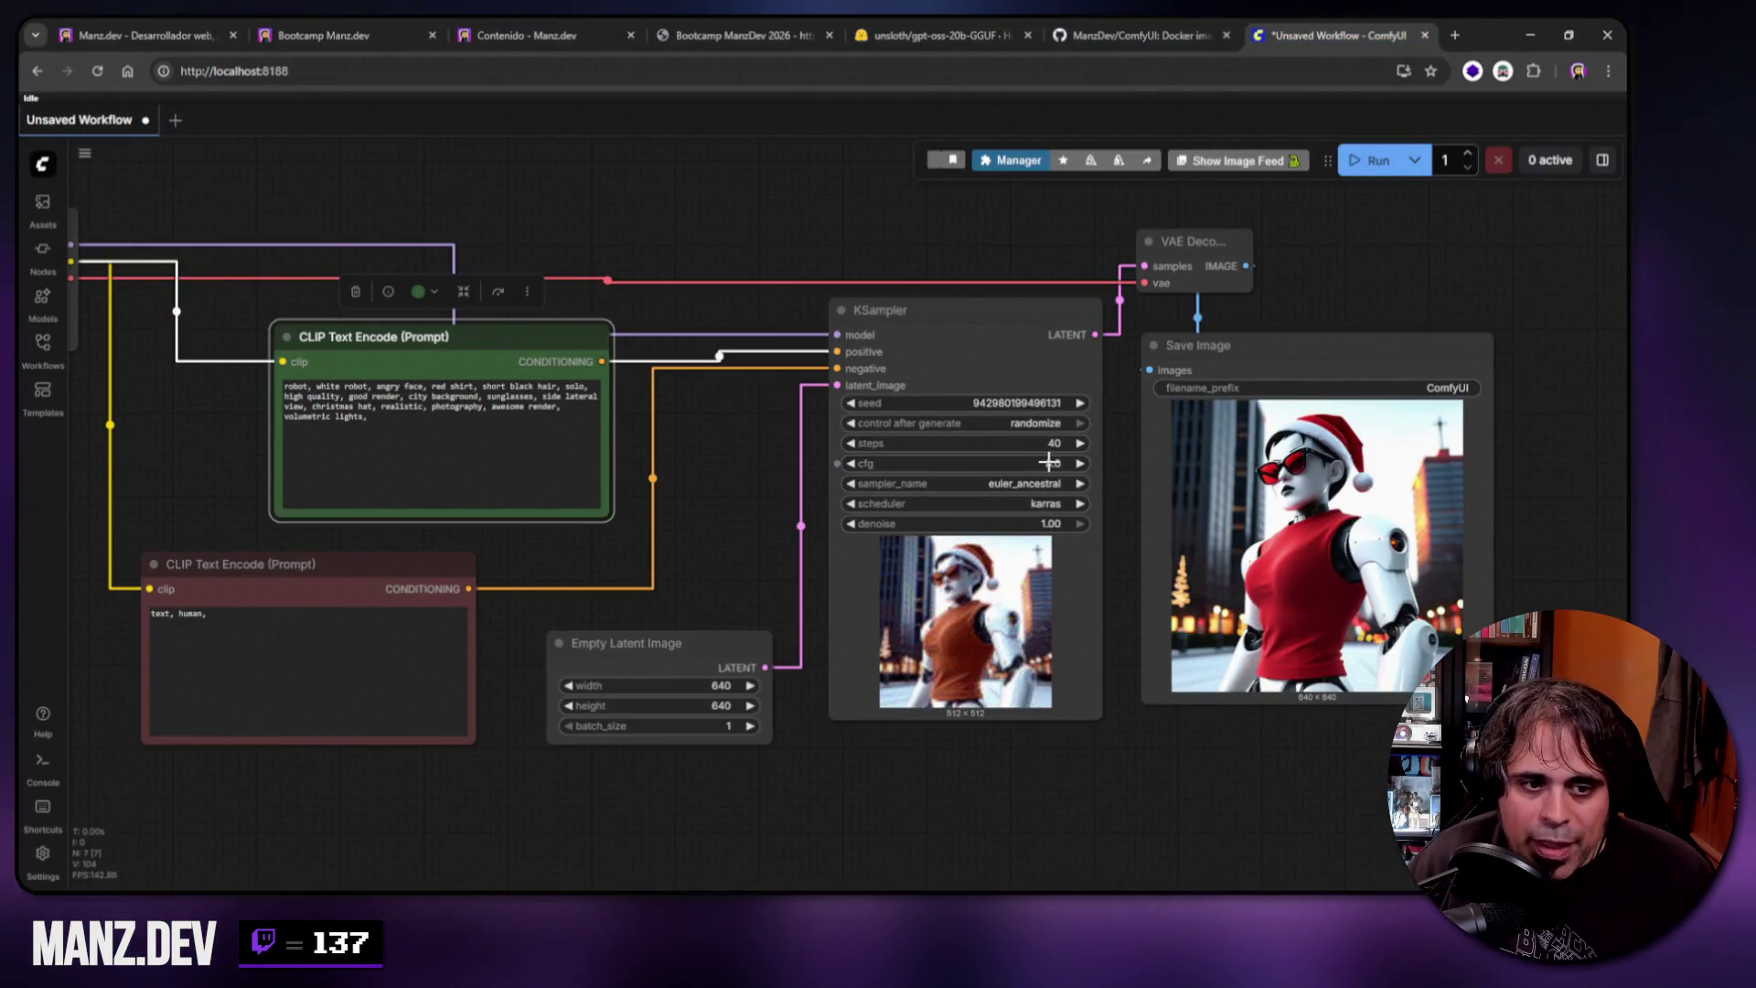
{"action": "left_click_drag", "start_coordinate": [375, 419], "coordinate": [349, 407]}
{"action": "key", "text": "ctrl+a"}
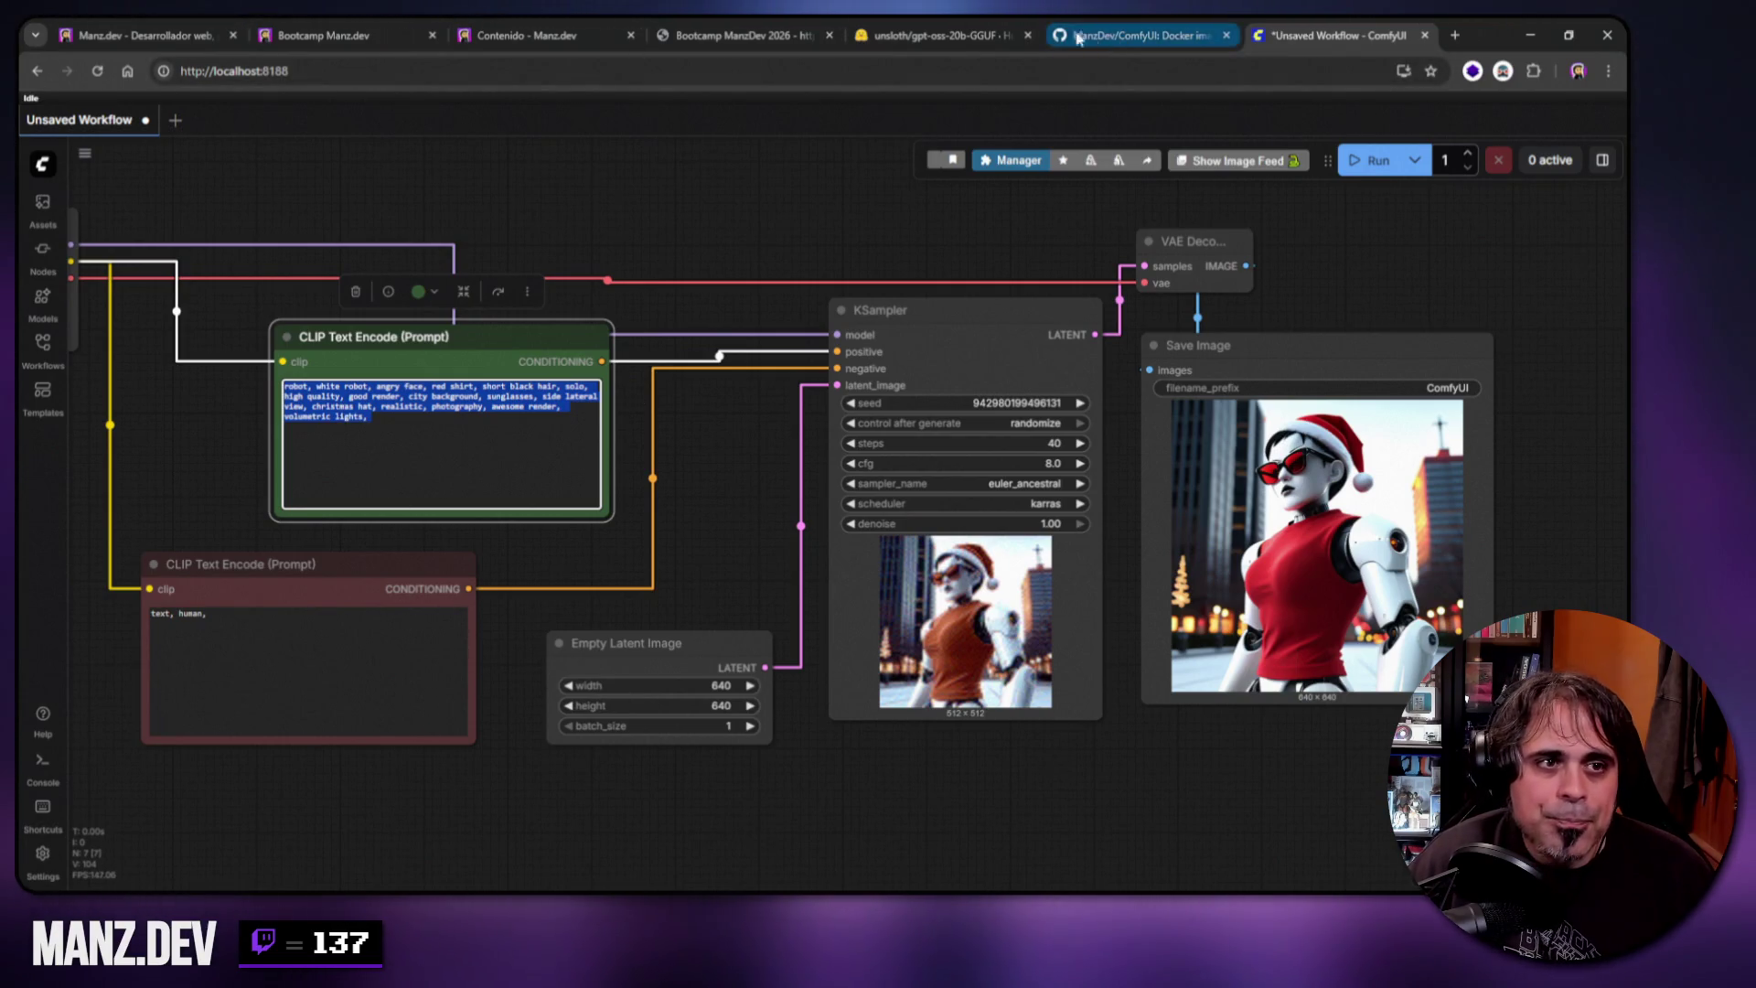
Highlight the word 'LoRA' on the Conceptos (III) slide, then return to ComfyUI
{"action": "left_click", "coordinate": [942, 35]}
{"action": "left_click", "coordinate": [767, 34]}
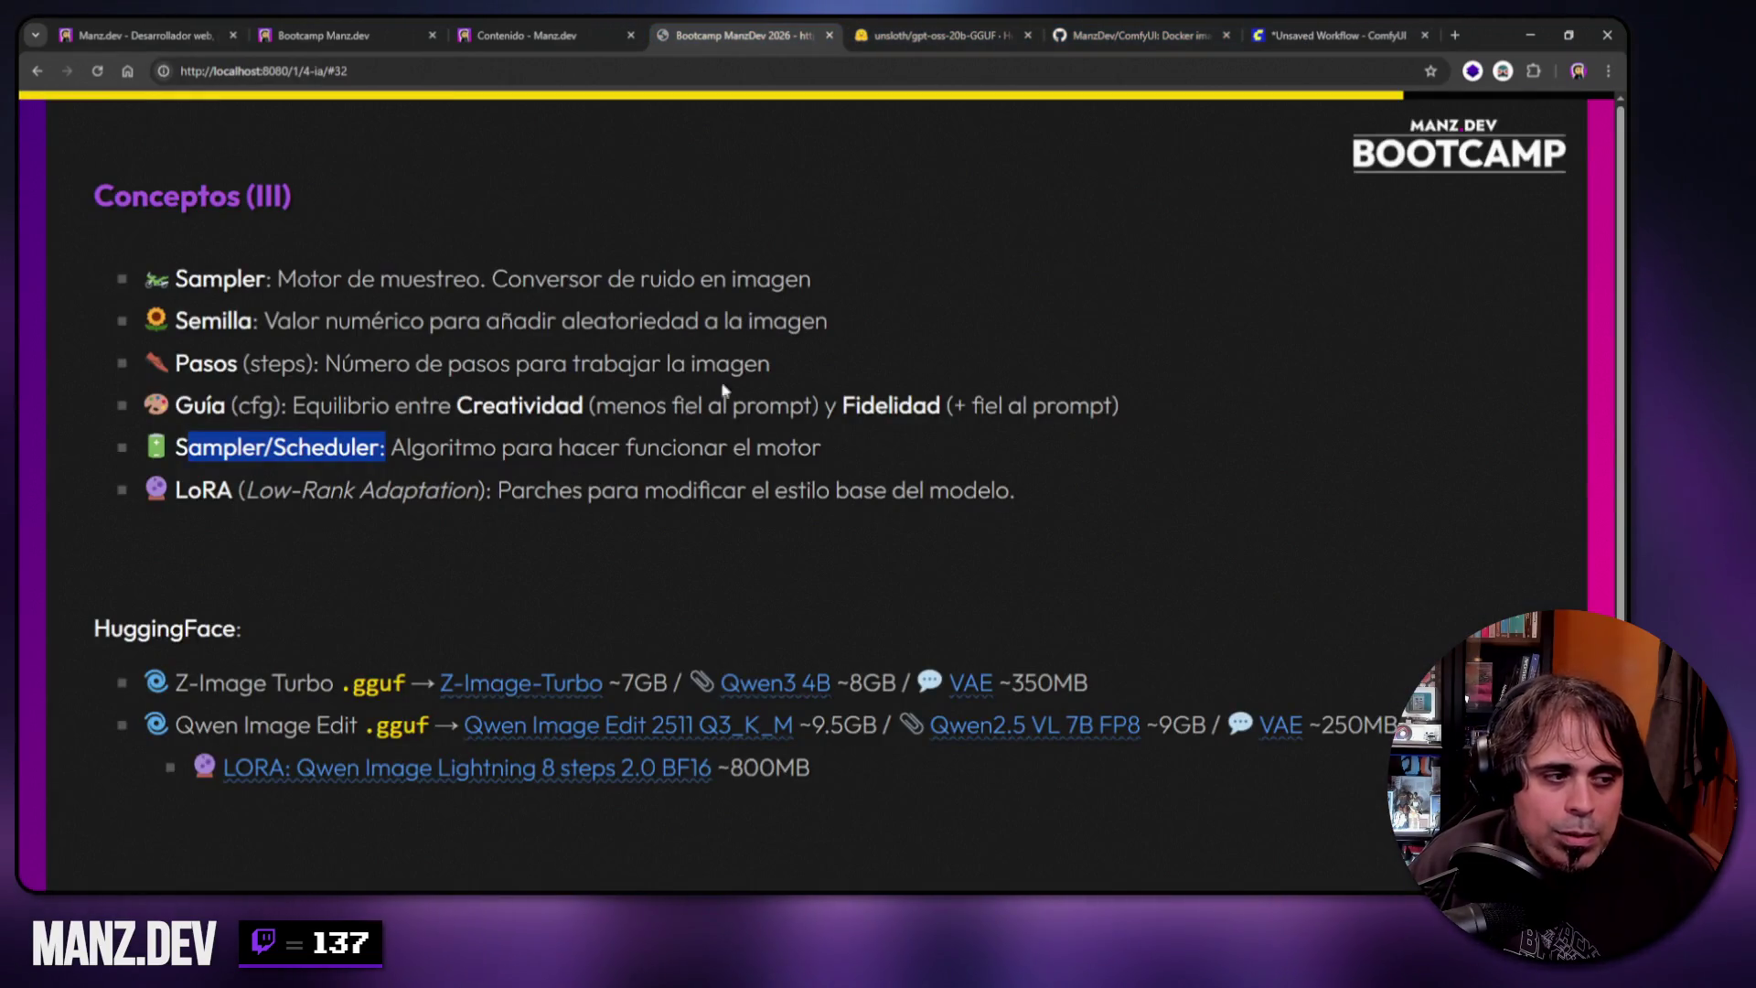
{"action": "left_click_drag", "start_coordinate": [175, 491], "coordinate": [230, 496]}
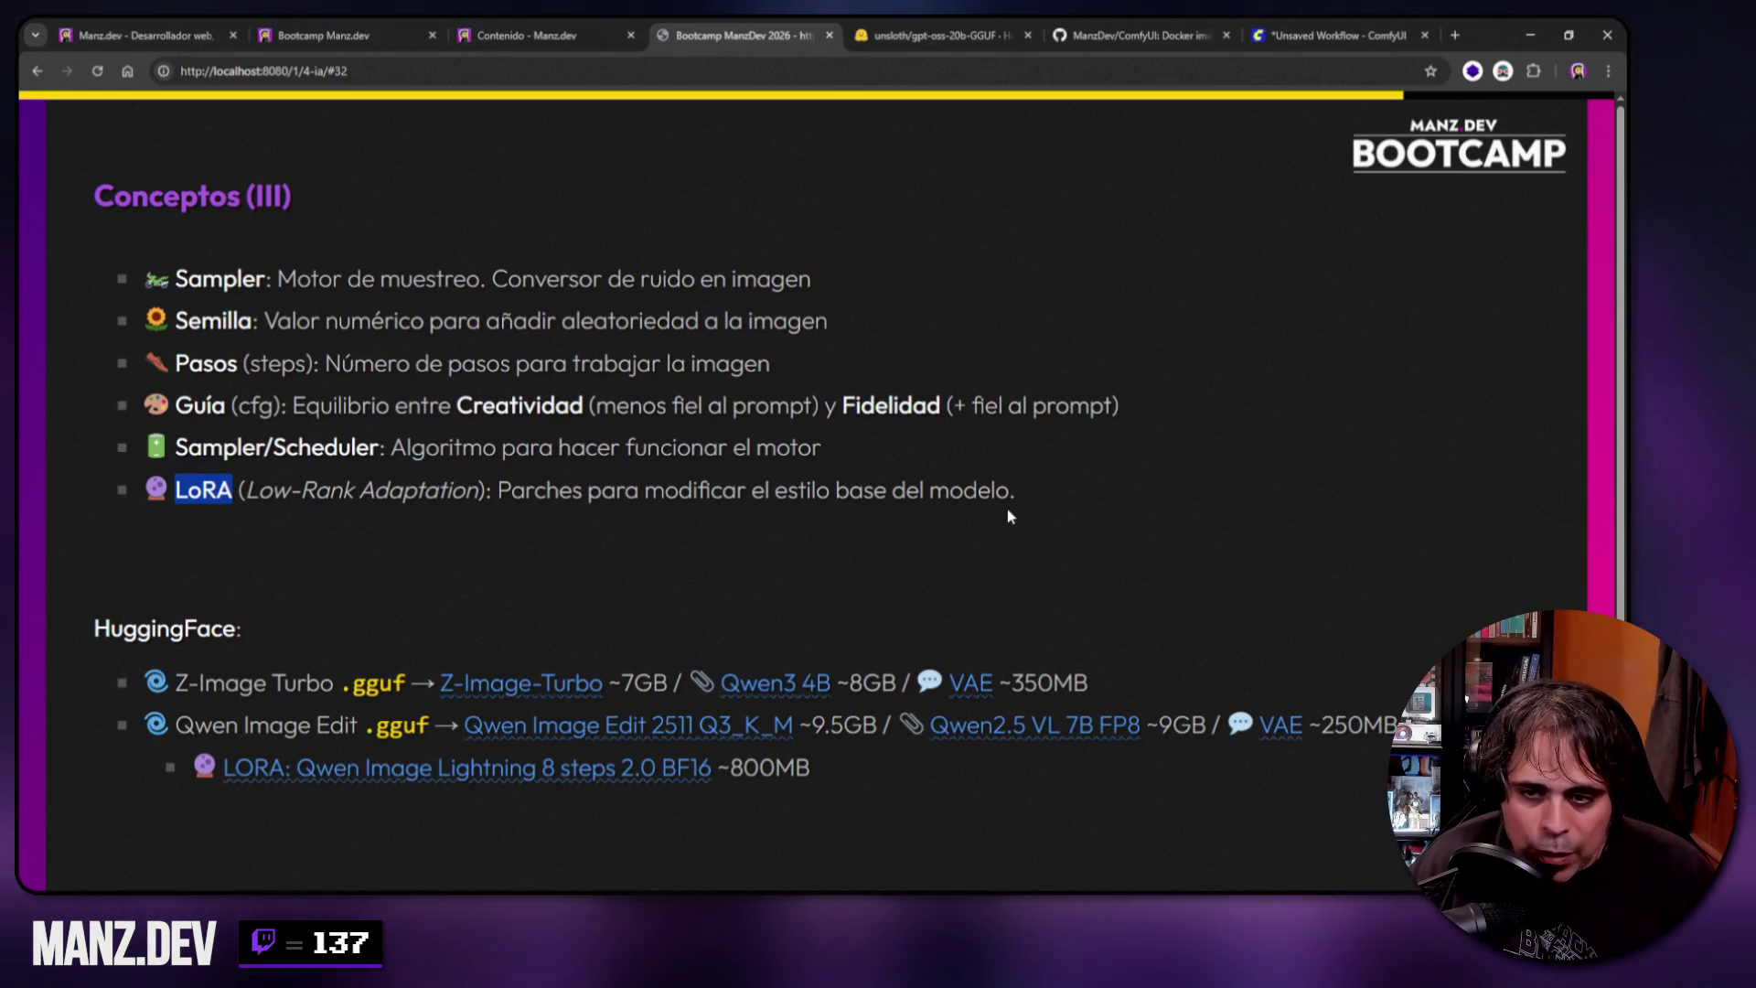
{"action": "left_click", "coordinate": [1296, 38]}
Add a Load LoRA node linked after Load Checkpoint and move it above the prompts
{"action": "left_click_drag", "start_coordinate": [509, 203], "coordinate": [864, 247]}
{"action": "right_click", "coordinate": [318, 289]}
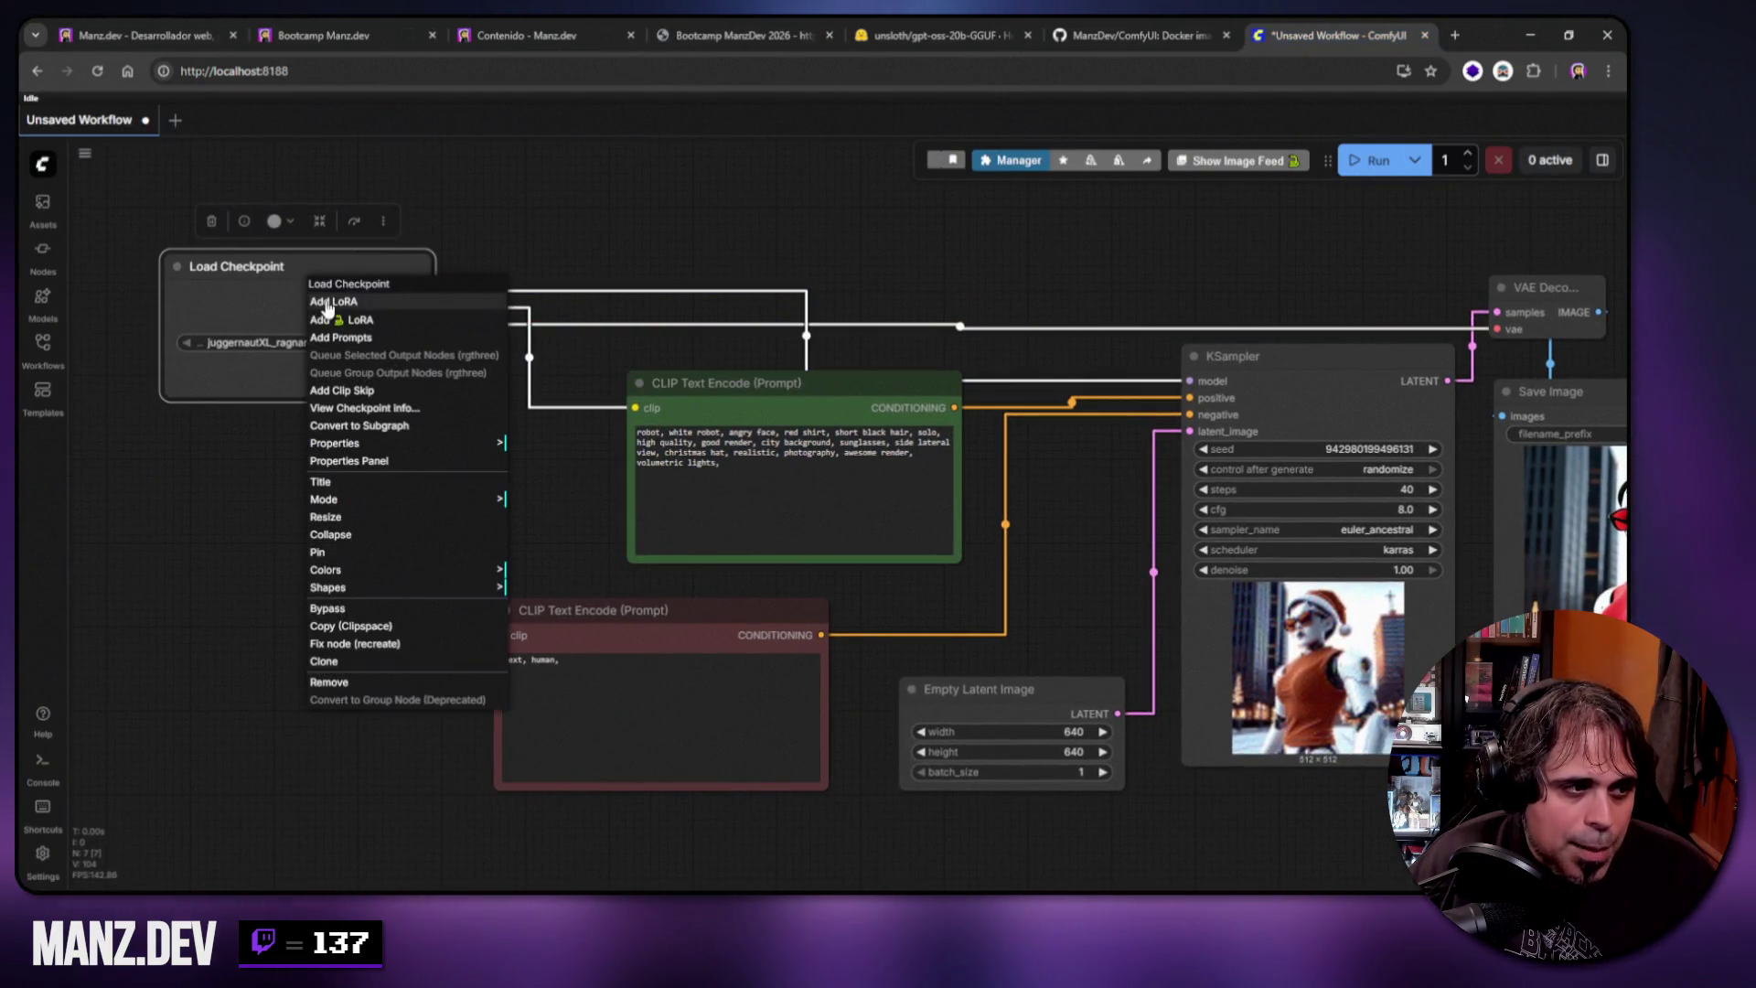
{"action": "left_click", "coordinate": [329, 304]}
{"action": "left_click", "coordinate": [622, 263]}
{"action": "left_click_drag", "start_coordinate": [622, 263], "coordinate": [735, 177]}
Cycle through the available LoRA files, then switch over to the presentation slides
{"action": "left_click", "coordinate": [793, 237]}
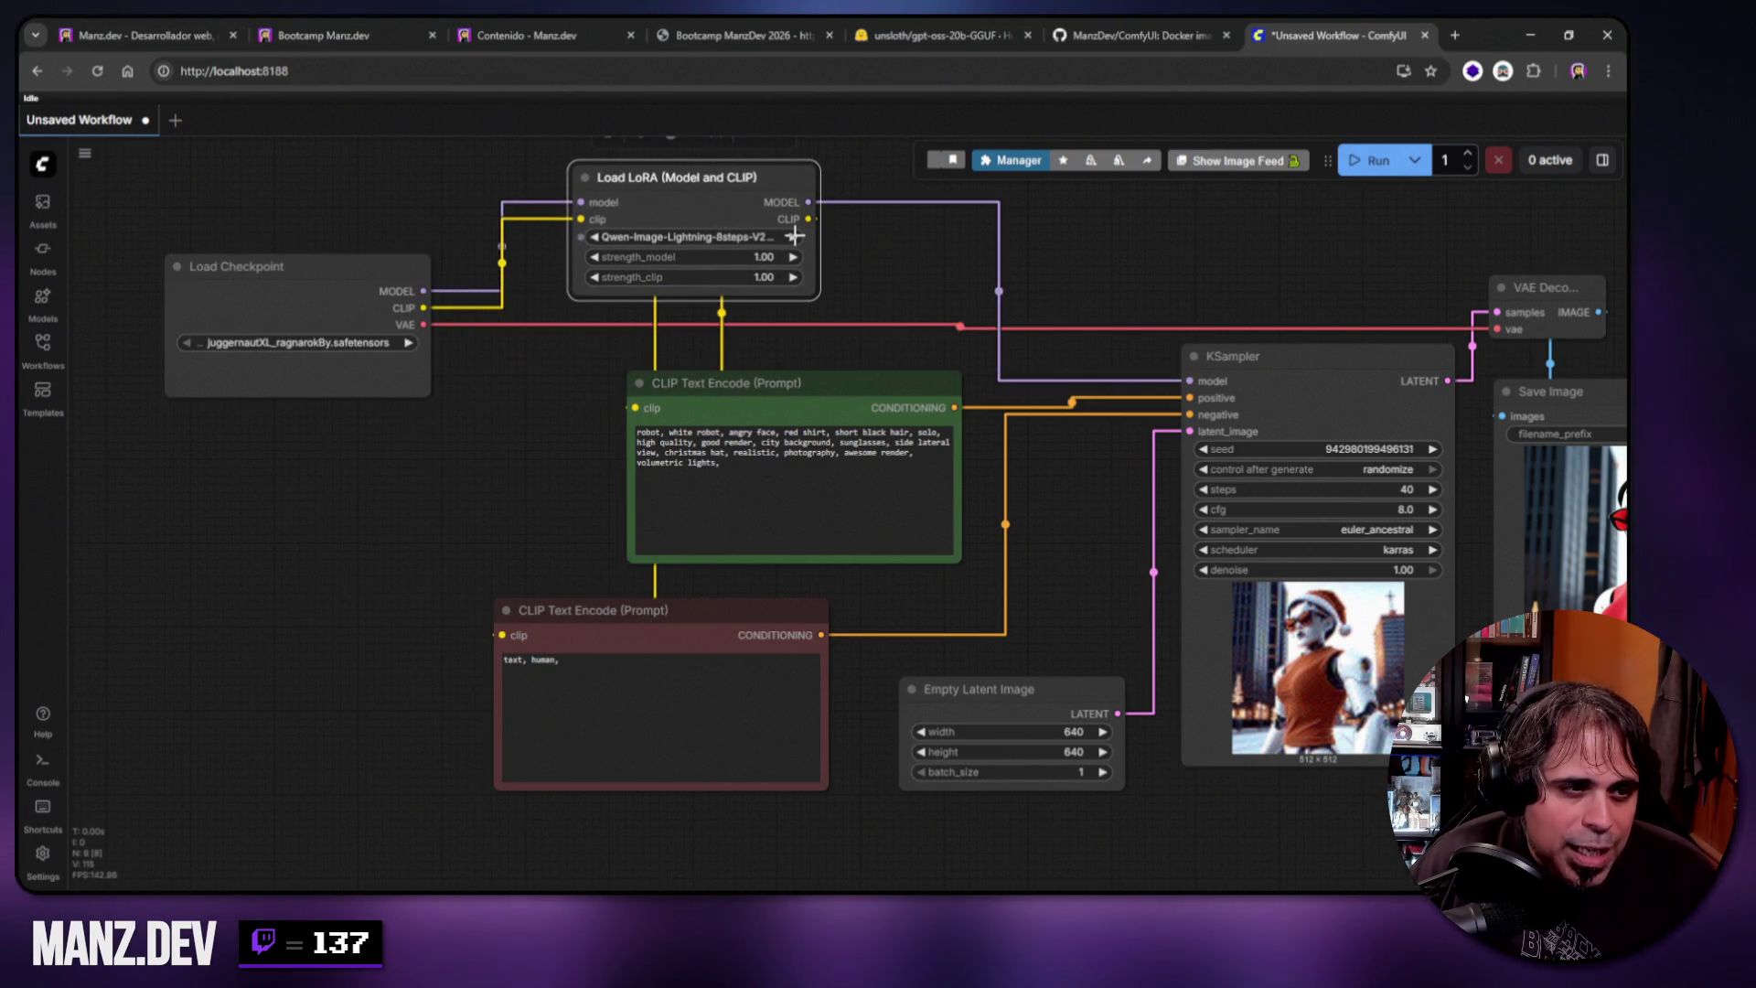
{"action": "left_click", "coordinate": [793, 237]}
{"action": "left_click", "coordinate": [793, 237]}
{"action": "left_click", "coordinate": [793, 237]}
{"action": "left_click", "coordinate": [793, 237]}
{"action": "key", "text": "ctrl+4"}
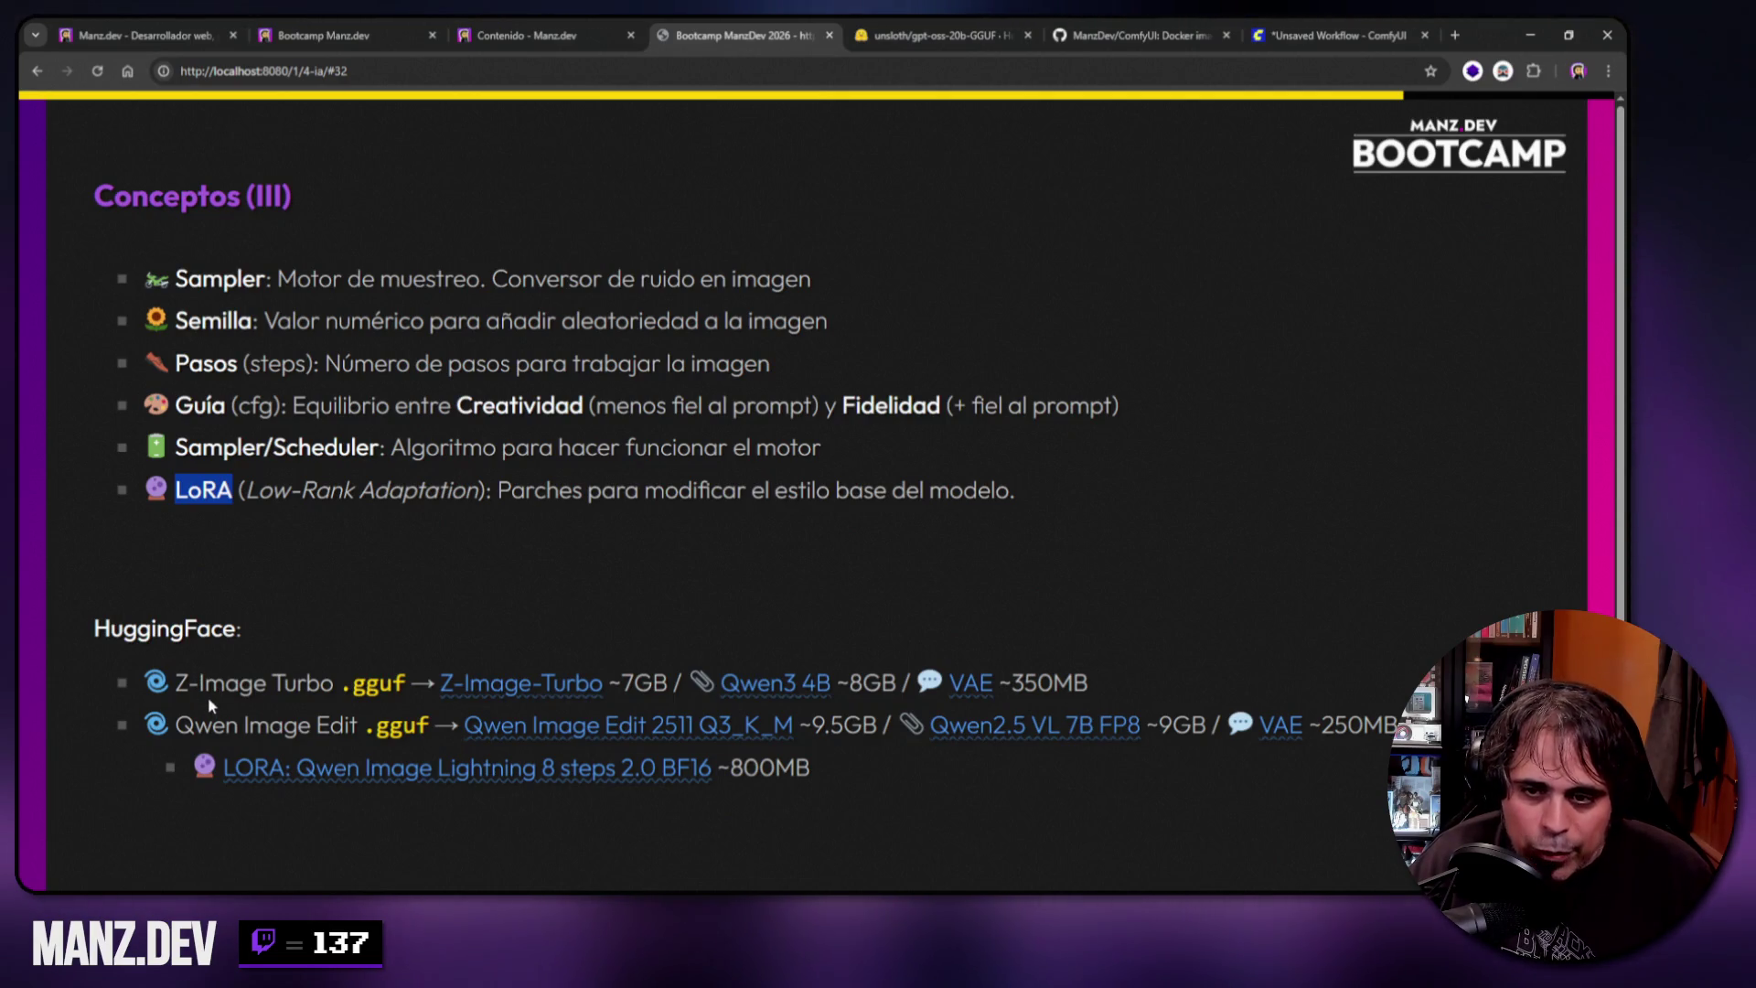
Highlight the Z-Image Turbo and Qwen Image Edit model names, then return to ComfyUI
{"action": "left_click_drag", "start_coordinate": [175, 686], "coordinate": [334, 687]}
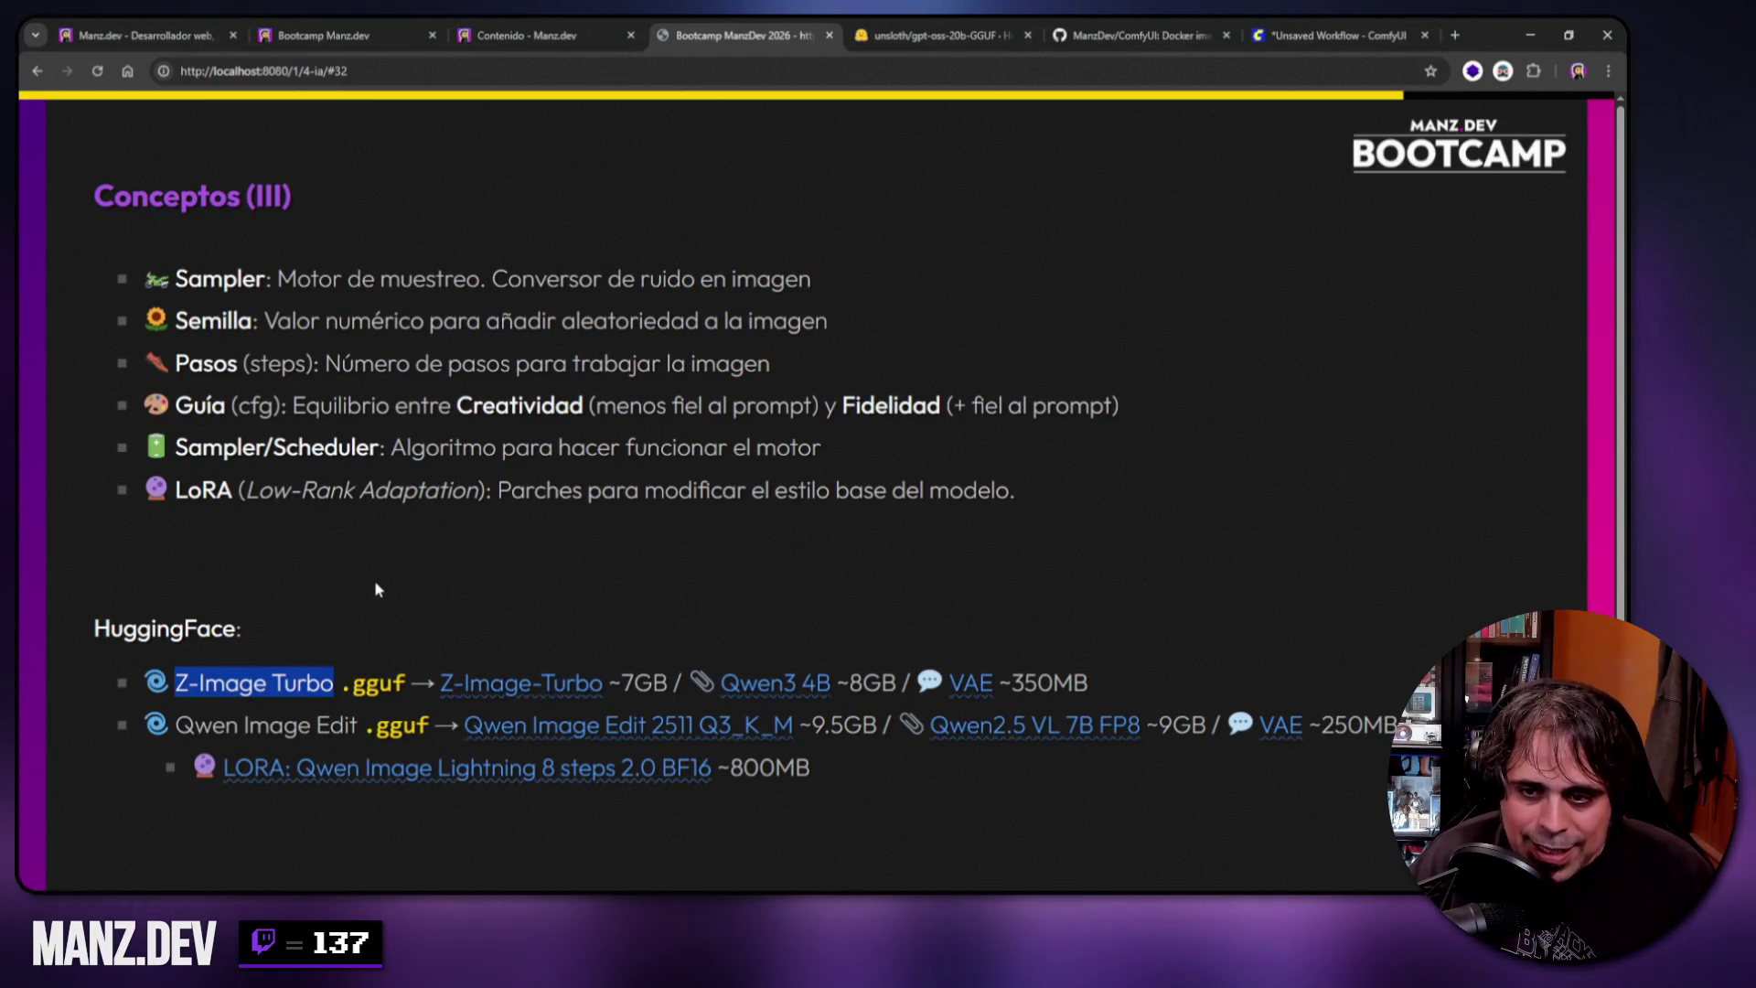
{"action": "left_click_drag", "start_coordinate": [175, 724], "coordinate": [356, 728]}
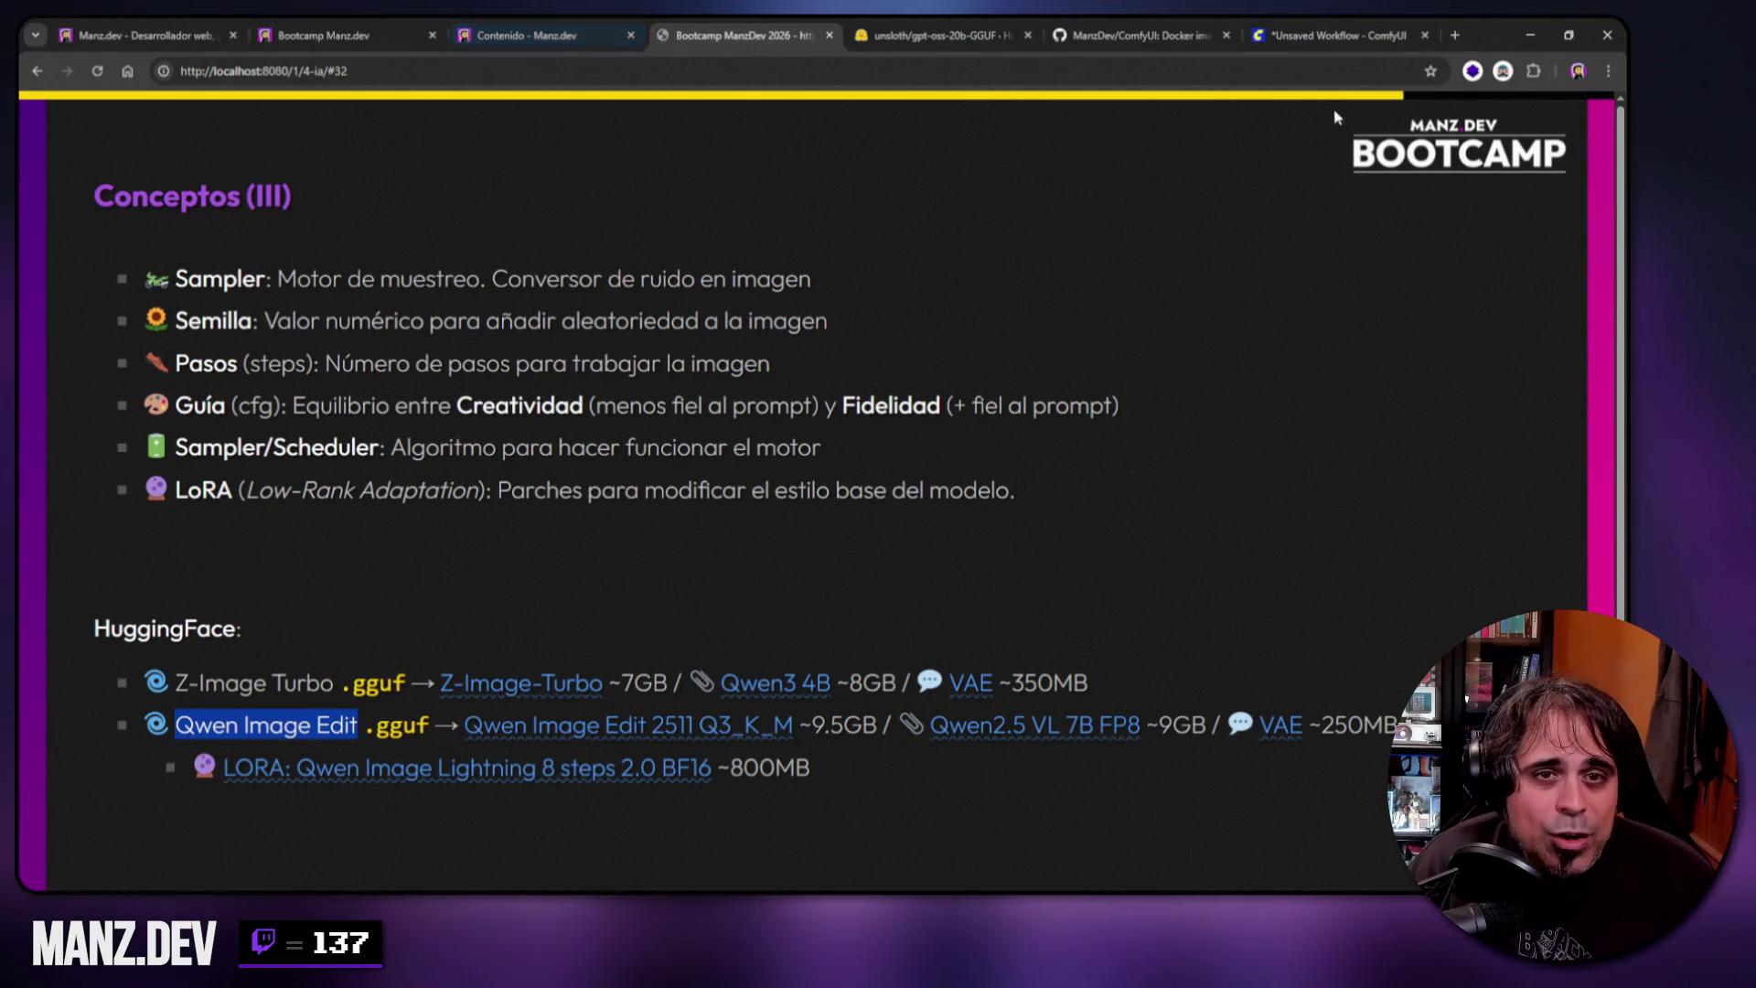
{"action": "left_click", "coordinate": [1293, 37]}
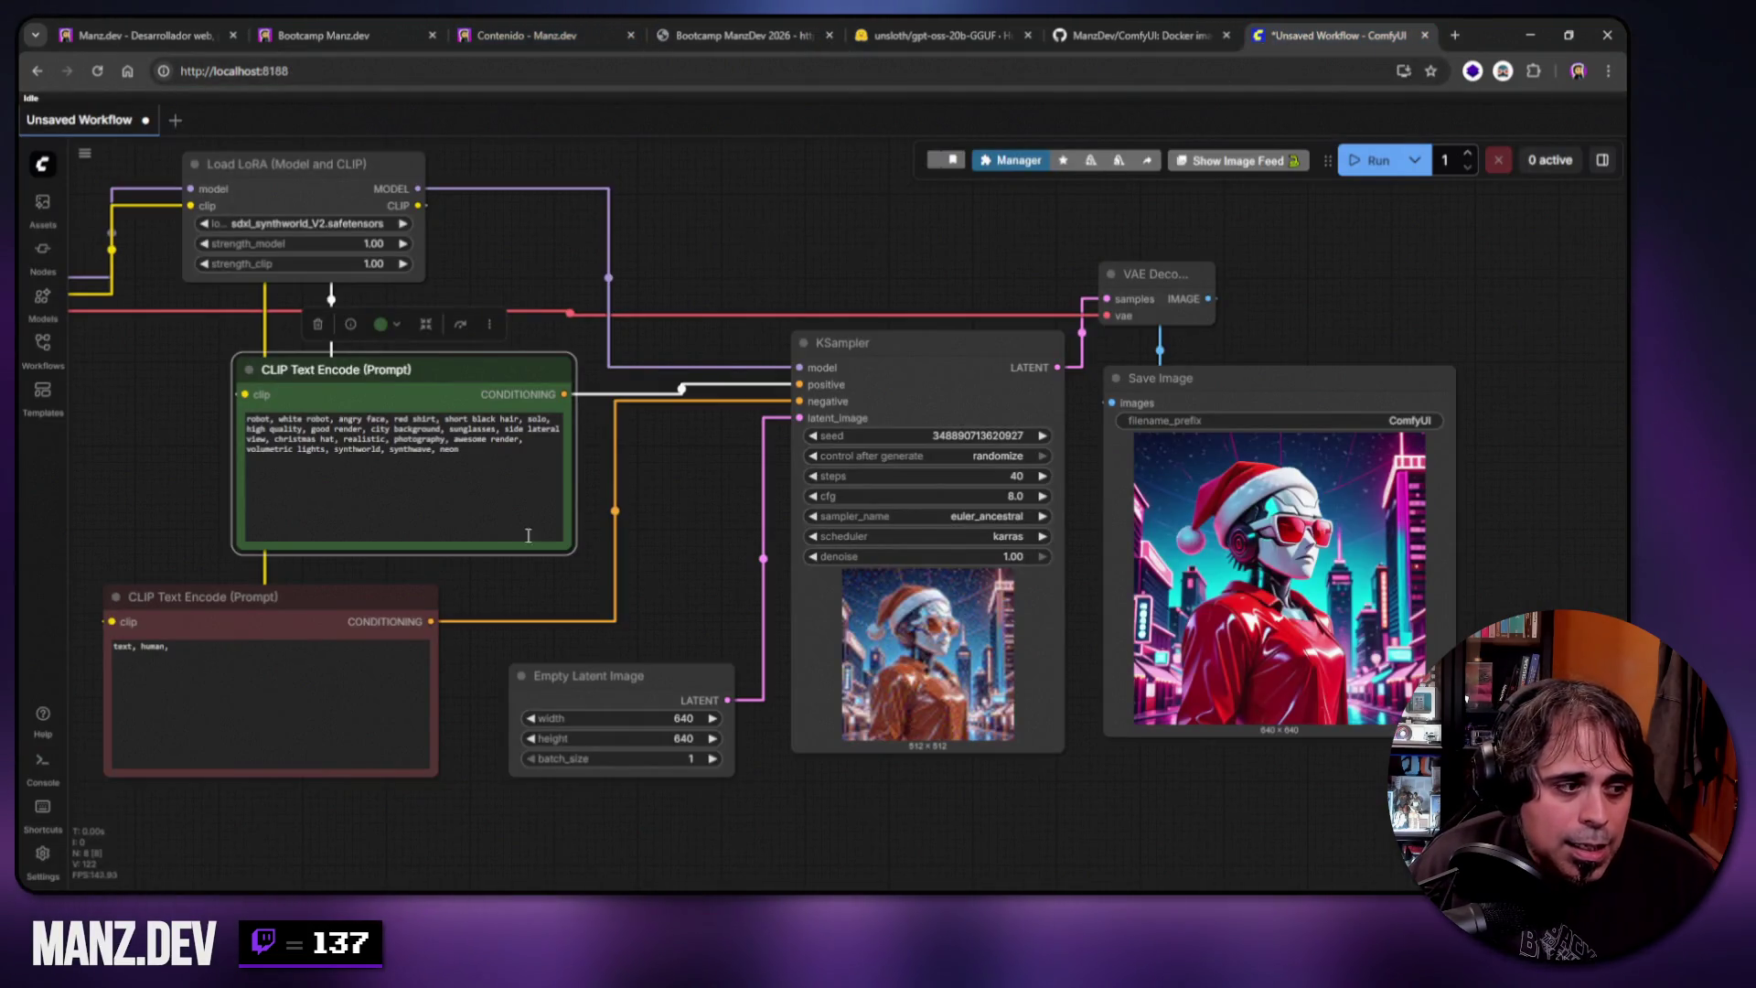
Select the word 'human' in the negative prompt, then go back to the Conceptos (III) slide
{"action": "left_click", "coordinate": [180, 653]}
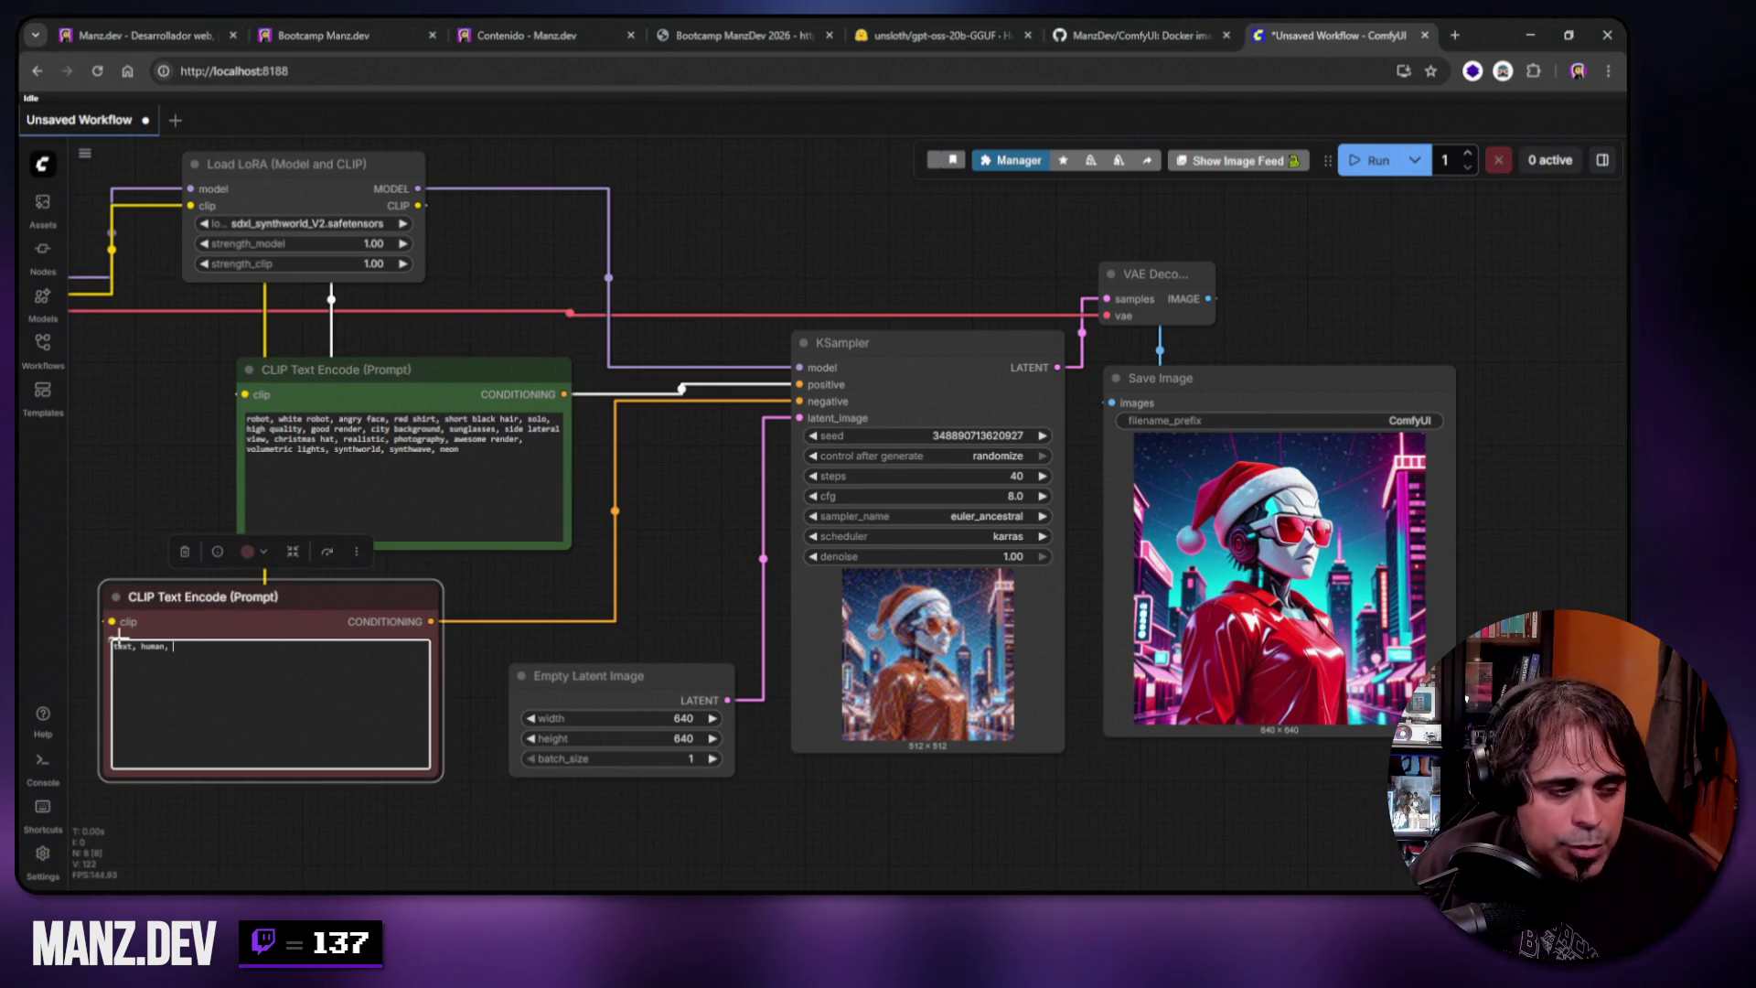
{"action": "double_click", "coordinate": [153, 647]}
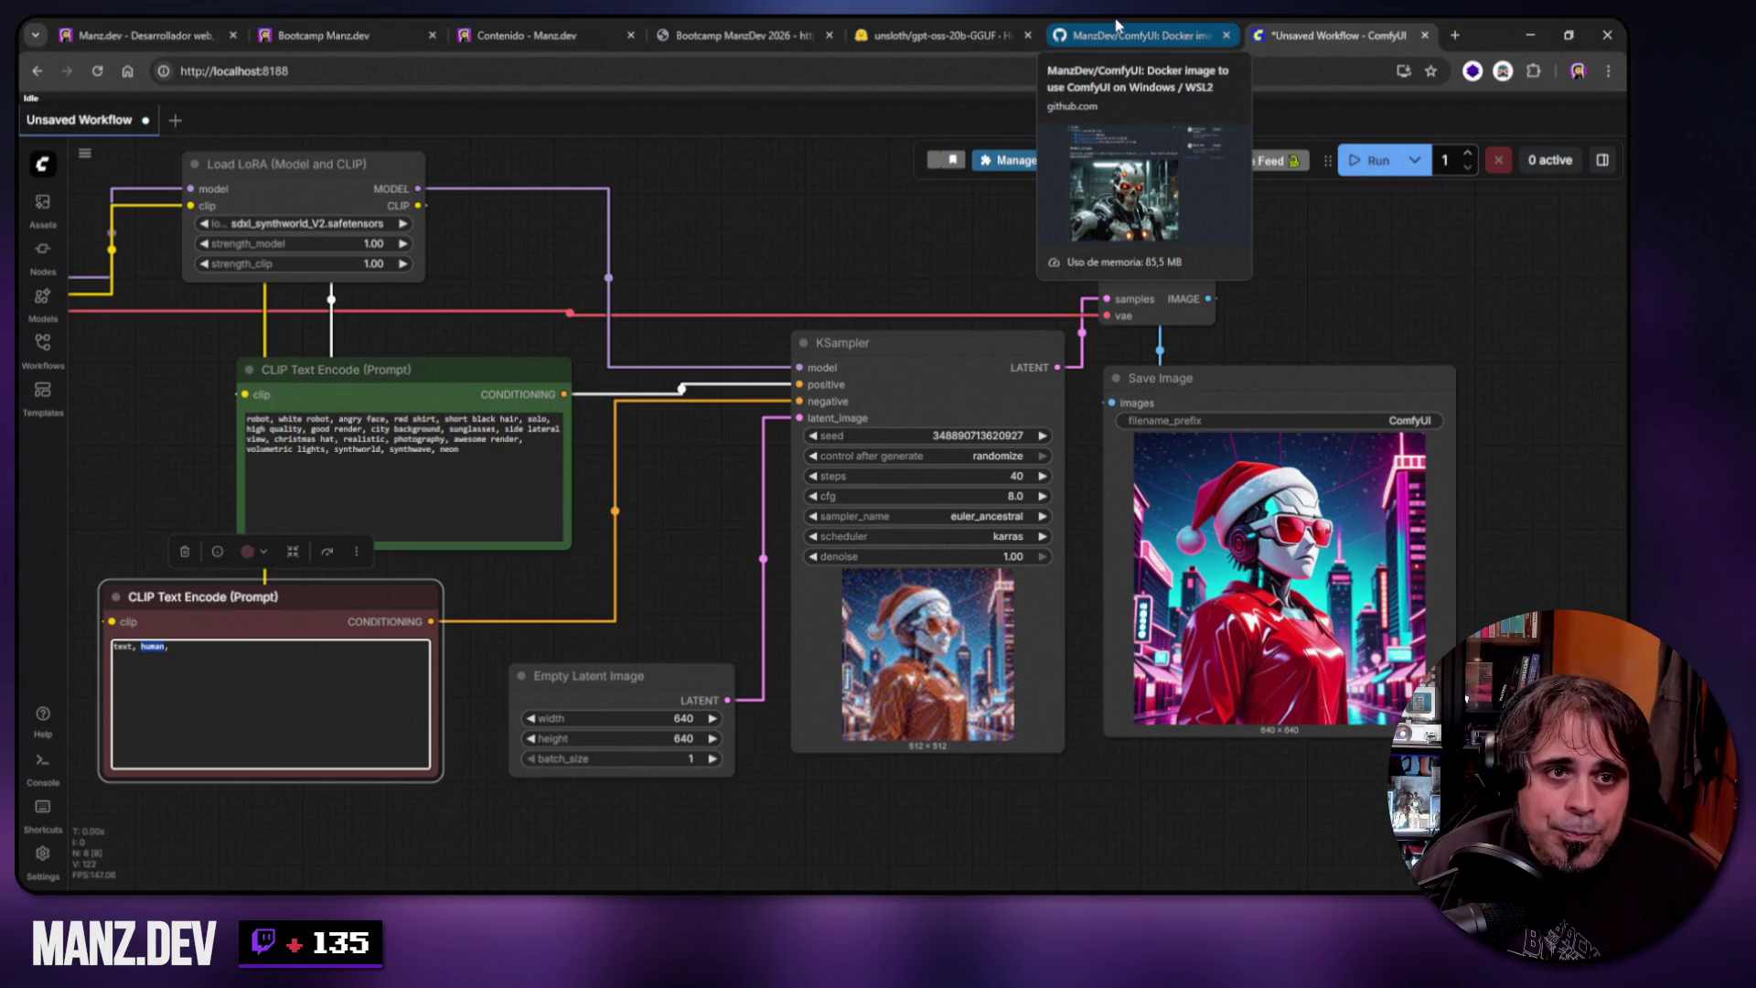
{"action": "left_click", "coordinate": [732, 34]}
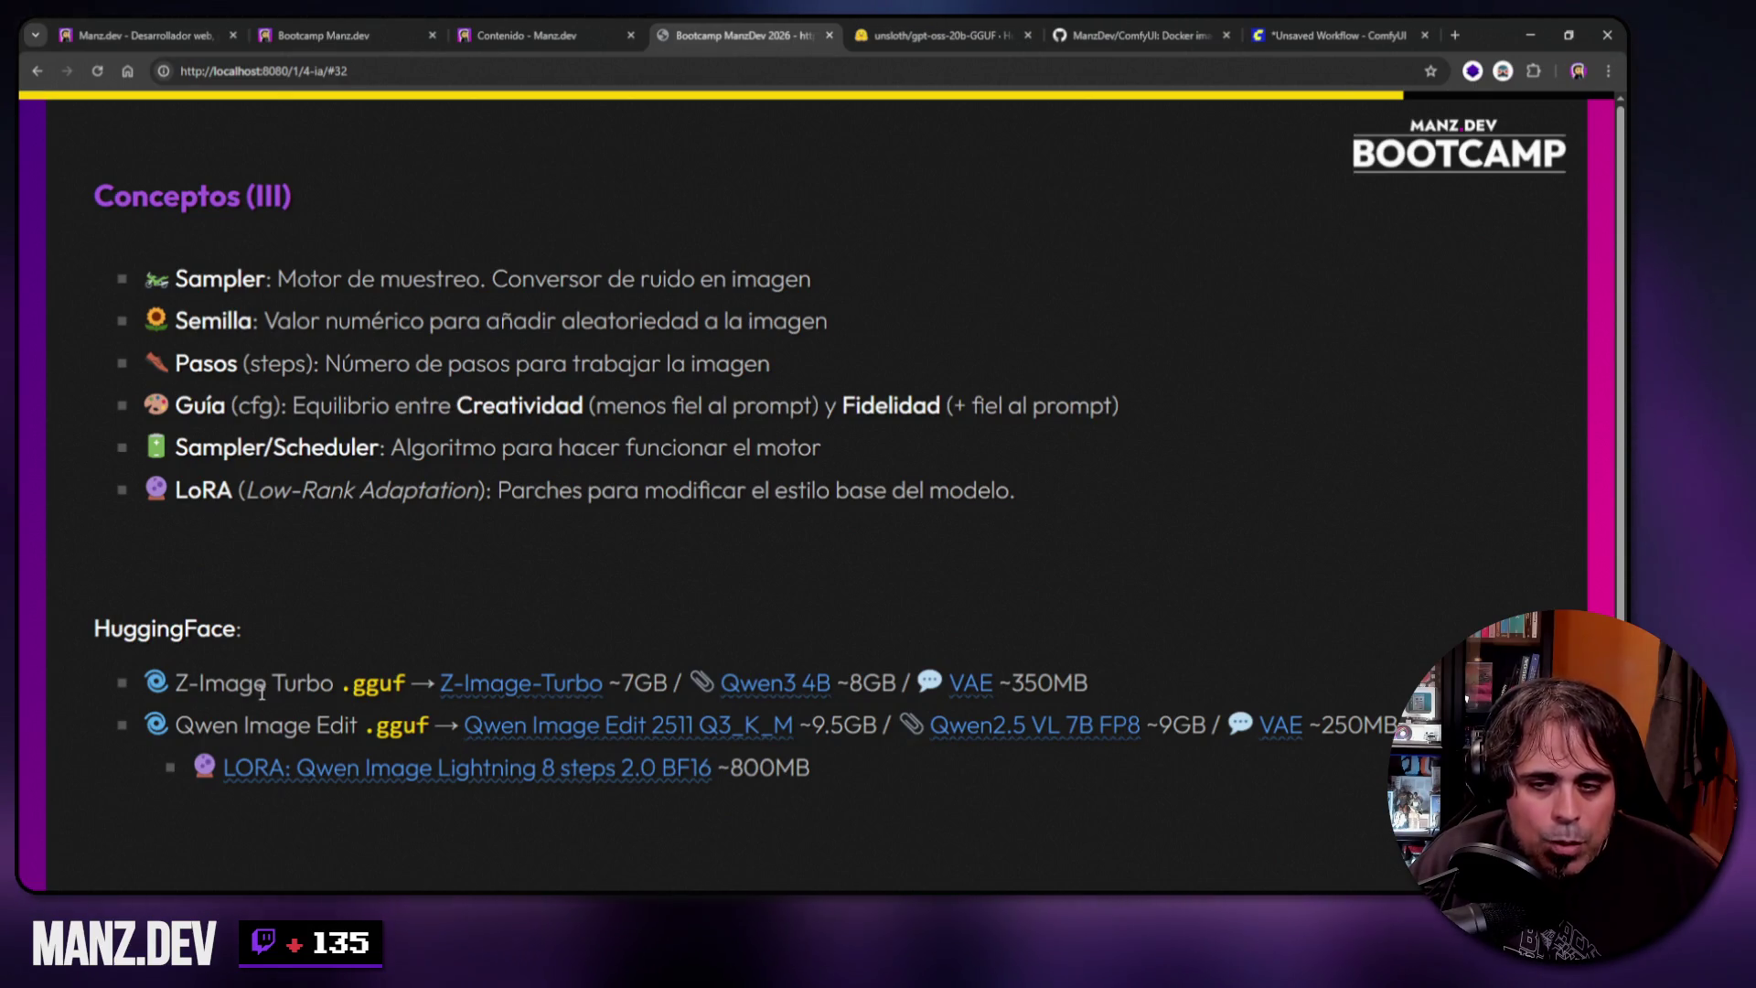
{"action": "left_click_drag", "start_coordinate": [176, 684], "coordinate": [273, 682]}
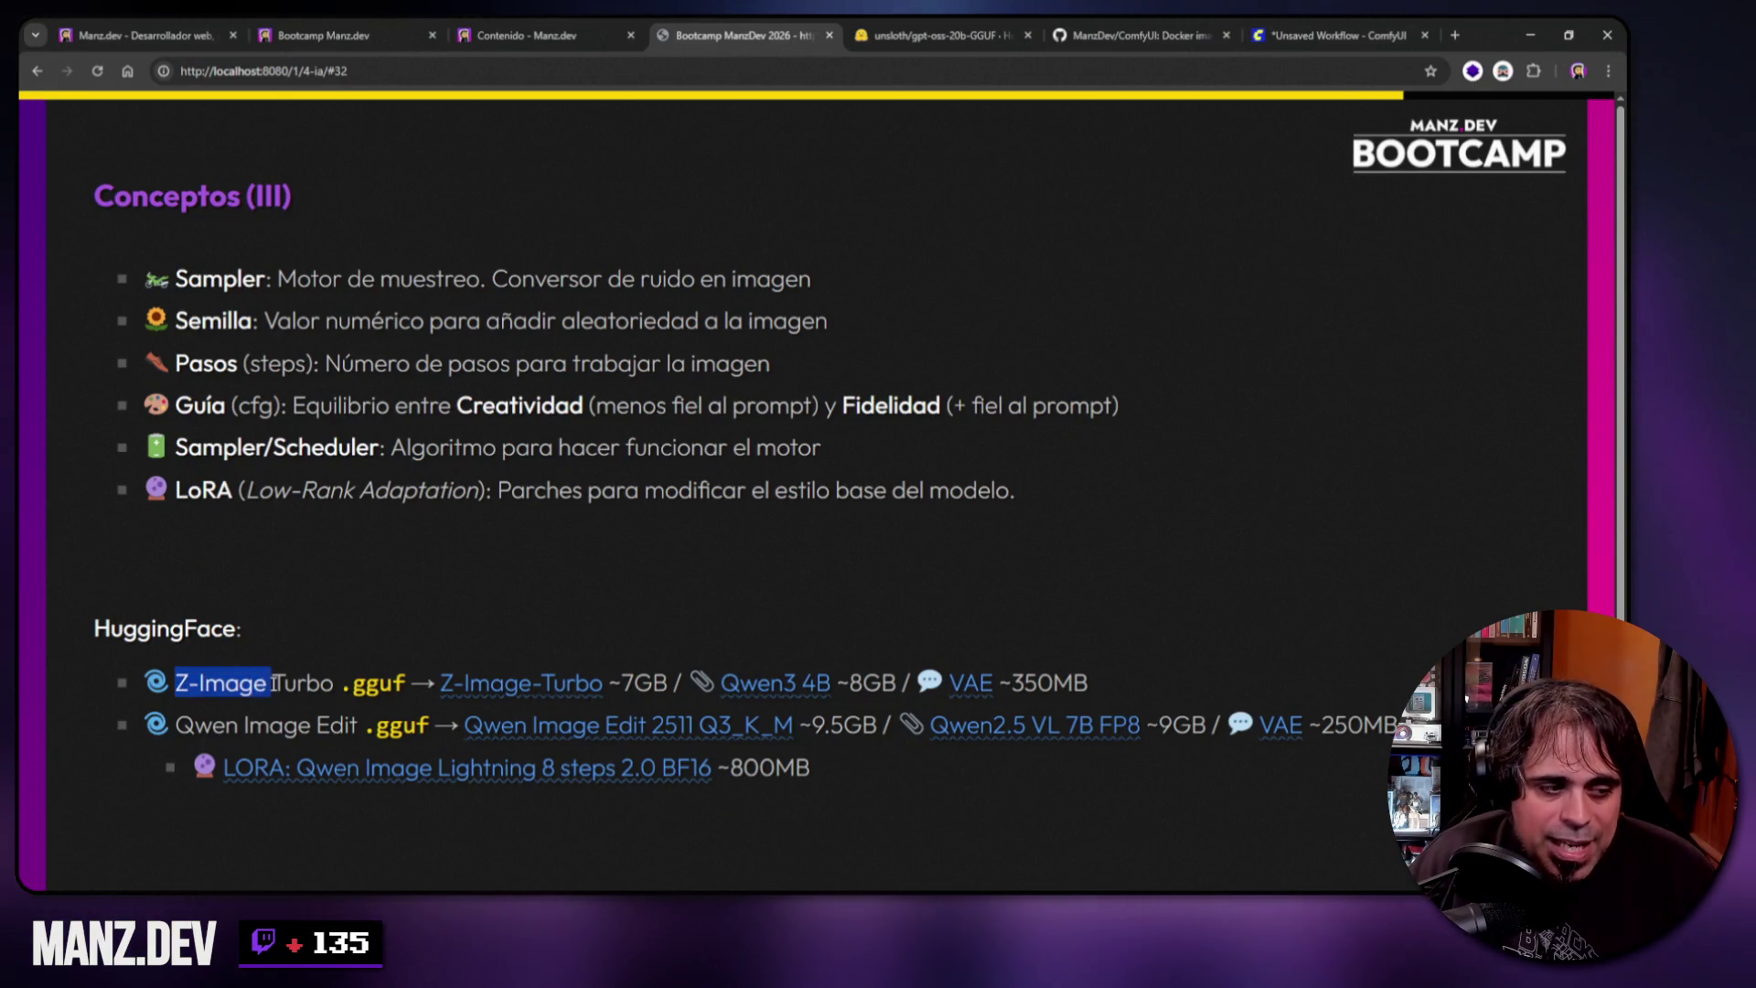
{"action": "left_click_drag", "start_coordinate": [621, 683], "coordinate": [669, 683]}
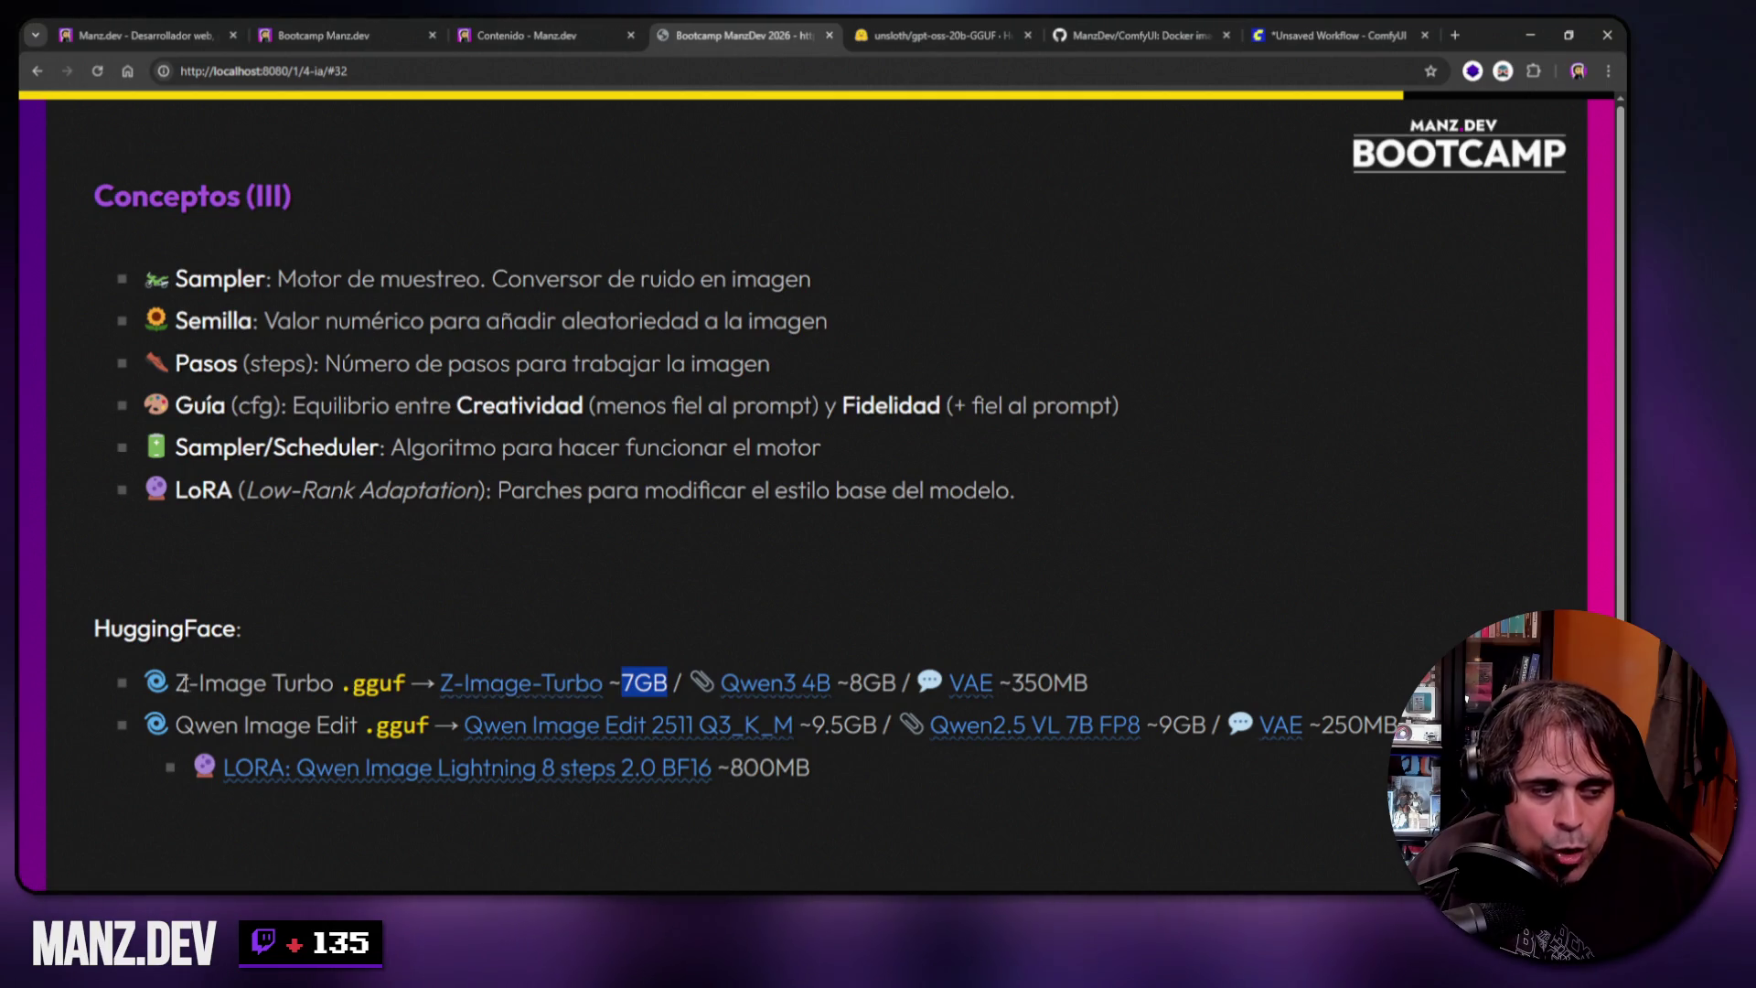
{"action": "left_click_drag", "start_coordinate": [176, 683], "coordinate": [321, 684]}
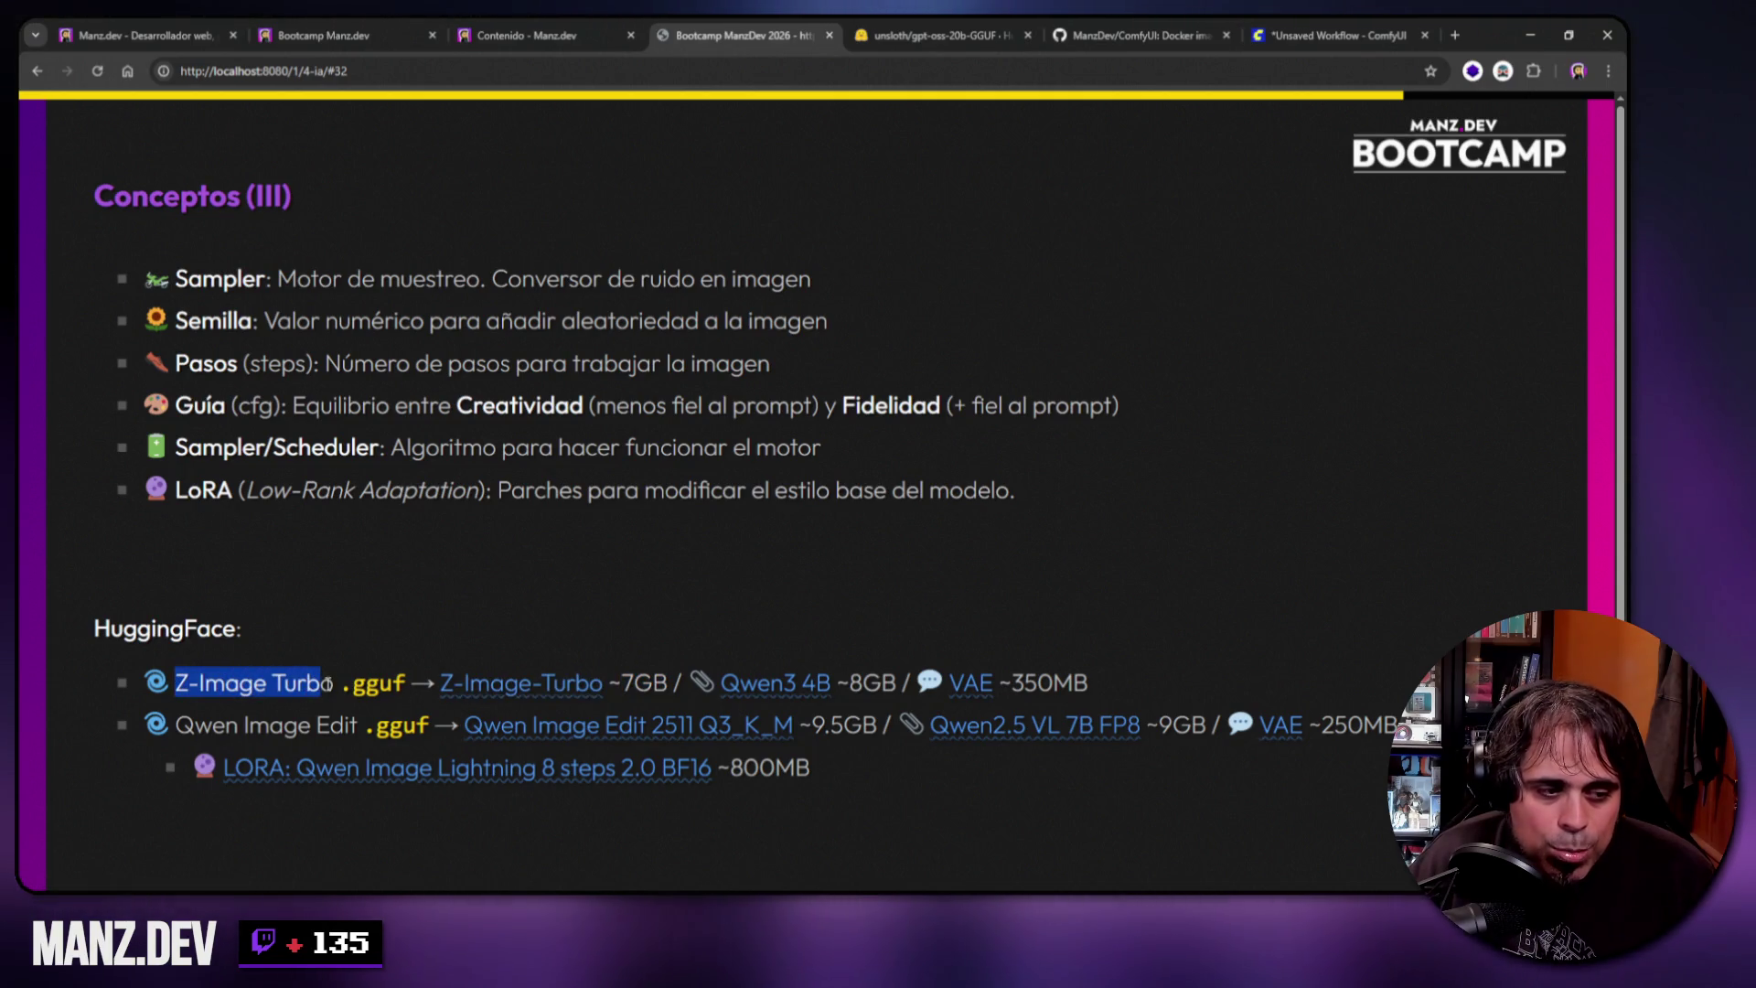
{"action": "left_click_drag", "start_coordinate": [623, 684], "coordinate": [669, 684]}
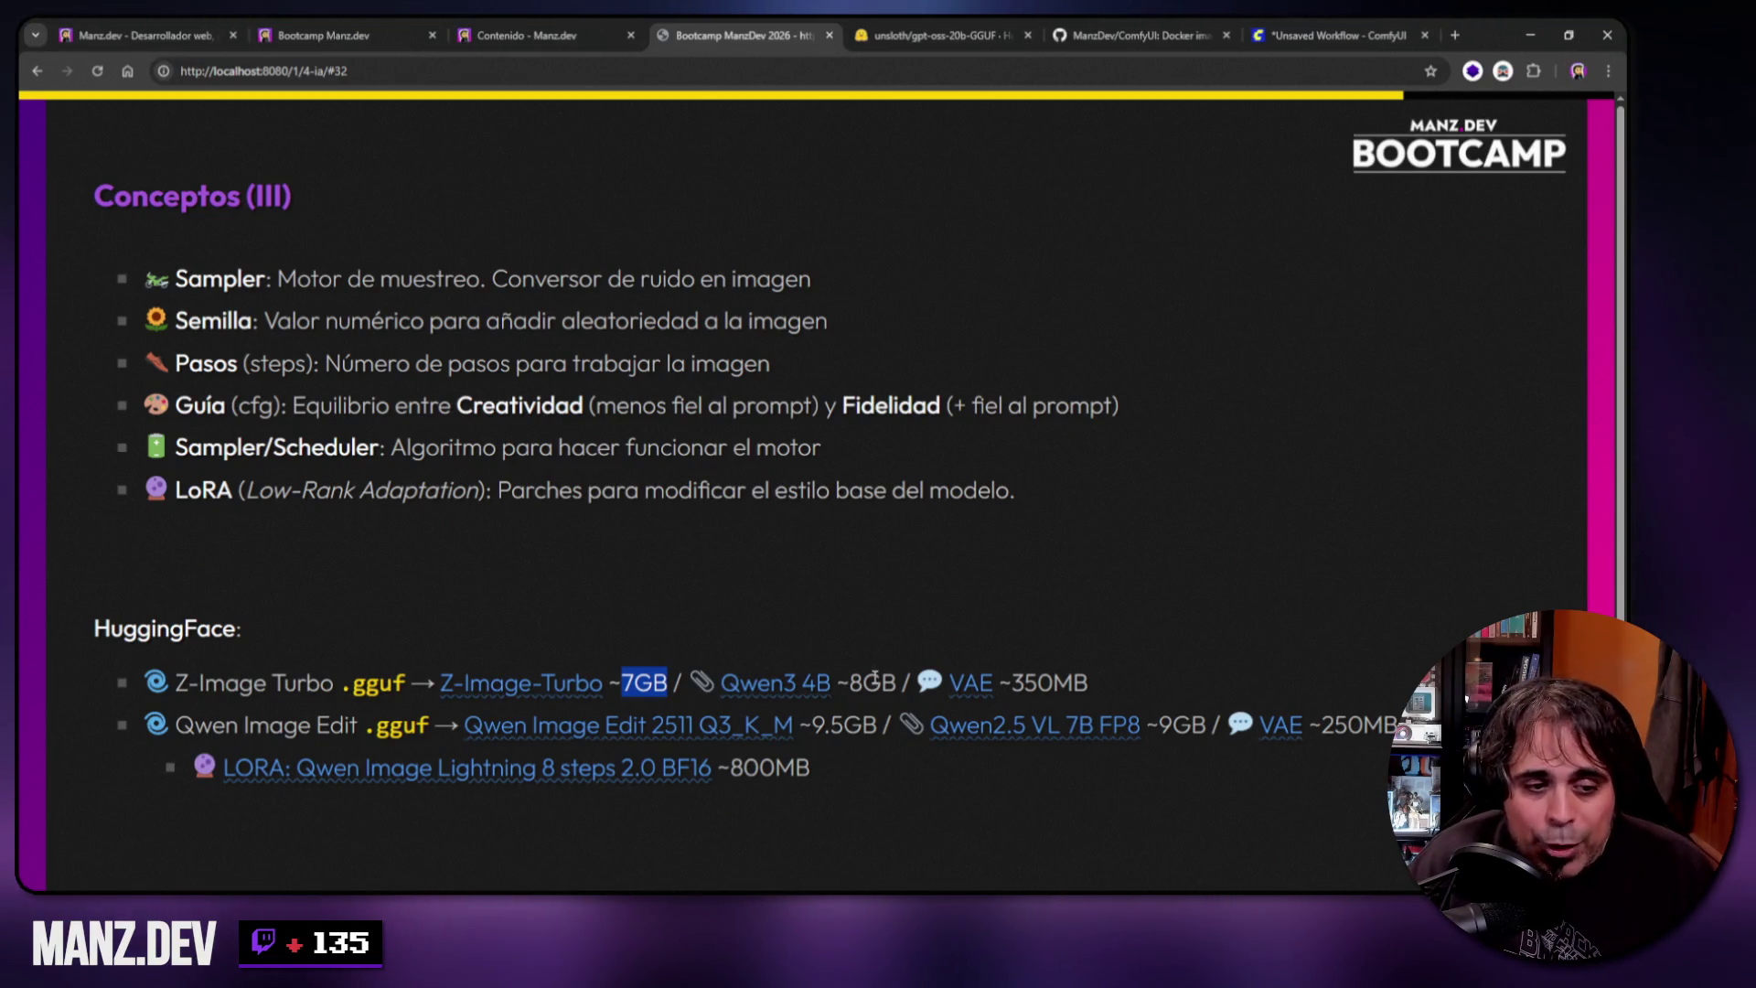
{"action": "left_click_drag", "start_coordinate": [849, 682], "coordinate": [895, 683]}
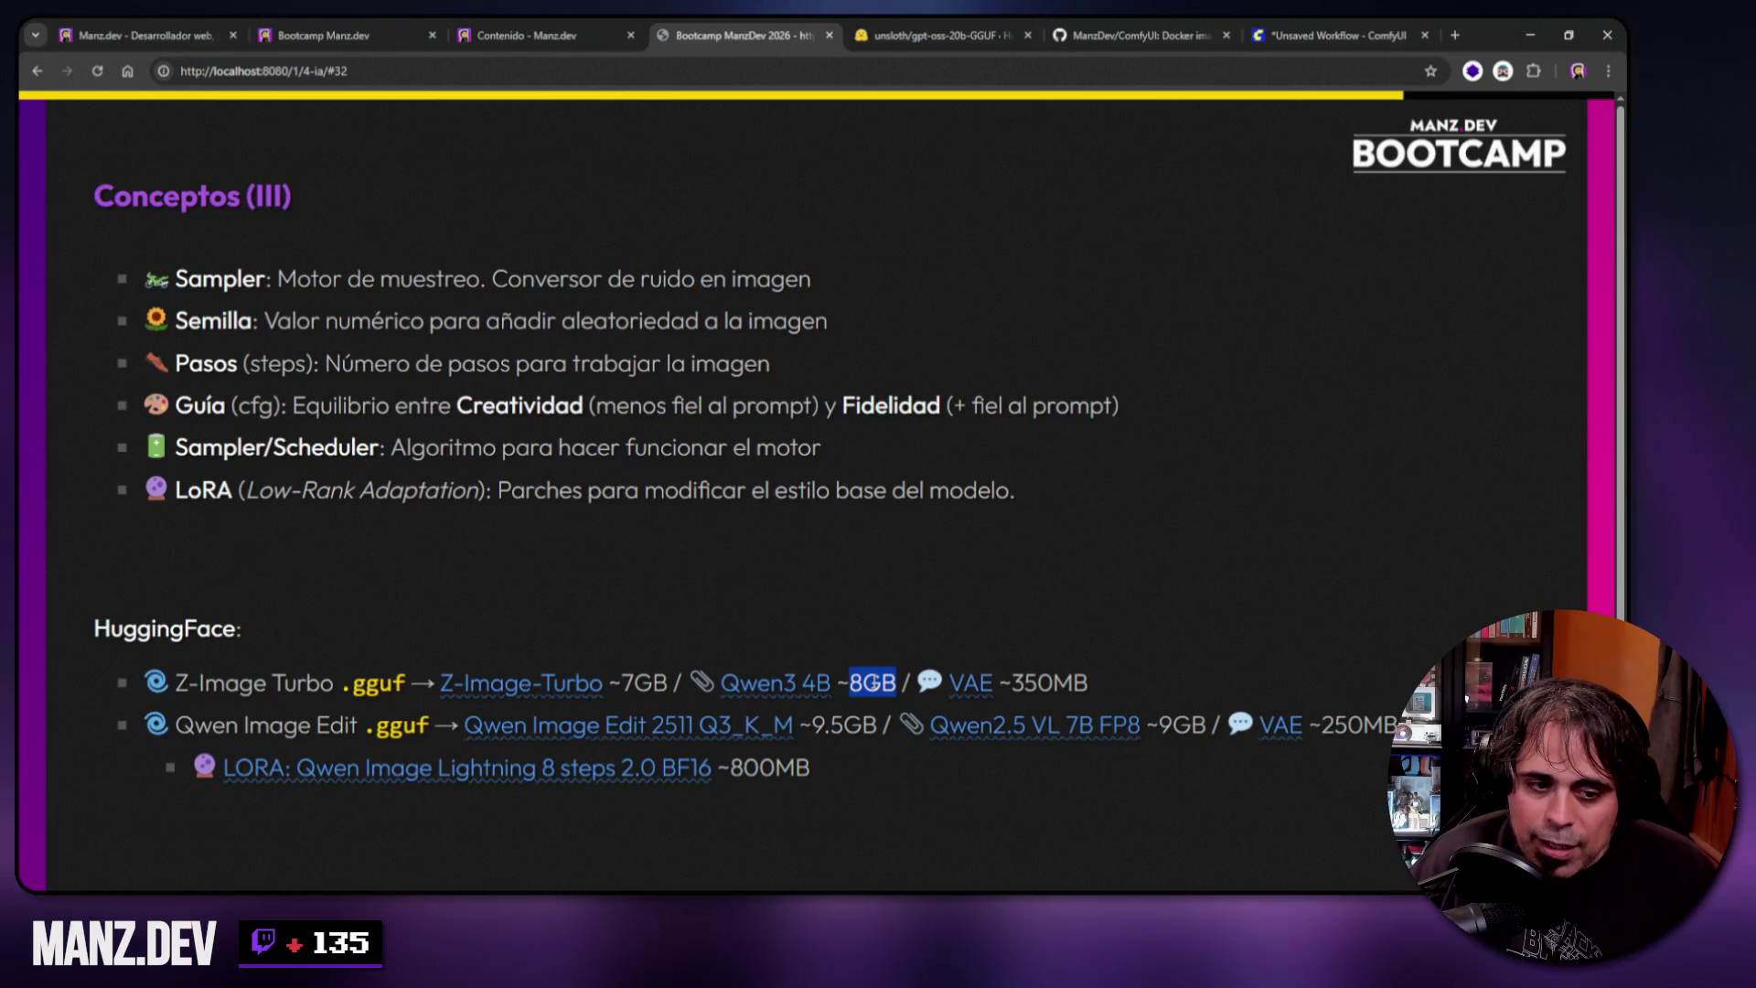
{"action": "left_click_drag", "start_coordinate": [1012, 683], "coordinate": [1054, 684]}
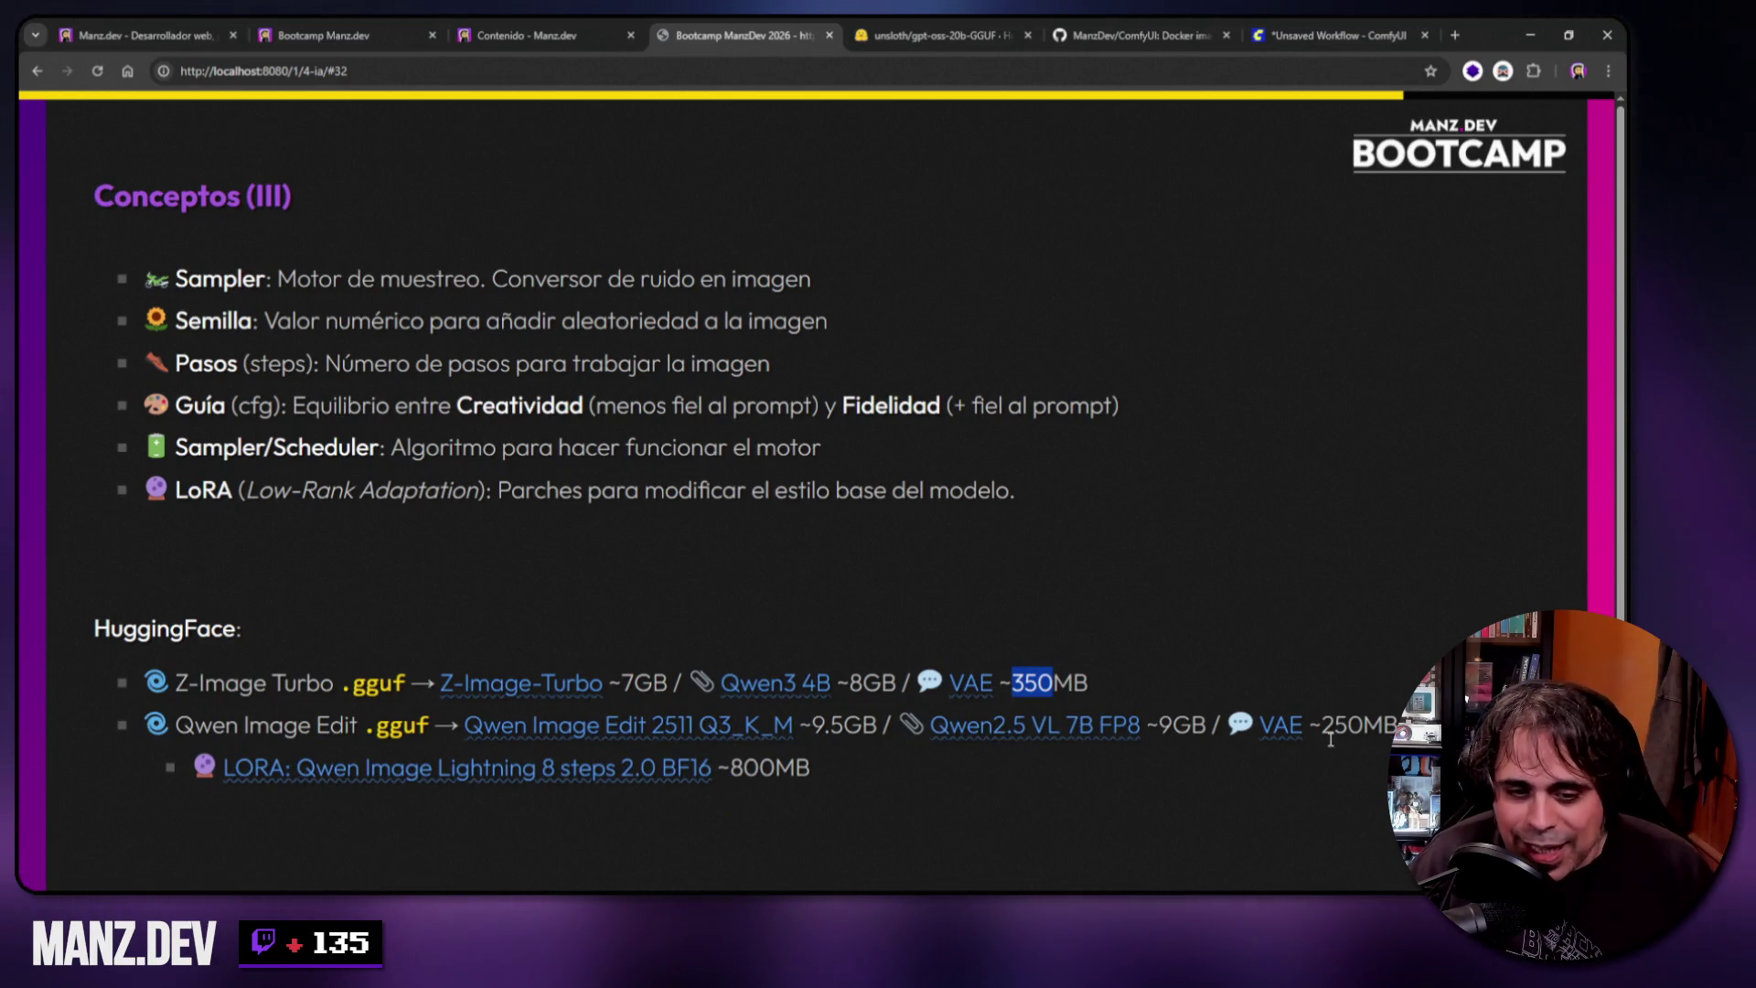
{"action": "left_click_drag", "start_coordinate": [811, 725], "coordinate": [879, 724]}
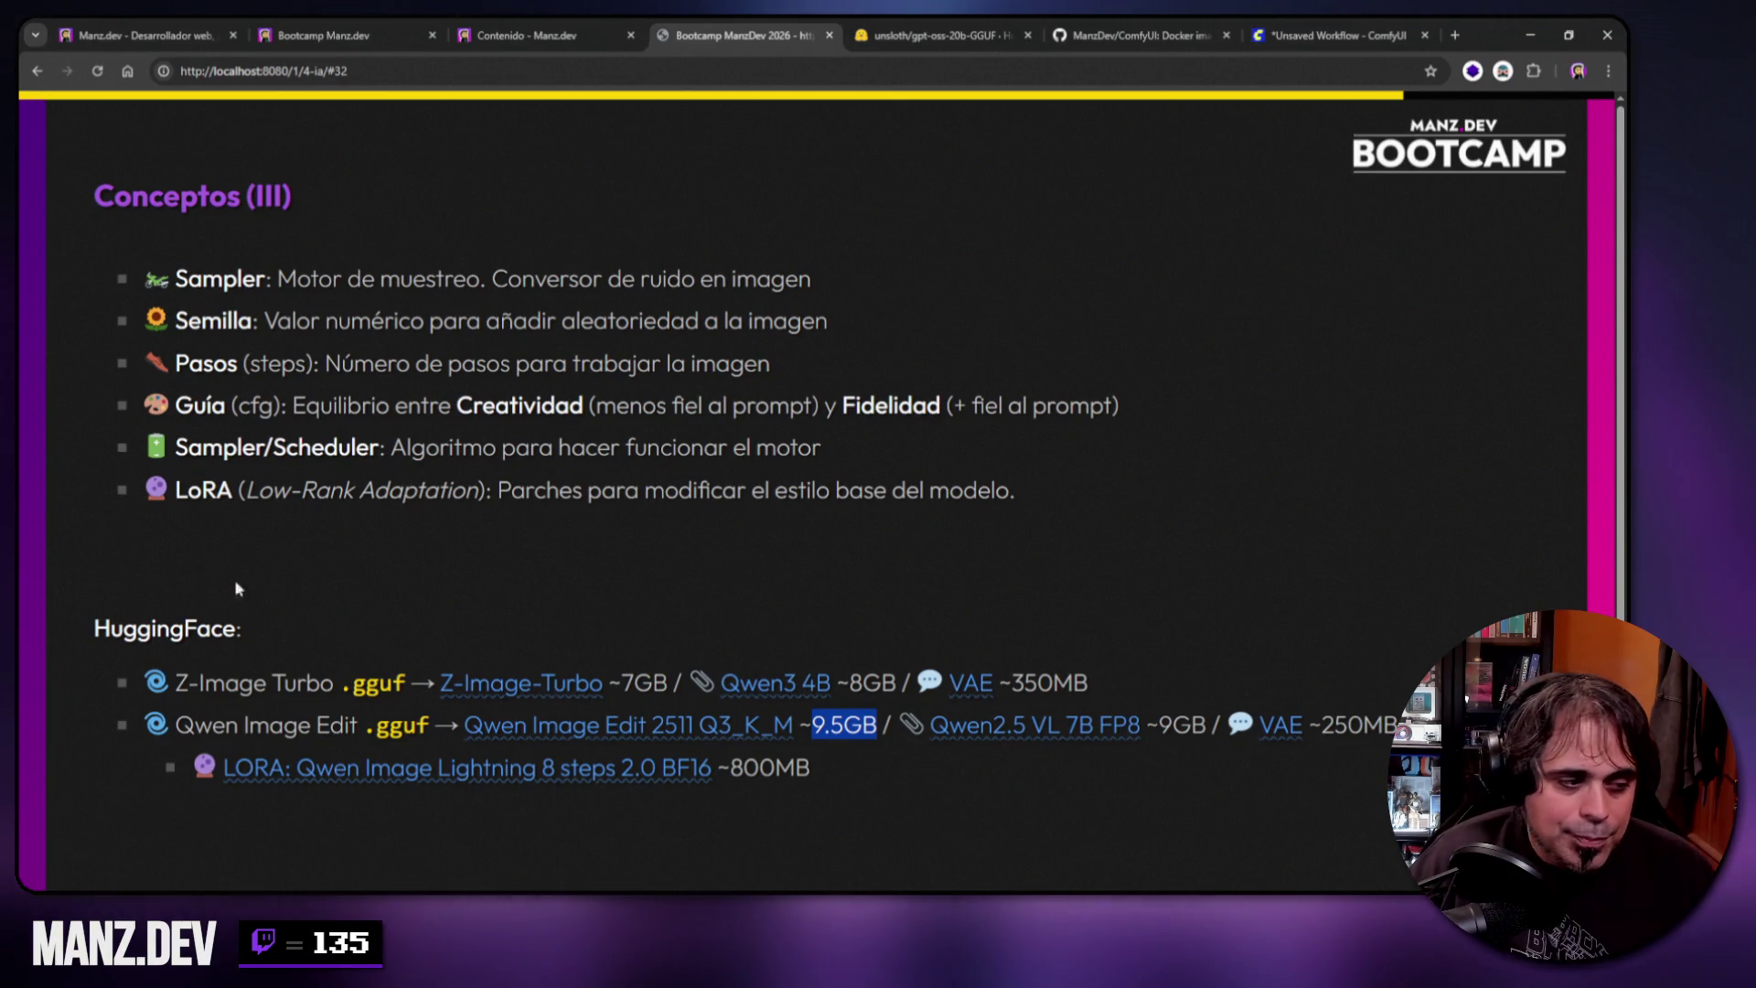
Advance to the Z Image Turbo workflow slide, then switch back to the ComfyUI workflow
{"action": "left_click", "coordinate": [1276, 499]}
{"action": "key", "text": "Right"}
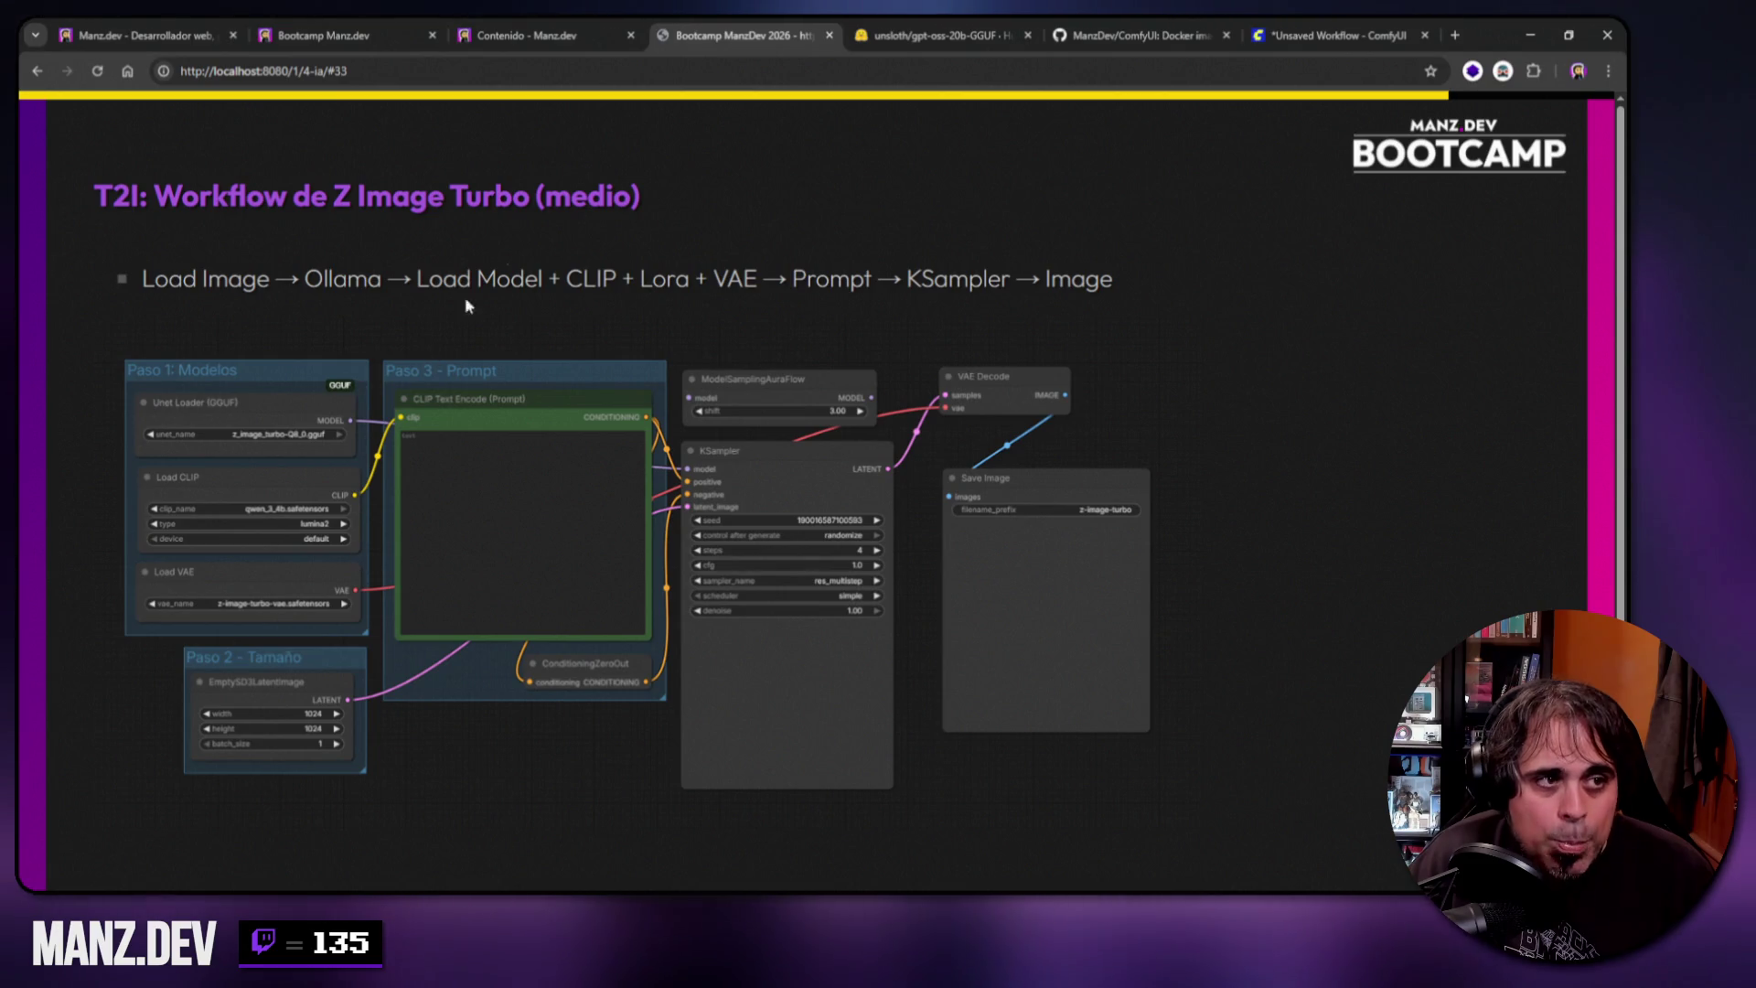
{"action": "left_click", "coordinate": [1317, 37]}
Nudge the positive prompt node left and add a new group on the canvas beside it
{"action": "mouse_move", "coordinate": [670, 268]}
{"action": "left_mouse_down"}
{"action": "mouse_move", "coordinate": [984, 315]}
{"action": "mouse_move", "coordinate": [1030, 306]}
{"action": "left_mouse_up"}
{"action": "left_click", "coordinate": [663, 428]}
{"action": "left_click_drag", "start_coordinate": [663, 428], "coordinate": [607, 431]}
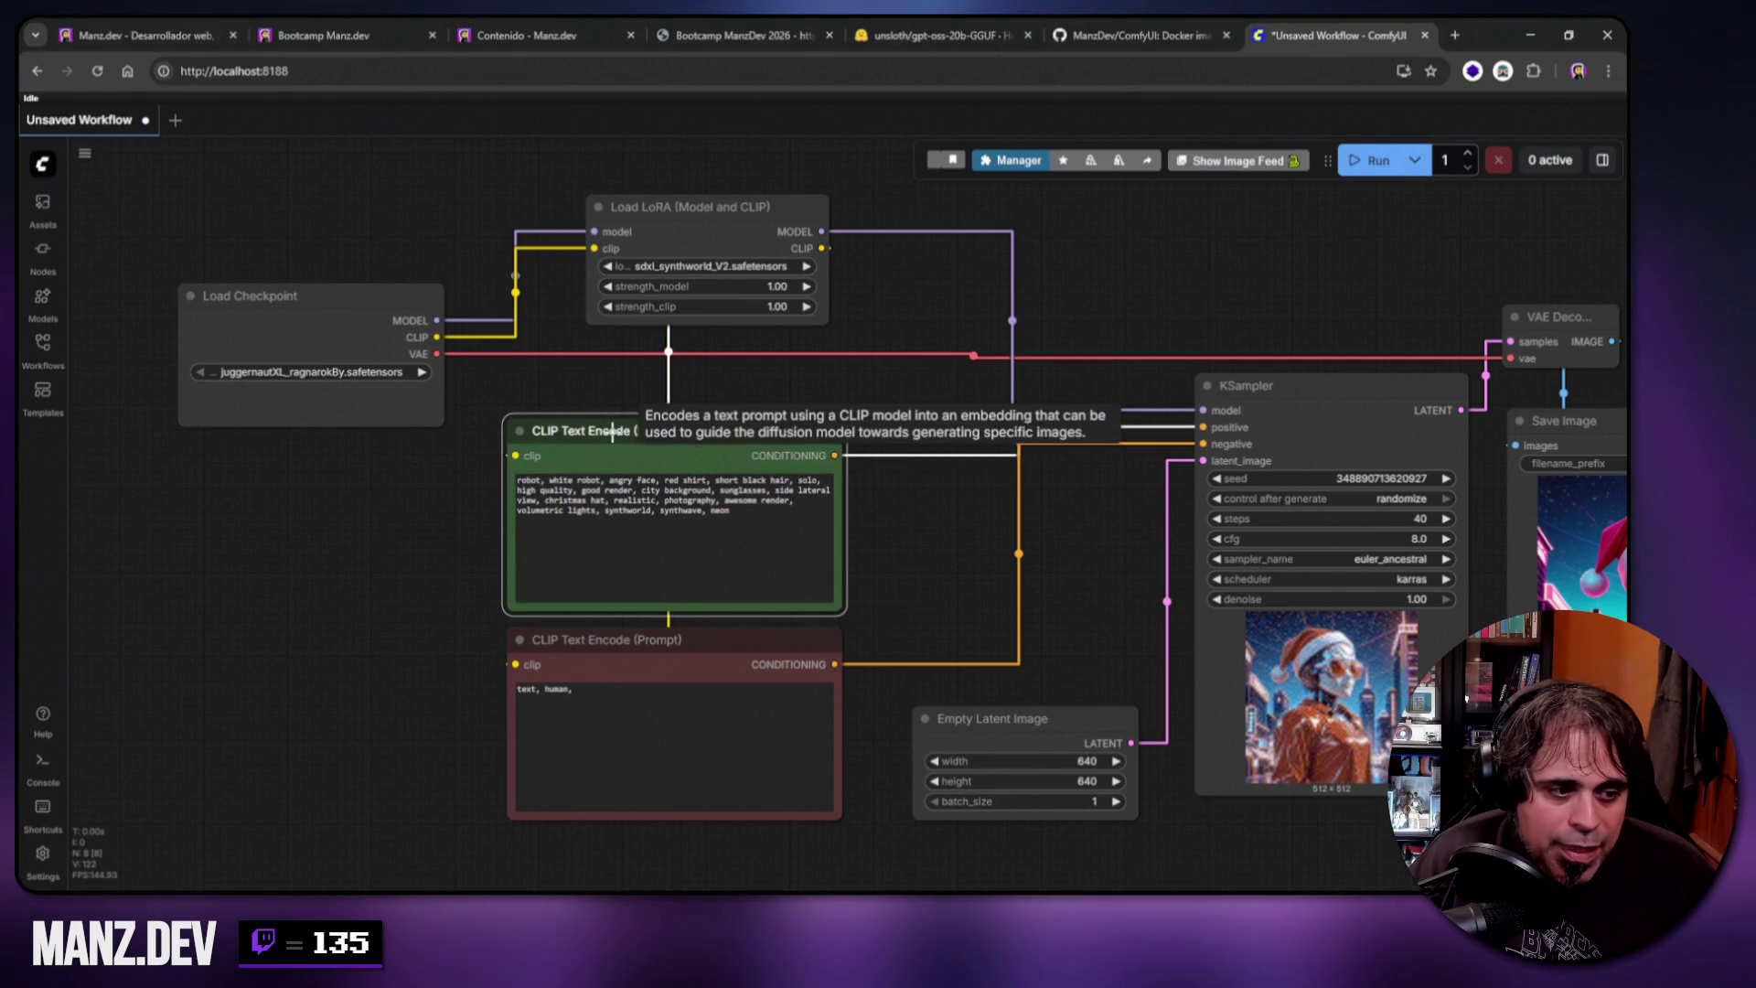
{"action": "right_click", "coordinate": [503, 384]}
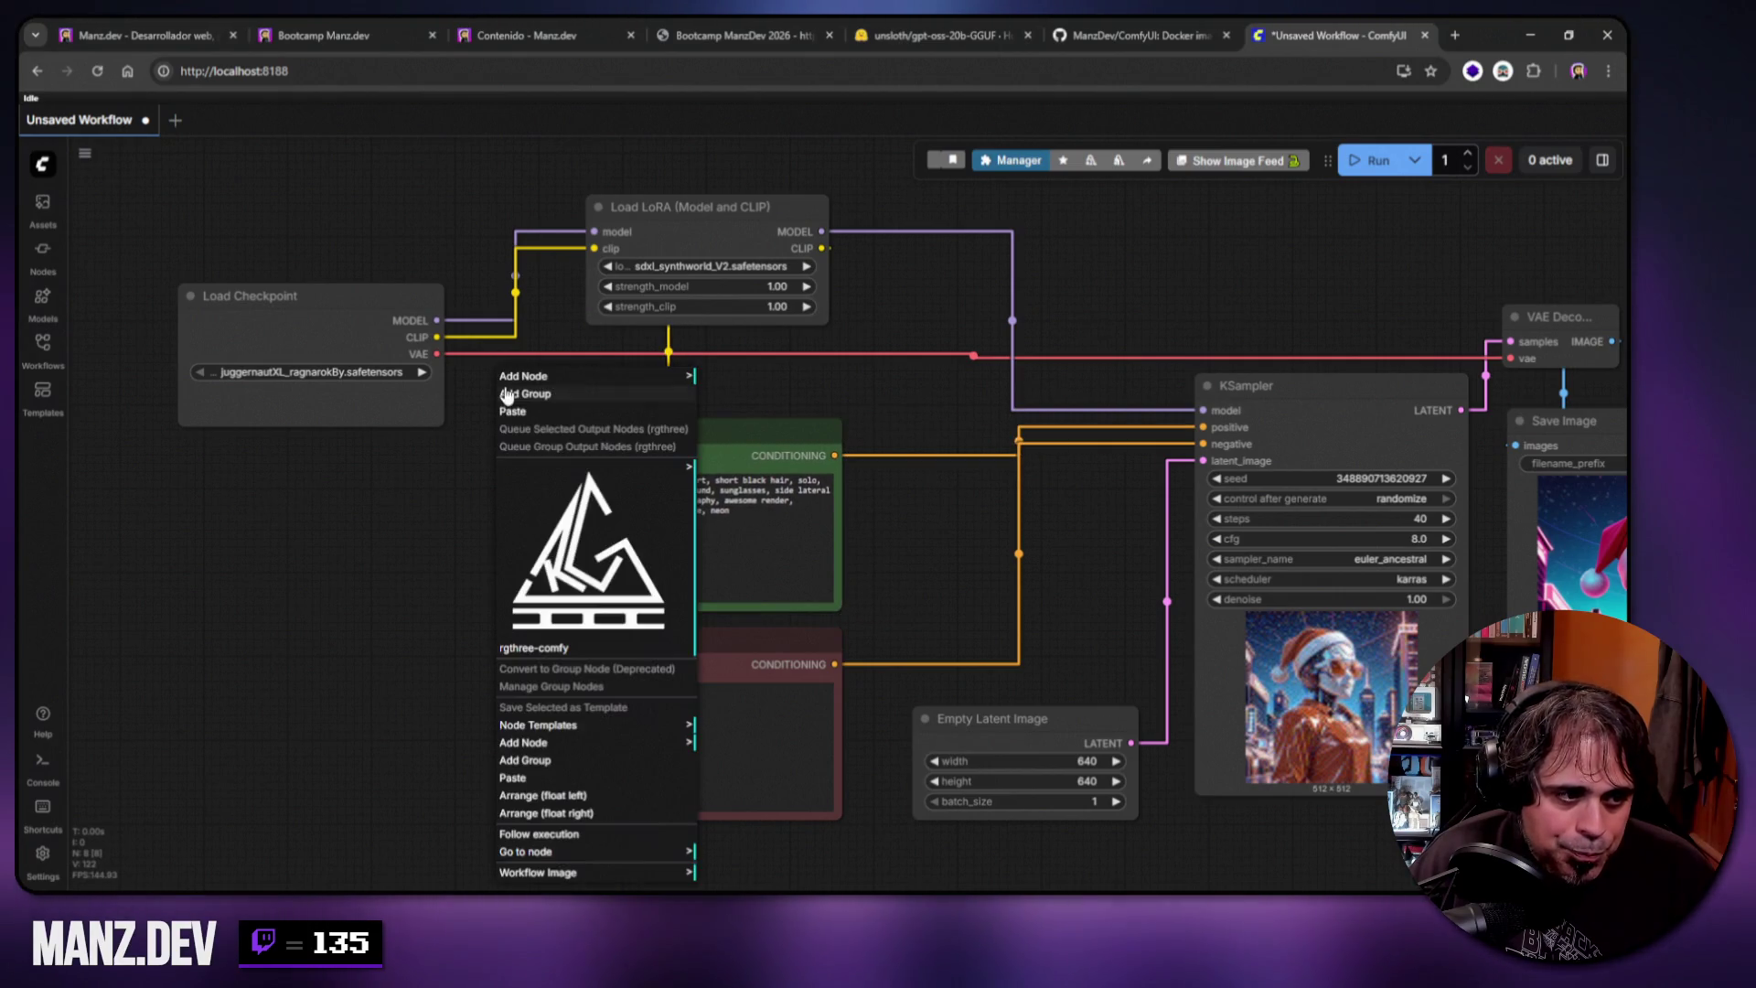
{"action": "left_click", "coordinate": [521, 396]}
{"action": "left_click", "coordinate": [602, 403]}
{"action": "left_click_drag", "start_coordinate": [499, 384], "coordinate": [495, 337]}
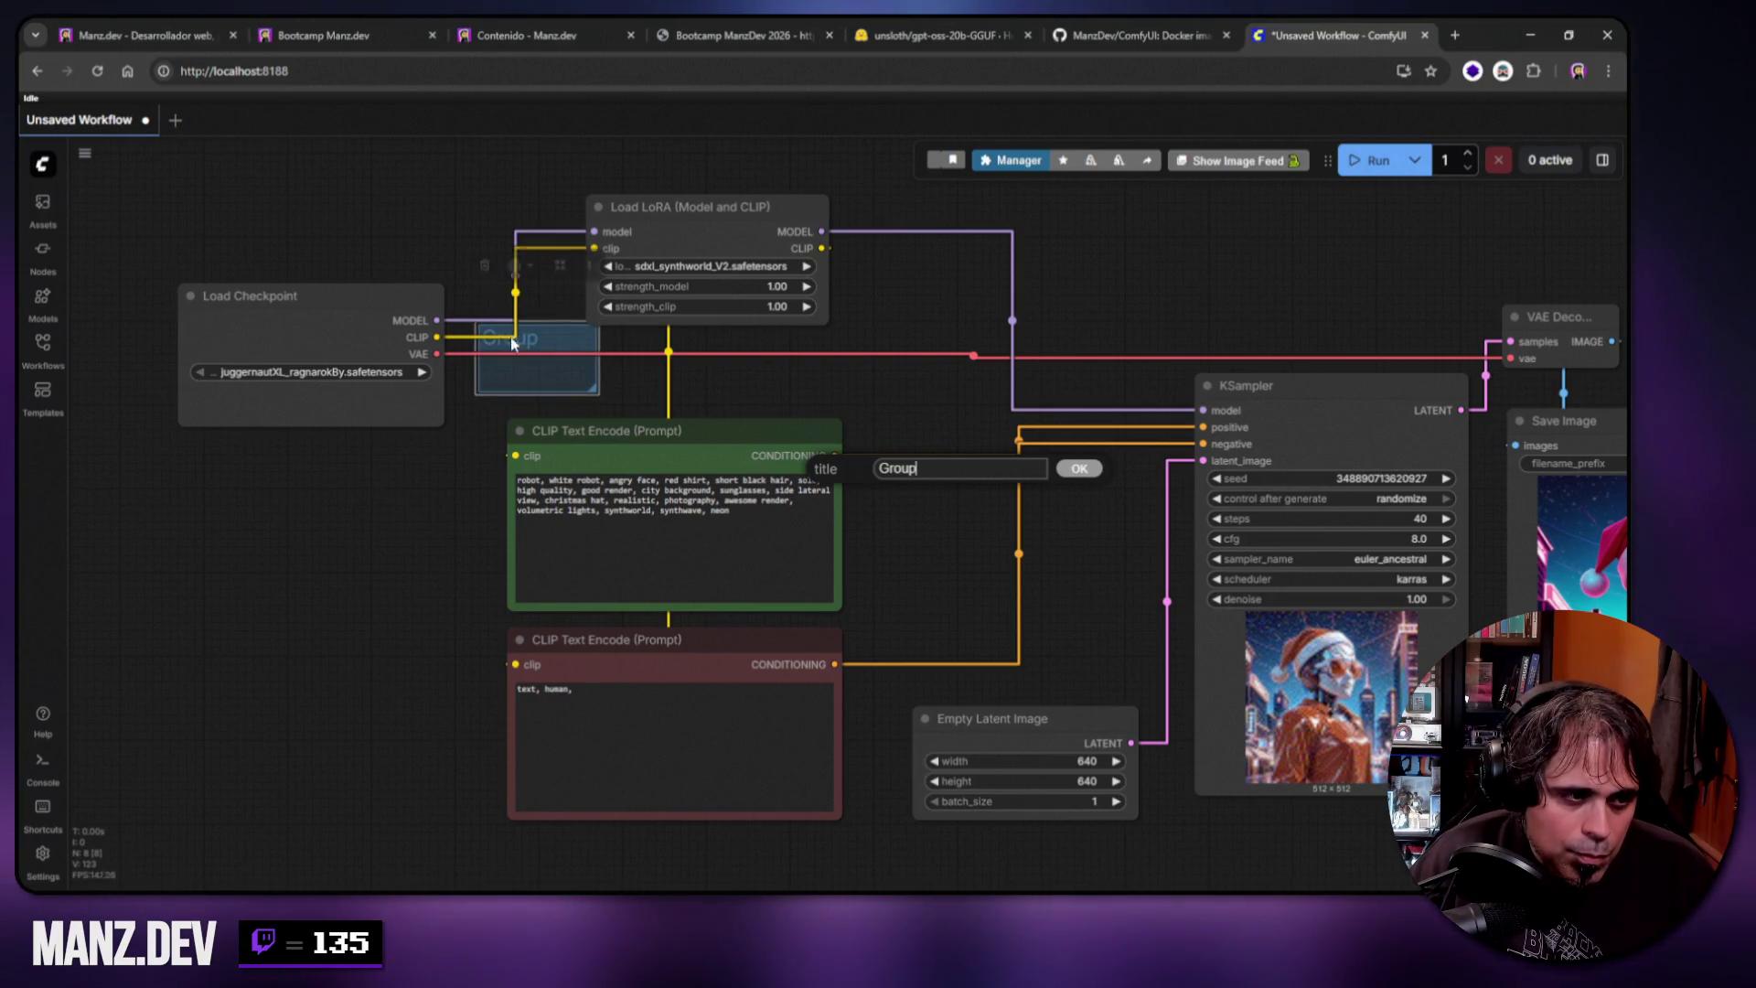
Fit the group around both CLIP Text Encode nodes and convert it into a subgraph
{"action": "mouse_move", "coordinate": [594, 395]}
{"action": "left_mouse_down"}
{"action": "mouse_move", "coordinate": [829, 826]}
{"action": "mouse_move", "coordinate": [866, 845]}
{"action": "left_mouse_up"}
{"action": "mouse_move", "coordinate": [538, 340]}
{"action": "left_mouse_down"}
{"action": "mouse_move", "coordinate": [545, 397]}
{"action": "mouse_move", "coordinate": [451, 316]}
{"action": "mouse_move", "coordinate": [552, 339]}
{"action": "left_mouse_up"}
{"action": "left_click_drag", "start_coordinate": [595, 426], "coordinate": [583, 389]}
{"action": "left_click_drag", "start_coordinate": [648, 634], "coordinate": [647, 599]}
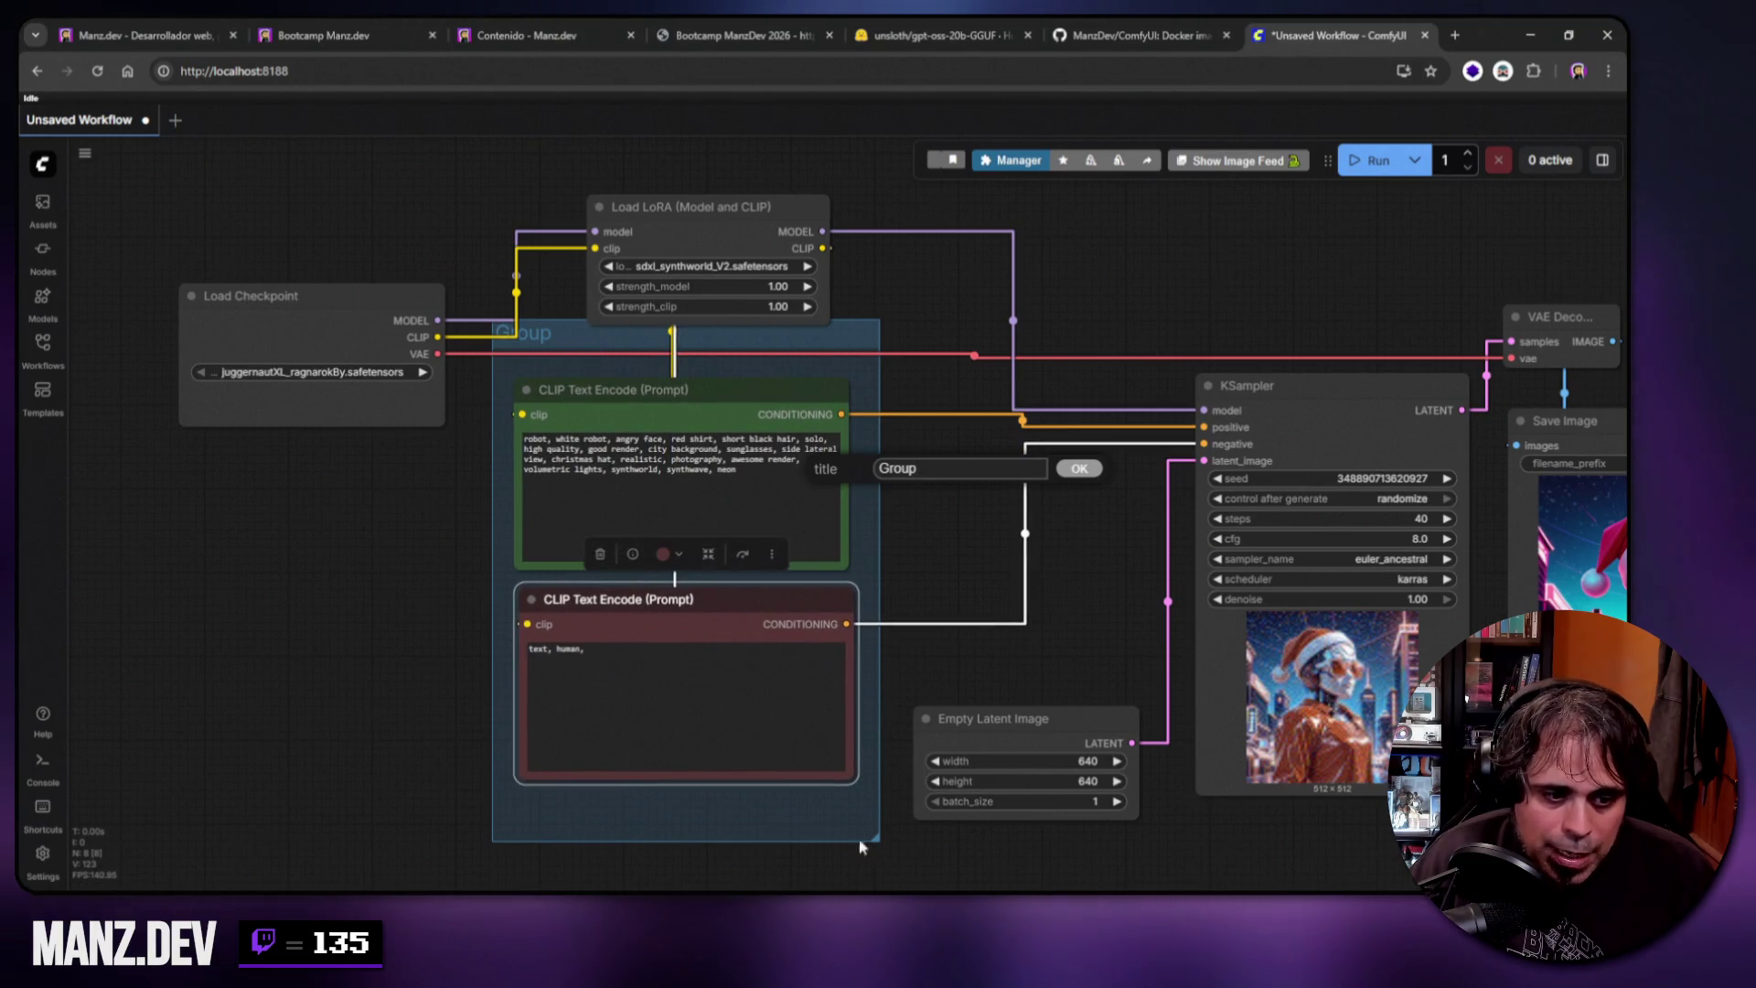
{"action": "left_click_drag", "start_coordinate": [880, 843], "coordinate": [874, 804]}
{"action": "left_click_drag", "start_coordinate": [561, 340], "coordinate": [558, 394]}
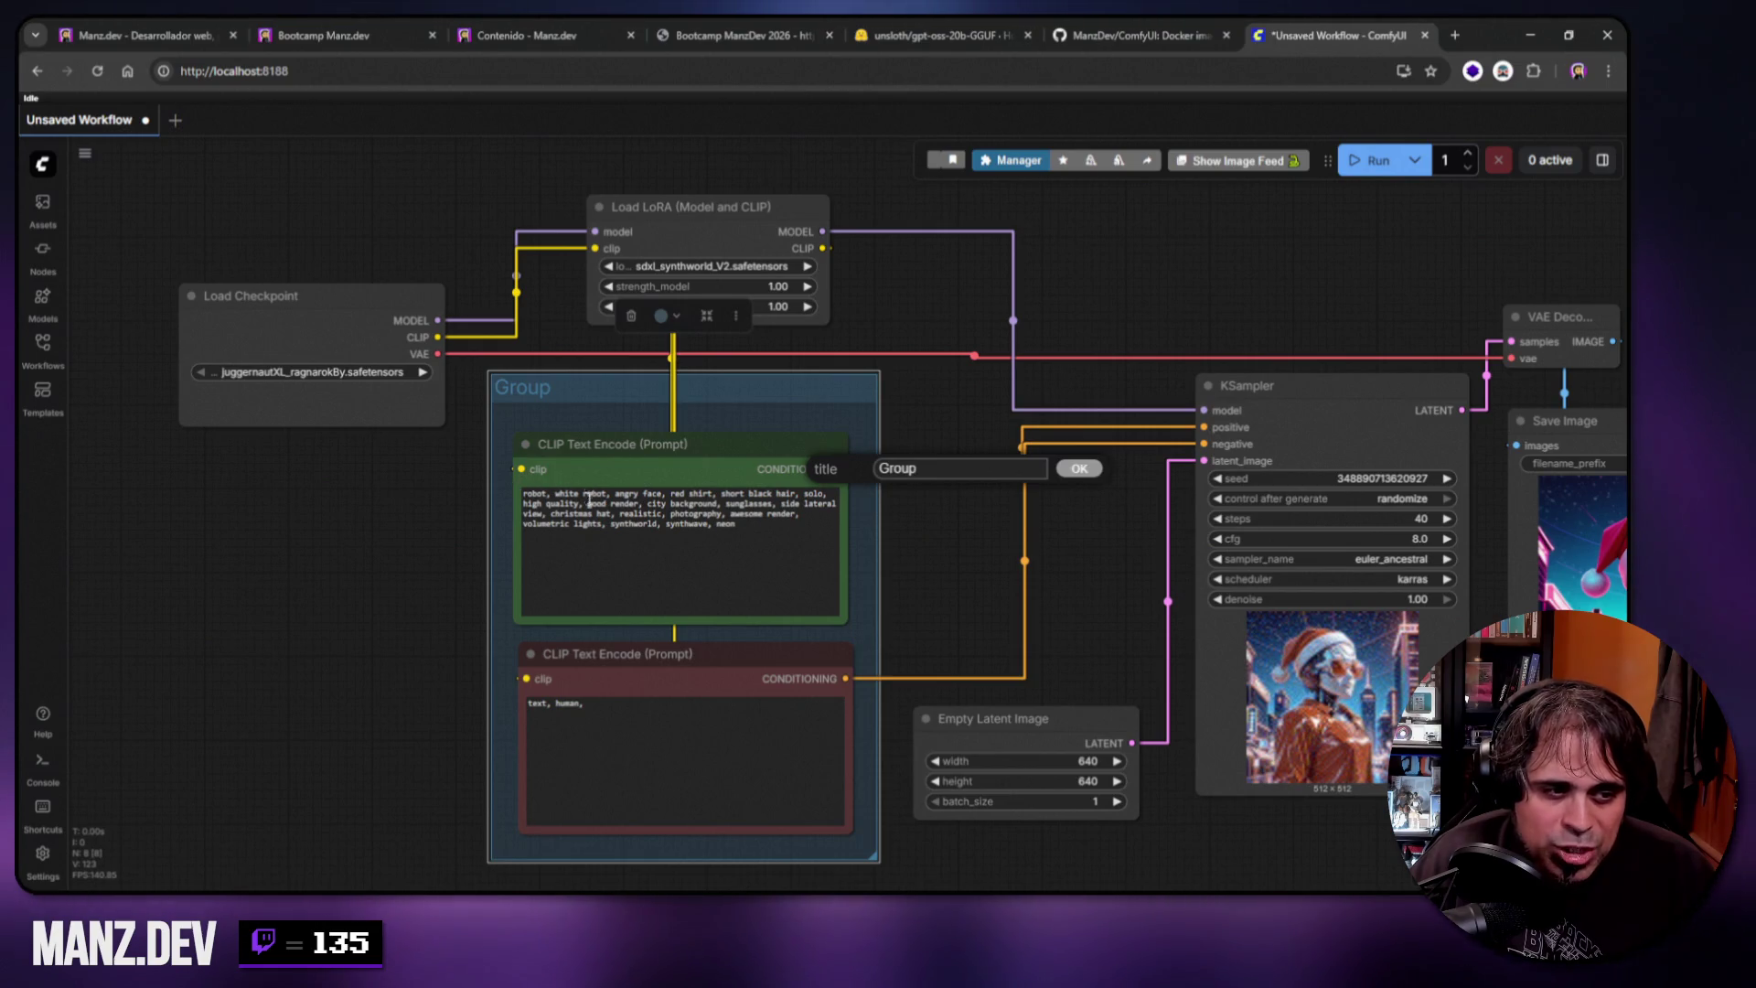
{"action": "left_click", "coordinate": [707, 316]}
Move and enlarge the New Subgraph node, then browse its settings and parameters panel
{"action": "left_click_drag", "start_coordinate": [691, 621], "coordinate": [574, 449]}
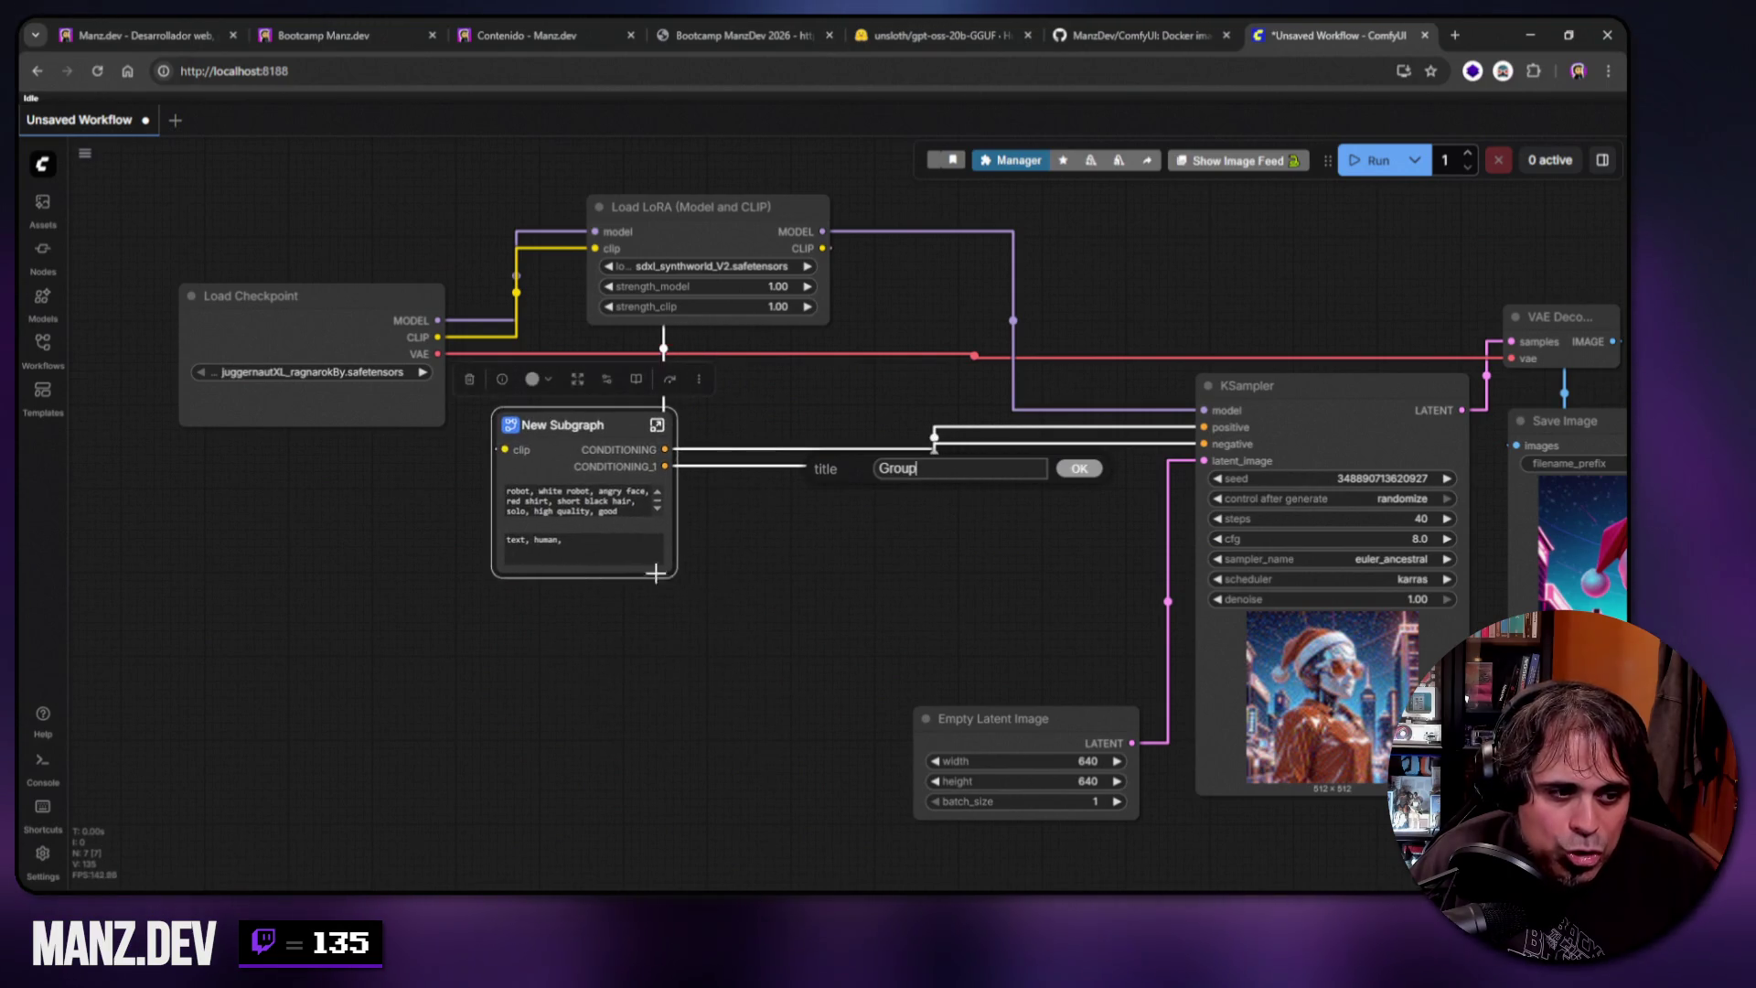
{"action": "left_click_drag", "start_coordinate": [677, 576], "coordinate": [805, 682]}
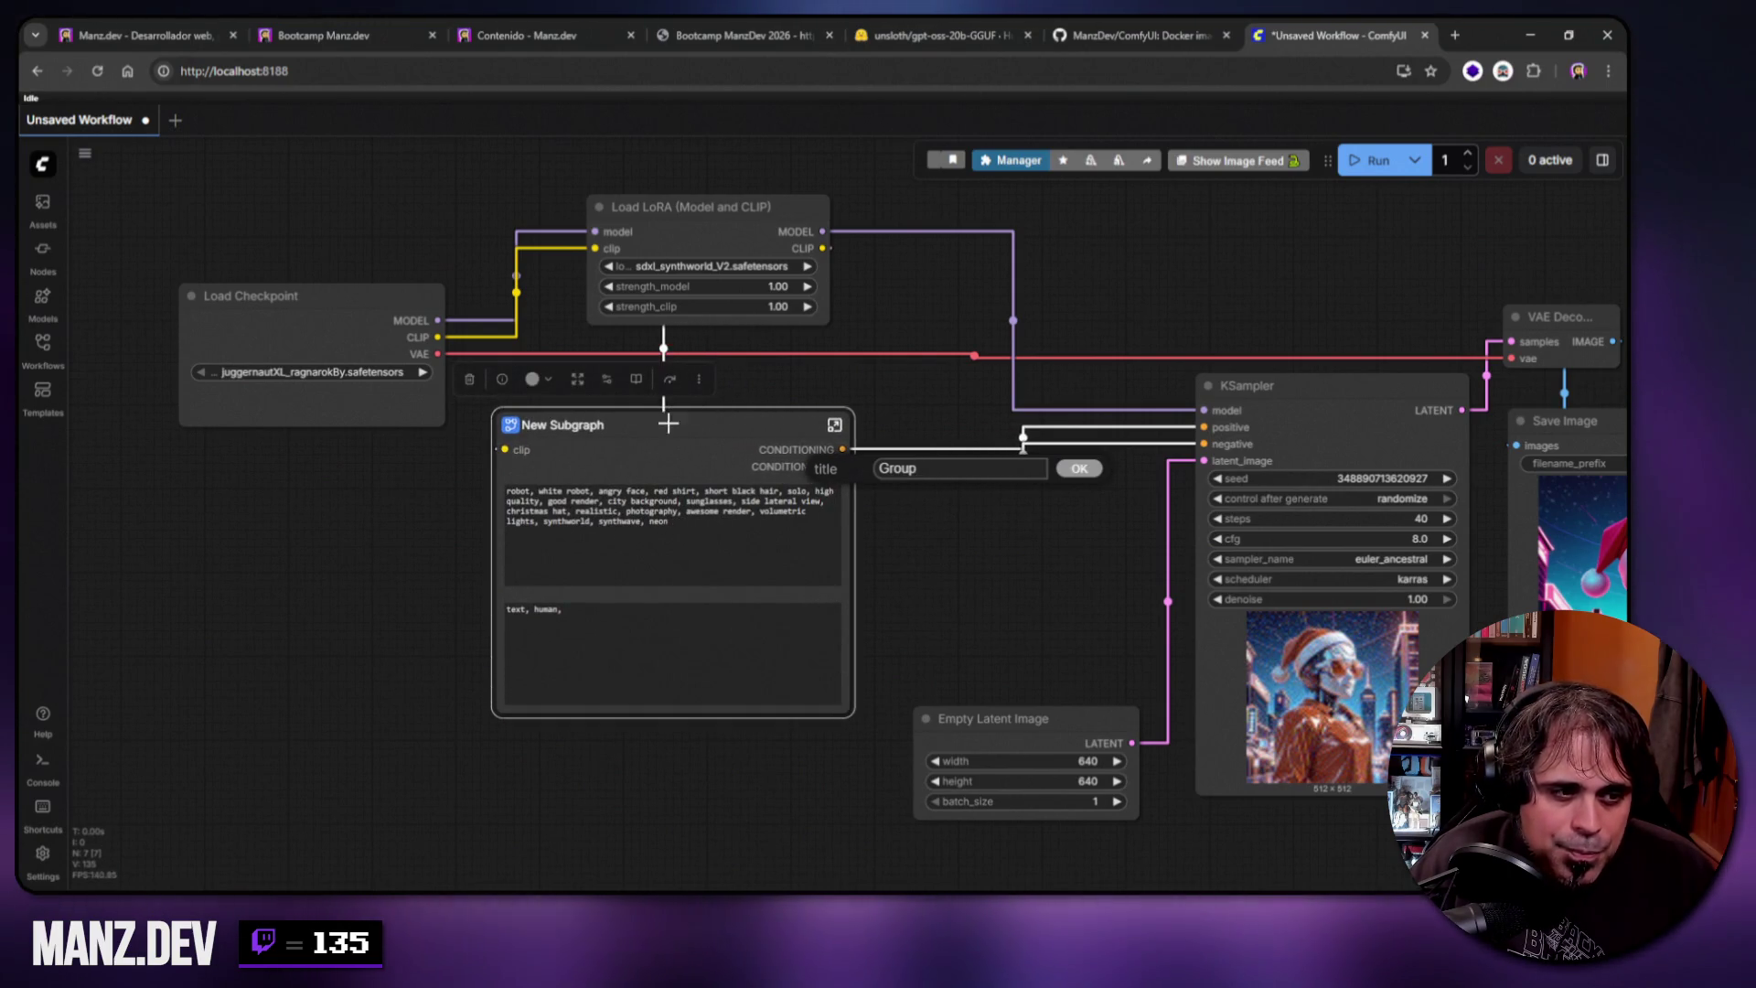
{"action": "left_click", "coordinate": [604, 382]}
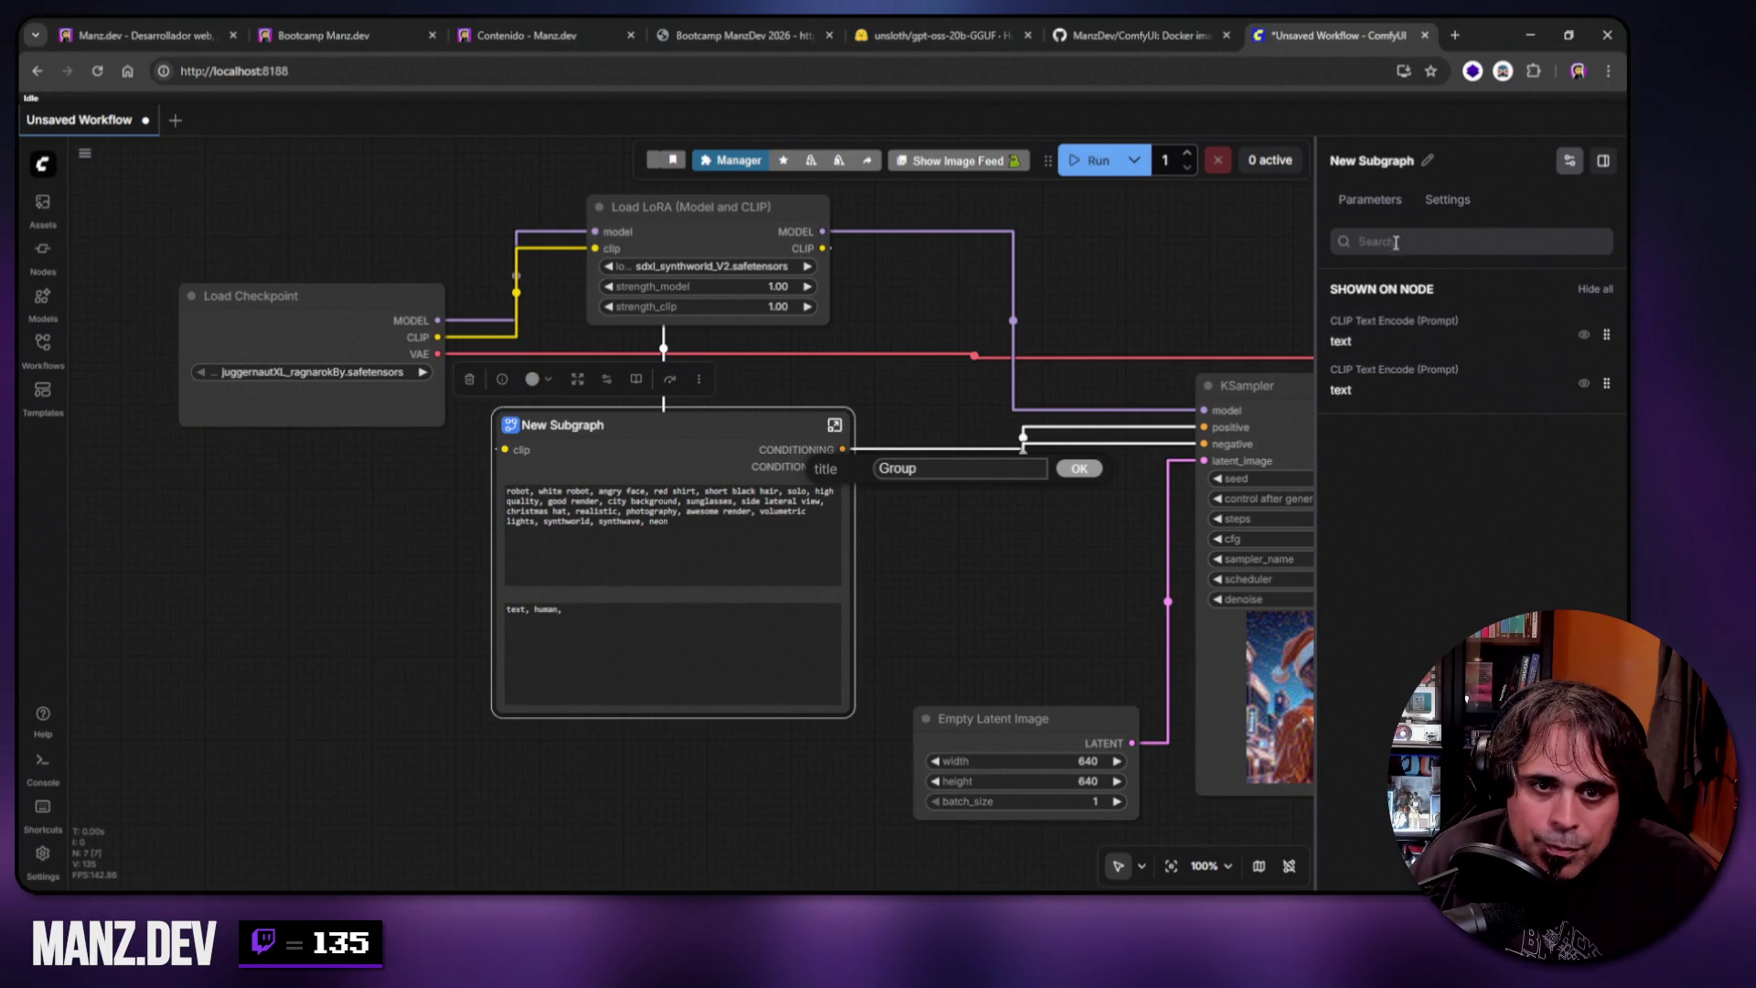
{"action": "left_click", "coordinate": [1446, 200]}
{"action": "left_click", "coordinate": [1387, 202]}
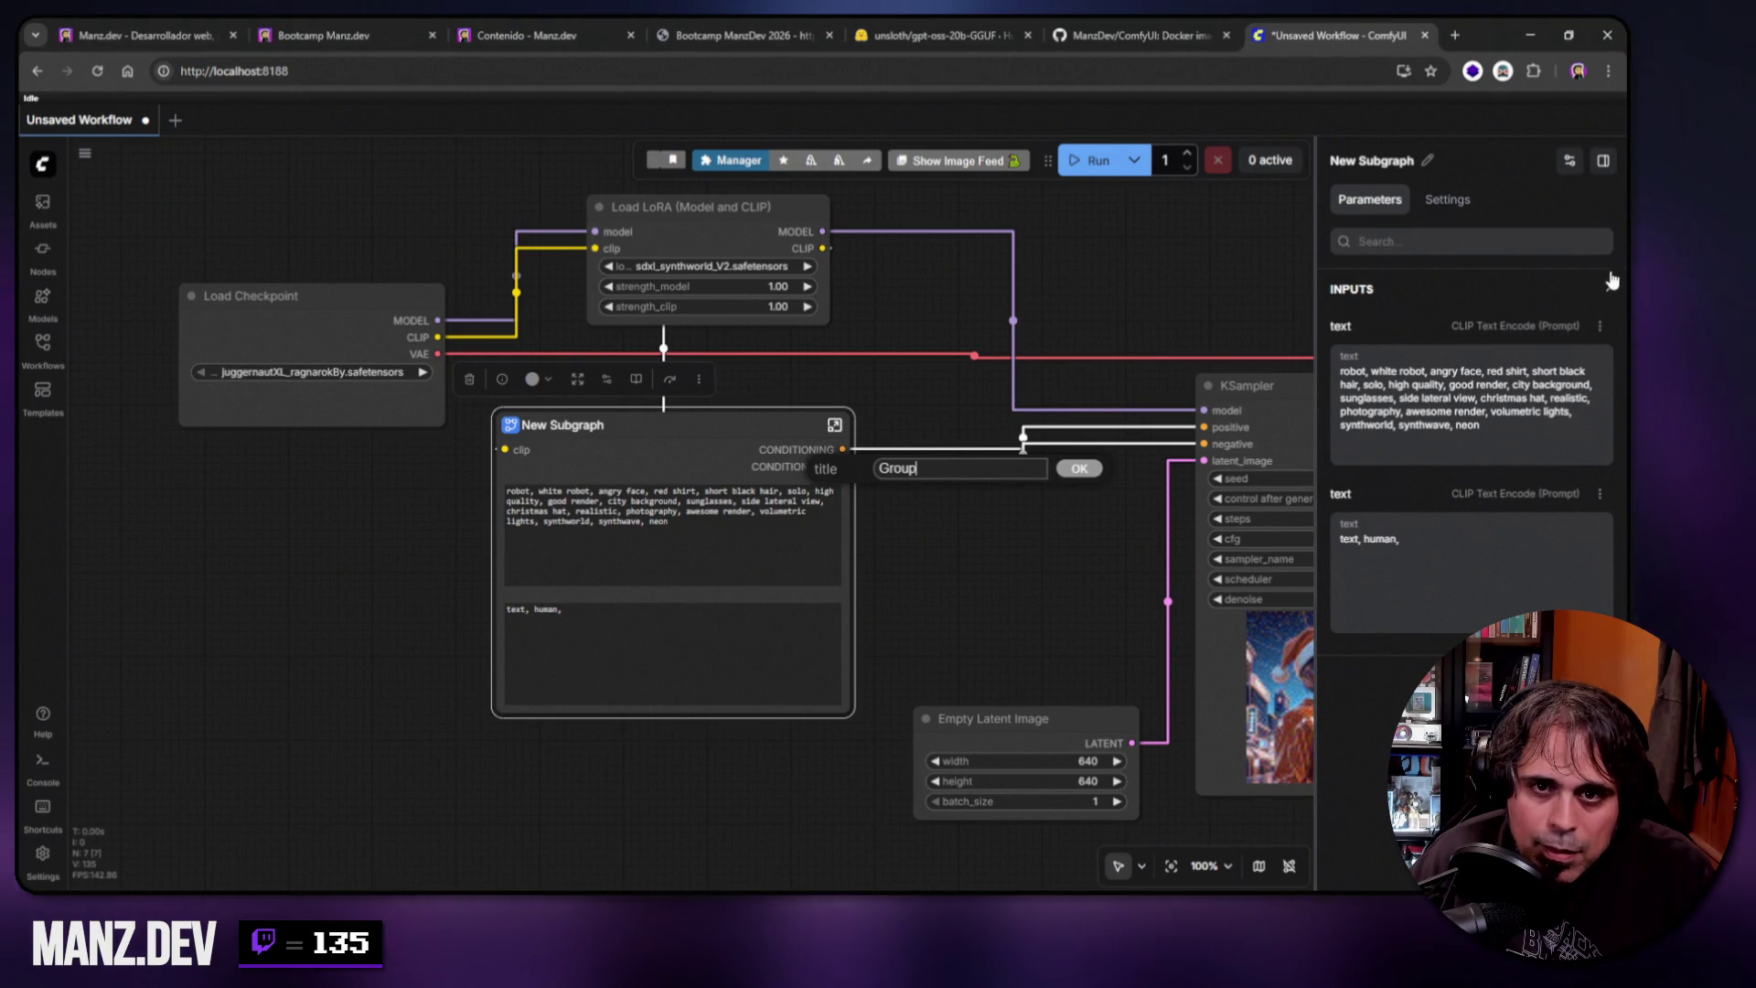
{"action": "left_click", "coordinate": [1569, 161]}
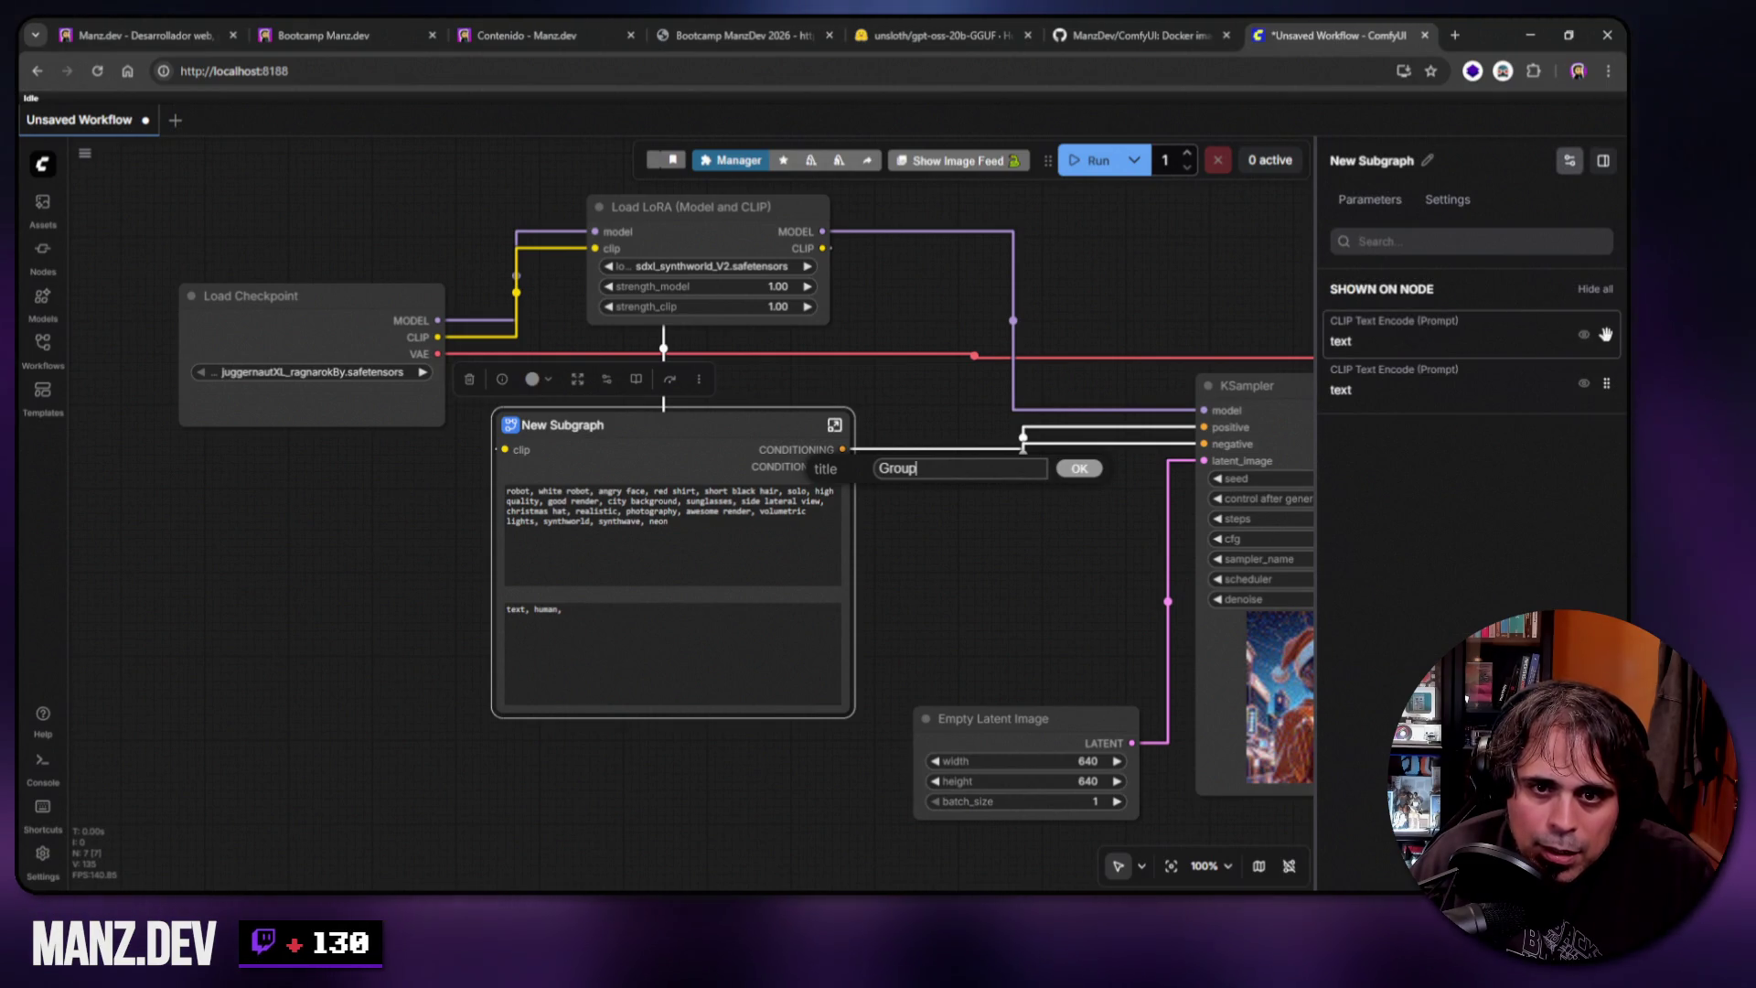
Show the subgraph's prompt inputs in the side panel, close it, and move the node left
{"action": "right_click", "coordinate": [1392, 333]}
{"action": "key", "text": "Escape"}
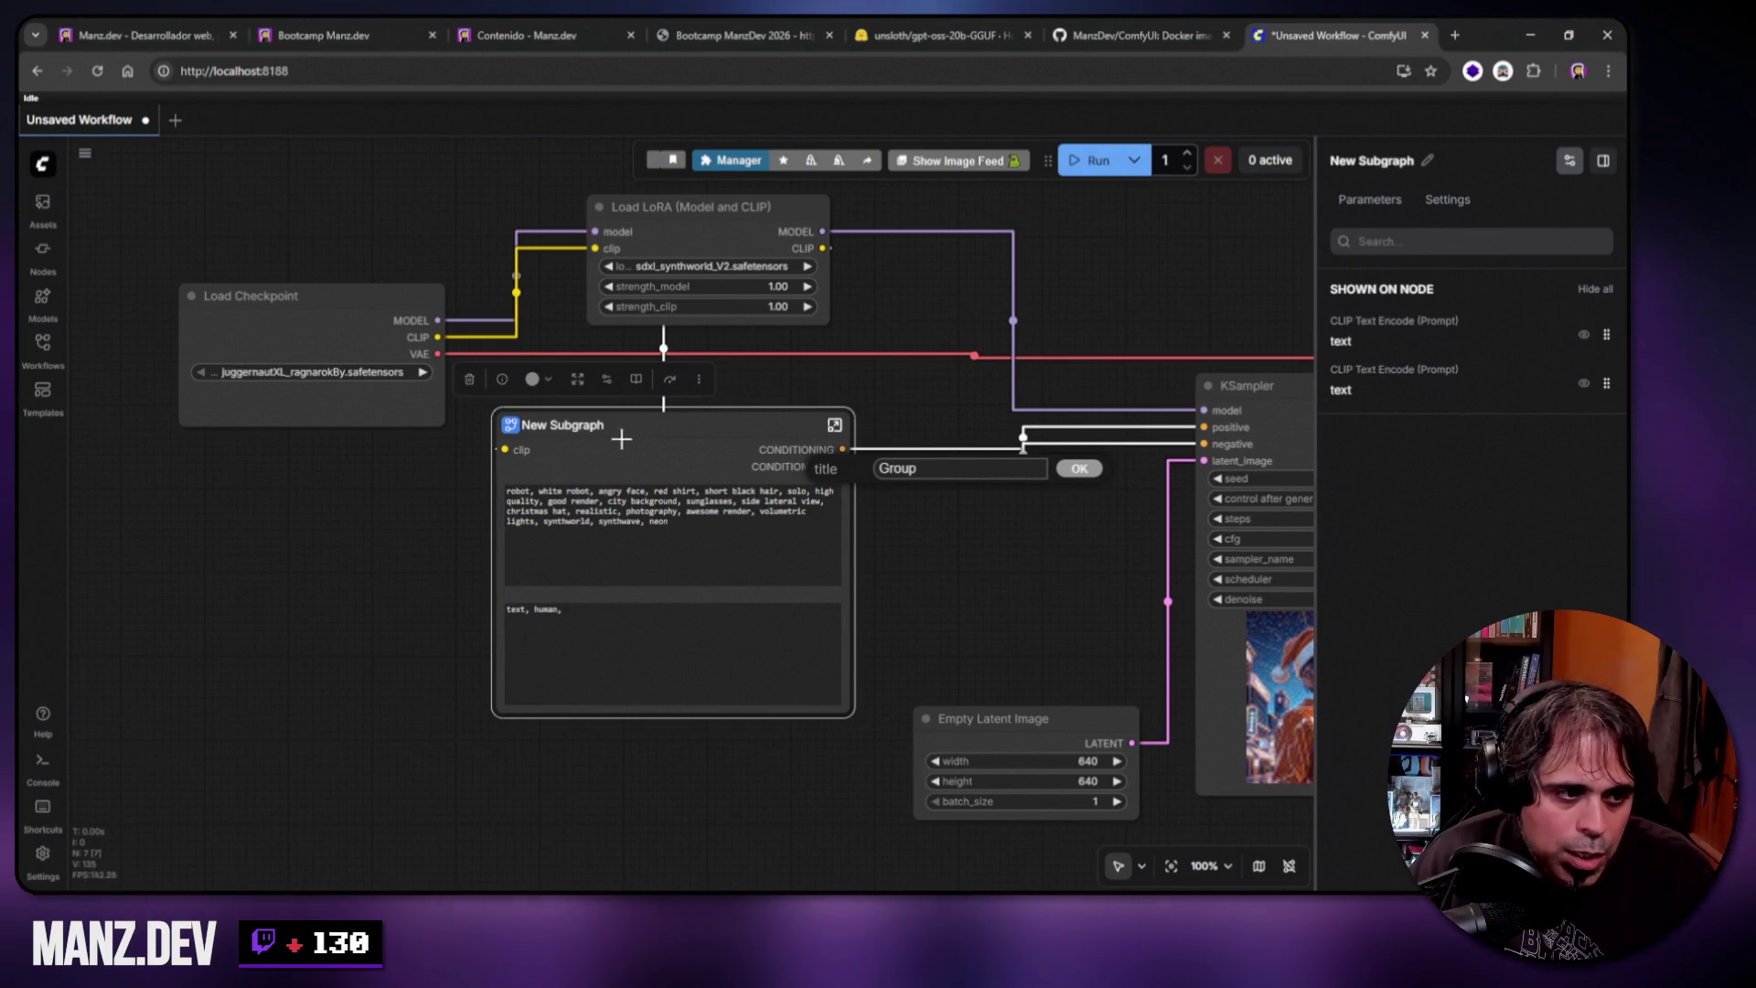
{"action": "left_click", "coordinate": [1570, 162]}
{"action": "left_click", "coordinate": [1572, 163]}
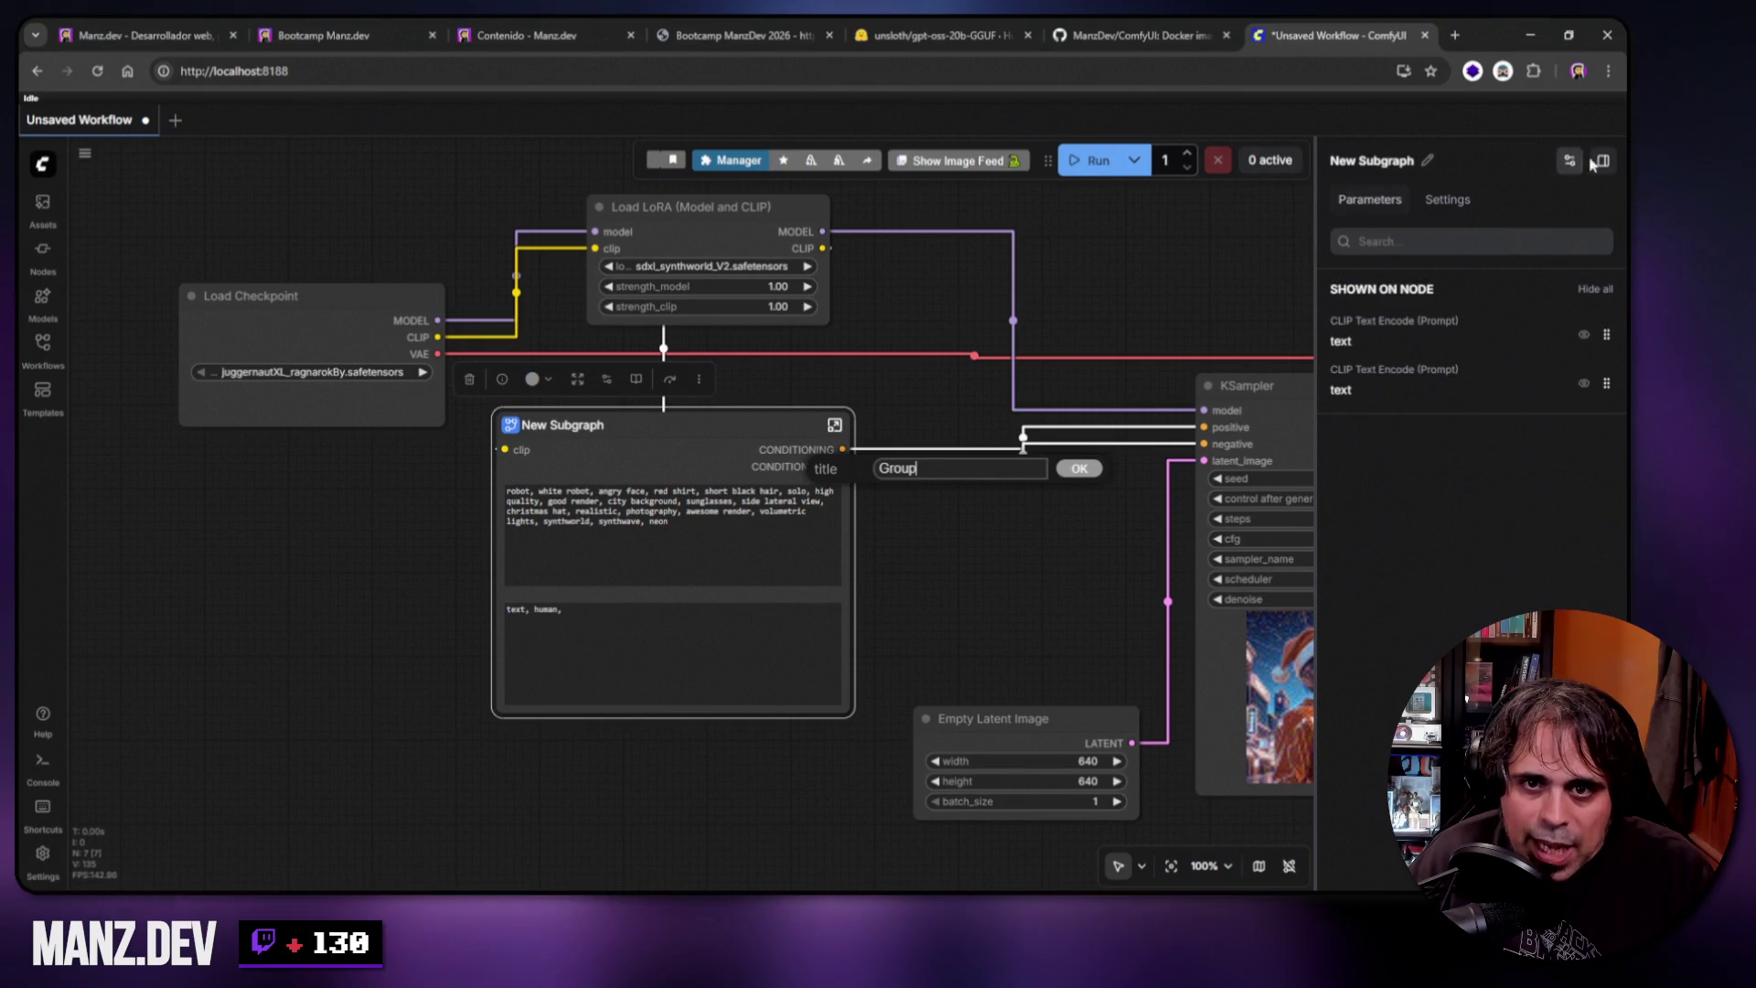
{"action": "left_click", "coordinate": [1602, 160]}
{"action": "mouse_move", "coordinate": [622, 428]}
{"action": "left_mouse_down"}
{"action": "mouse_move", "coordinate": [587, 472]}
{"action": "mouse_move", "coordinate": [549, 441]}
{"action": "mouse_move", "coordinate": [562, 455]}
{"action": "left_mouse_up"}
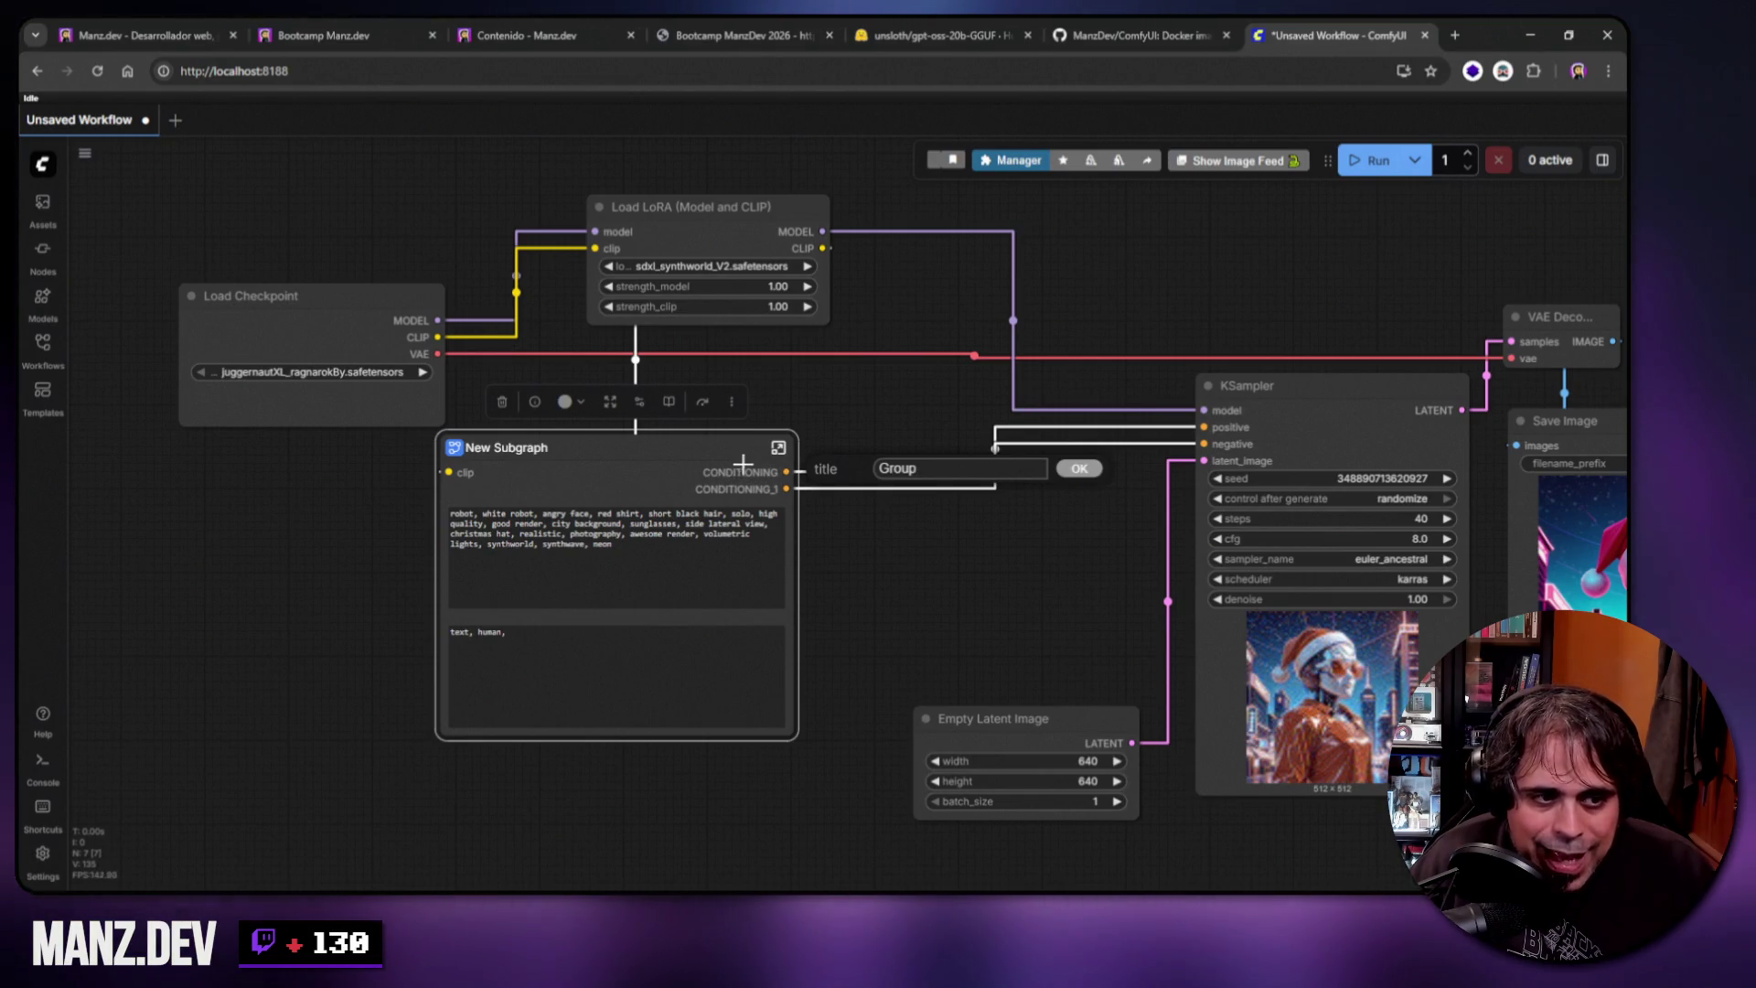
{"action": "left_click_drag", "start_coordinate": [732, 448], "coordinate": [644, 495]}
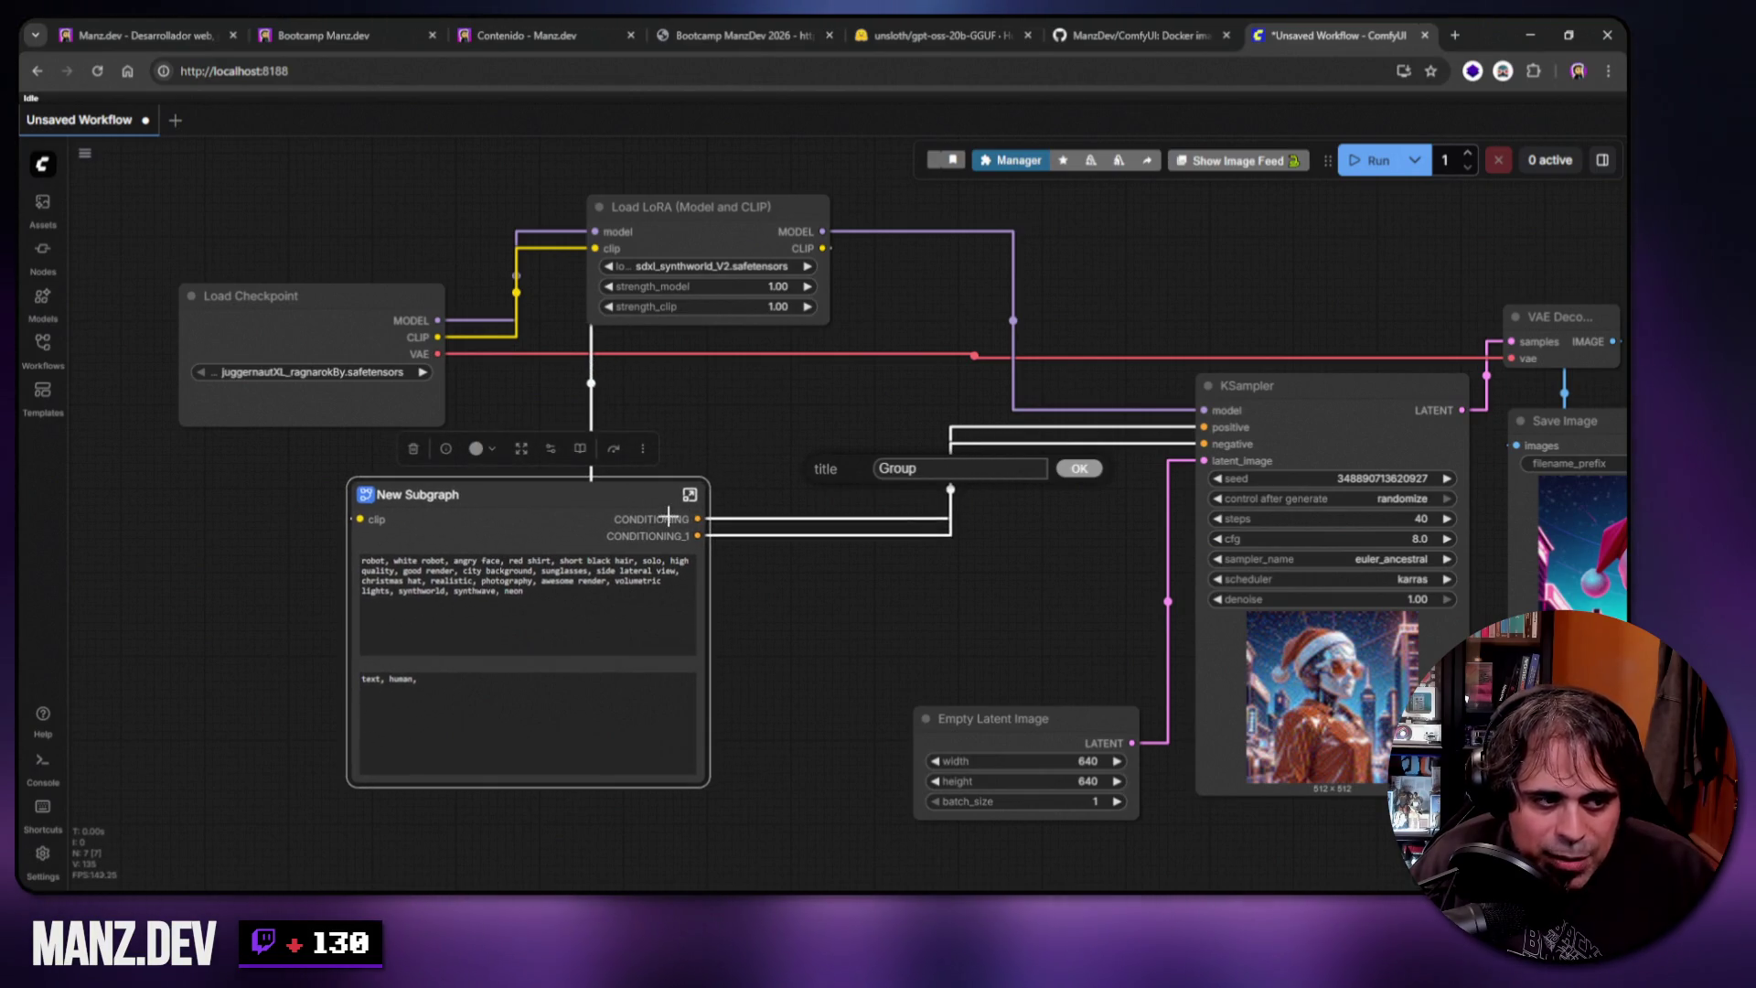
Open the first text input's options in the subgraph parameters and cancel renaming it
{"action": "left_click", "coordinate": [551, 448]}
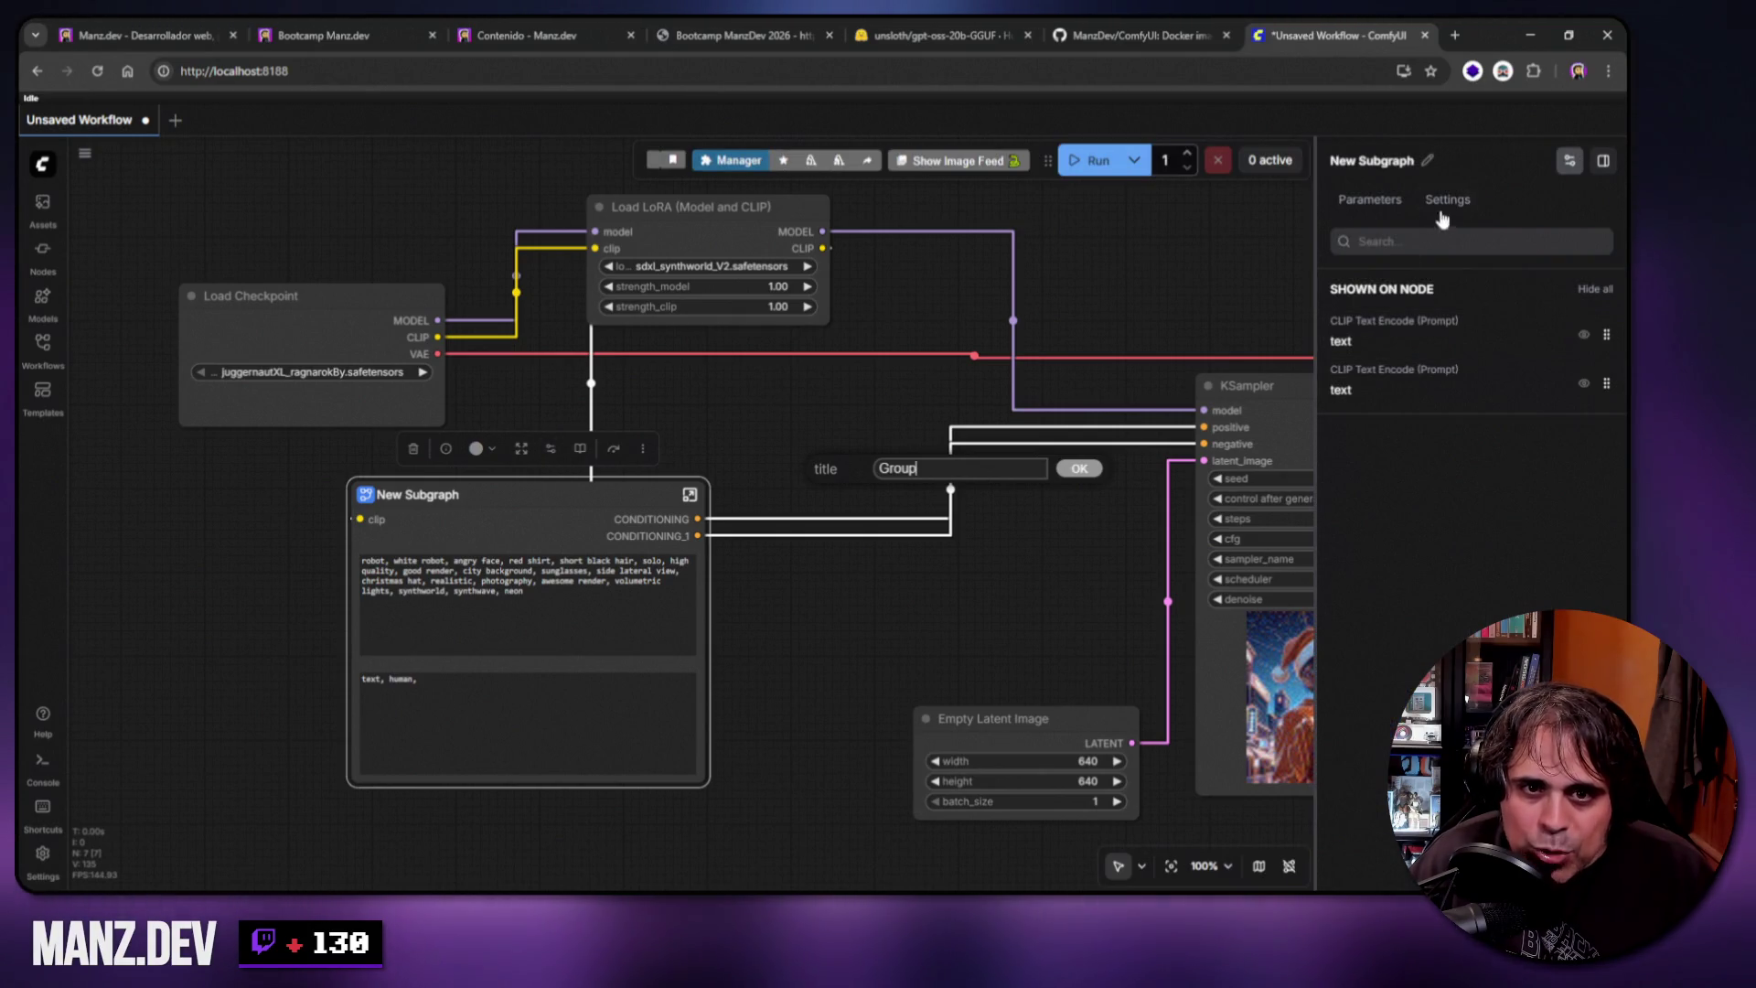
{"action": "left_click", "coordinate": [1366, 202]}
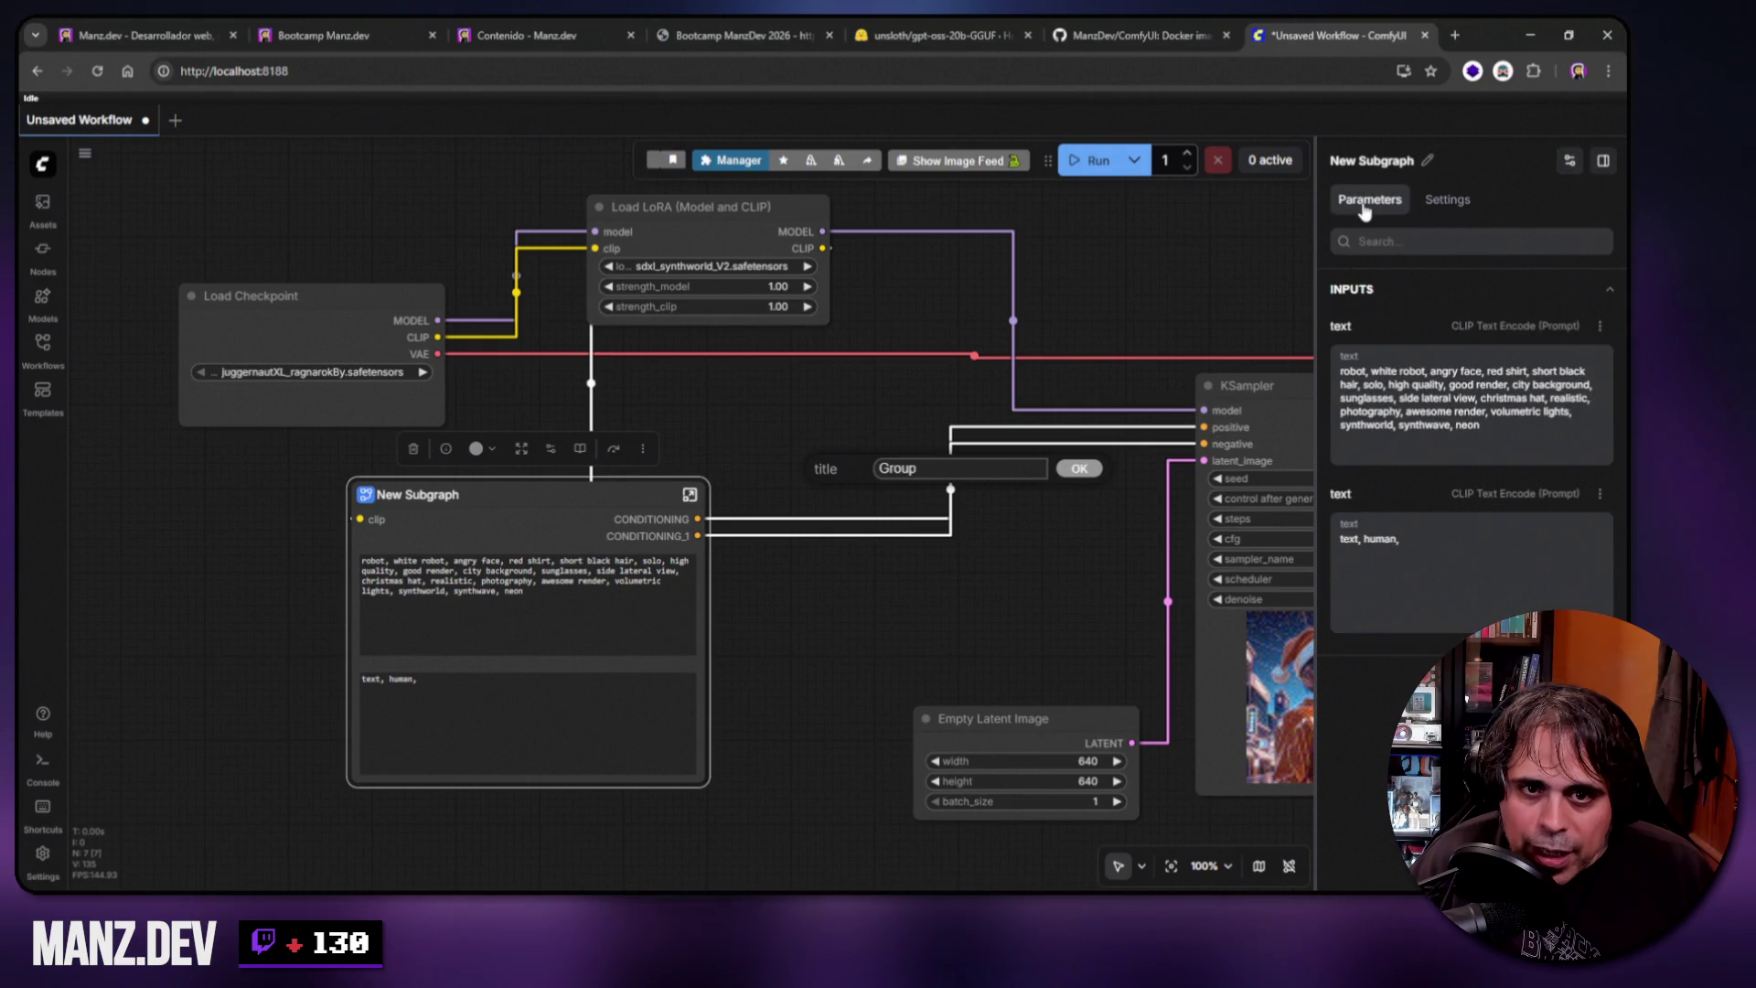
{"action": "left_click", "coordinate": [1600, 326]}
{"action": "left_click", "coordinate": [1536, 366]}
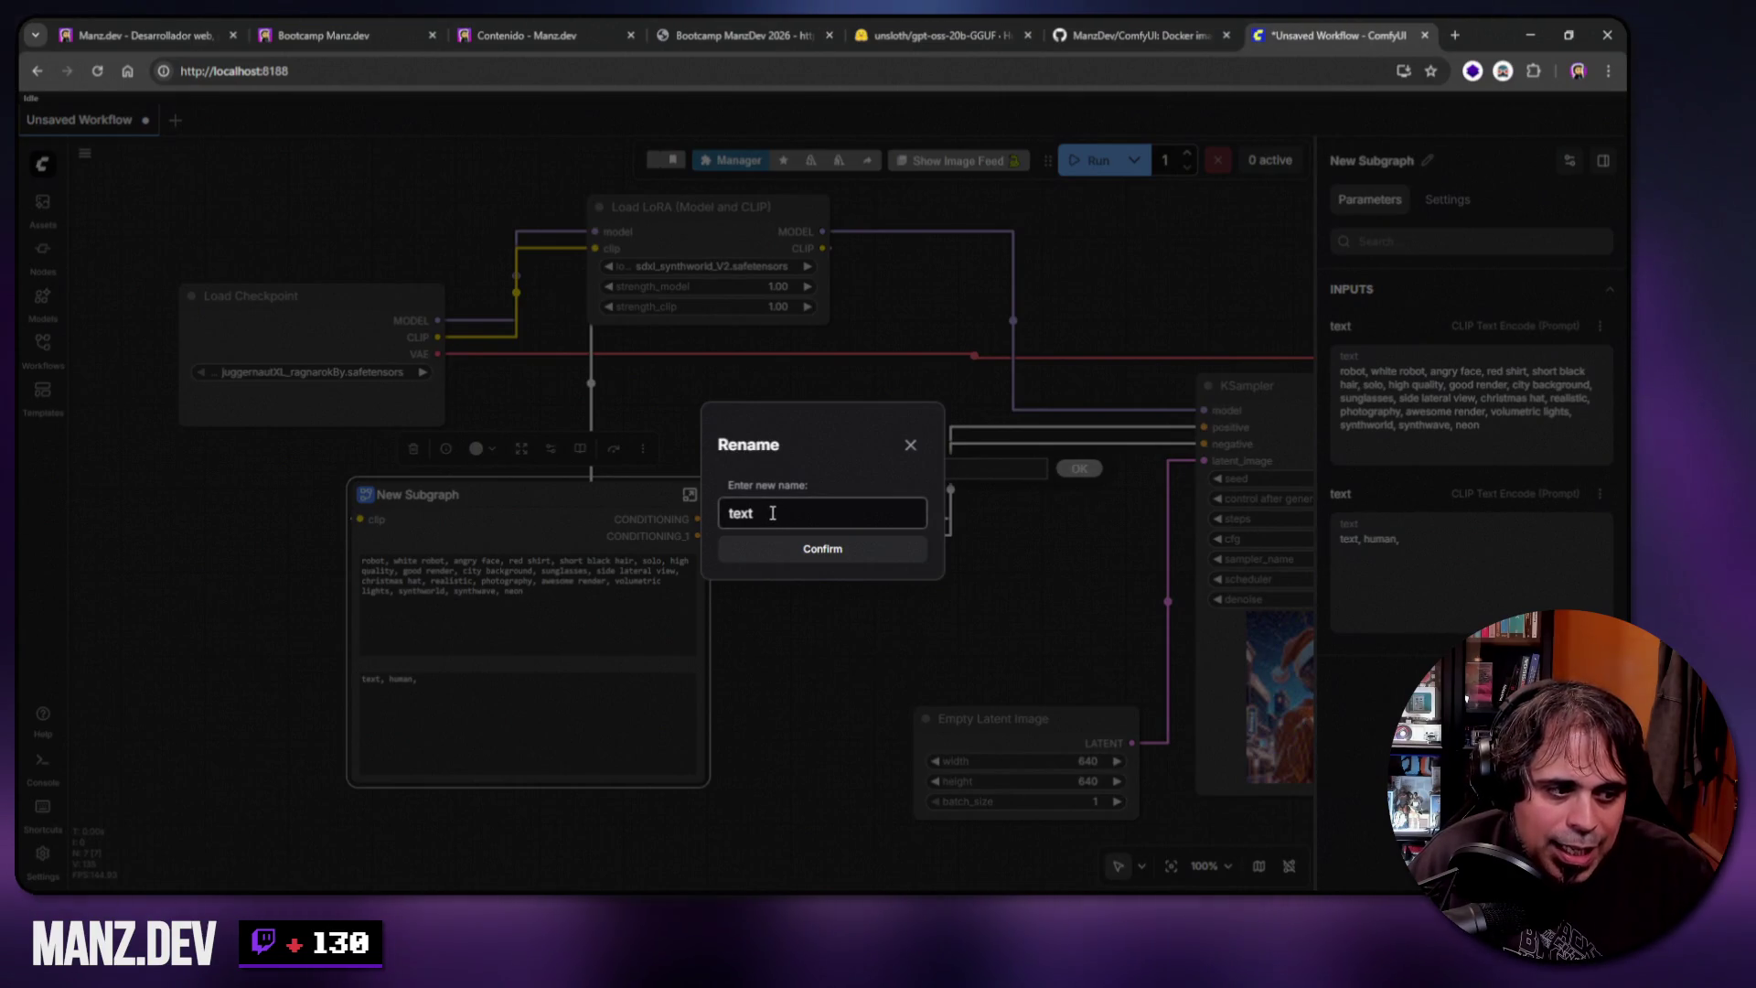
{"action": "left_click", "coordinate": [910, 444]}
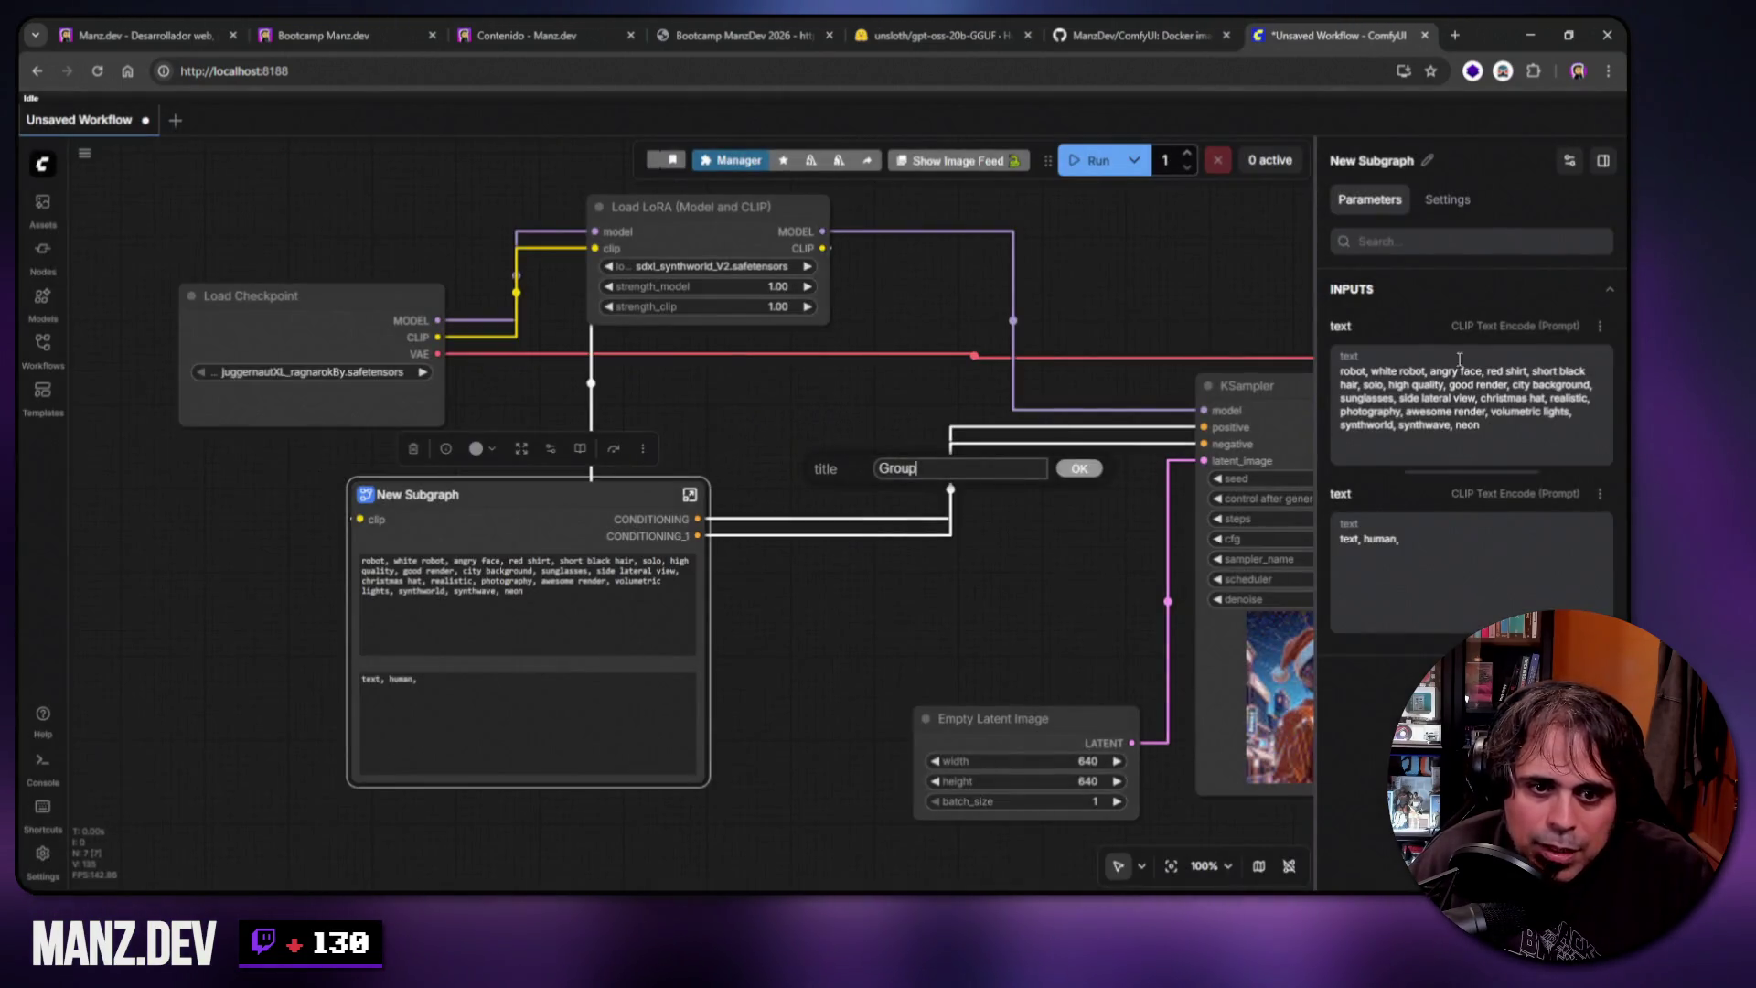
Check the subgraph's widget list and node state settings, then close the panel and action menu
{"action": "left_click", "coordinate": [1570, 161]}
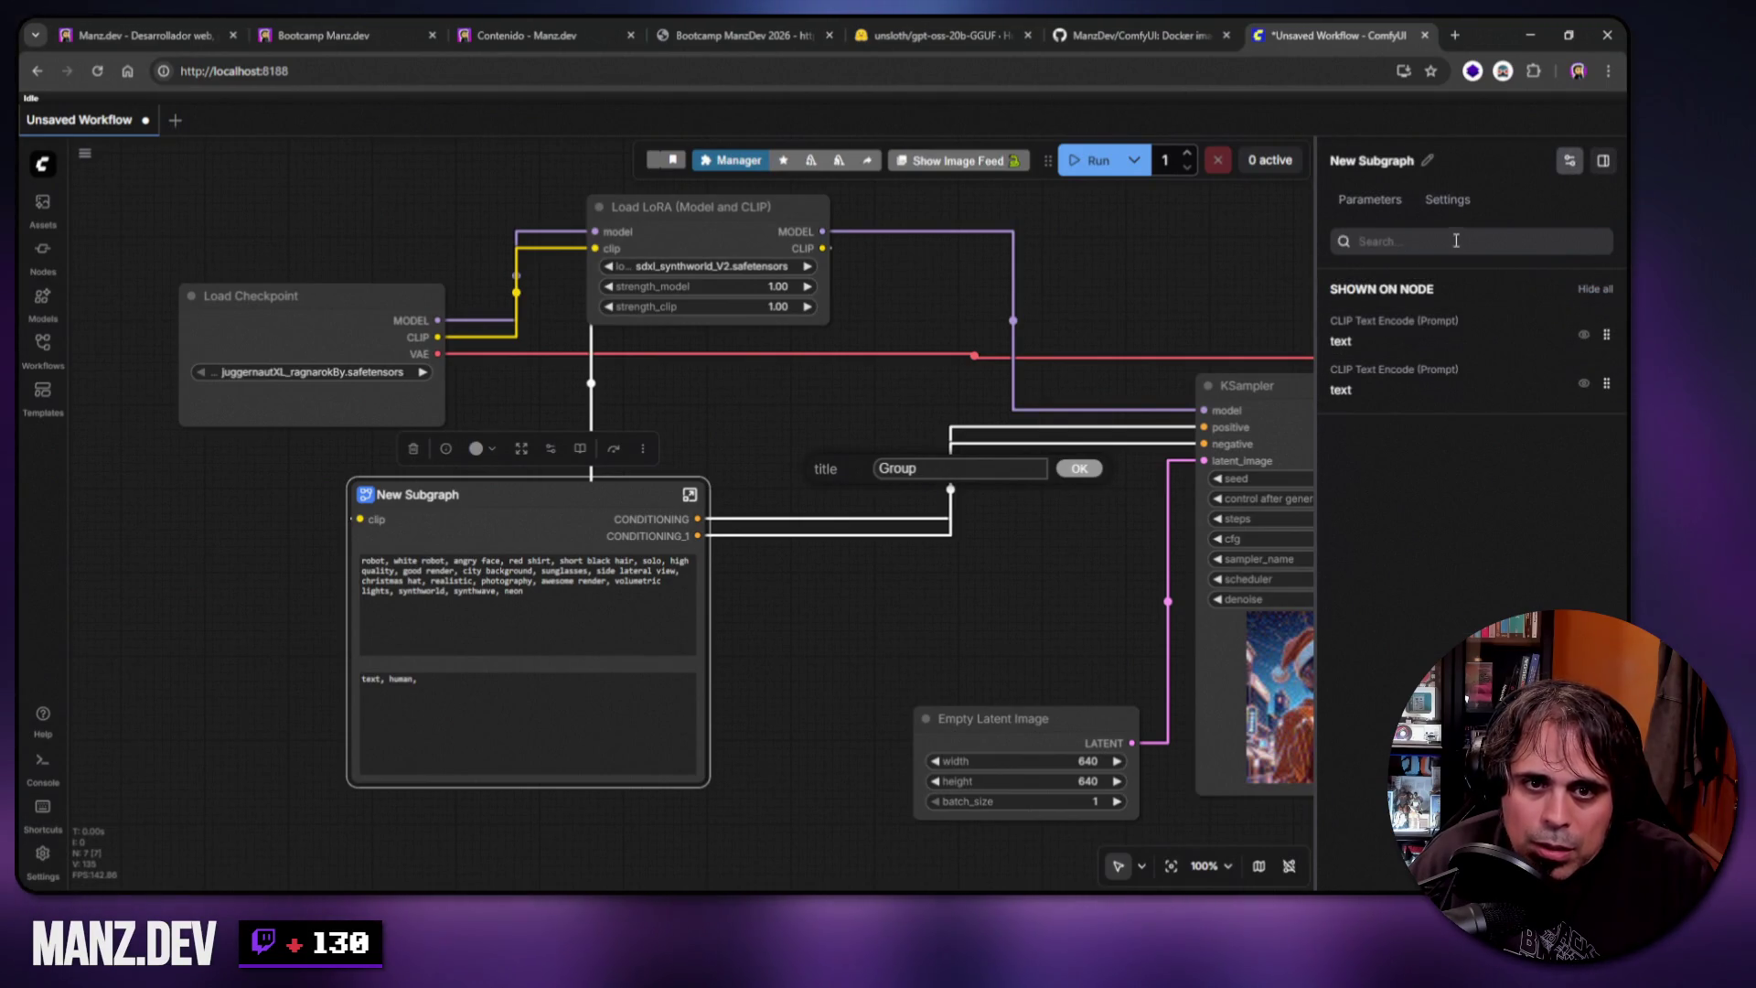
{"action": "left_click", "coordinate": [1448, 199]}
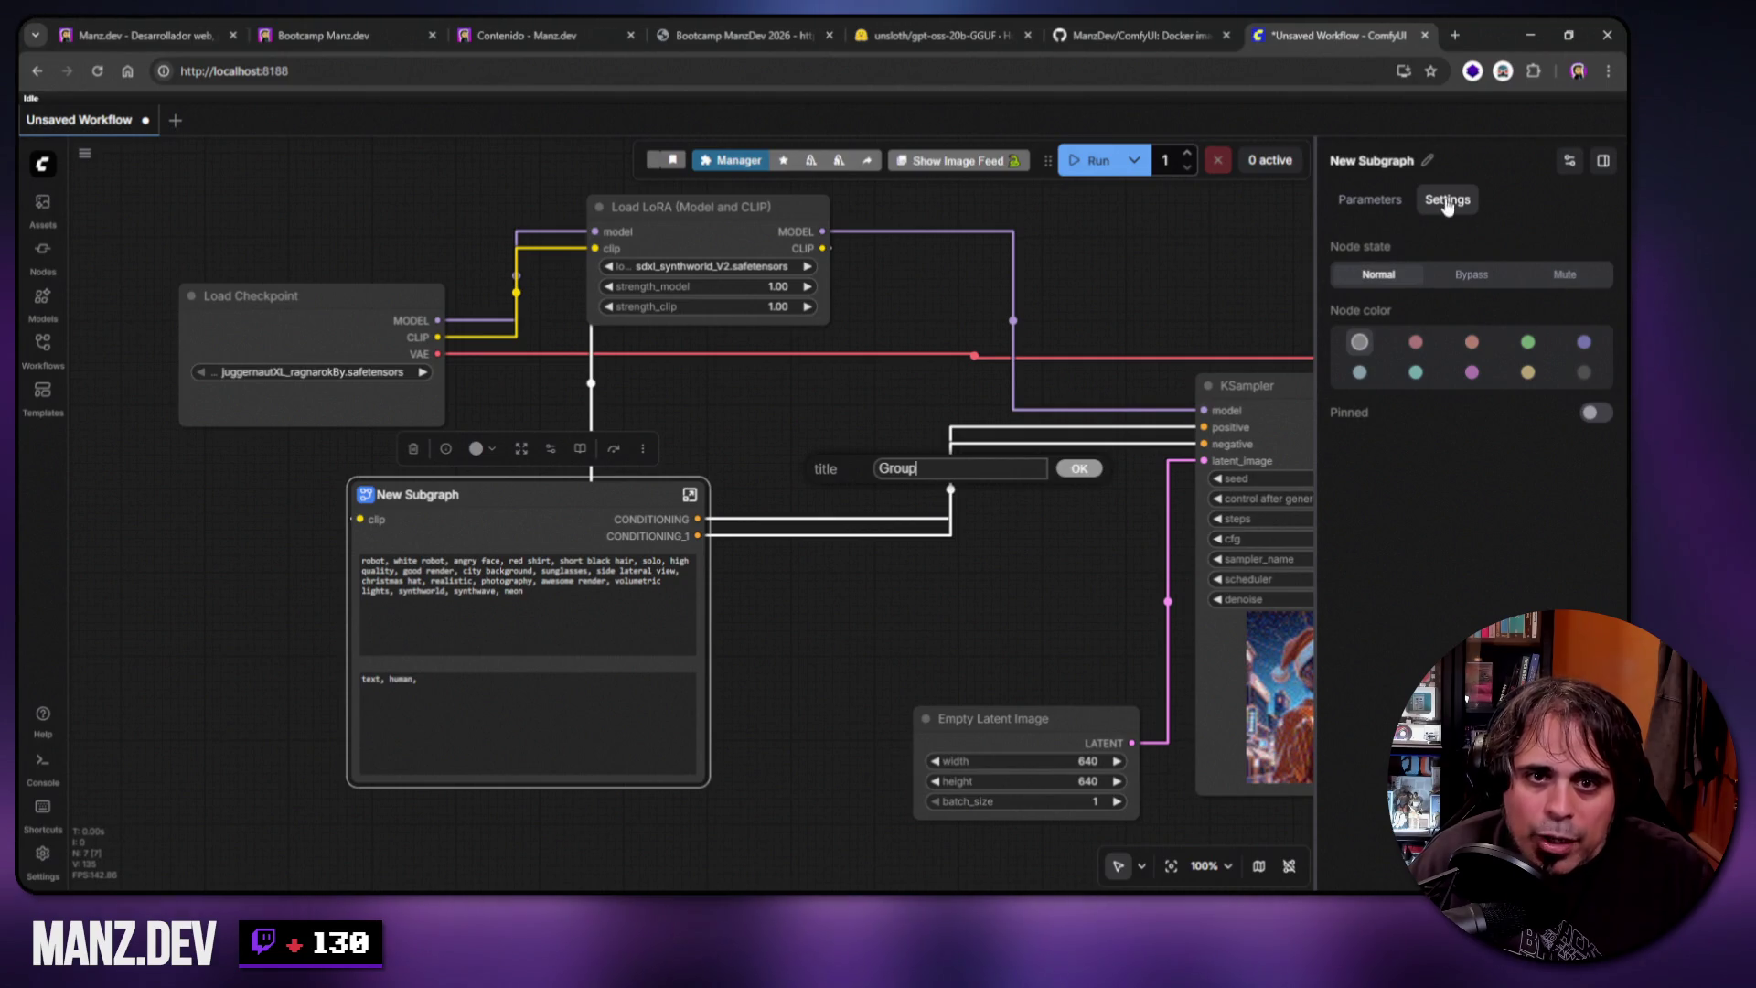
{"action": "left_click", "coordinate": [1570, 160]}
{"action": "left_click", "coordinate": [808, 658]}
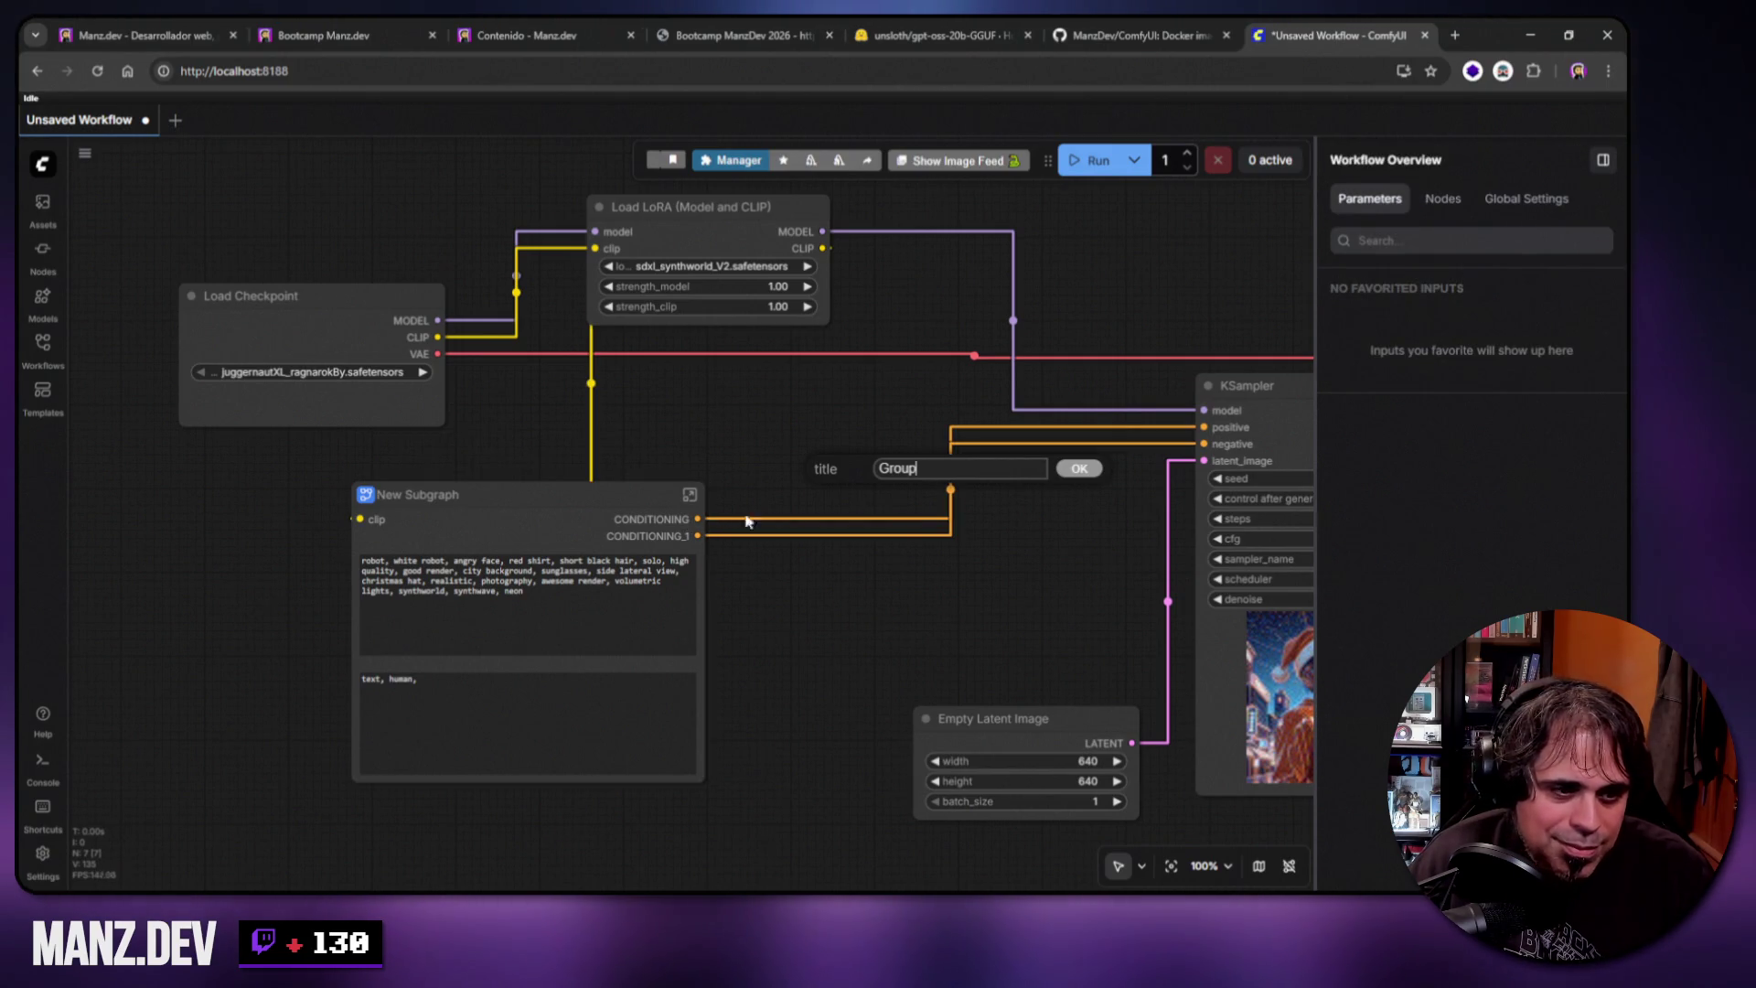
{"action": "left_click", "coordinate": [1602, 160]}
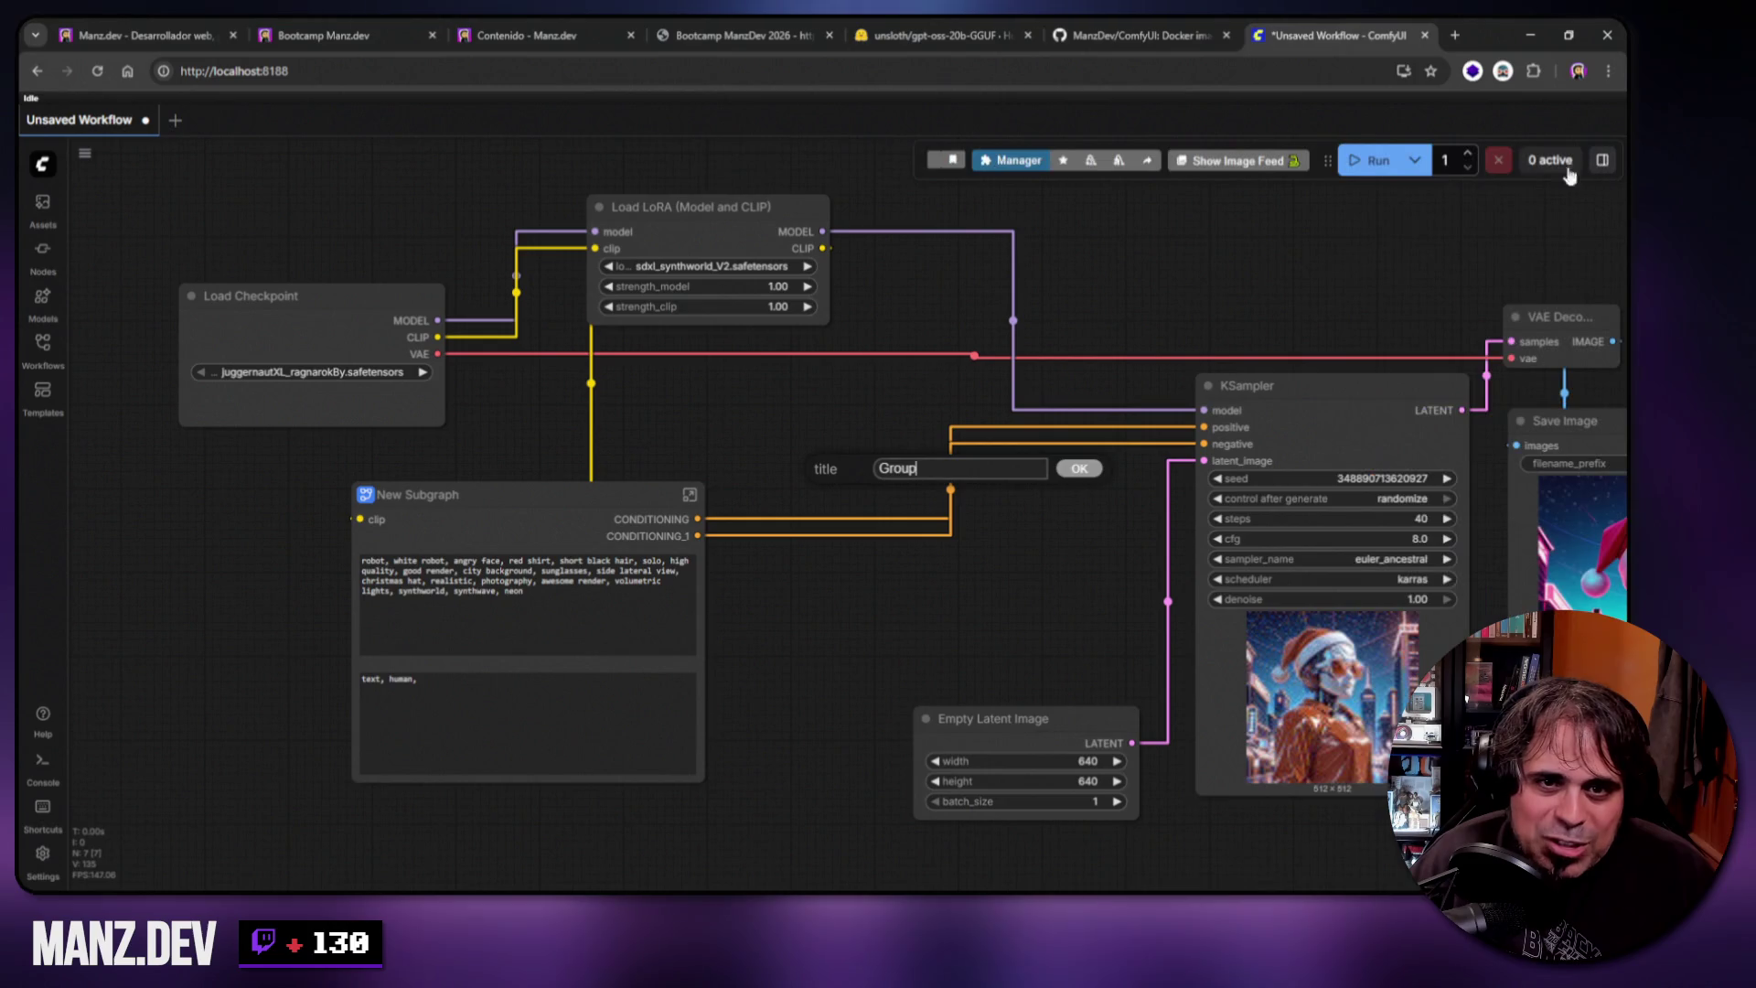
{"action": "left_click", "coordinate": [639, 521]}
{"action": "right_click", "coordinate": [640, 511]}
{"action": "left_click", "coordinate": [618, 518]}
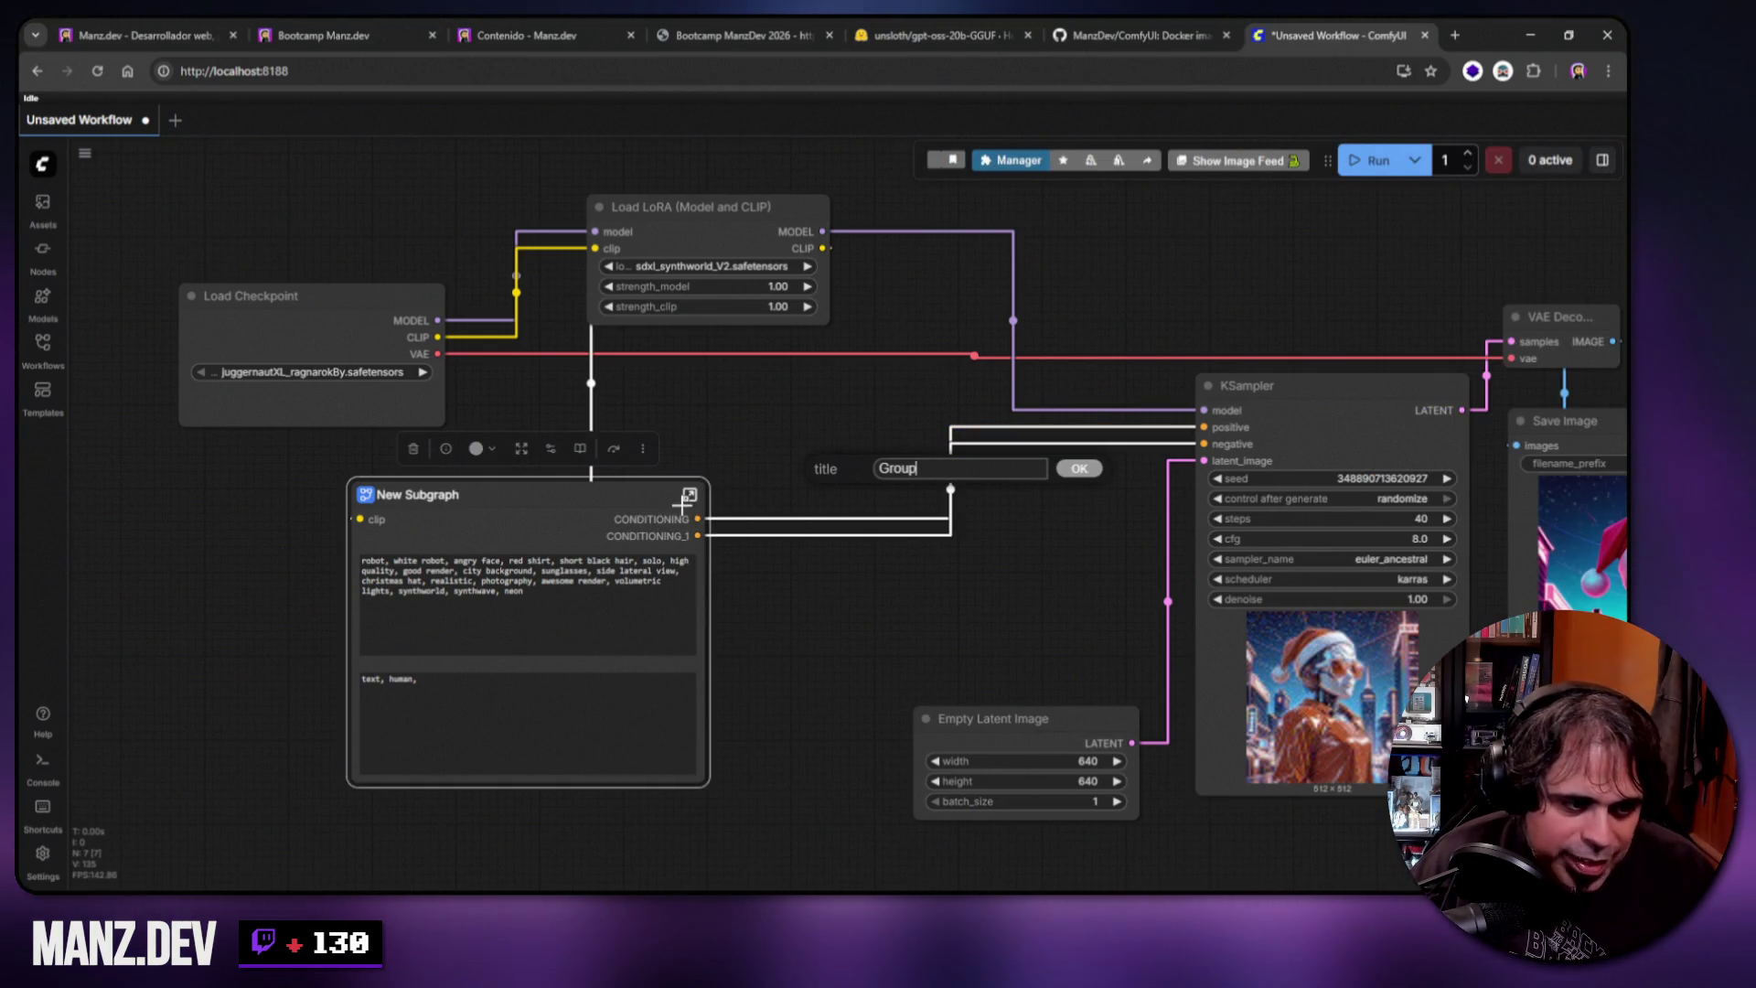
{"action": "left_click", "coordinate": [713, 400]}
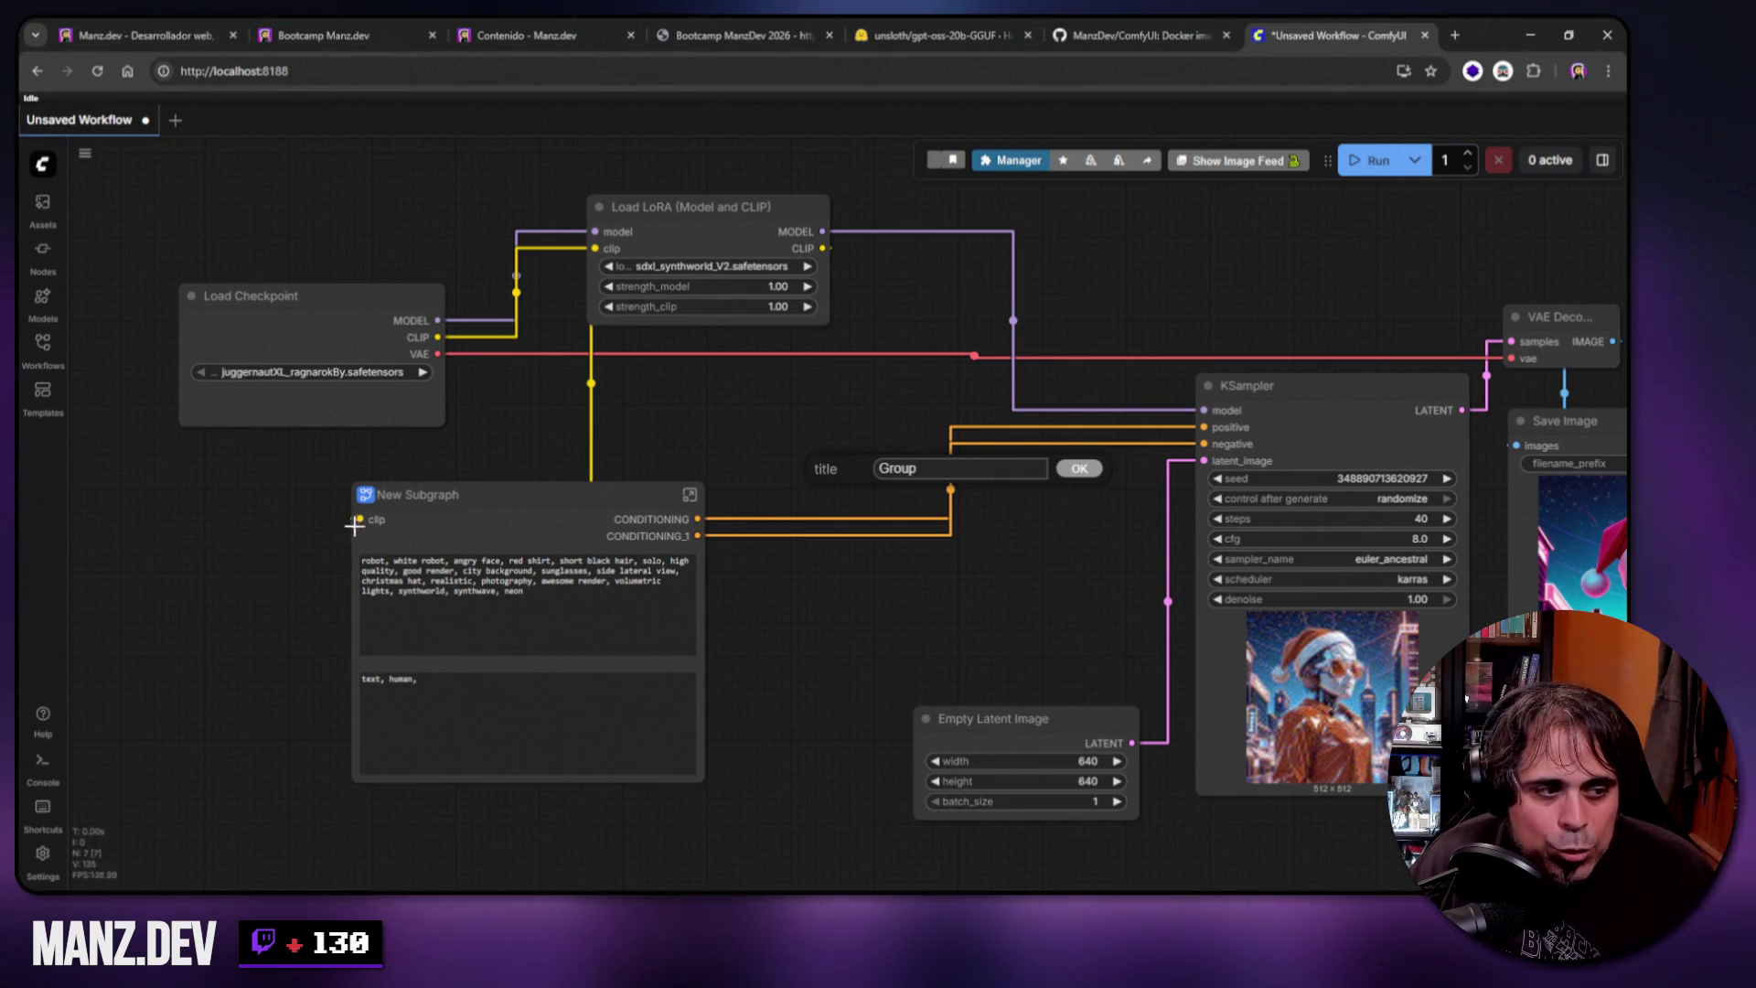
Unpack the New Subgraph into its two prompt nodes, reposition the group, and switch to the slides
{"action": "mouse_move", "coordinate": [453, 497]}
{"action": "left_mouse_down"}
{"action": "mouse_move", "coordinate": [531, 511]}
{"action": "mouse_move", "coordinate": [517, 498]}
{"action": "left_mouse_up"}
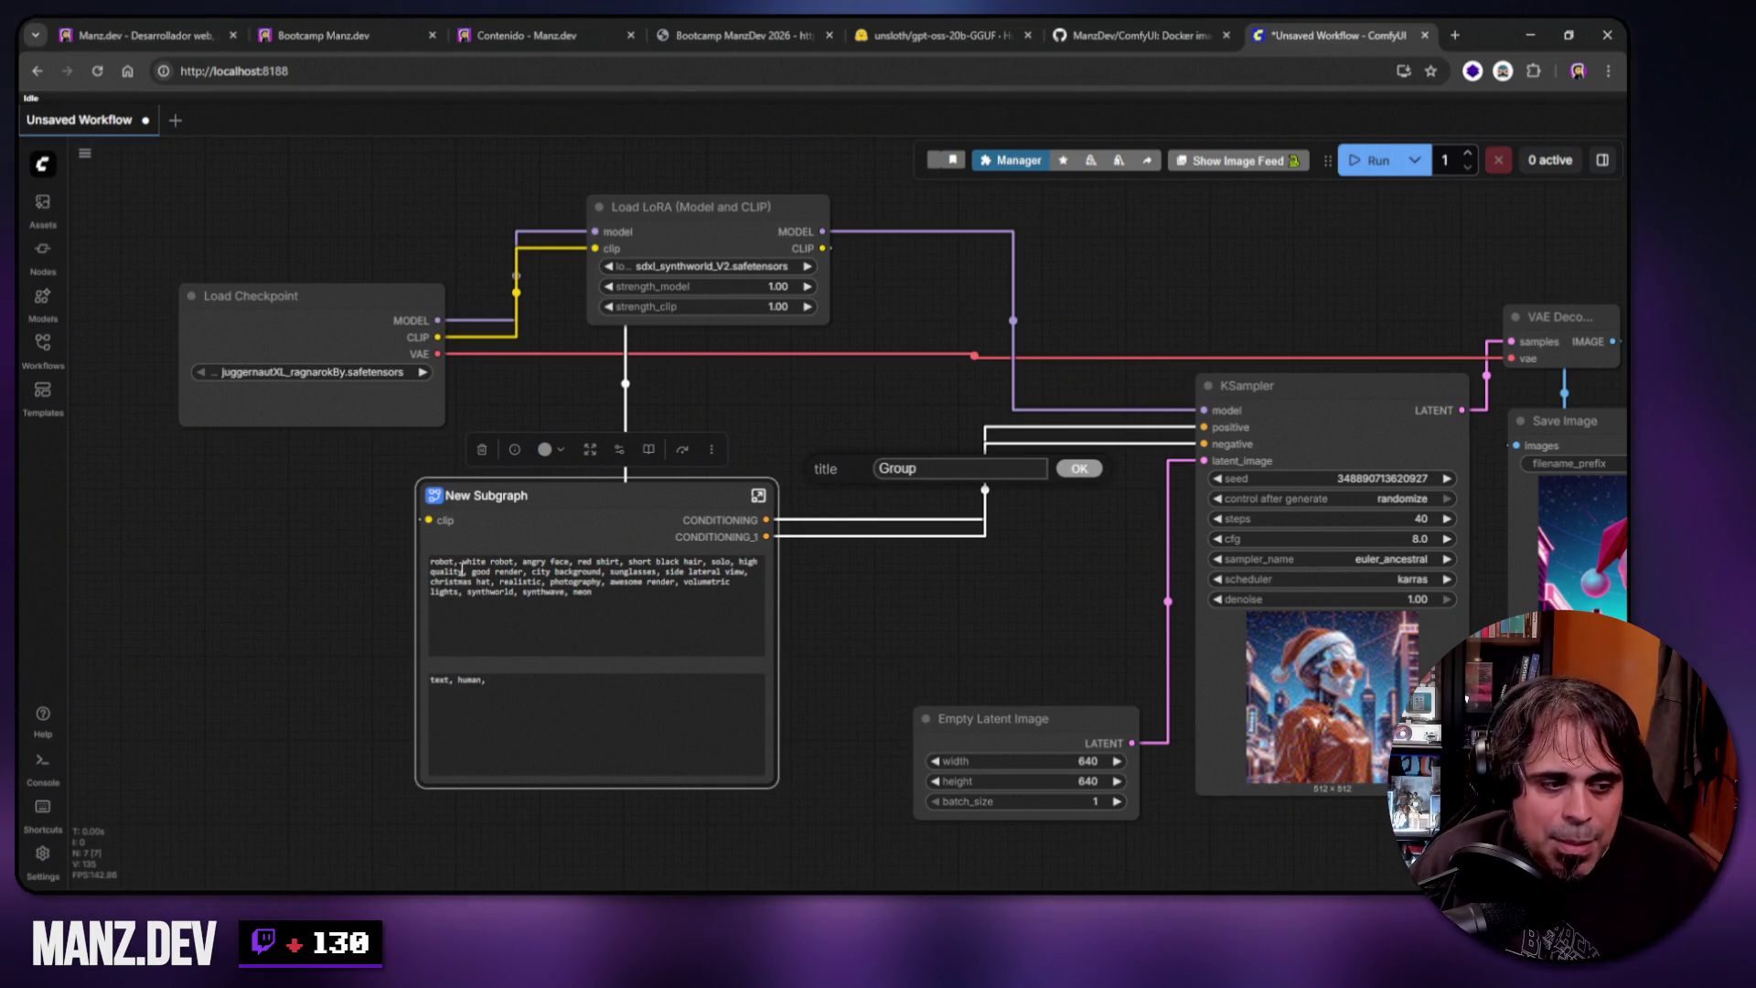
{"action": "mouse_move", "coordinate": [633, 494]}
{"action": "left_mouse_down"}
{"action": "mouse_move", "coordinate": [561, 511]}
{"action": "mouse_move", "coordinate": [600, 499]}
{"action": "left_mouse_up"}
{"action": "left_click", "coordinate": [567, 459]}
{"action": "mouse_move", "coordinate": [582, 429]}
{"action": "left_mouse_down"}
{"action": "mouse_move", "coordinate": [561, 503]}
{"action": "mouse_move", "coordinate": [563, 485]}
{"action": "left_mouse_up"}
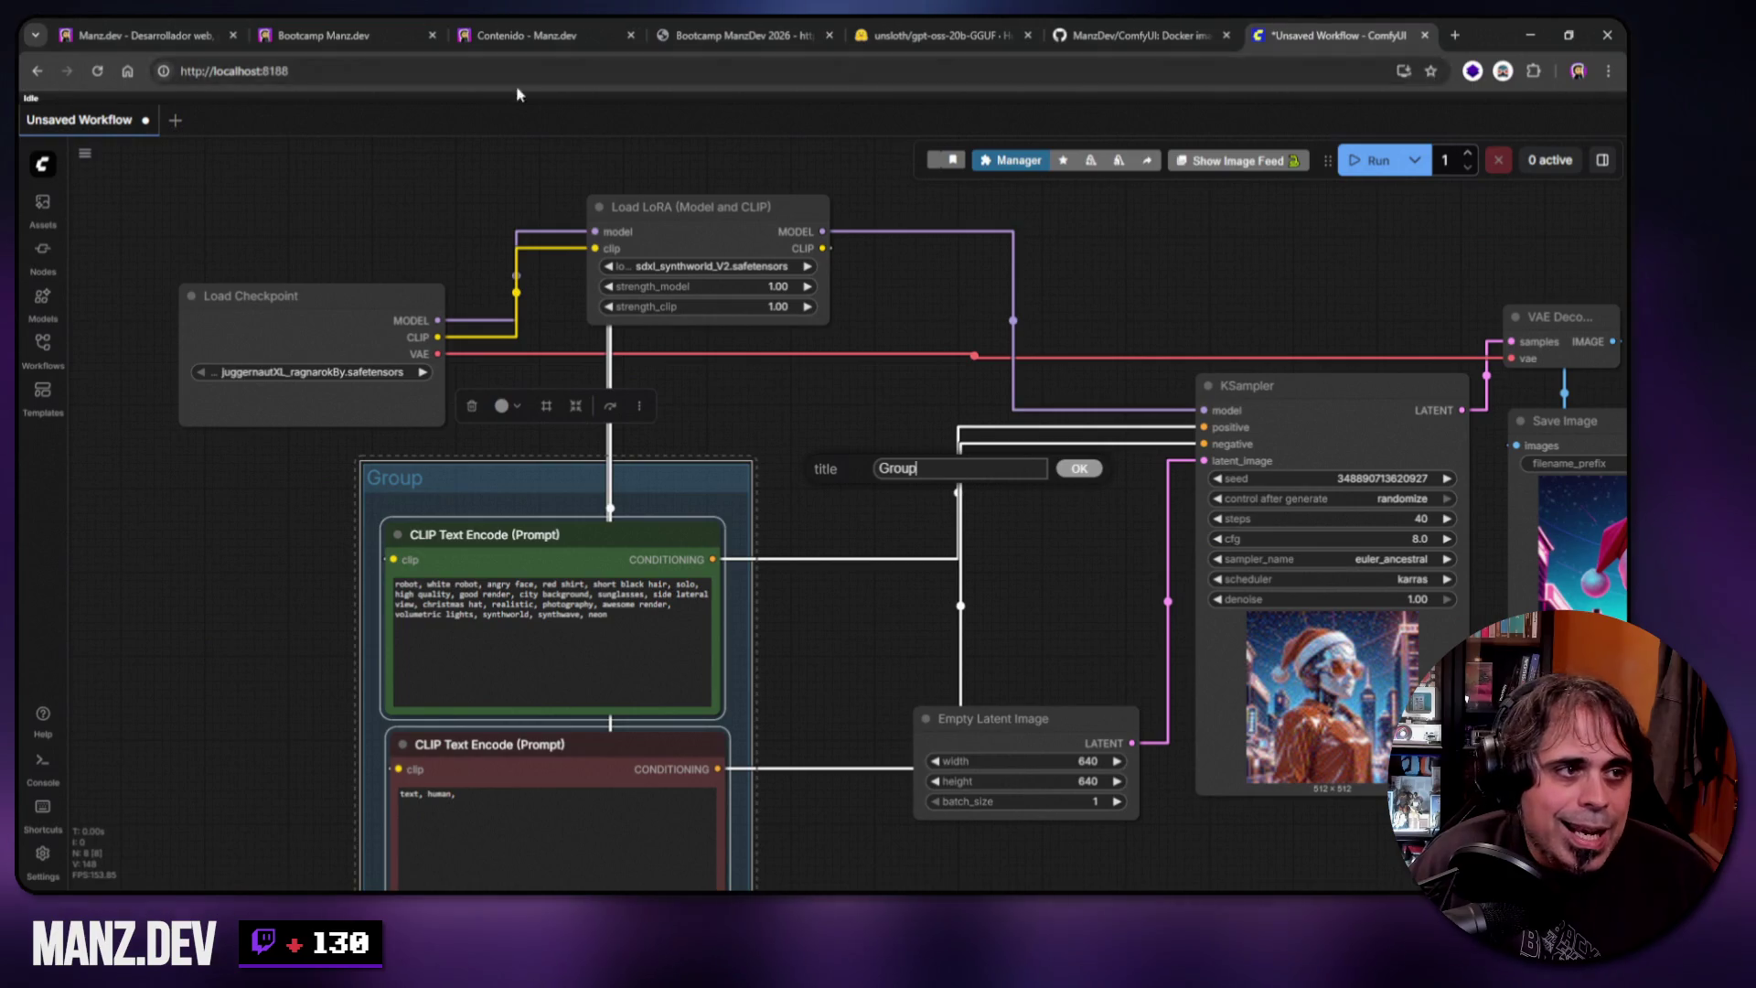
{"action": "left_click", "coordinate": [759, 35]}
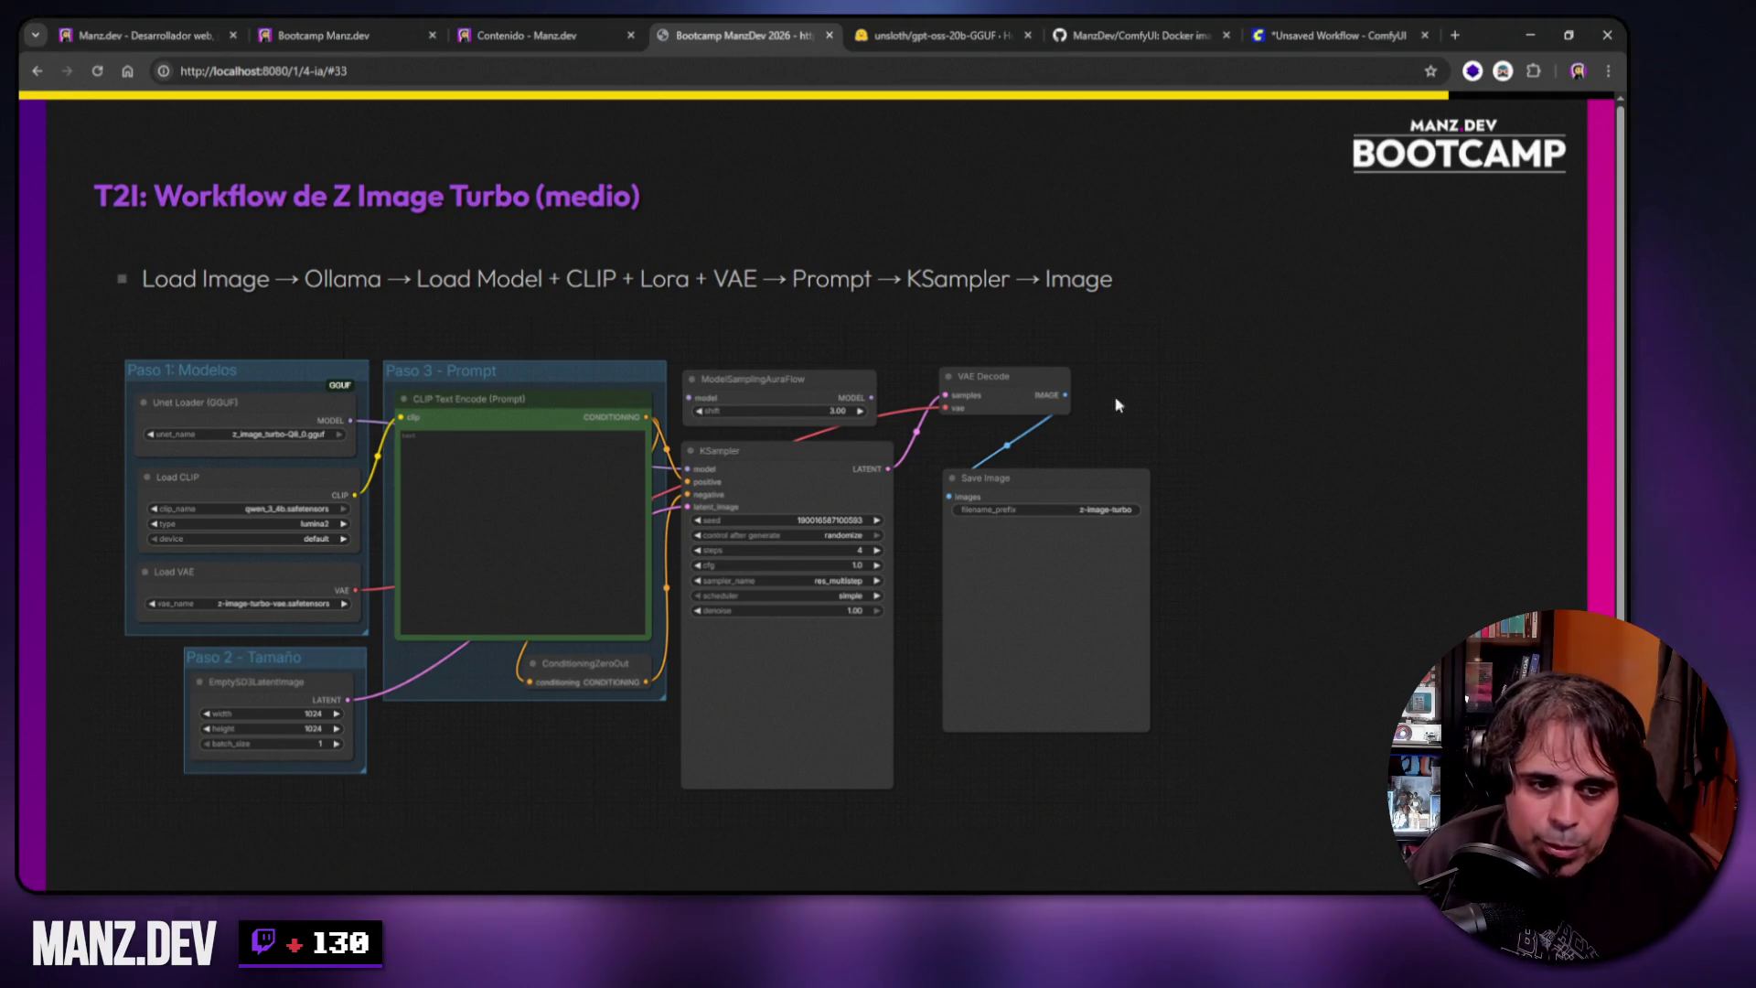
Advance to the 'Qwen Image Edit (avanzado)' slide and copy its workflow image to the clipboard
{"action": "key", "text": "Right"}
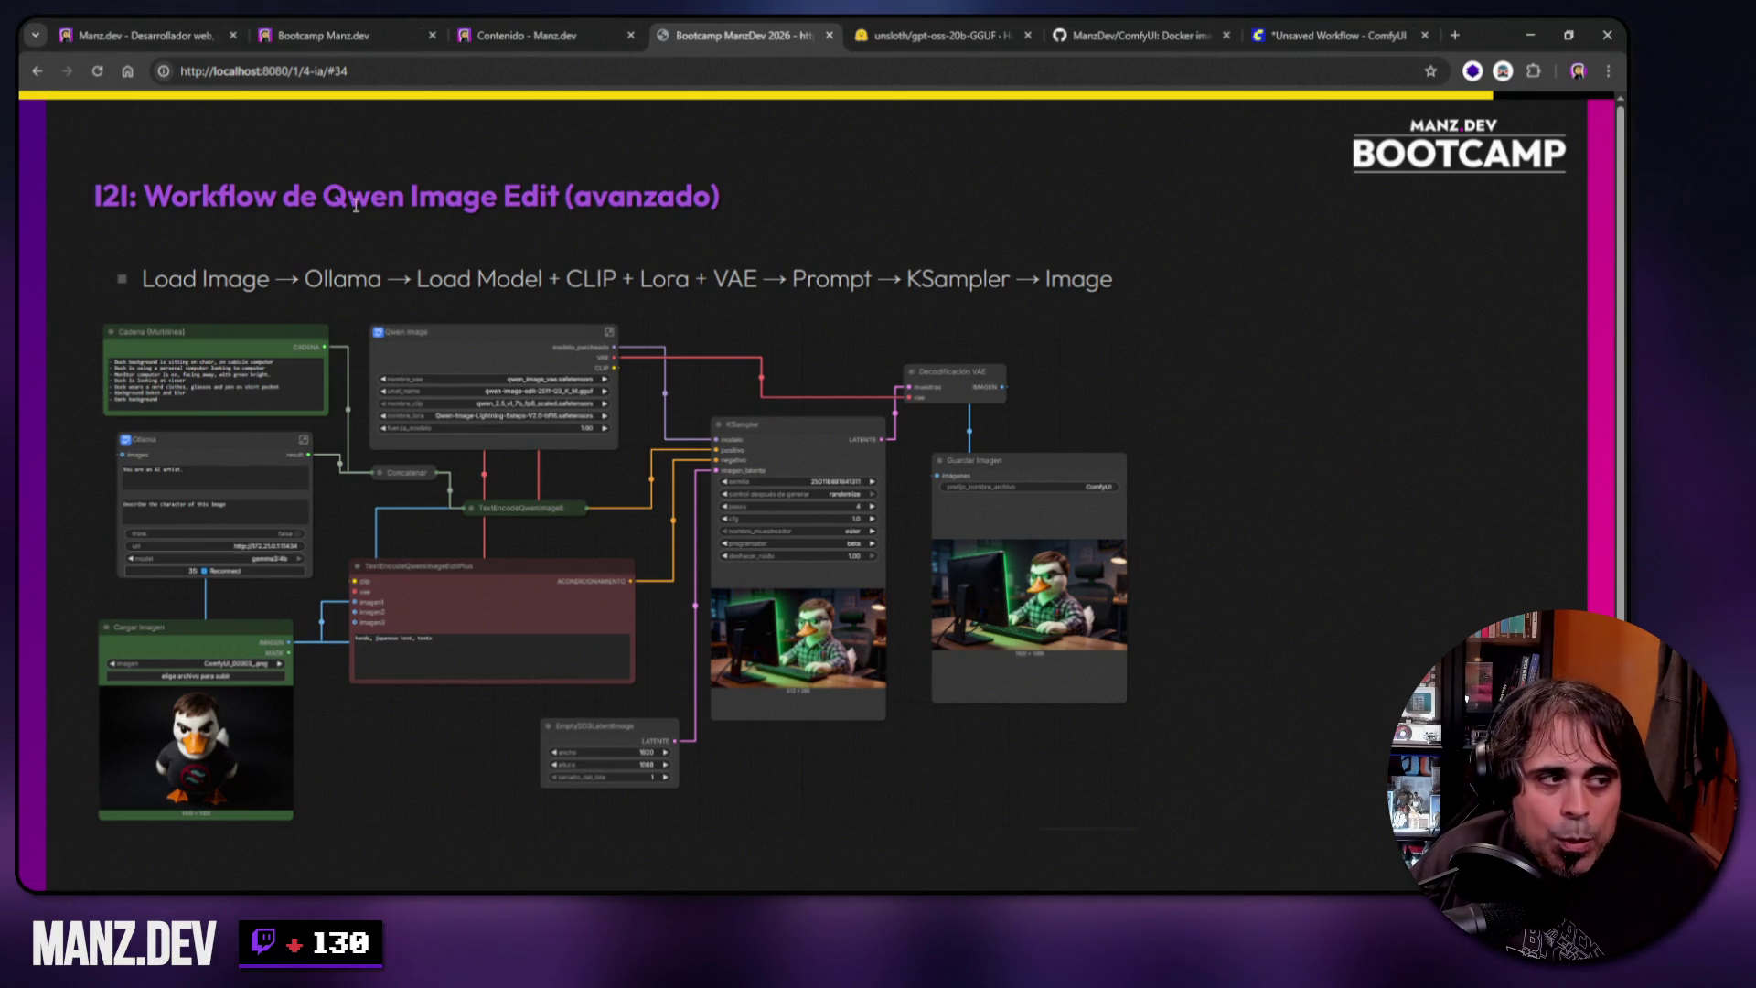
{"action": "left_click_drag", "start_coordinate": [332, 196], "coordinate": [555, 194]}
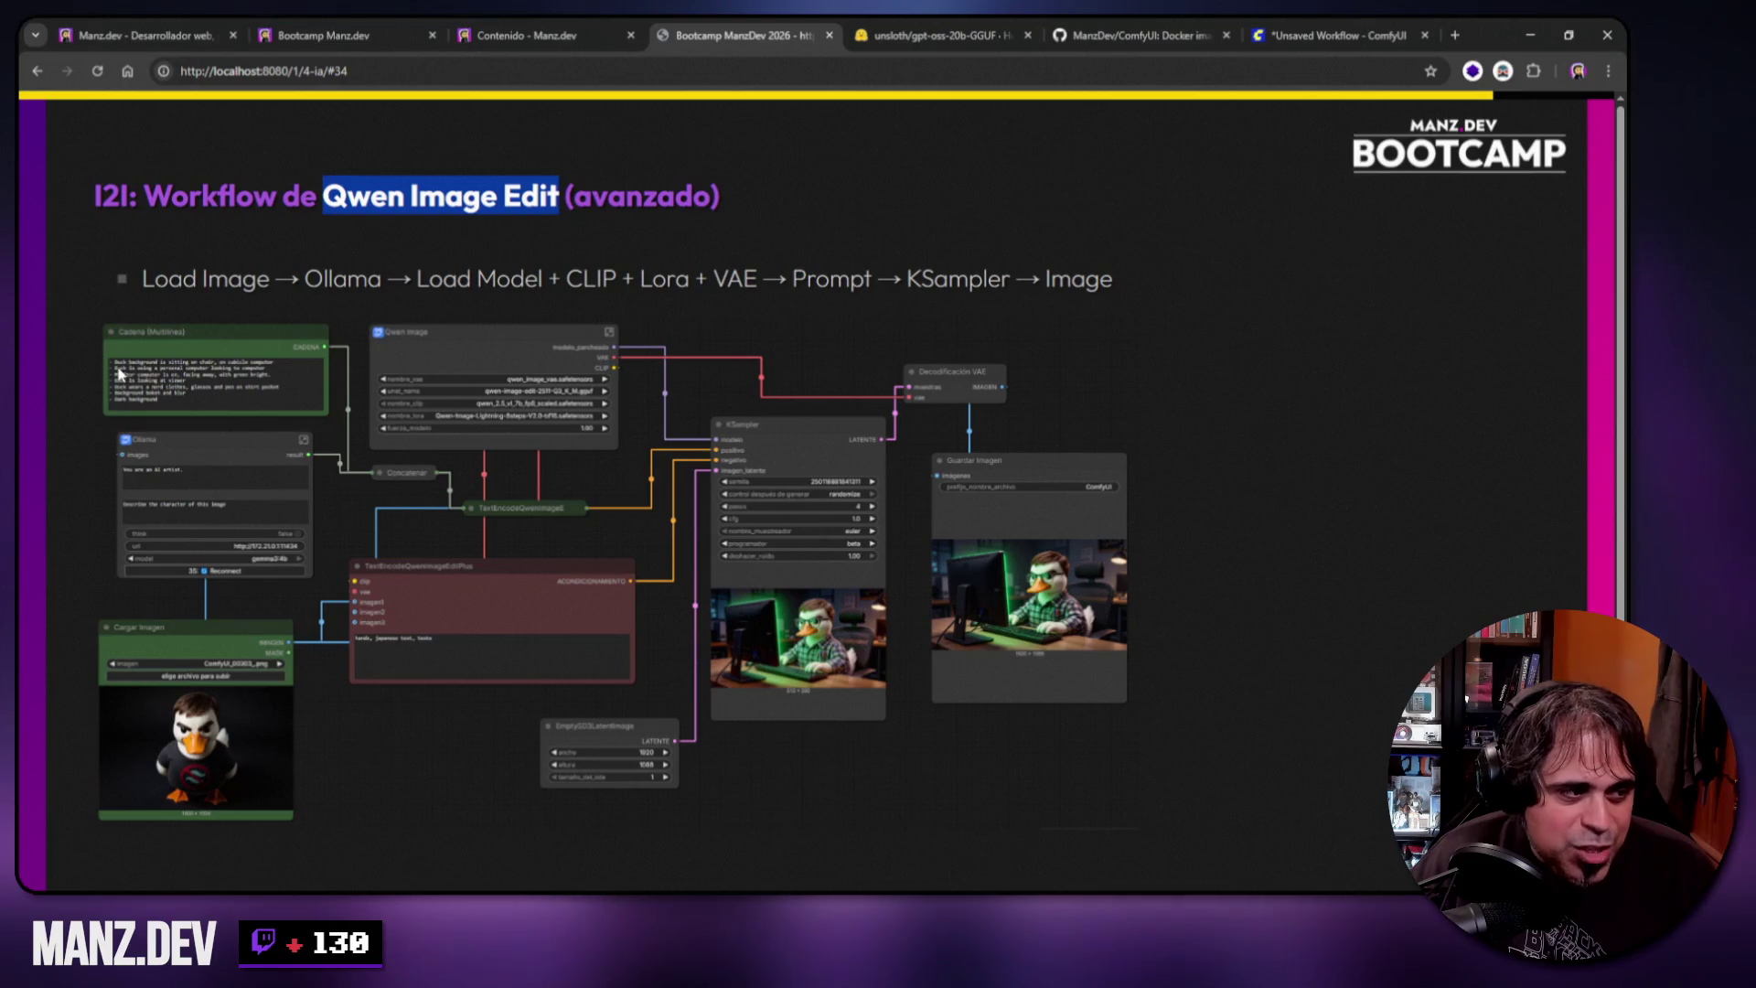
{"action": "right_click", "coordinate": [427, 427]}
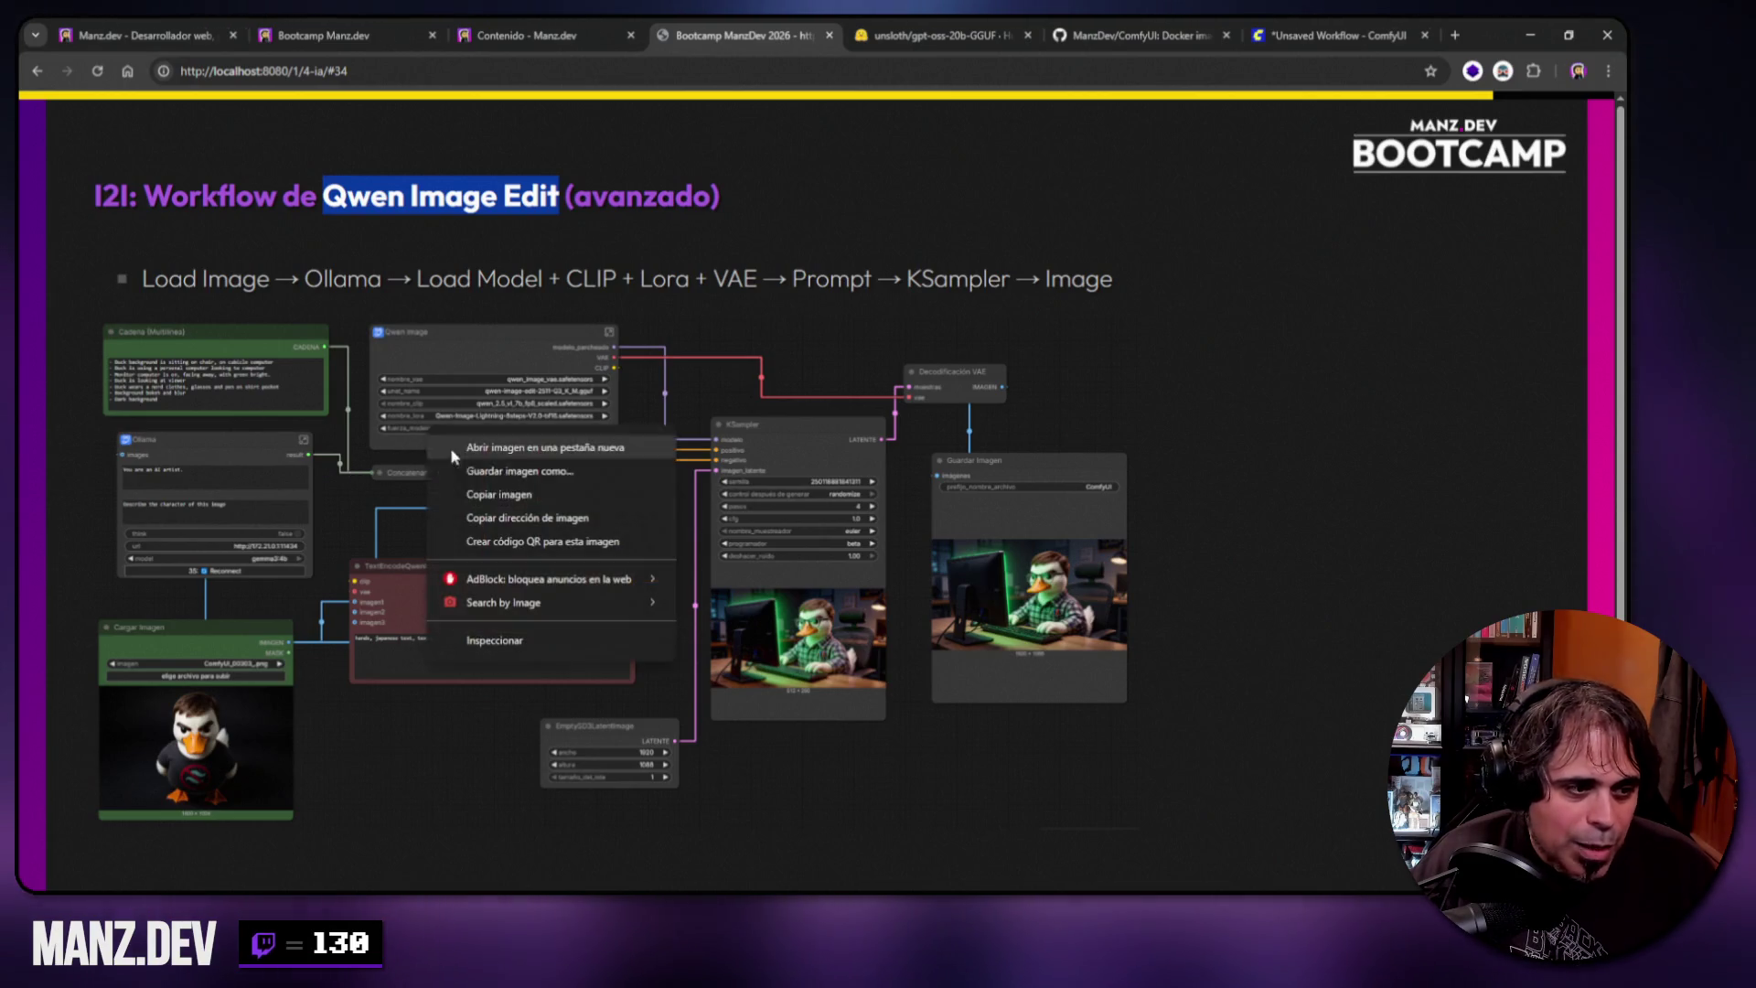
{"action": "left_click", "coordinate": [508, 494]}
{"action": "right_click", "coordinate": [411, 883]}
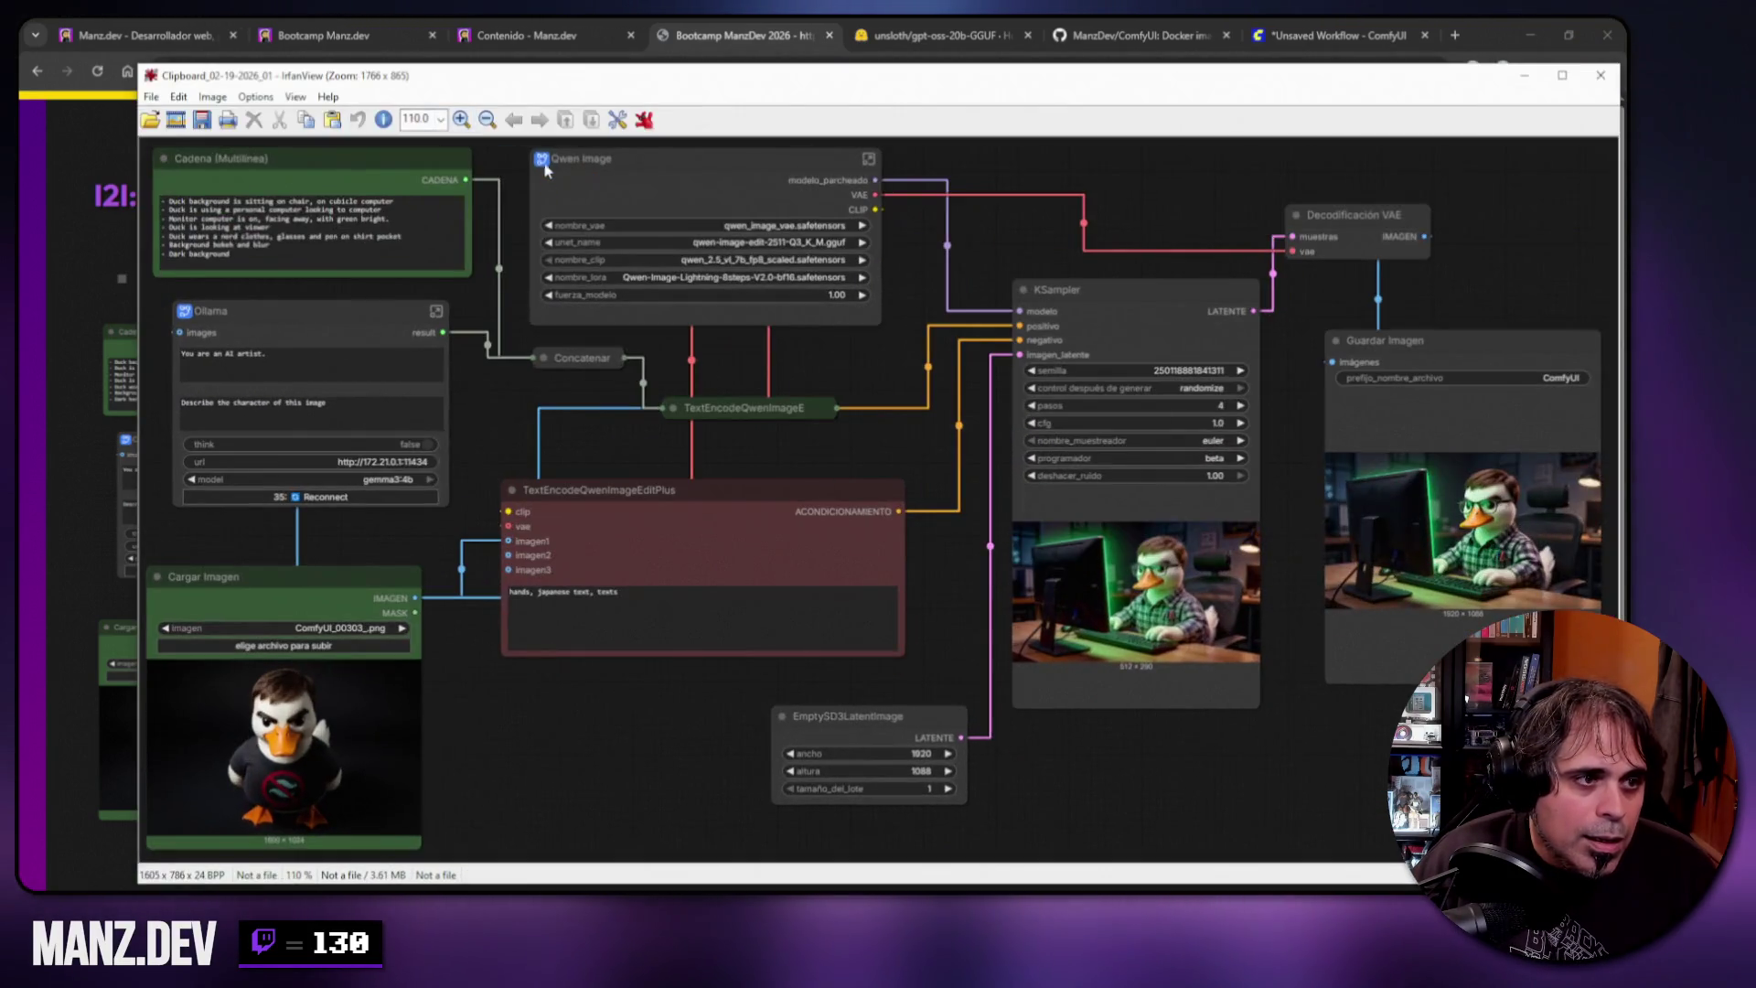
Maximize the copied Qwen workflow screenshot in IrfanView and zoom in to 133% to read nodes
{"action": "key", "text": "super+Up"}
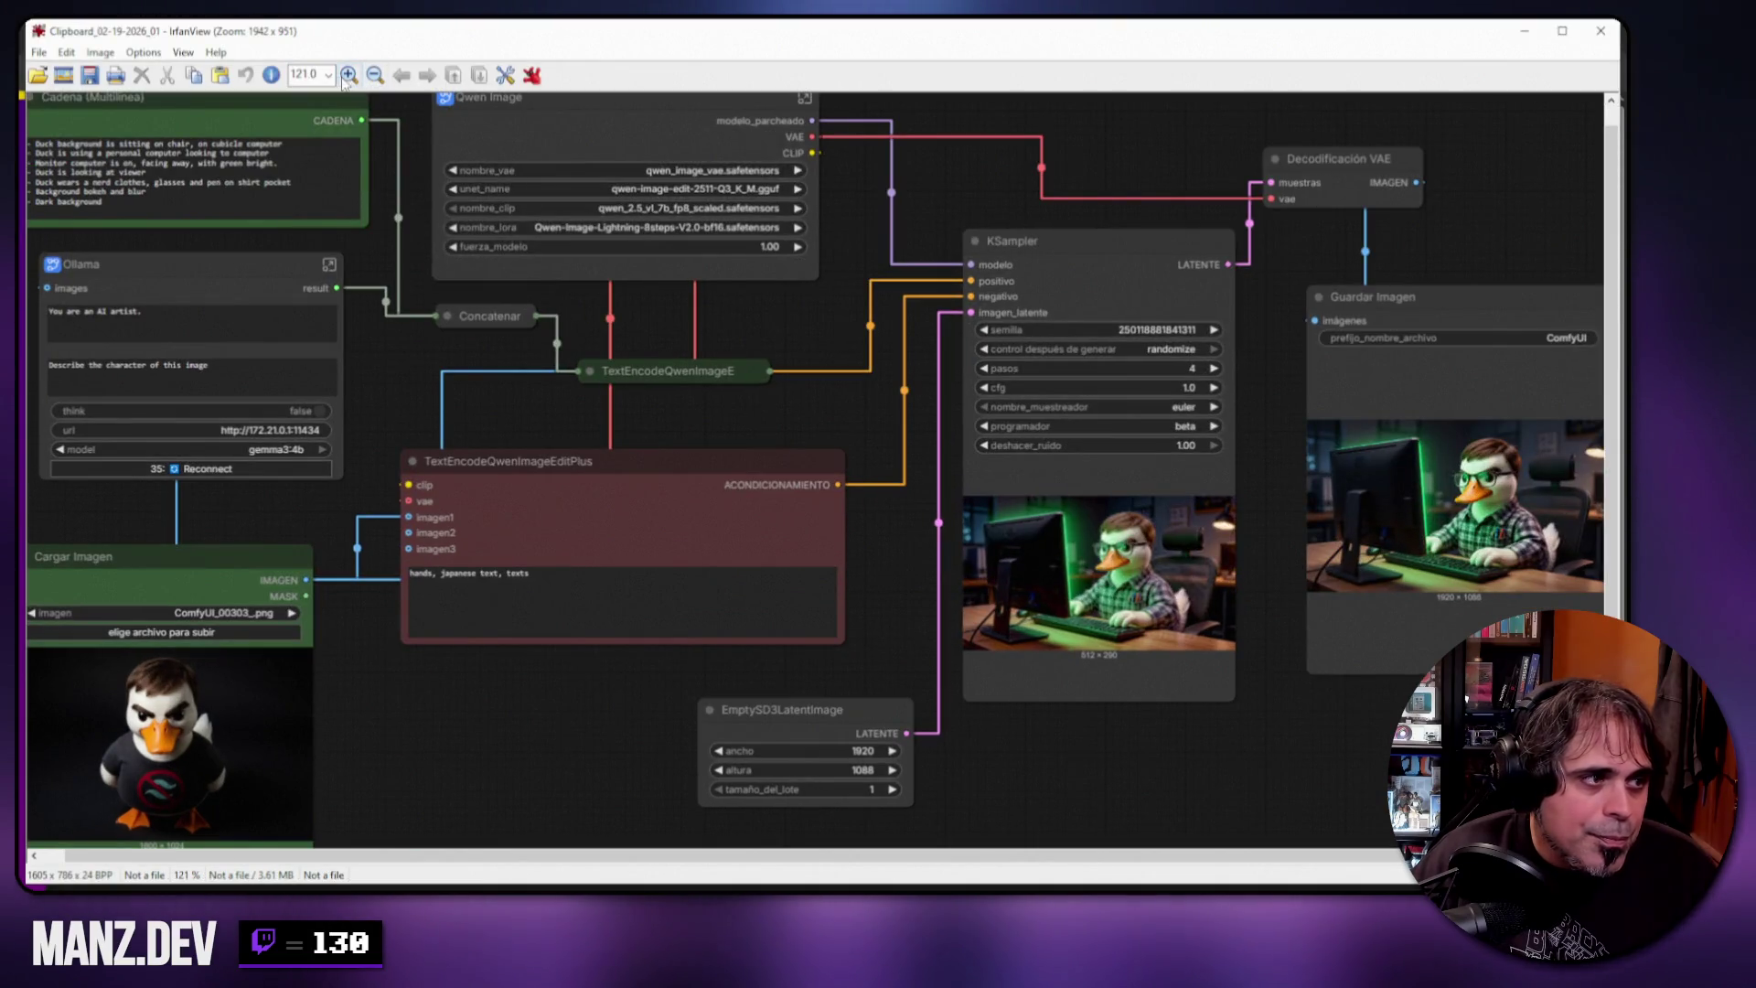
{"action": "left_click", "coordinate": [347, 77]}
{"action": "left_click_drag", "start_coordinate": [683, 853], "coordinate": [428, 852]}
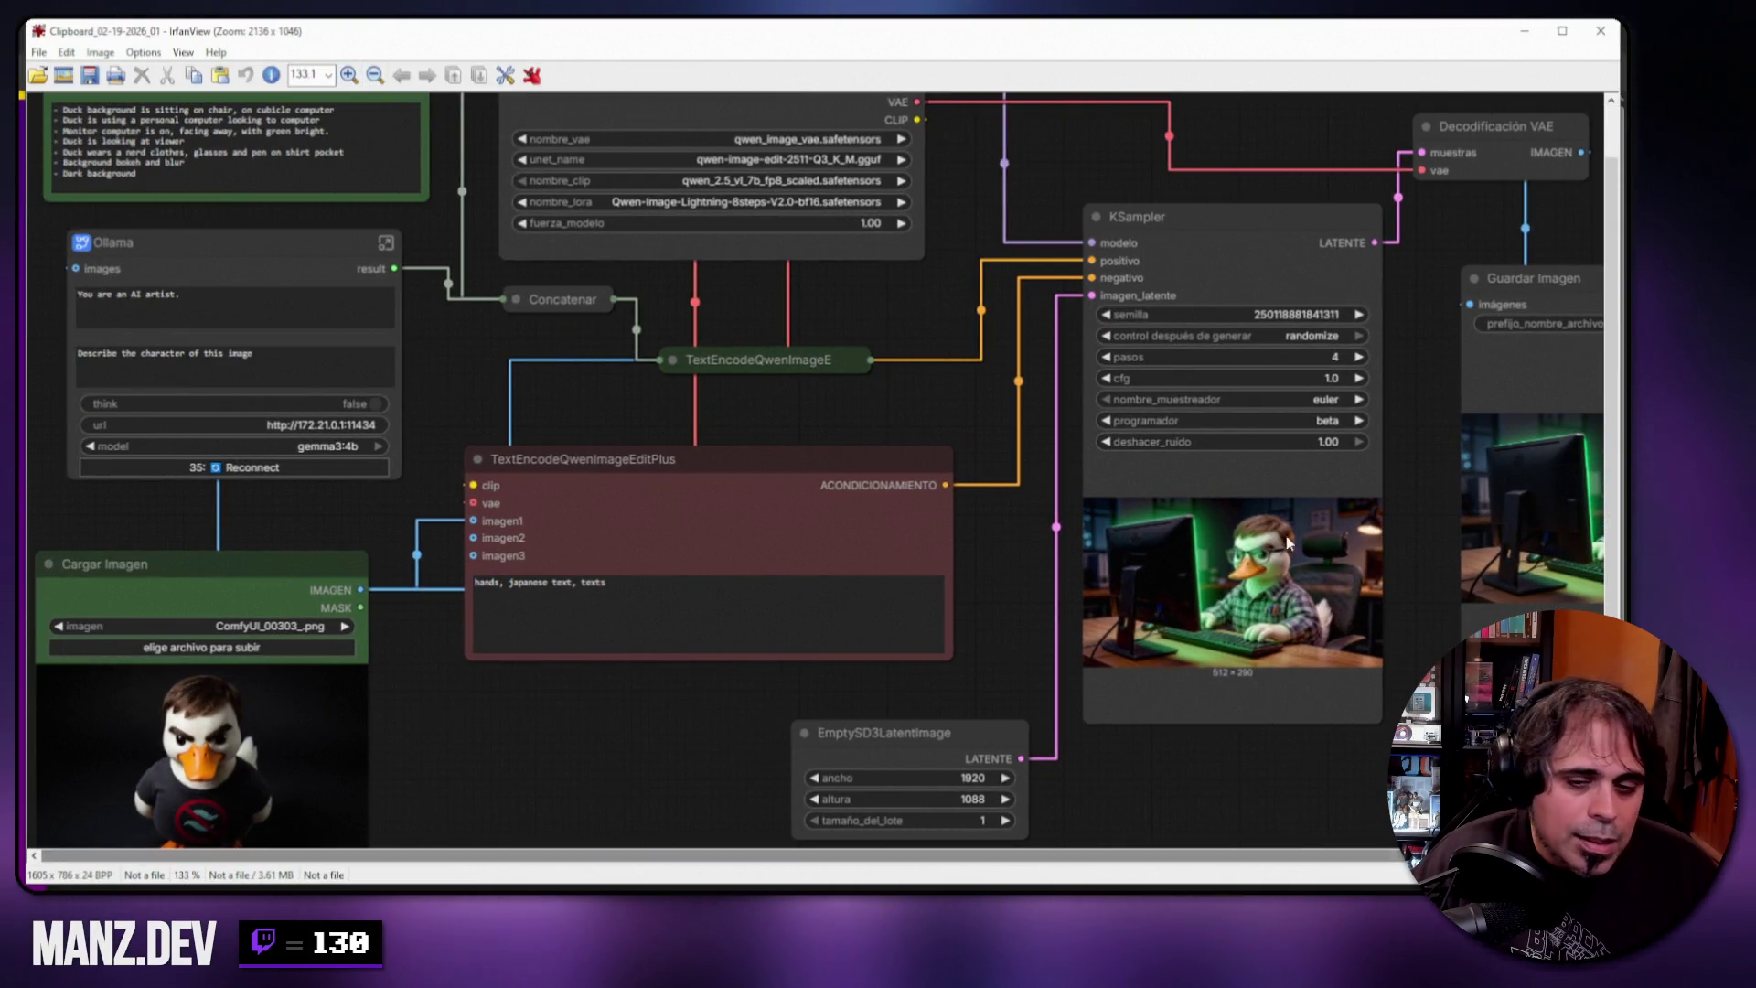
{"action": "scroll", "coordinate": [640, 640], "scroll_direction": "down", "scroll_amount": 1}
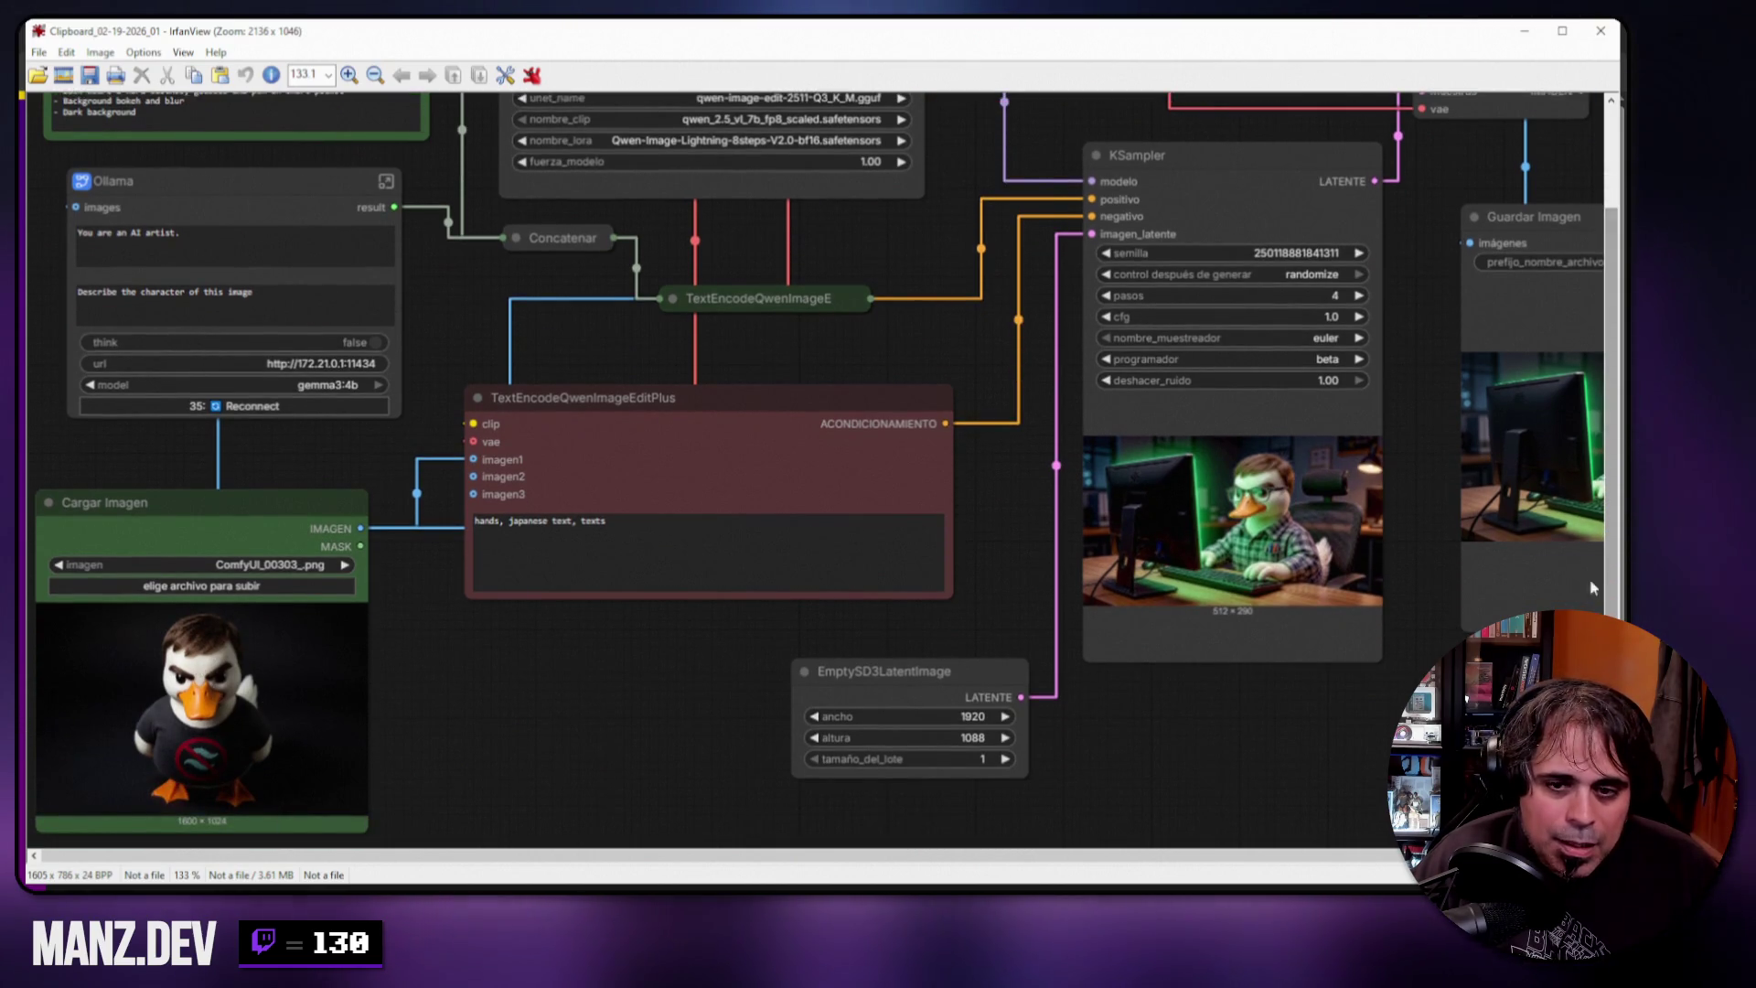
{"action": "scroll", "coordinate": [1592, 377], "scroll_direction": "up", "scroll_amount": 2}
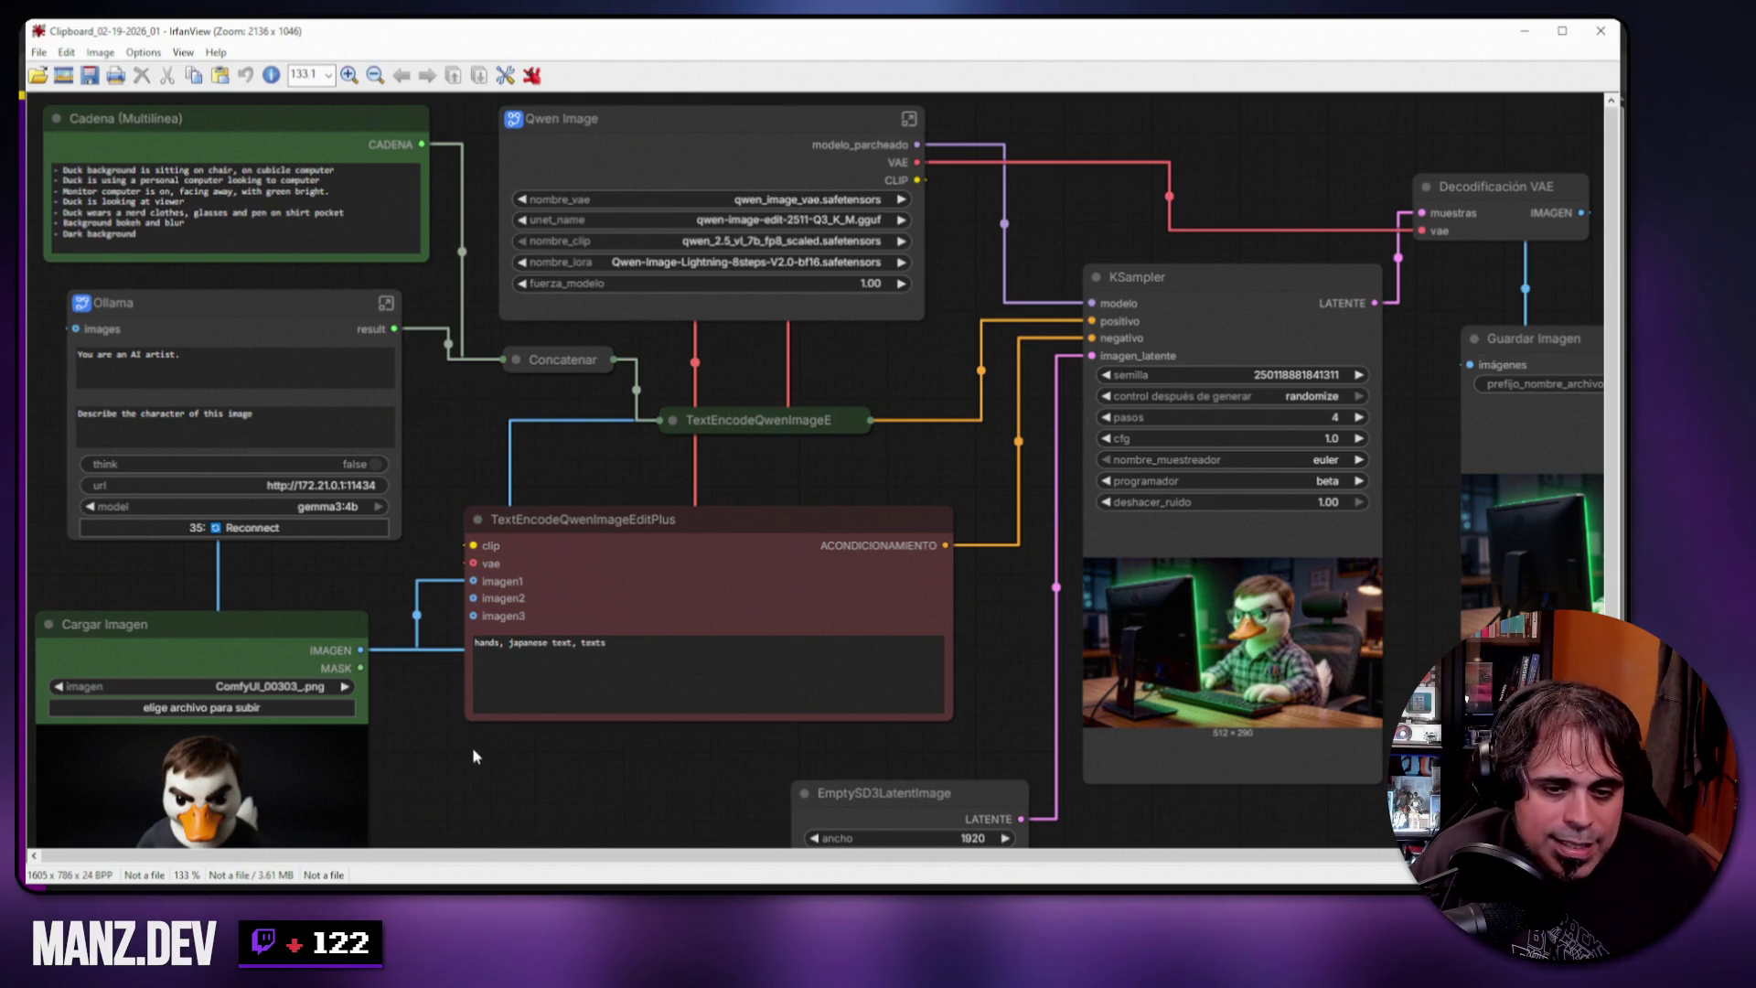
Pan across the zoomed workflow to inspect the output nodes, then close IrfanView
{"action": "scroll", "coordinate": [475, 753], "scroll_direction": "down", "scroll_amount": 3}
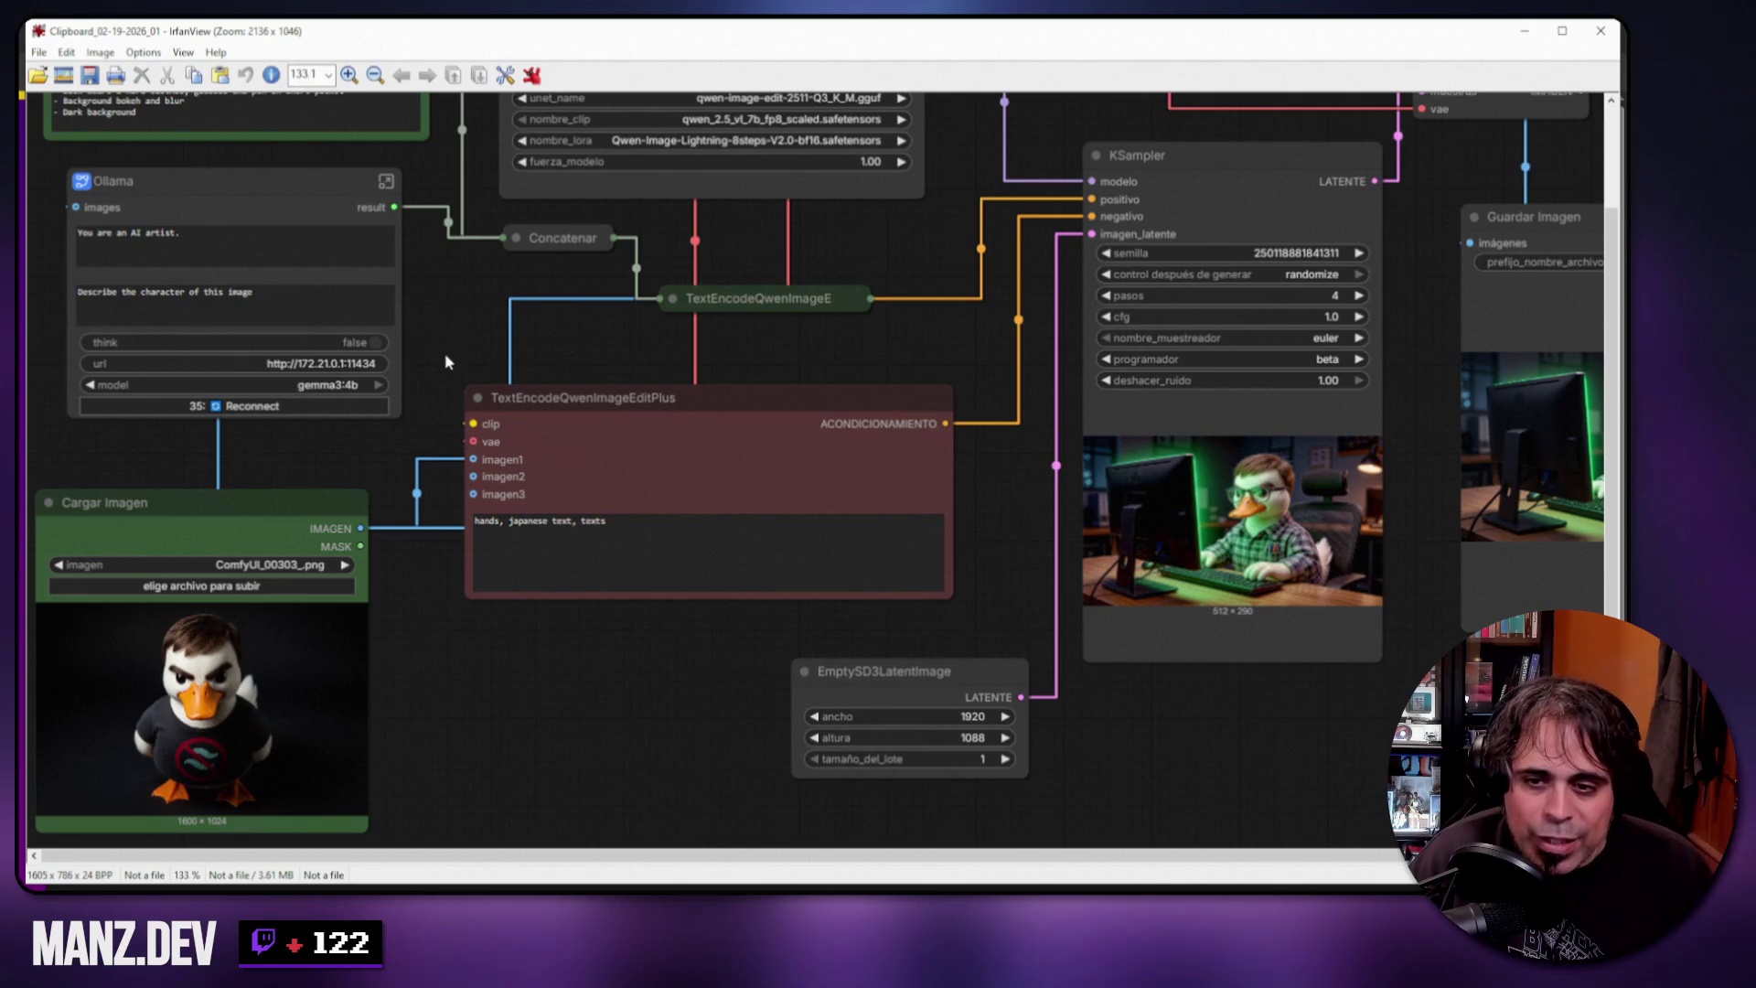
{"action": "scroll", "coordinate": [442, 361], "scroll_direction": "up", "scroll_amount": 2}
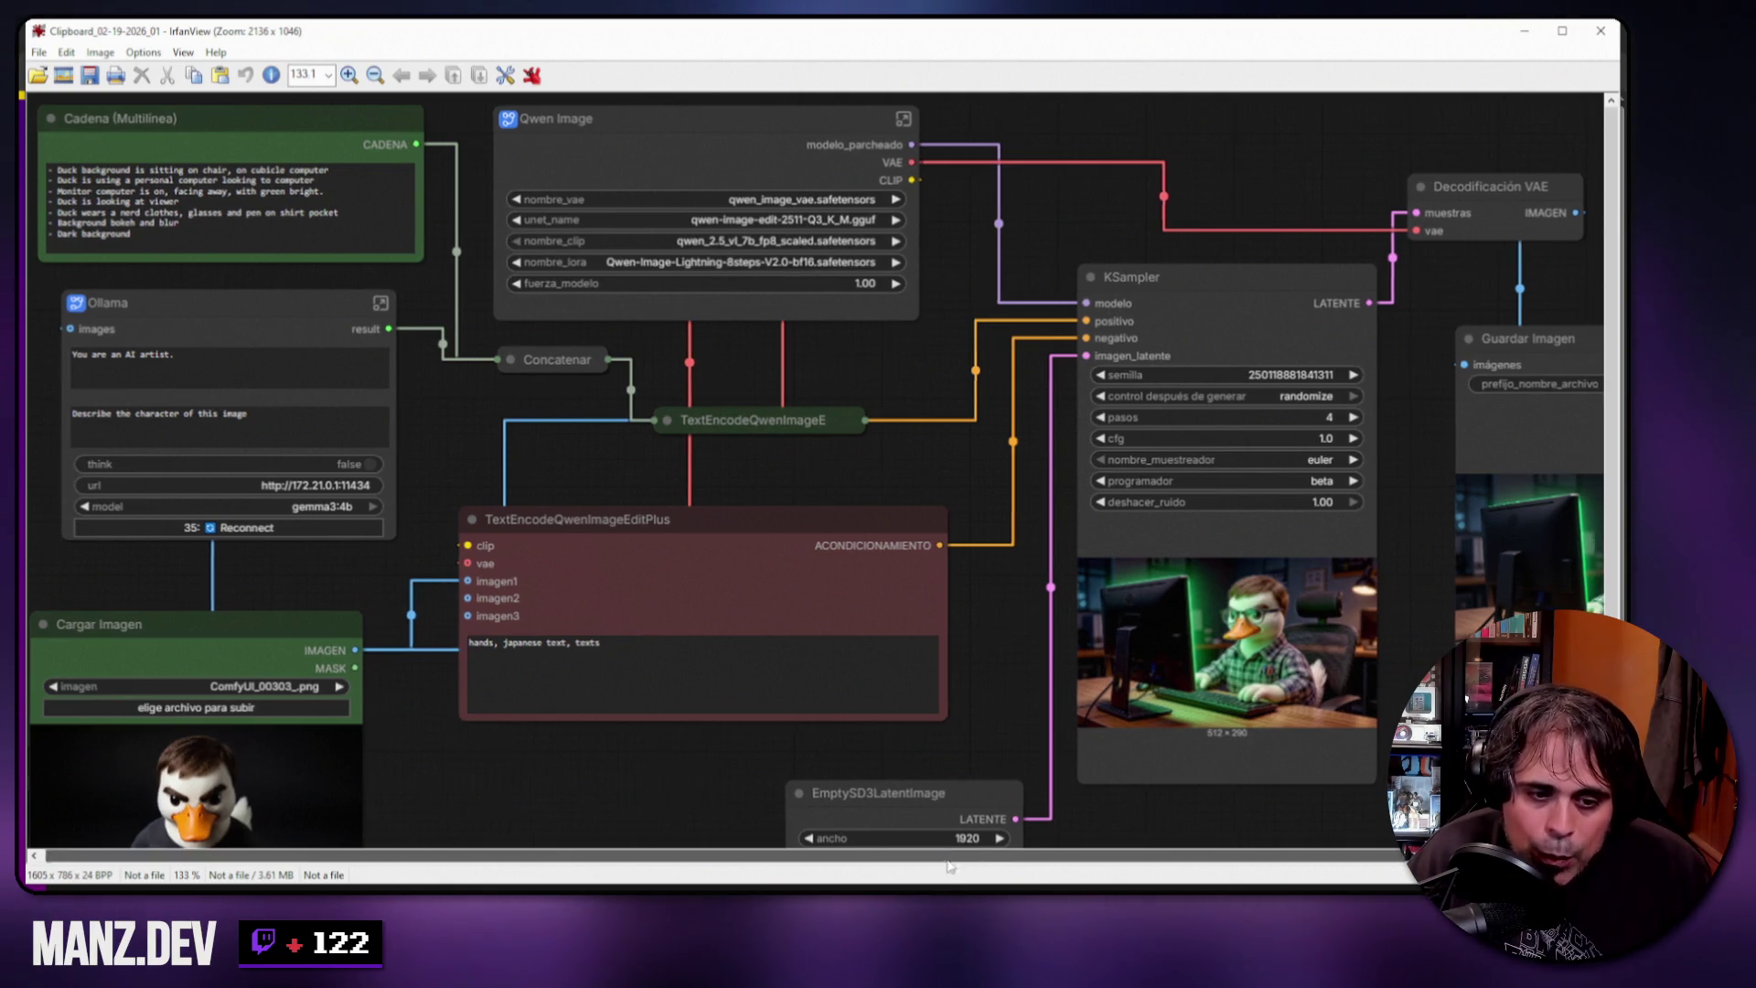
{"action": "left_click_drag", "start_coordinate": [942, 857], "coordinate": [1147, 859]}
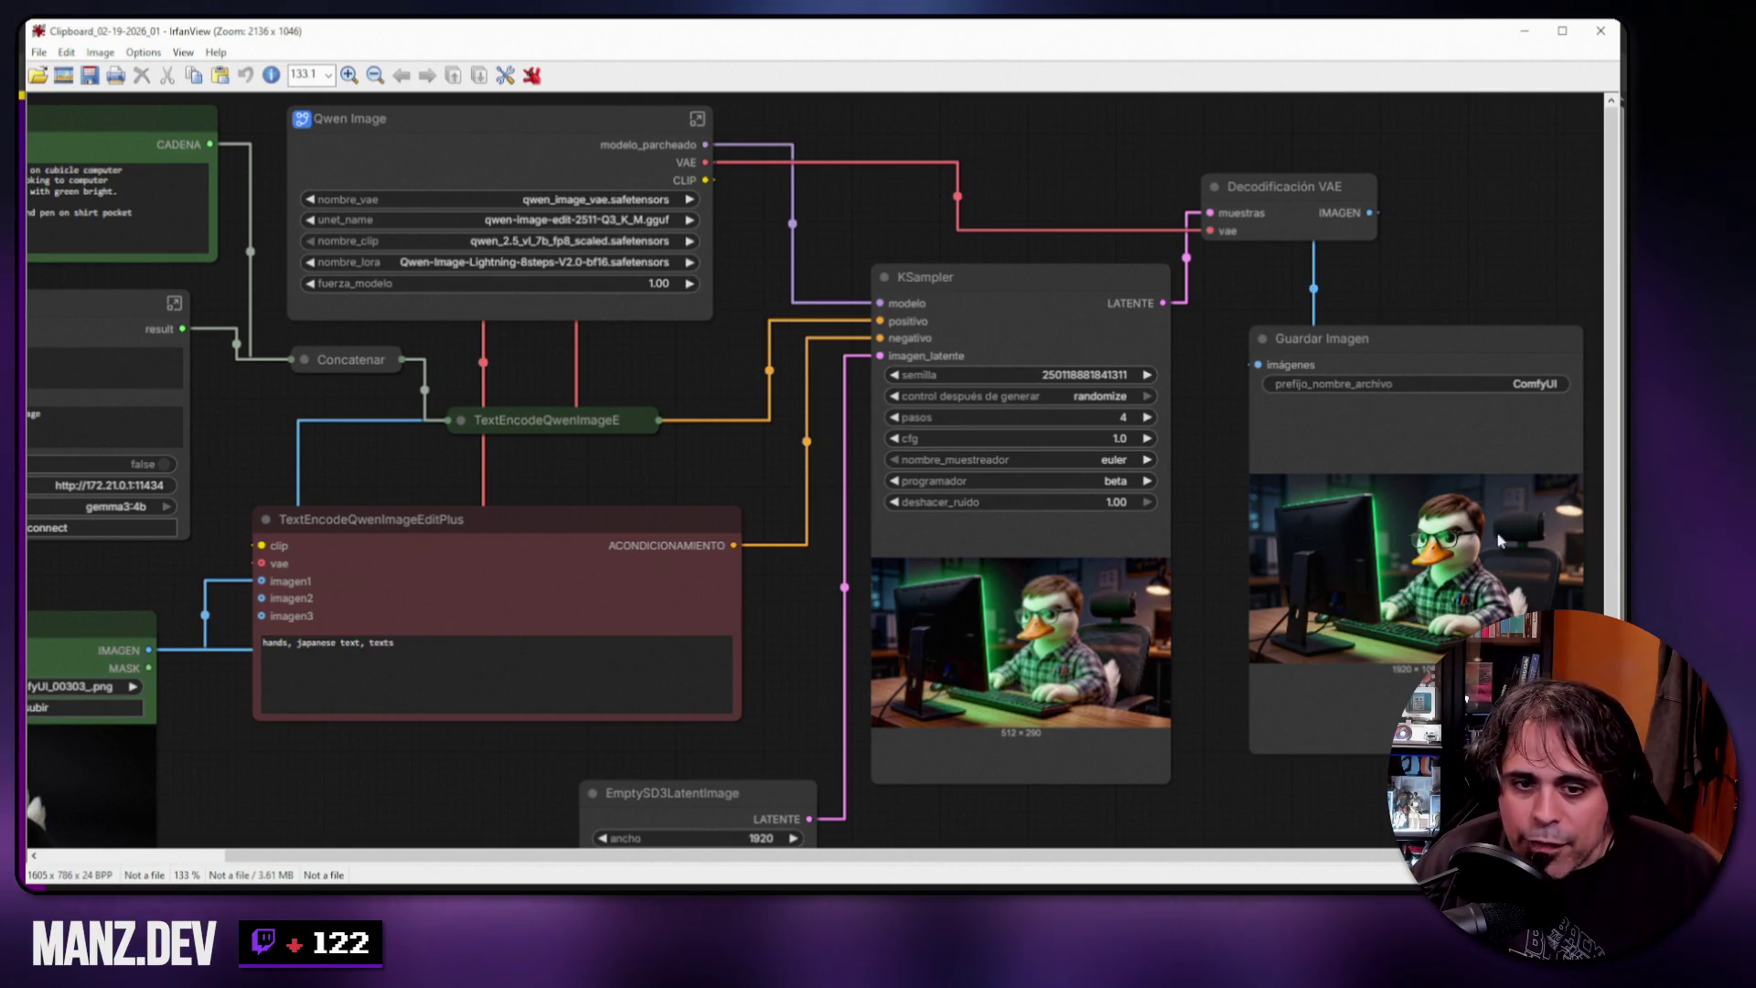
{"action": "left_click", "coordinate": [1601, 31]}
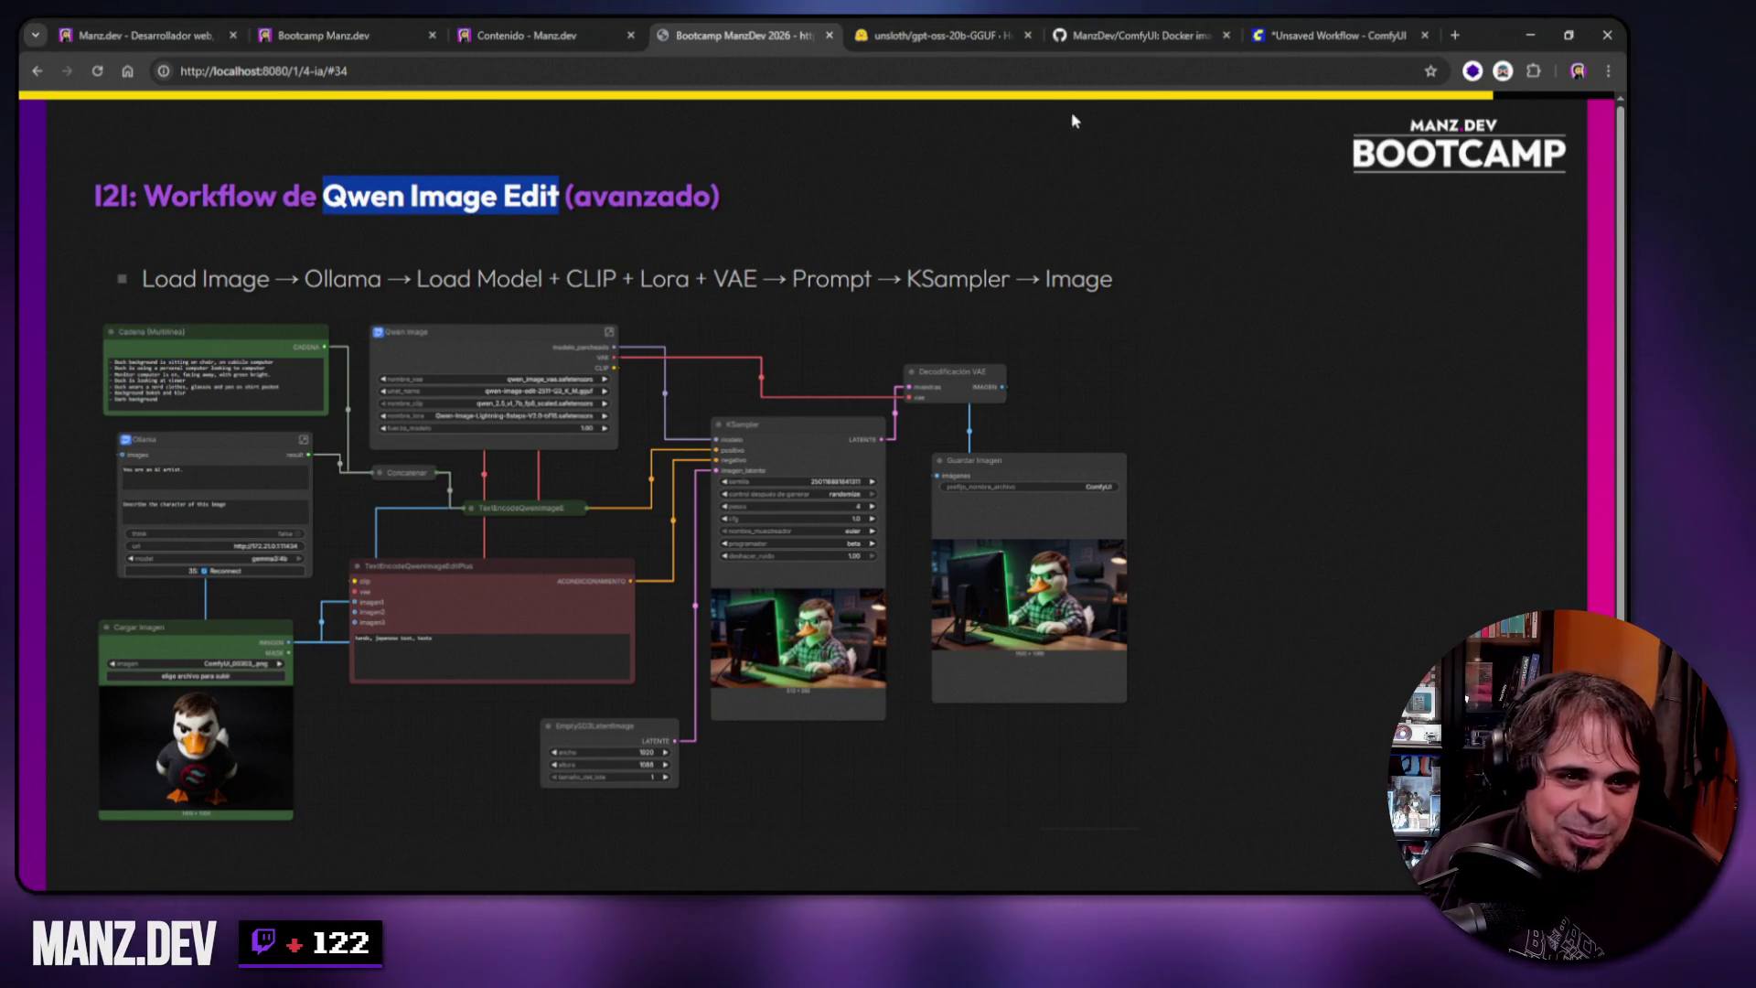
Clear the title highlight and advance to slide #35, the robot cat edits gallery
{"action": "mouse_move", "coordinate": [1320, 51]}
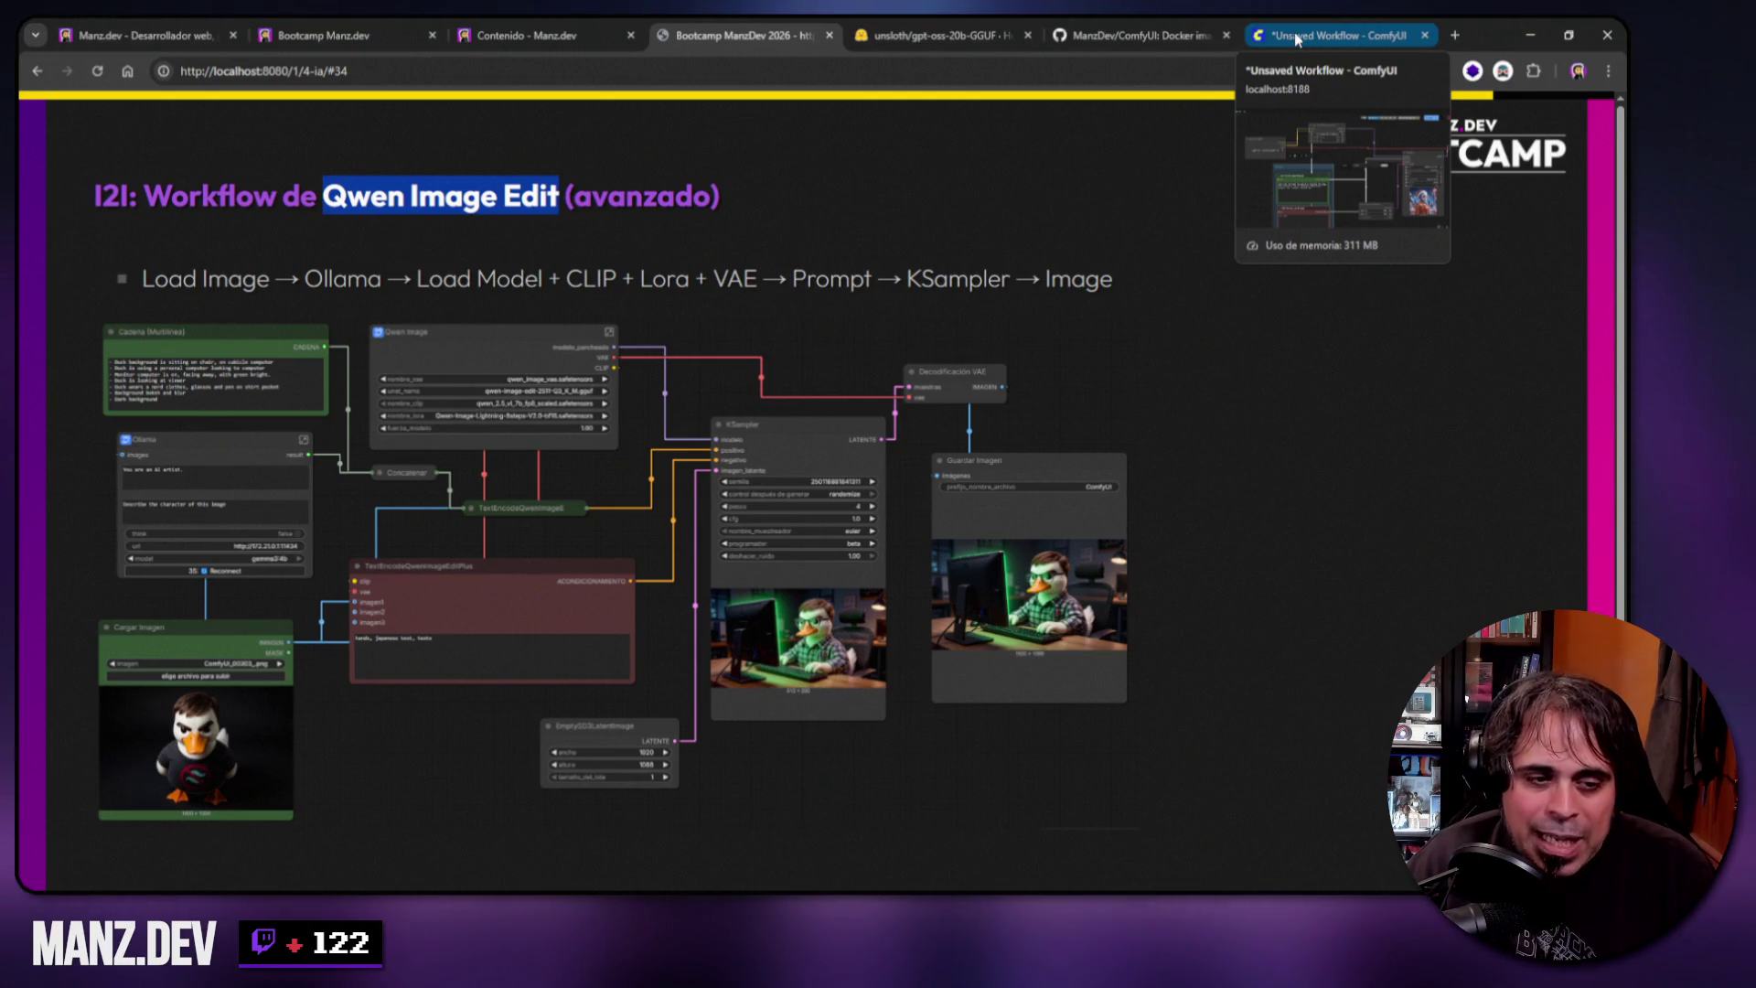
{"action": "left_click", "coordinate": [1354, 453]}
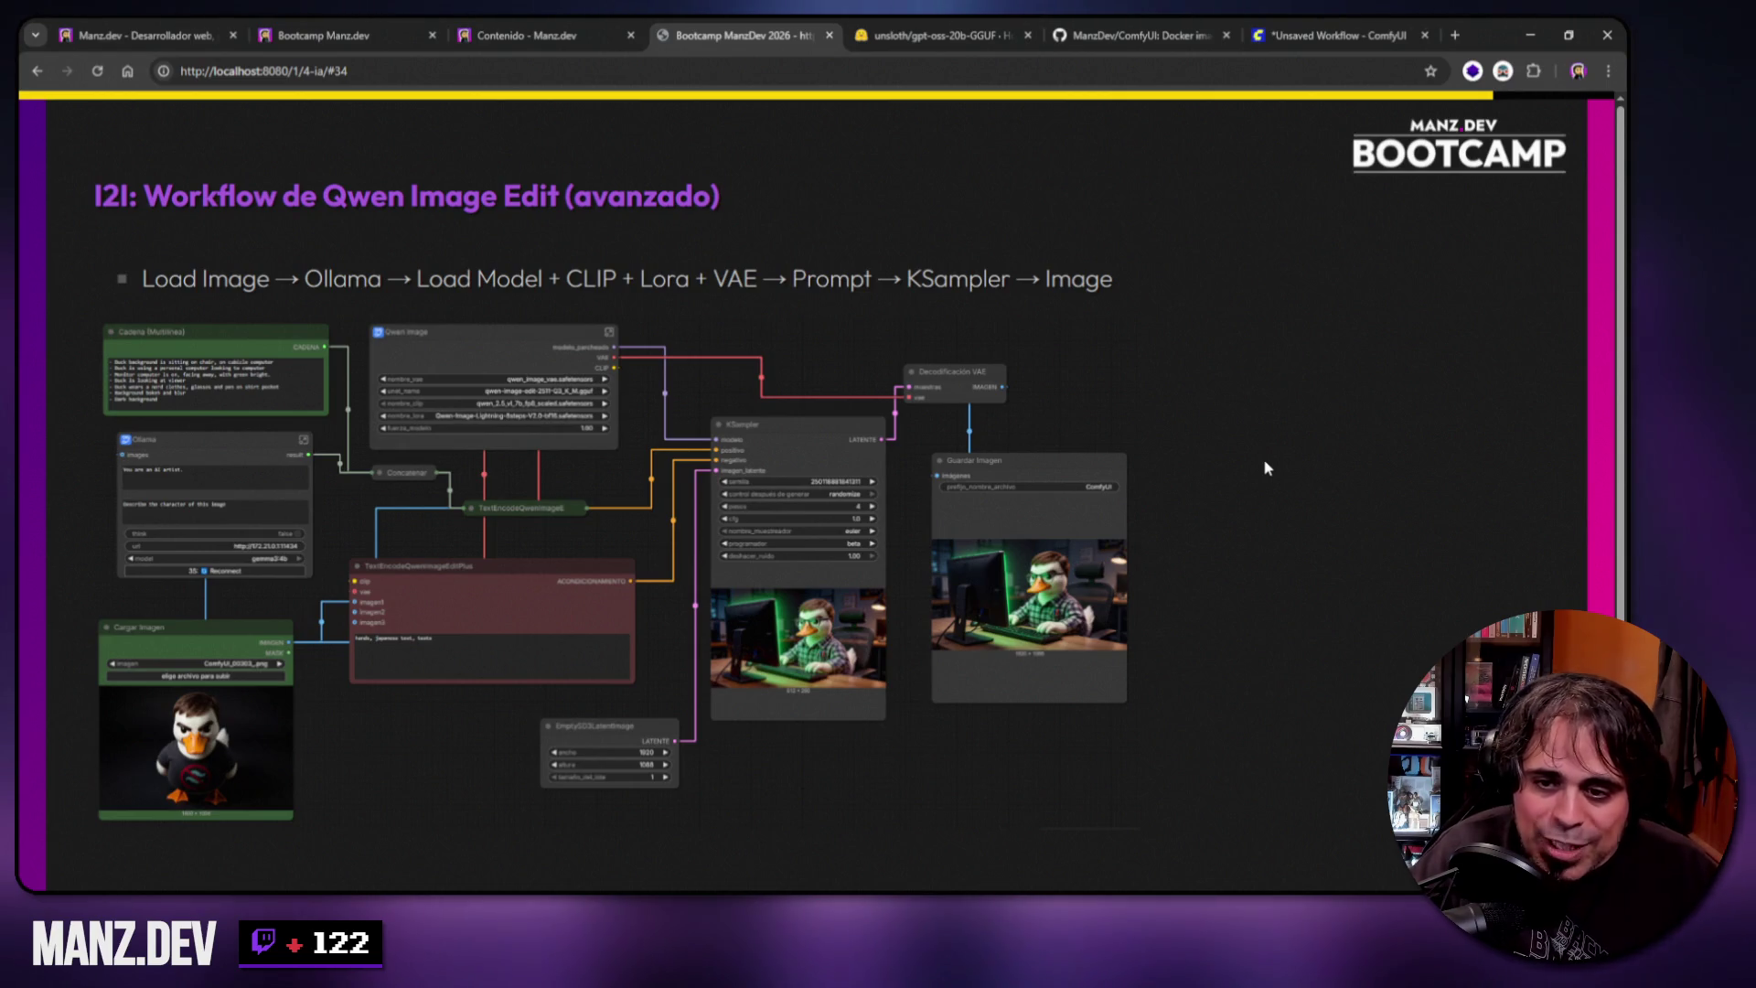
{"action": "key", "text": "Right"}
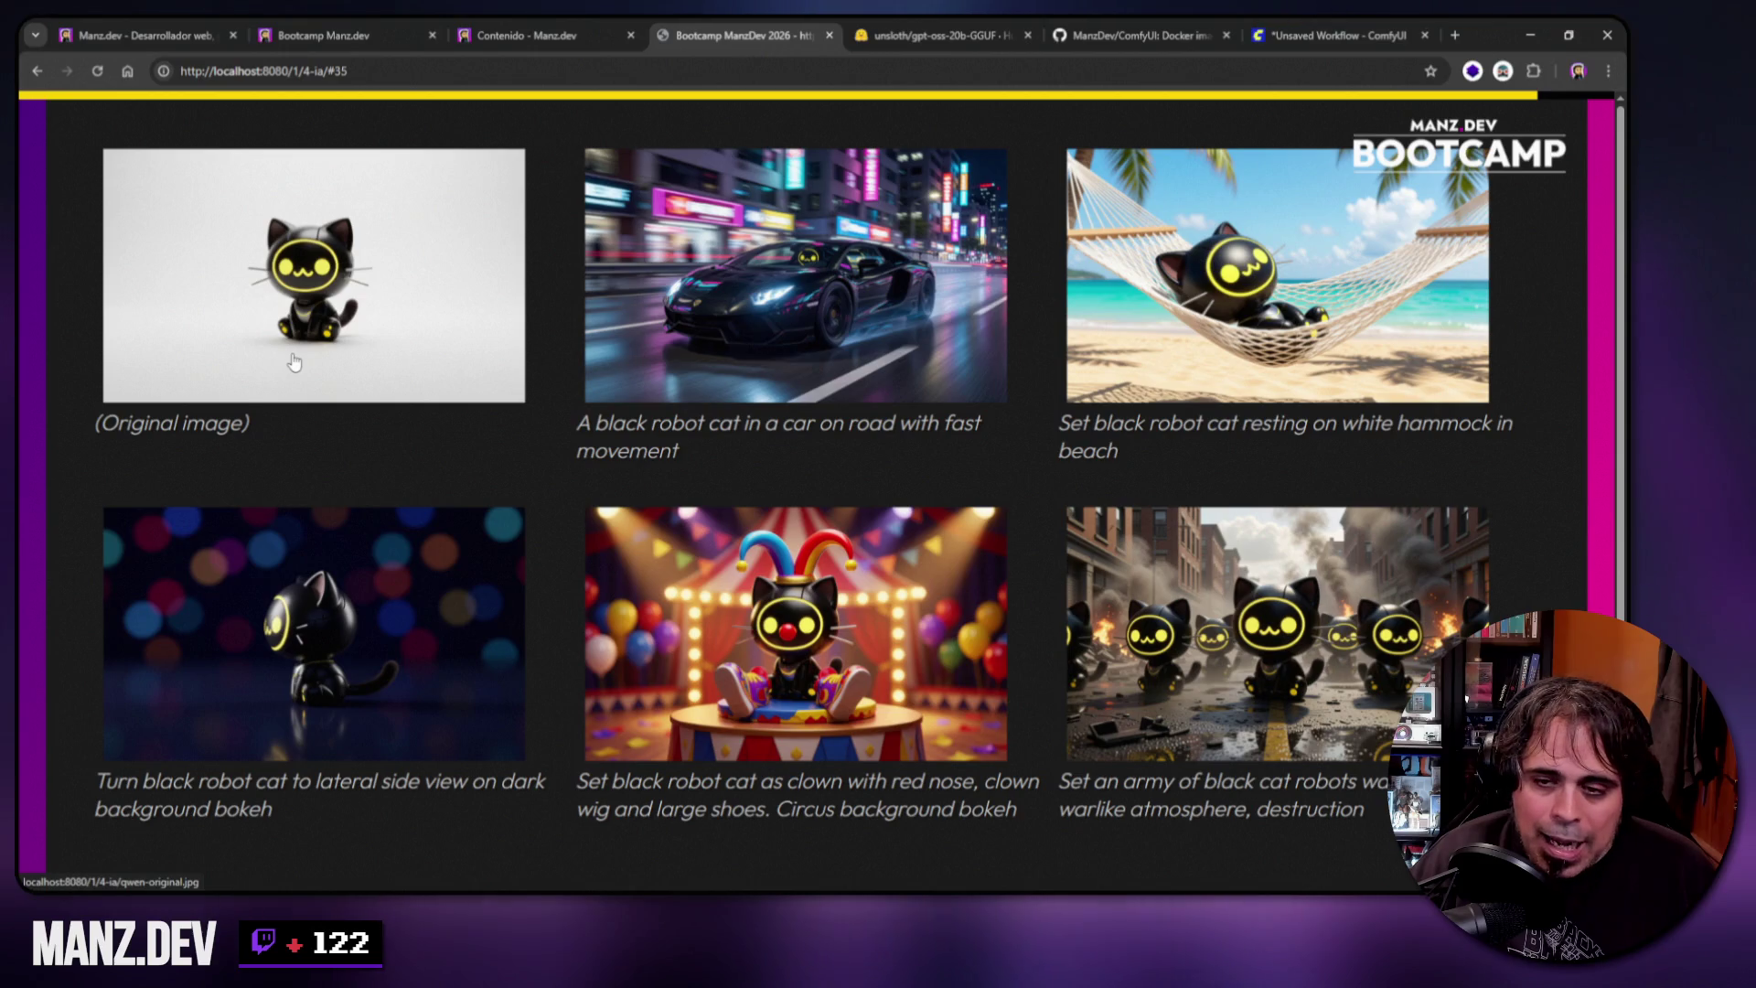
{"action": "left_click", "coordinate": [301, 286]}
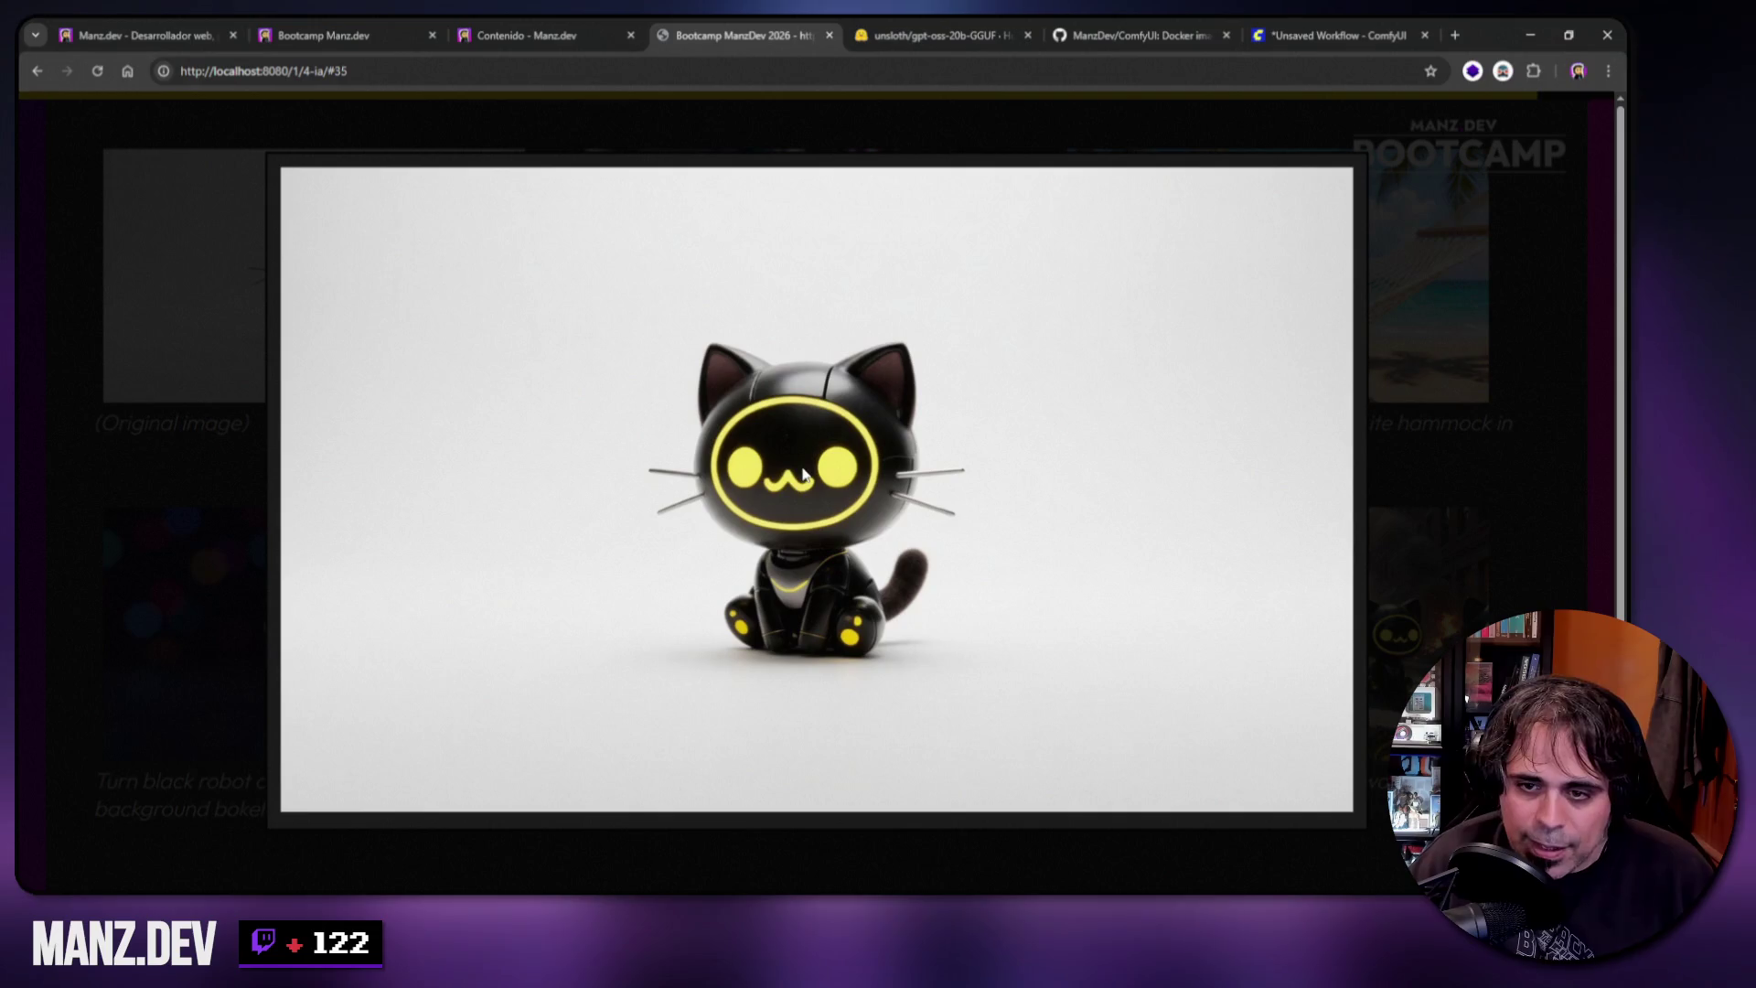
{"action": "left_click", "coordinate": [168, 380]}
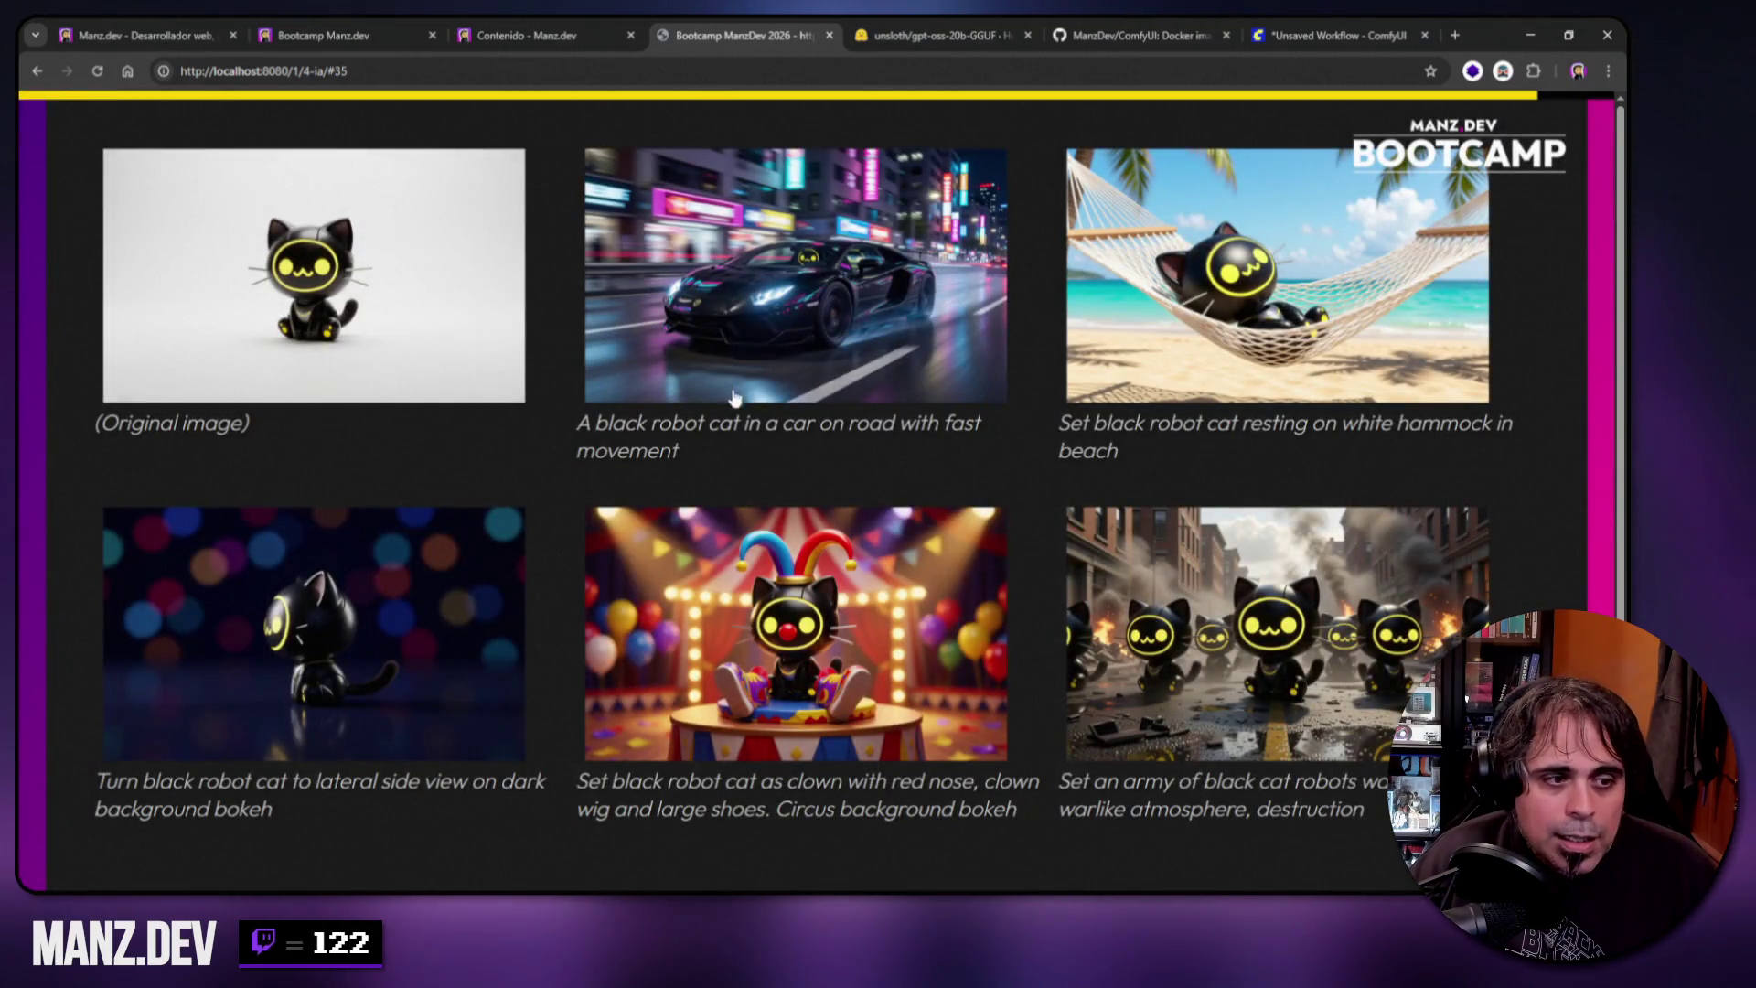
{"action": "left_click_drag", "start_coordinate": [577, 422], "coordinate": [687, 456]}
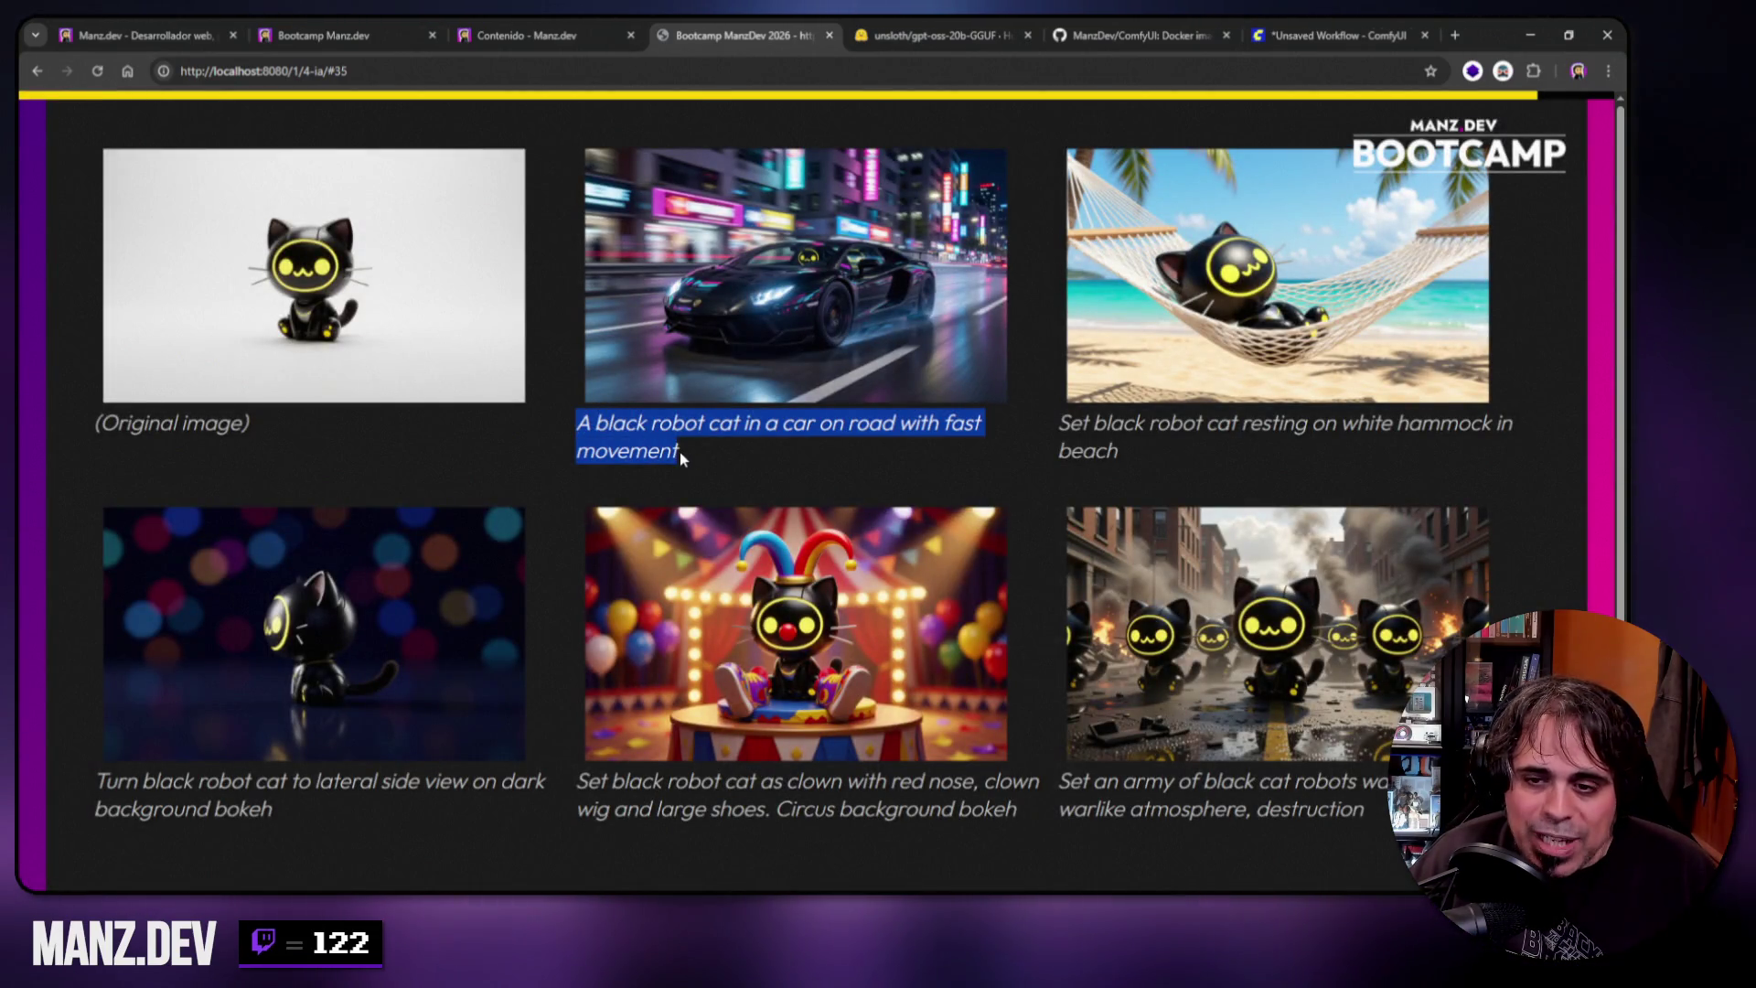
{"action": "left_click", "coordinate": [577, 424]}
{"action": "left_click_drag", "start_coordinate": [577, 424], "coordinate": [728, 426]}
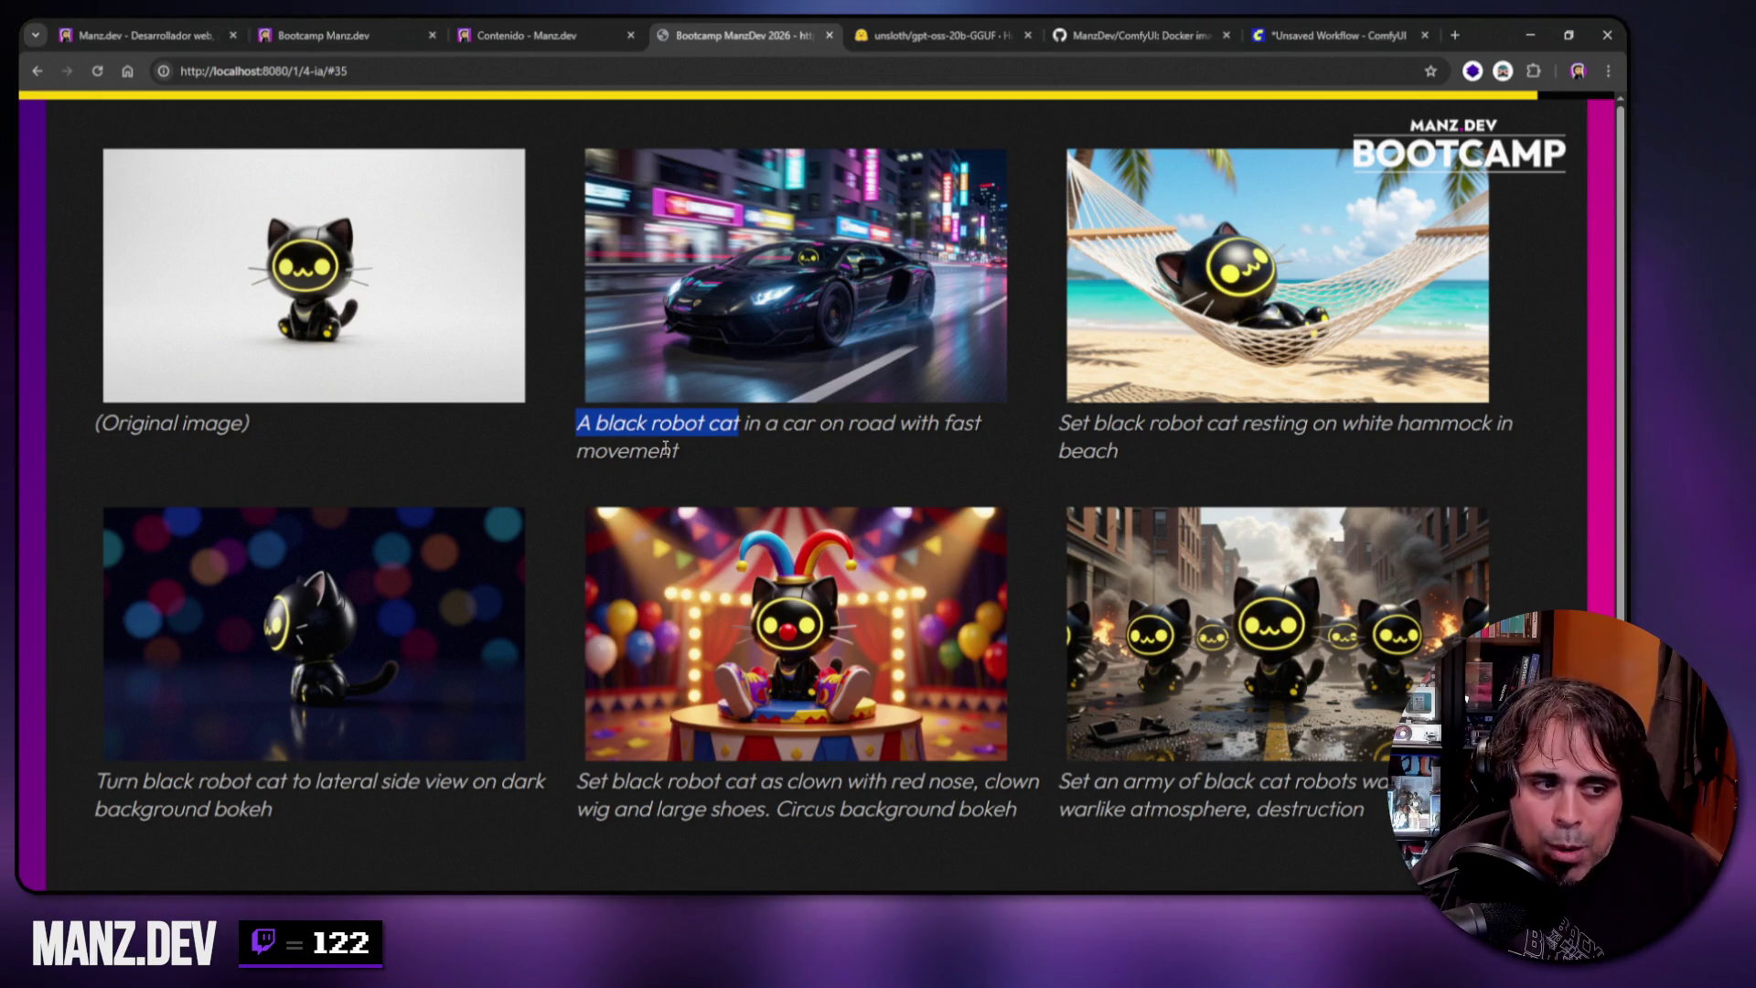
{"action": "left_click", "coordinate": [785, 297]}
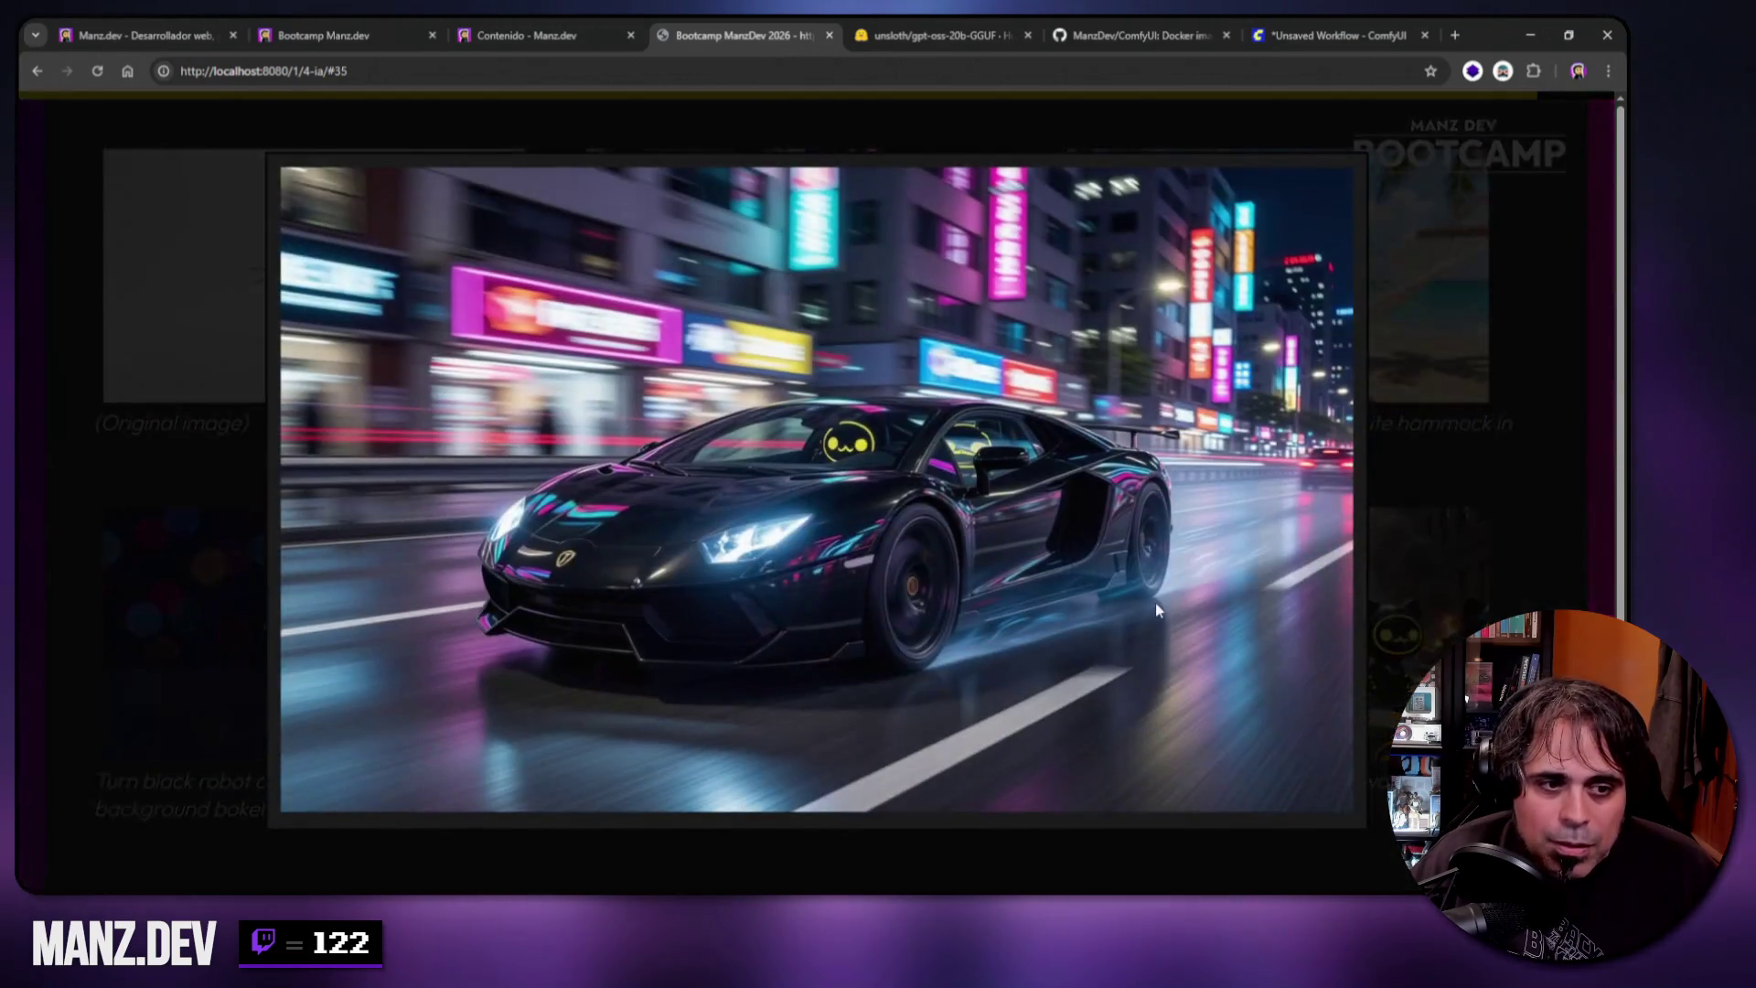
{"action": "left_click", "coordinate": [151, 562]}
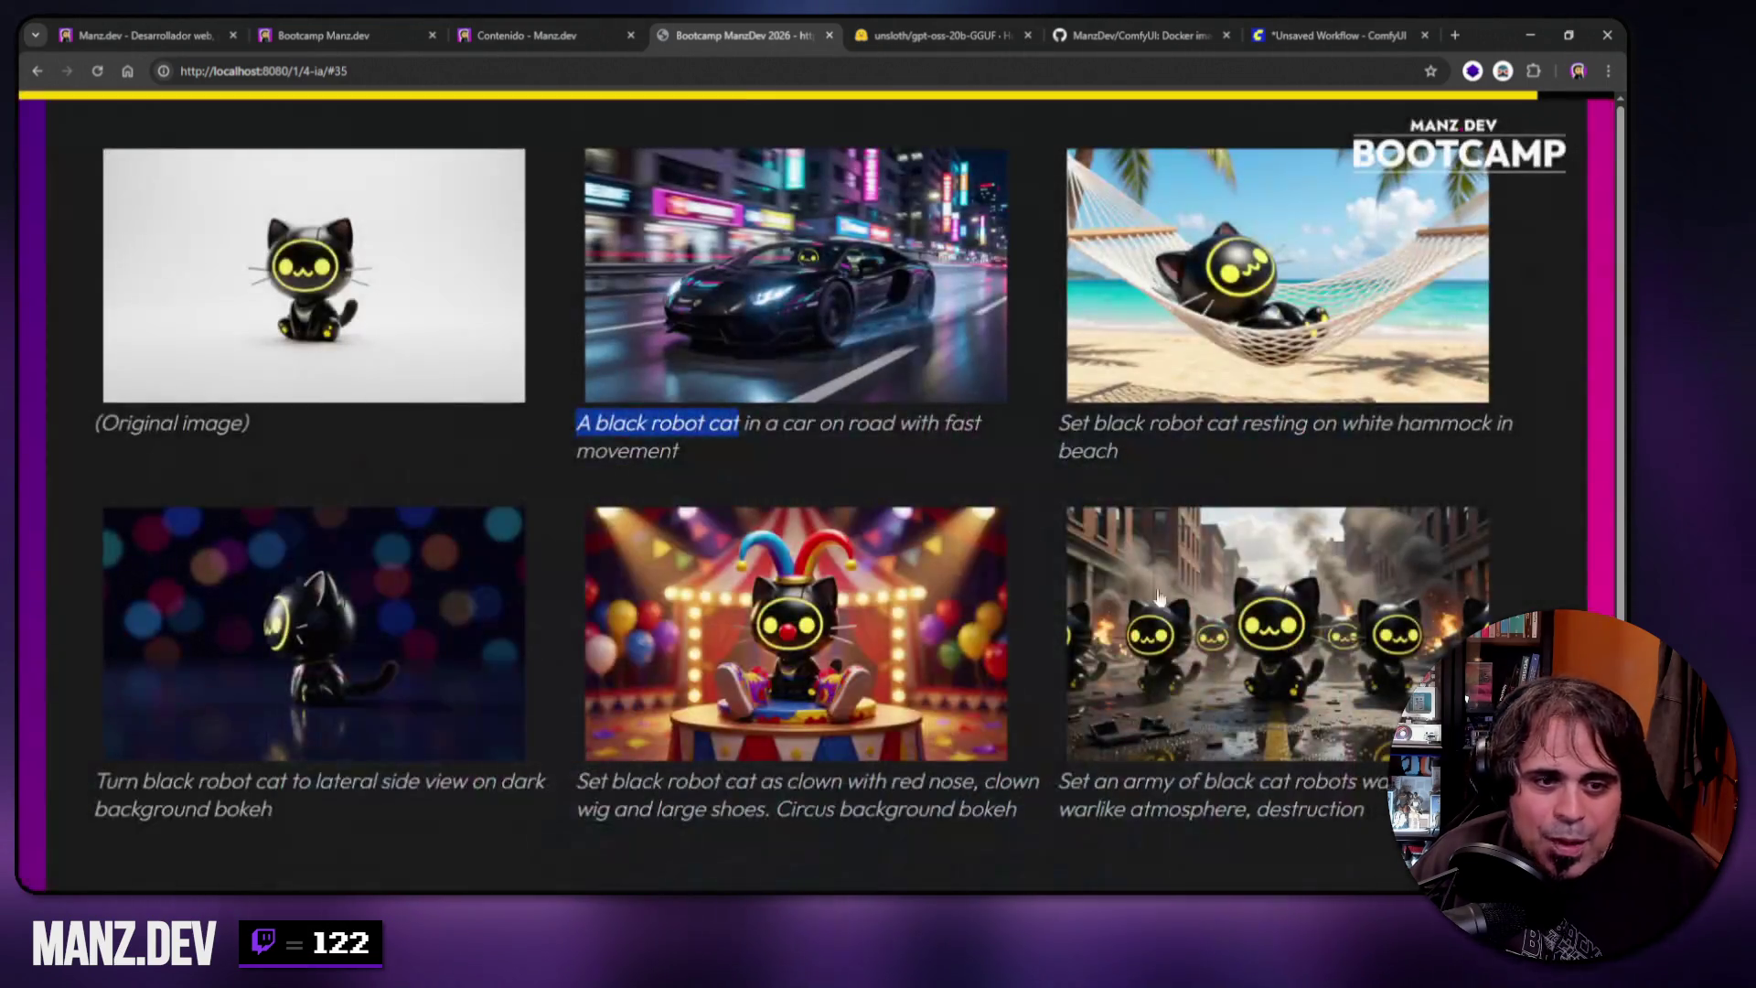
{"action": "mouse_move", "coordinate": [1061, 422]}
{"action": "left_mouse_down"}
{"action": "mouse_move", "coordinate": [1500, 426]}
{"action": "mouse_move", "coordinate": [1309, 455]}
{"action": "left_mouse_up"}
{"action": "left_click", "coordinate": [1217, 316]}
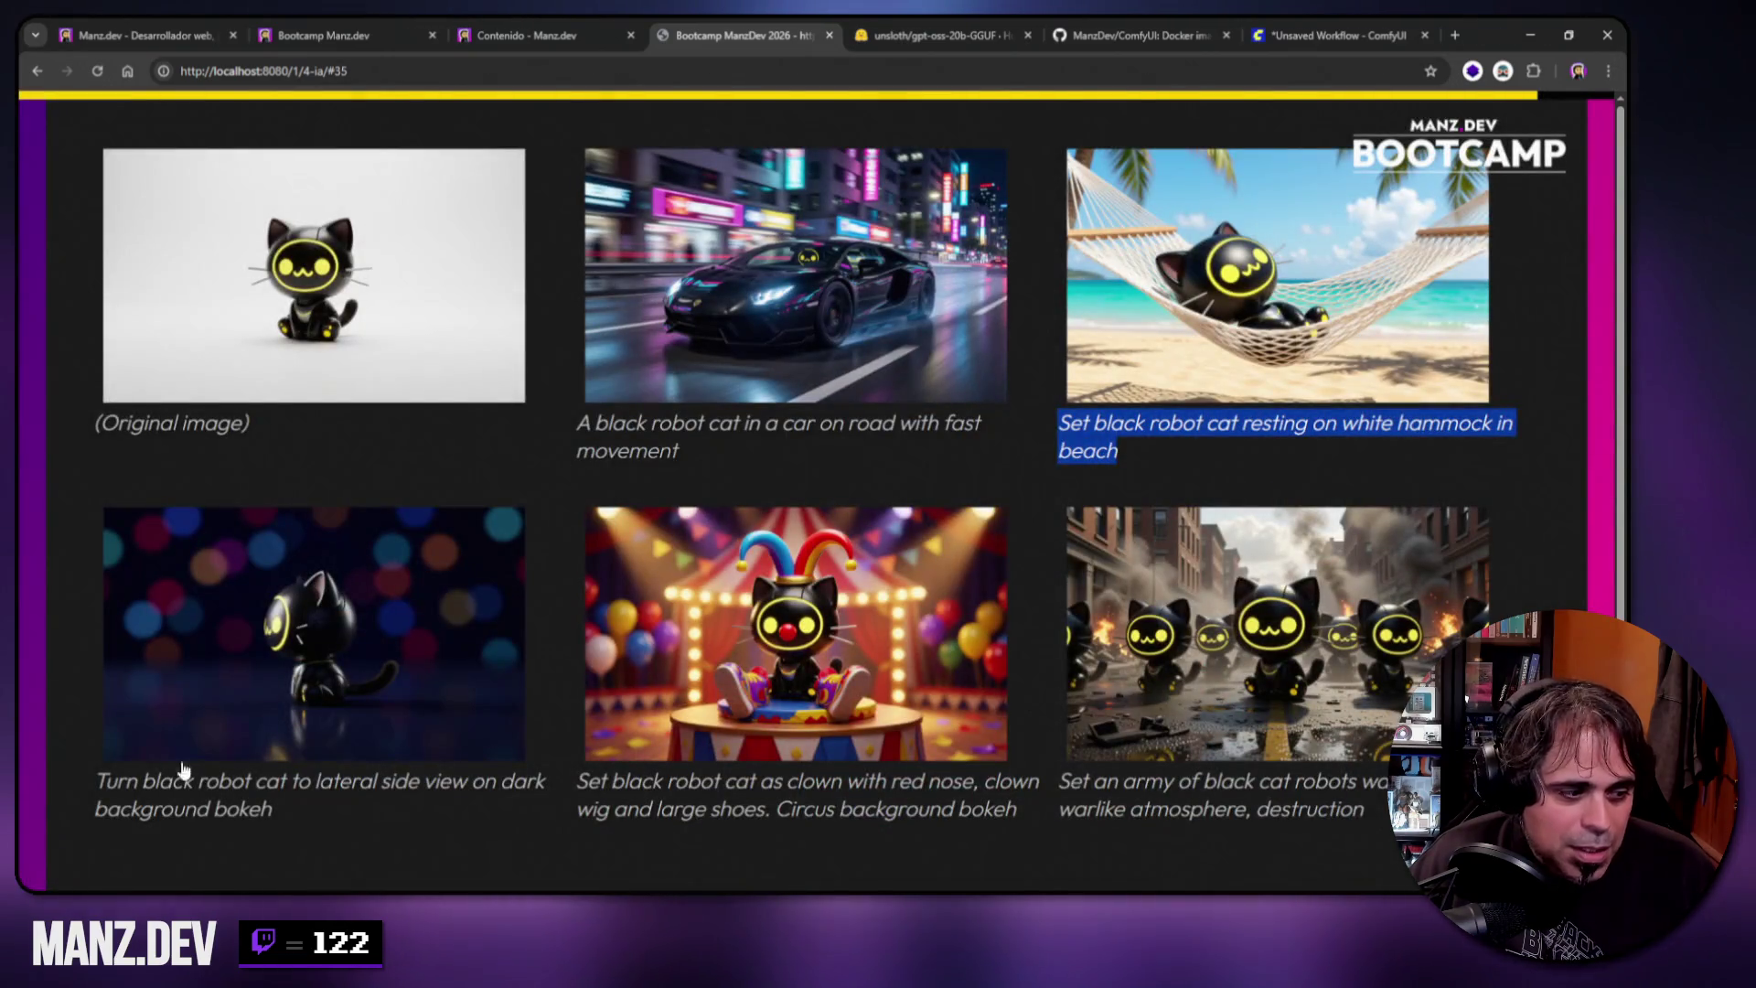
{"action": "left_click_drag", "start_coordinate": [108, 784], "coordinate": [165, 782]}
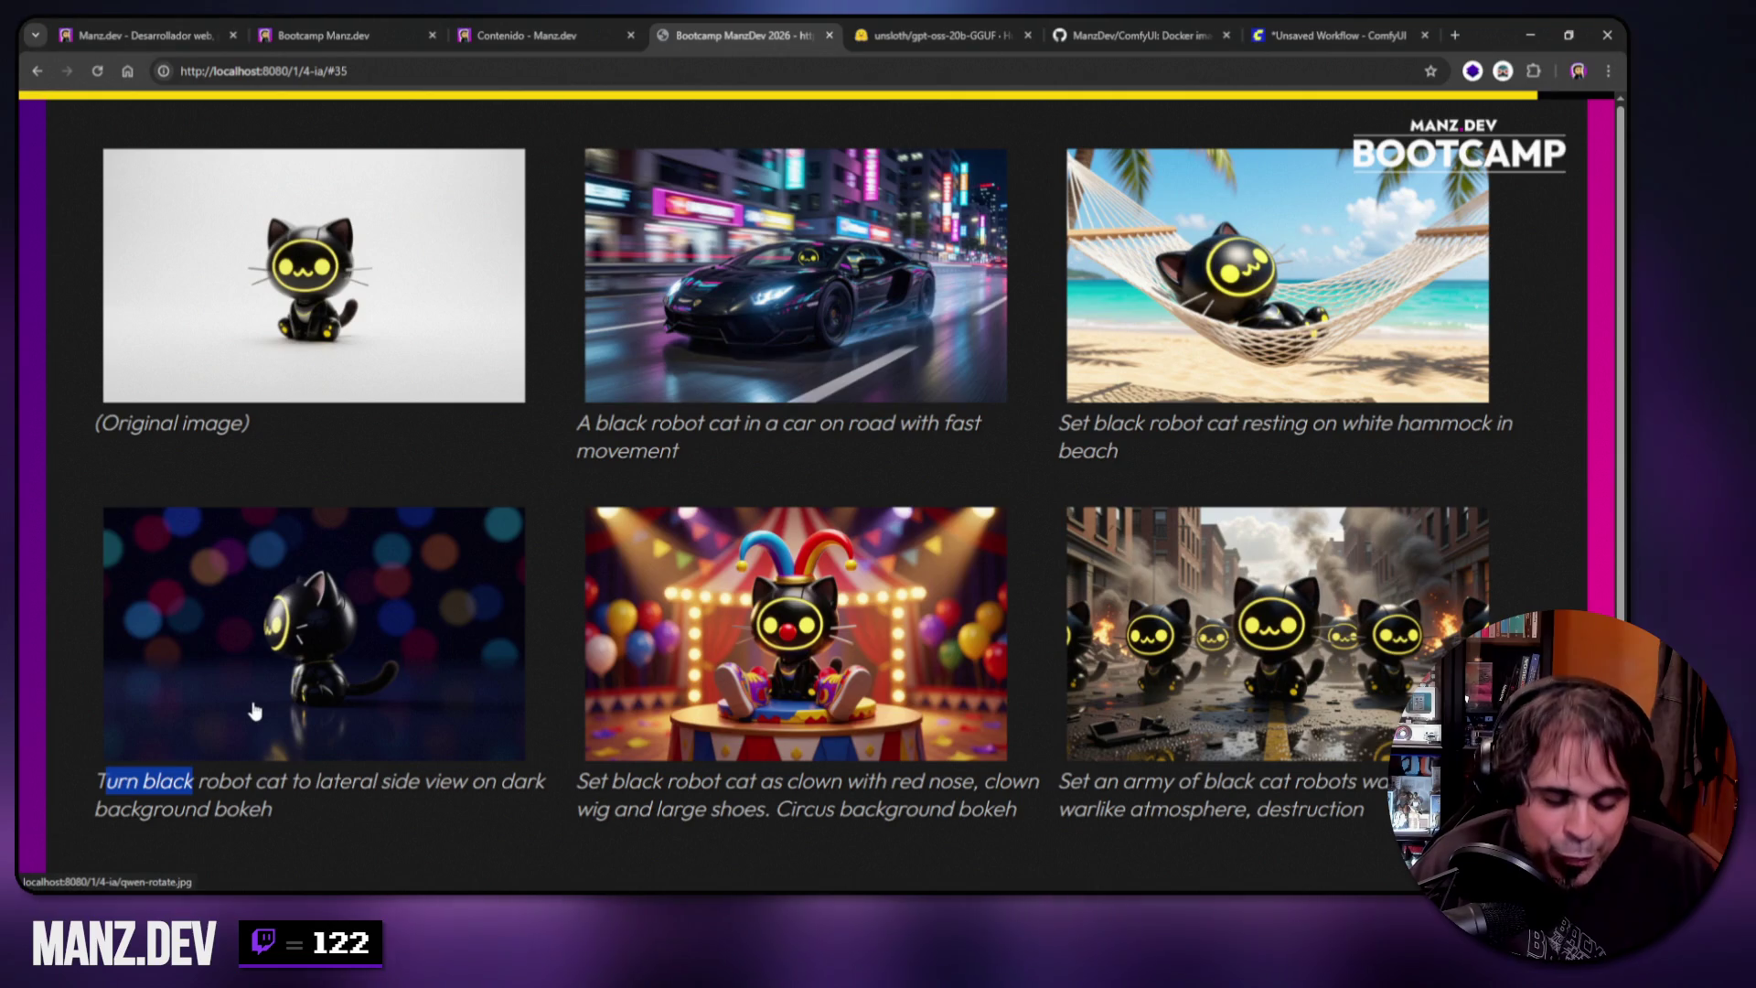
{"action": "left_click", "coordinate": [293, 674]}
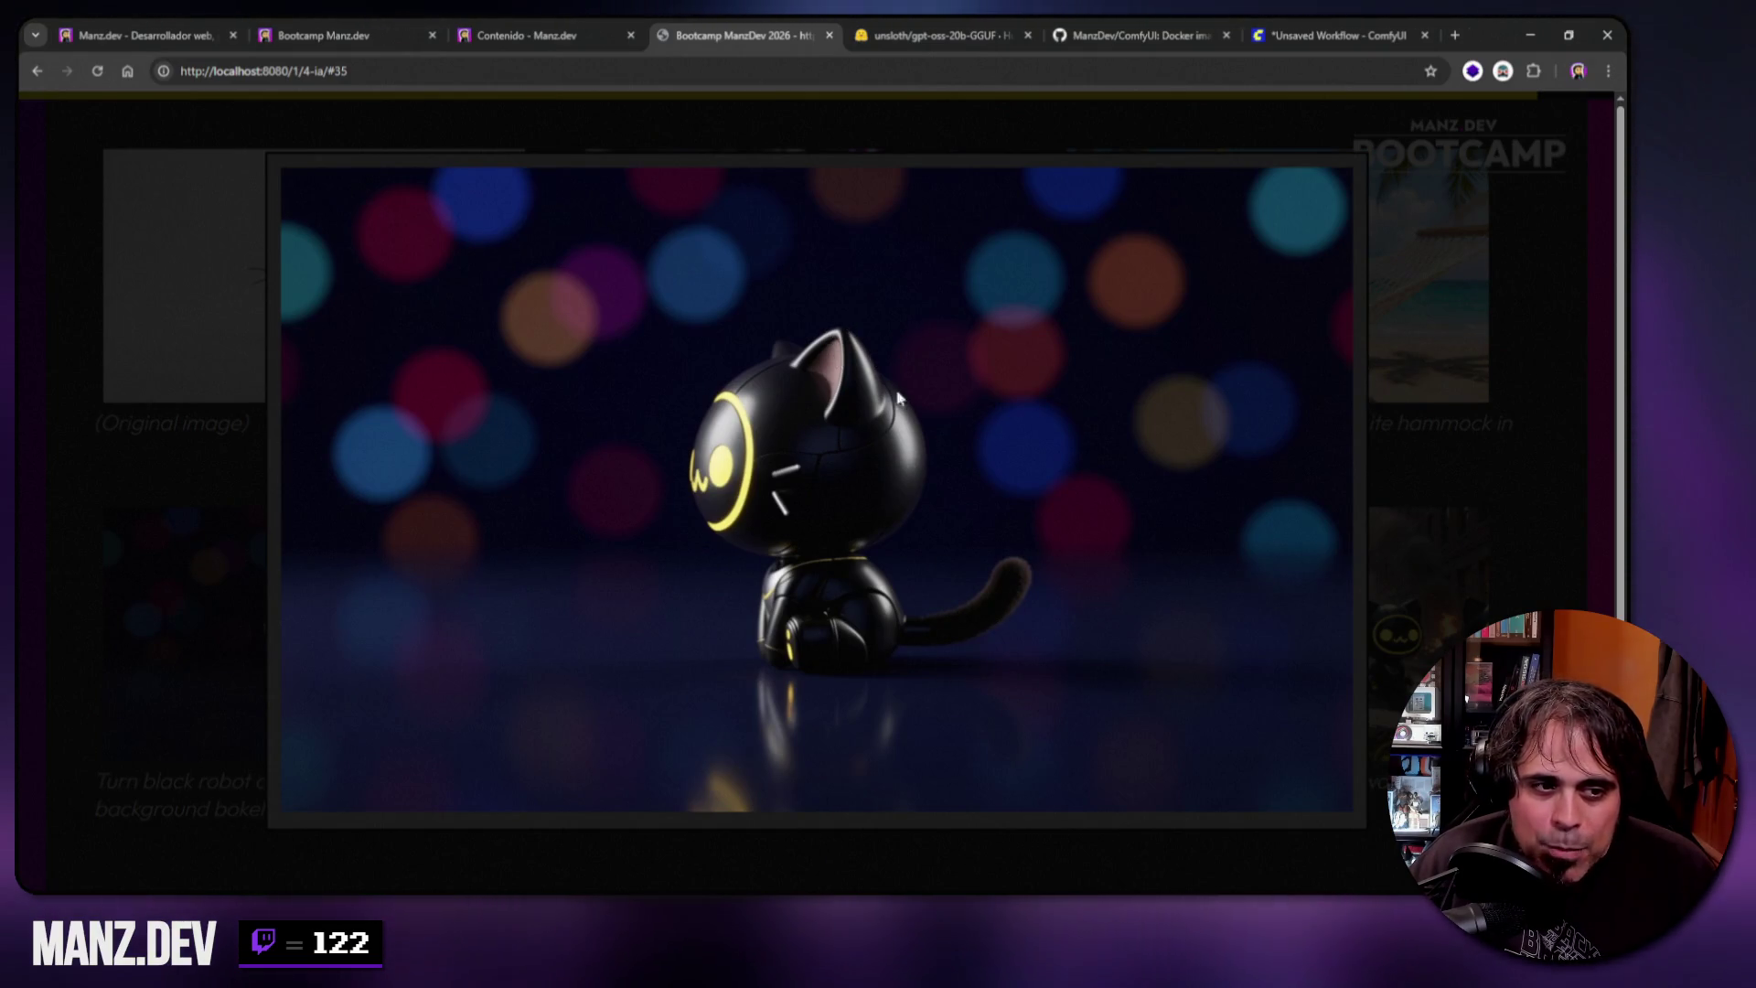
{"action": "left_click", "coordinate": [81, 582]}
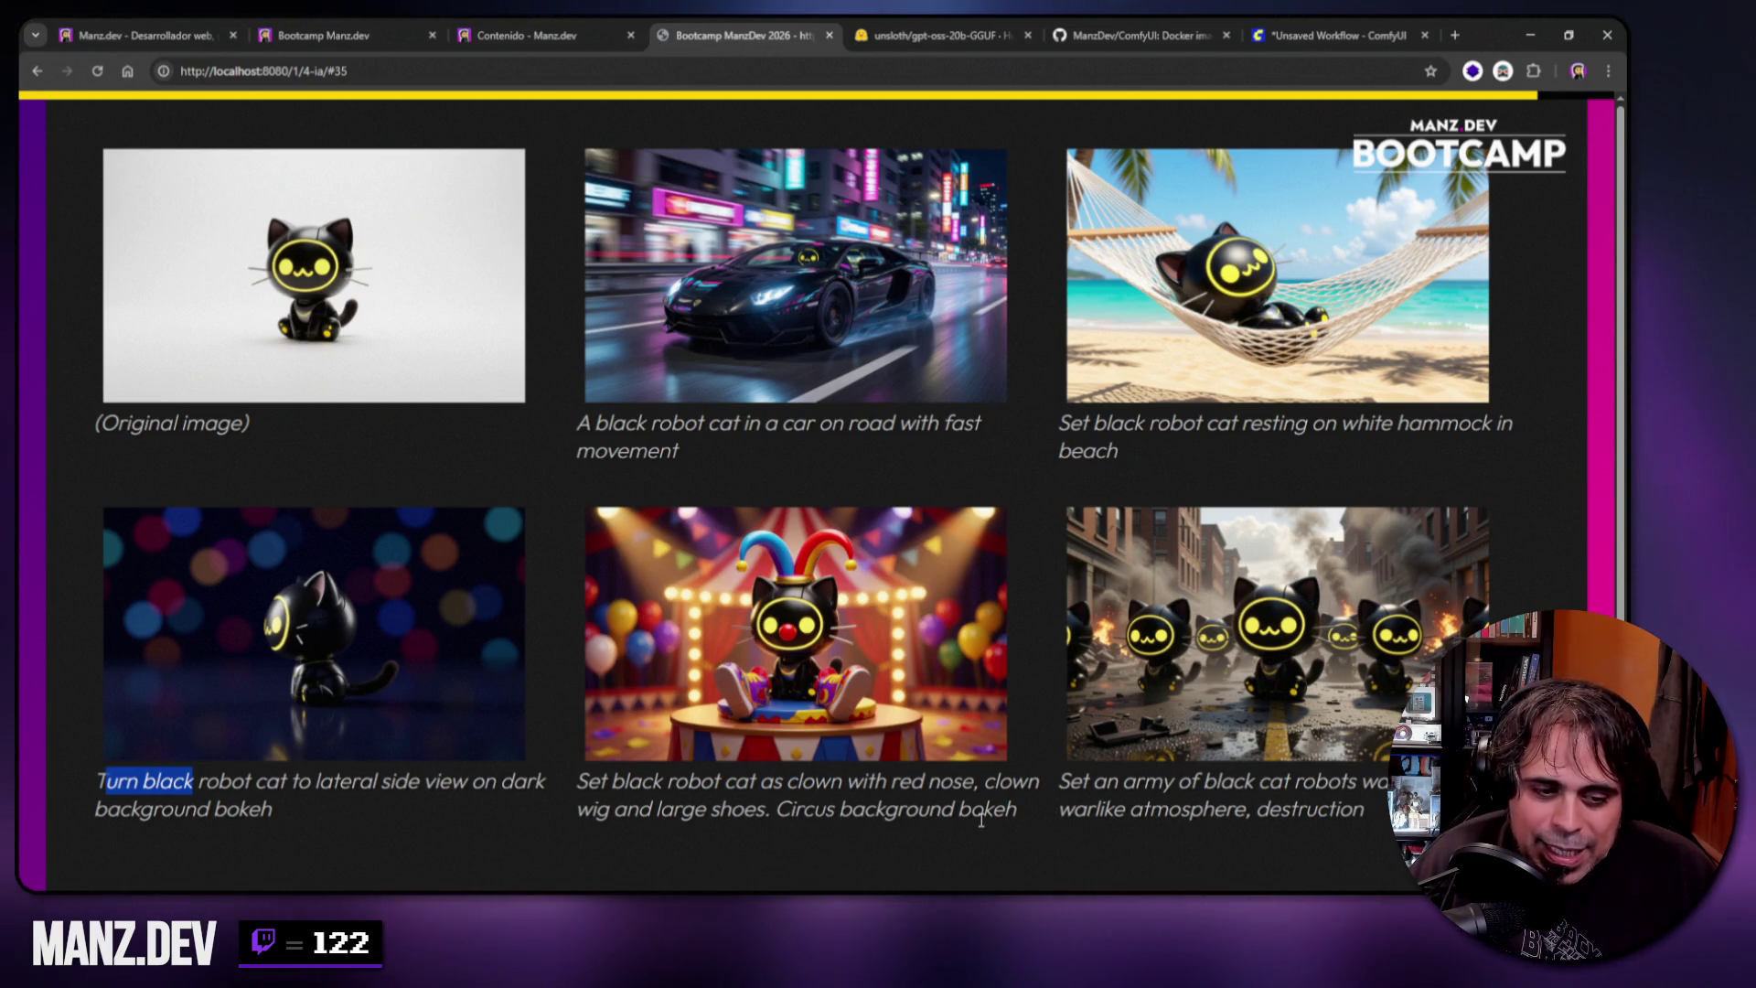
{"action": "left_click", "coordinate": [810, 626]}
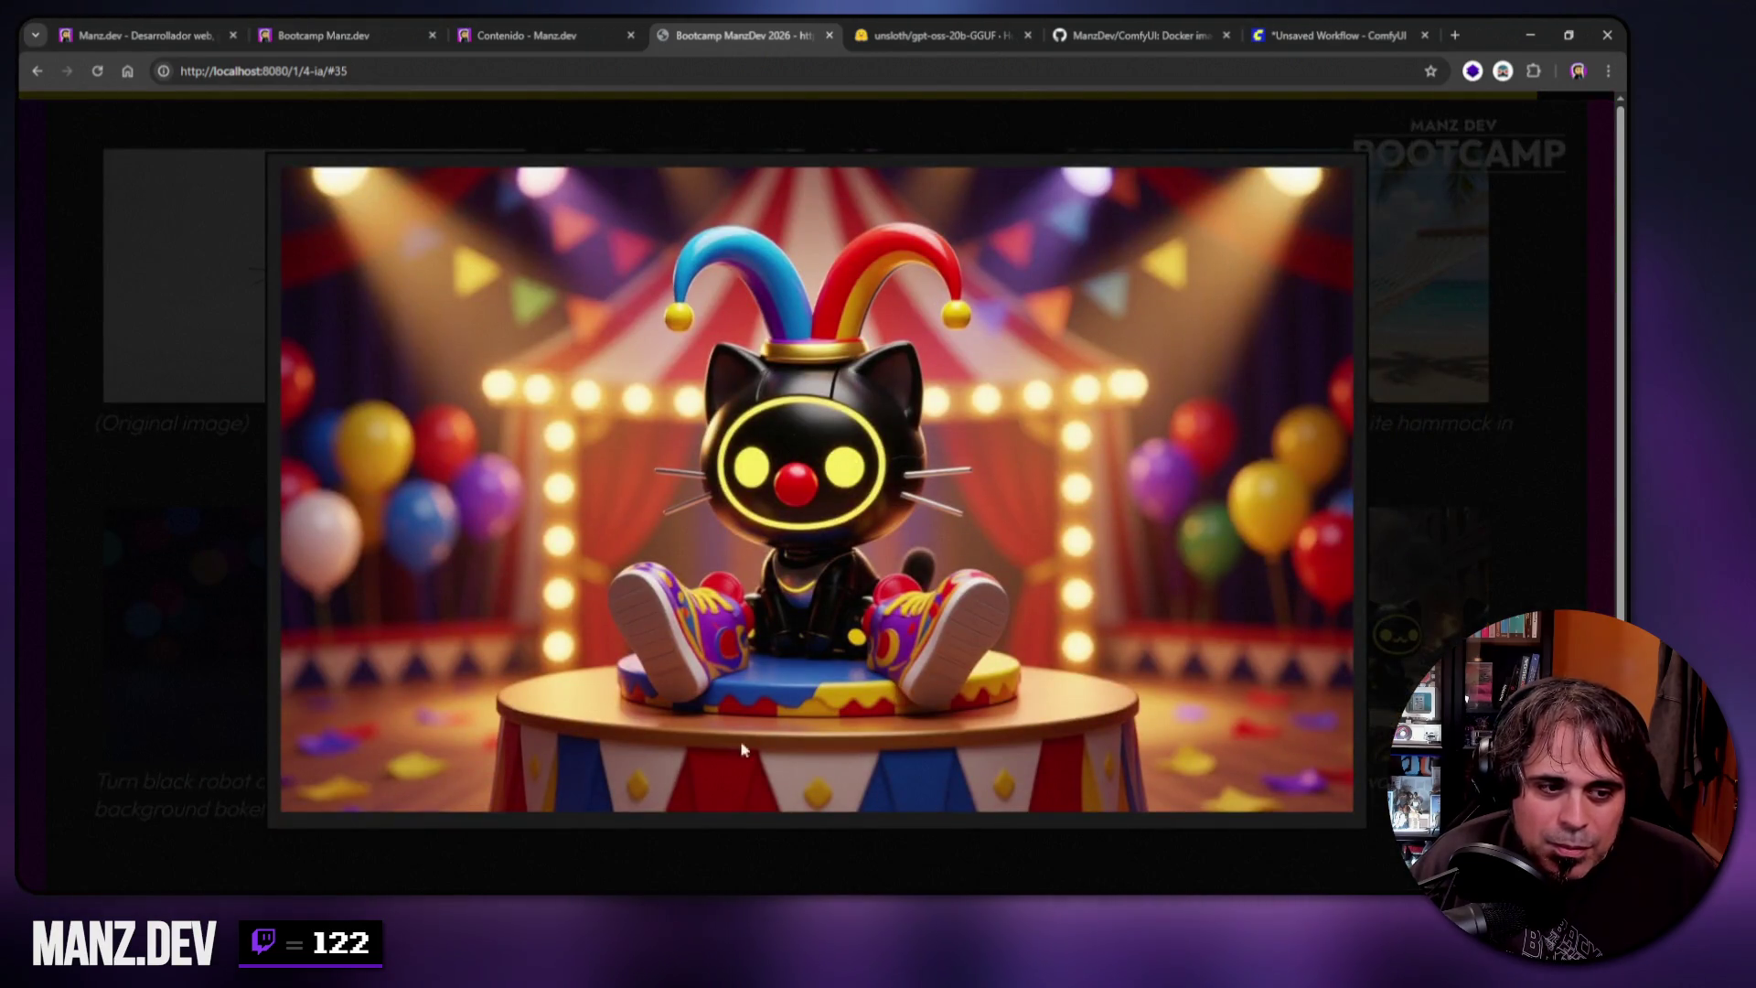
Close the enlarged circus image, view and close the army of cats image, then reach slide #36
{"action": "left_click", "coordinate": [222, 551]}
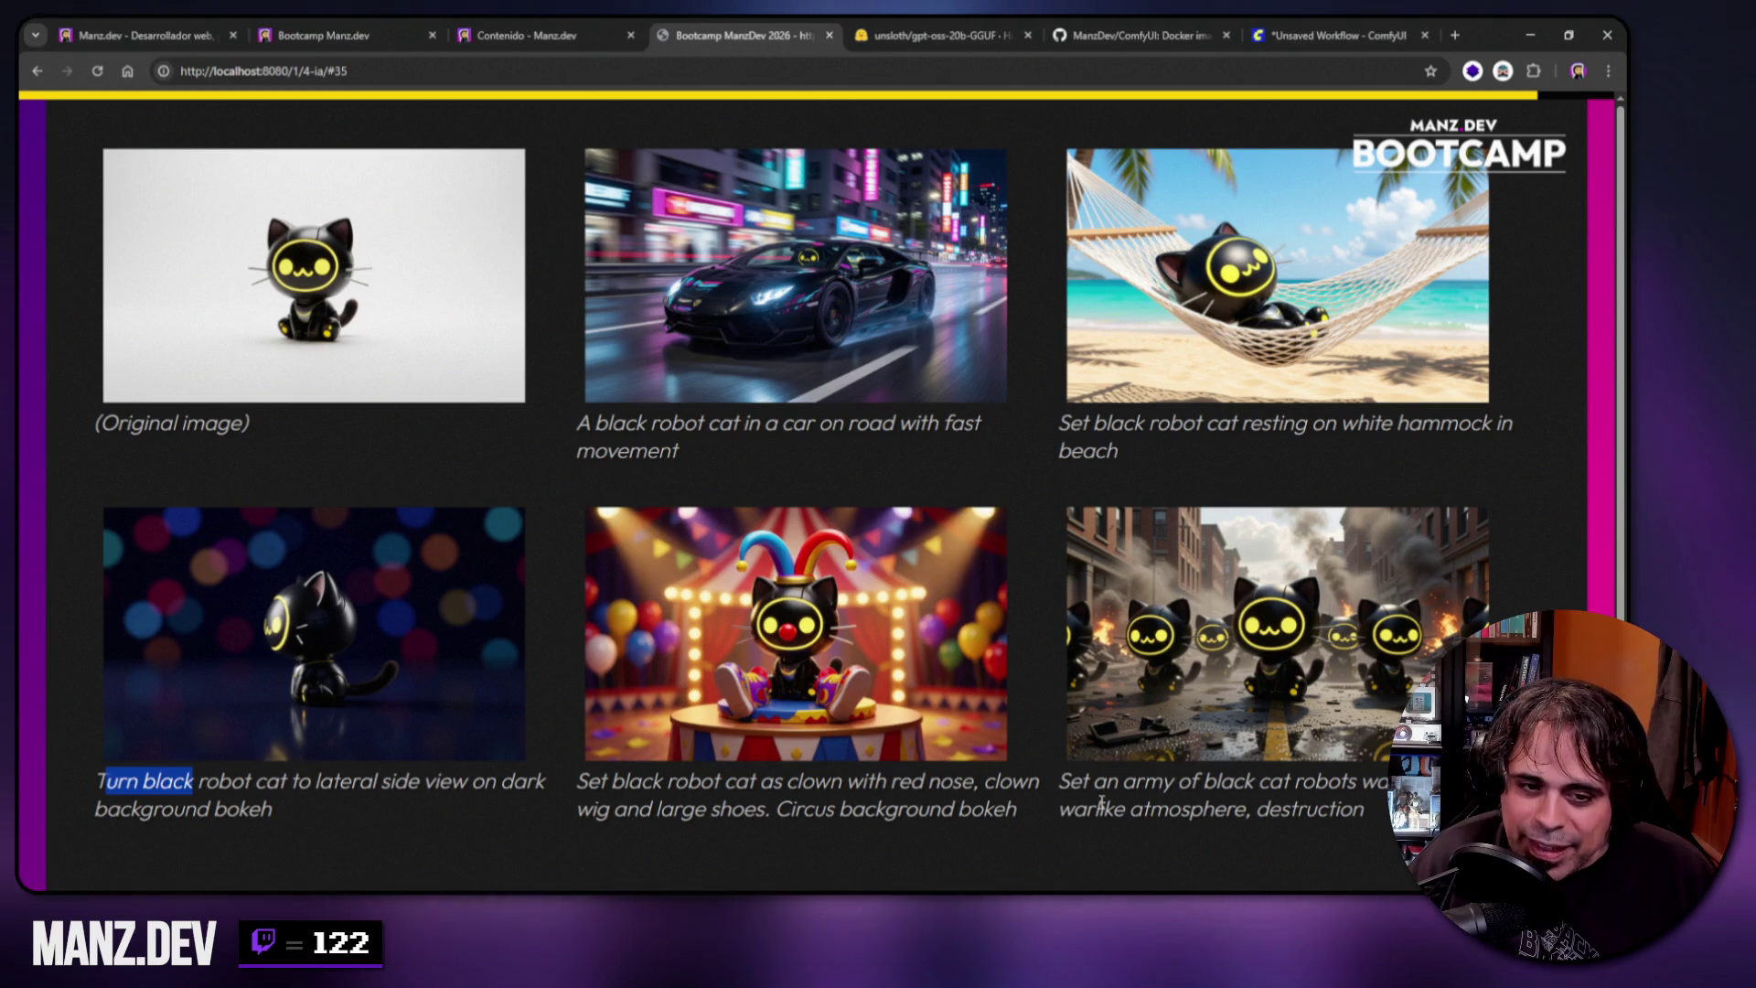
{"action": "left_click", "coordinate": [1230, 691]}
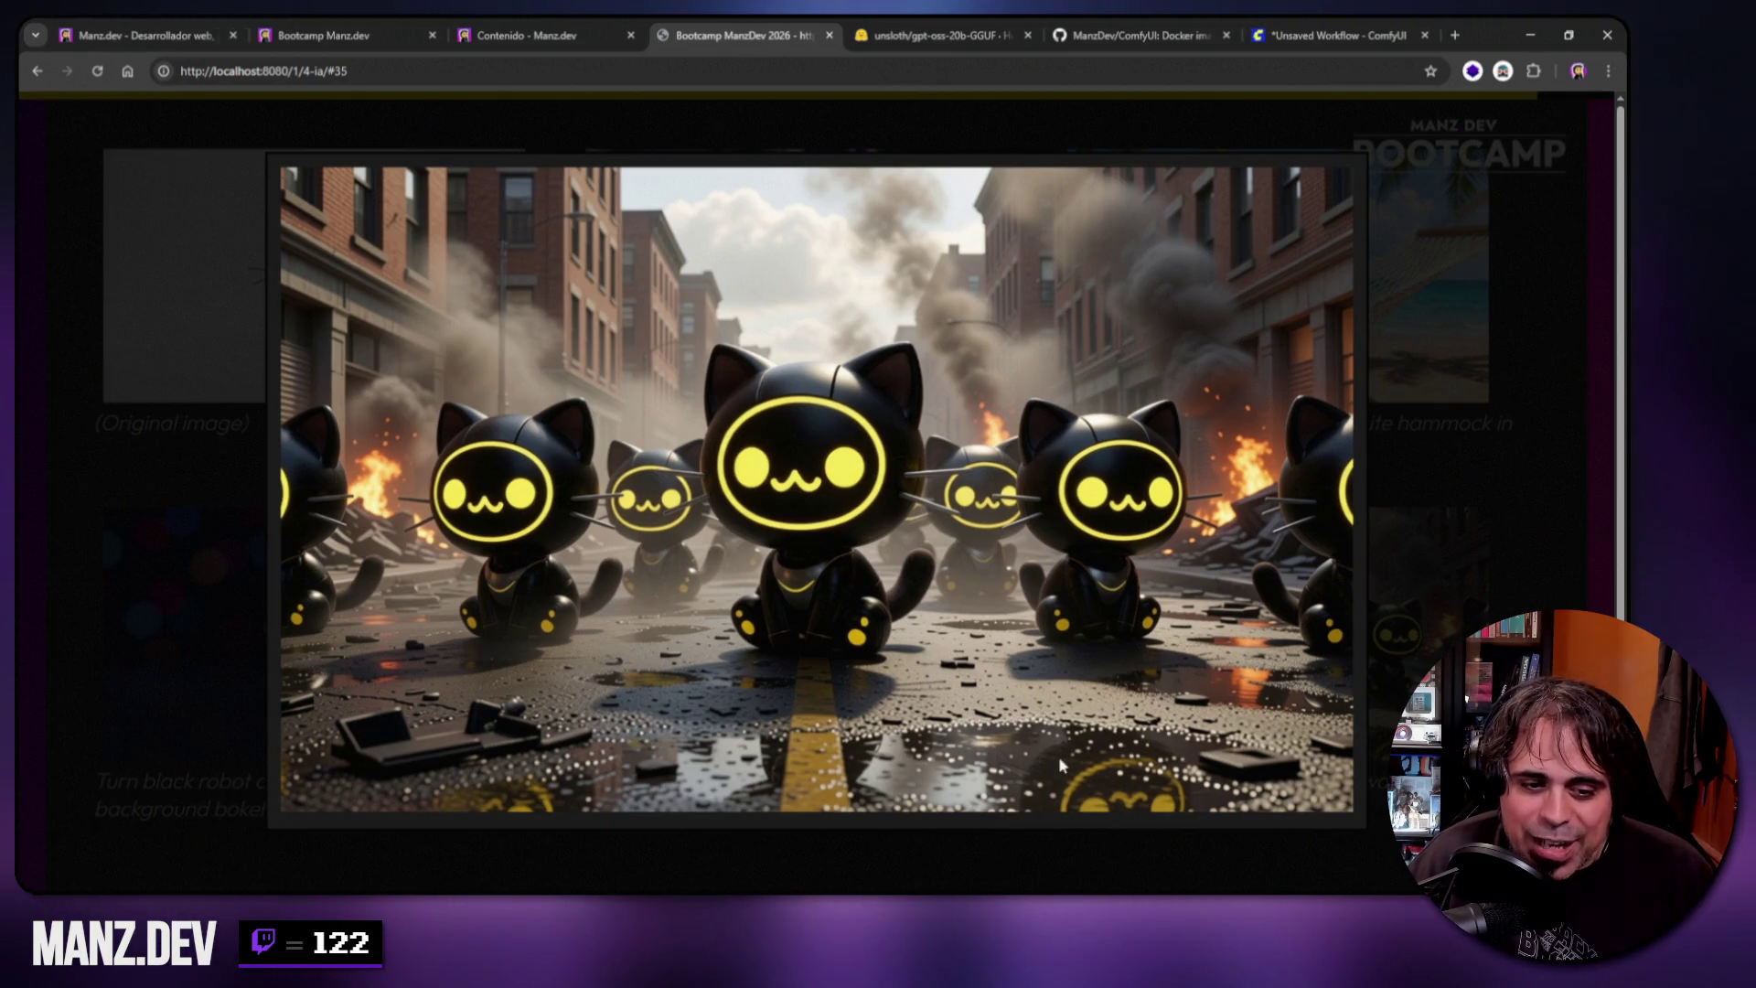
{"action": "left_click", "coordinate": [1438, 585]}
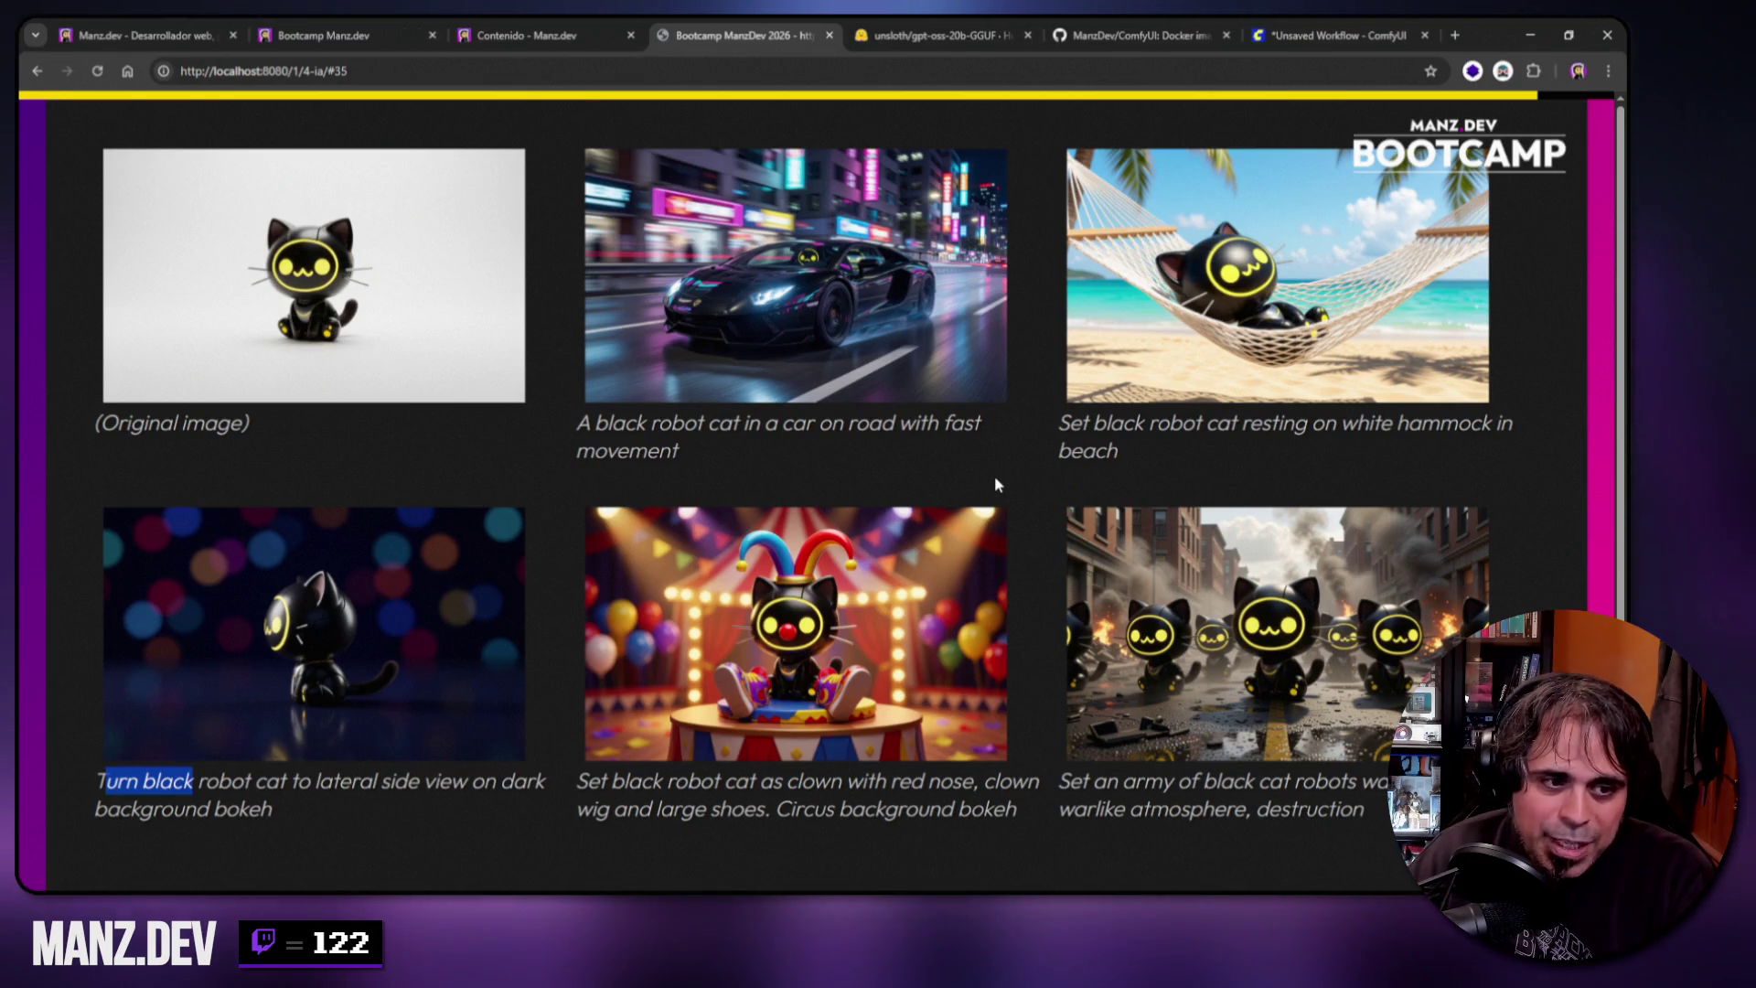
{"action": "left_click", "coordinate": [1079, 470]}
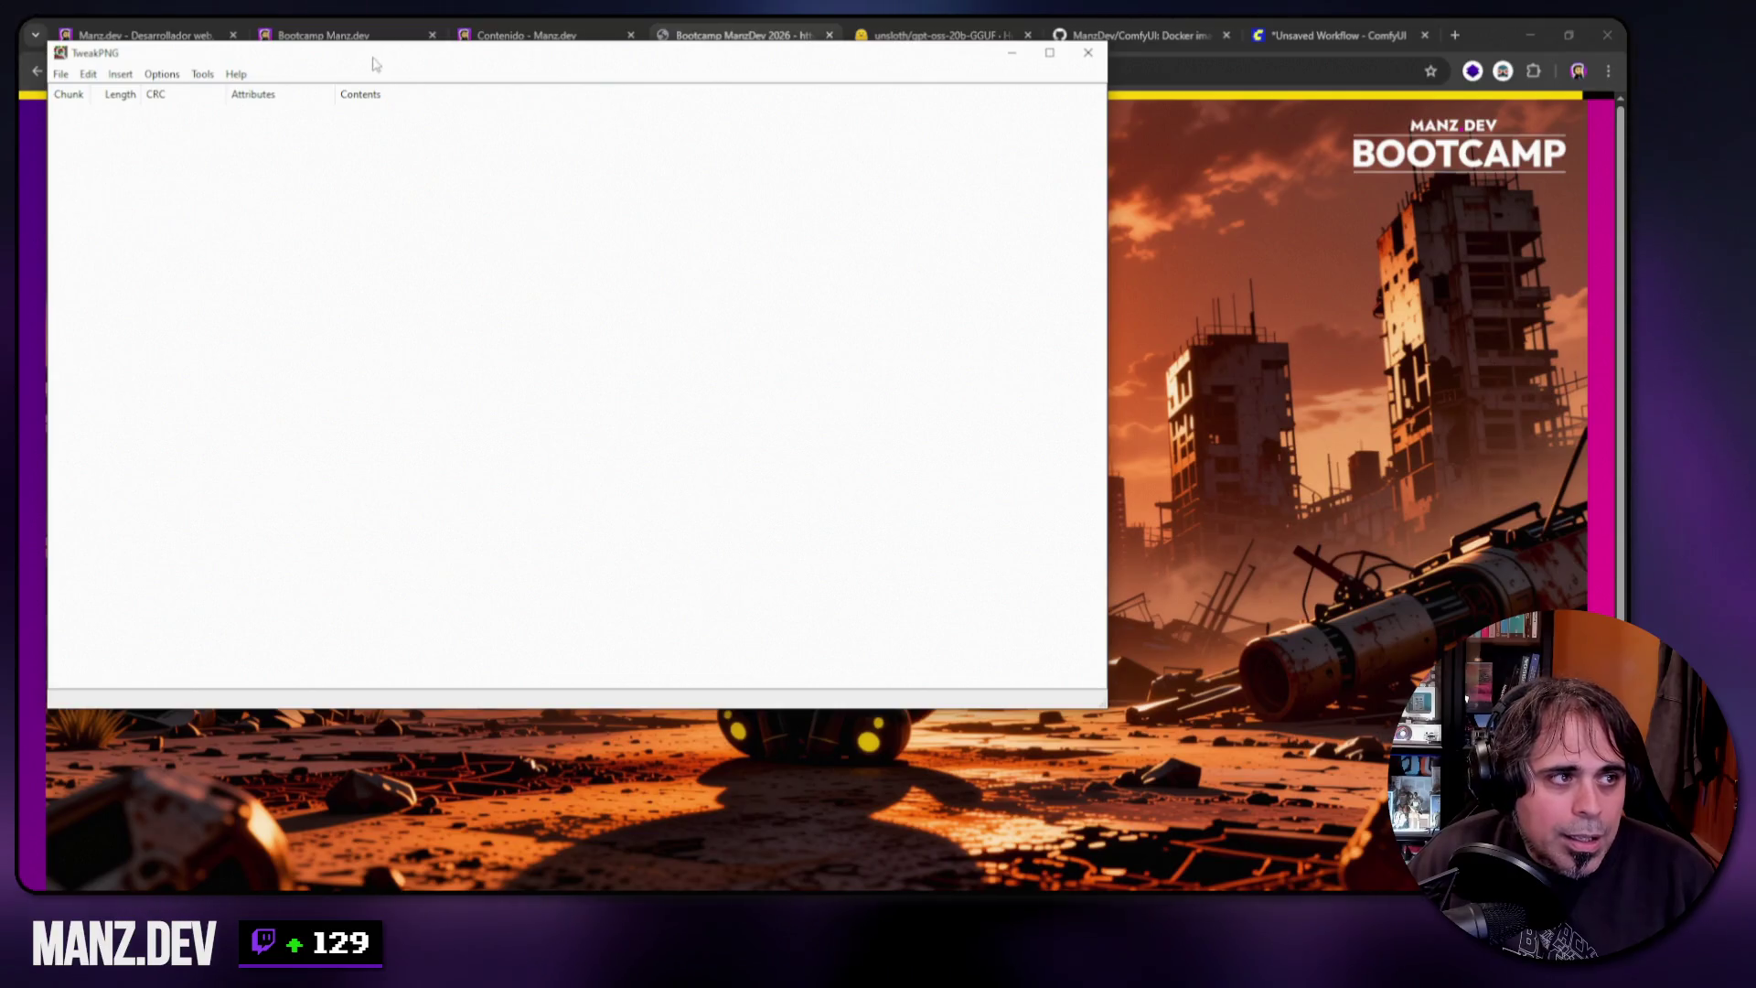
Show the TweakPNG metadata reader, close it, and return to the unsaved ComfyUI workflow
{"action": "left_click_drag", "start_coordinate": [372, 63], "coordinate": [670, 167]}
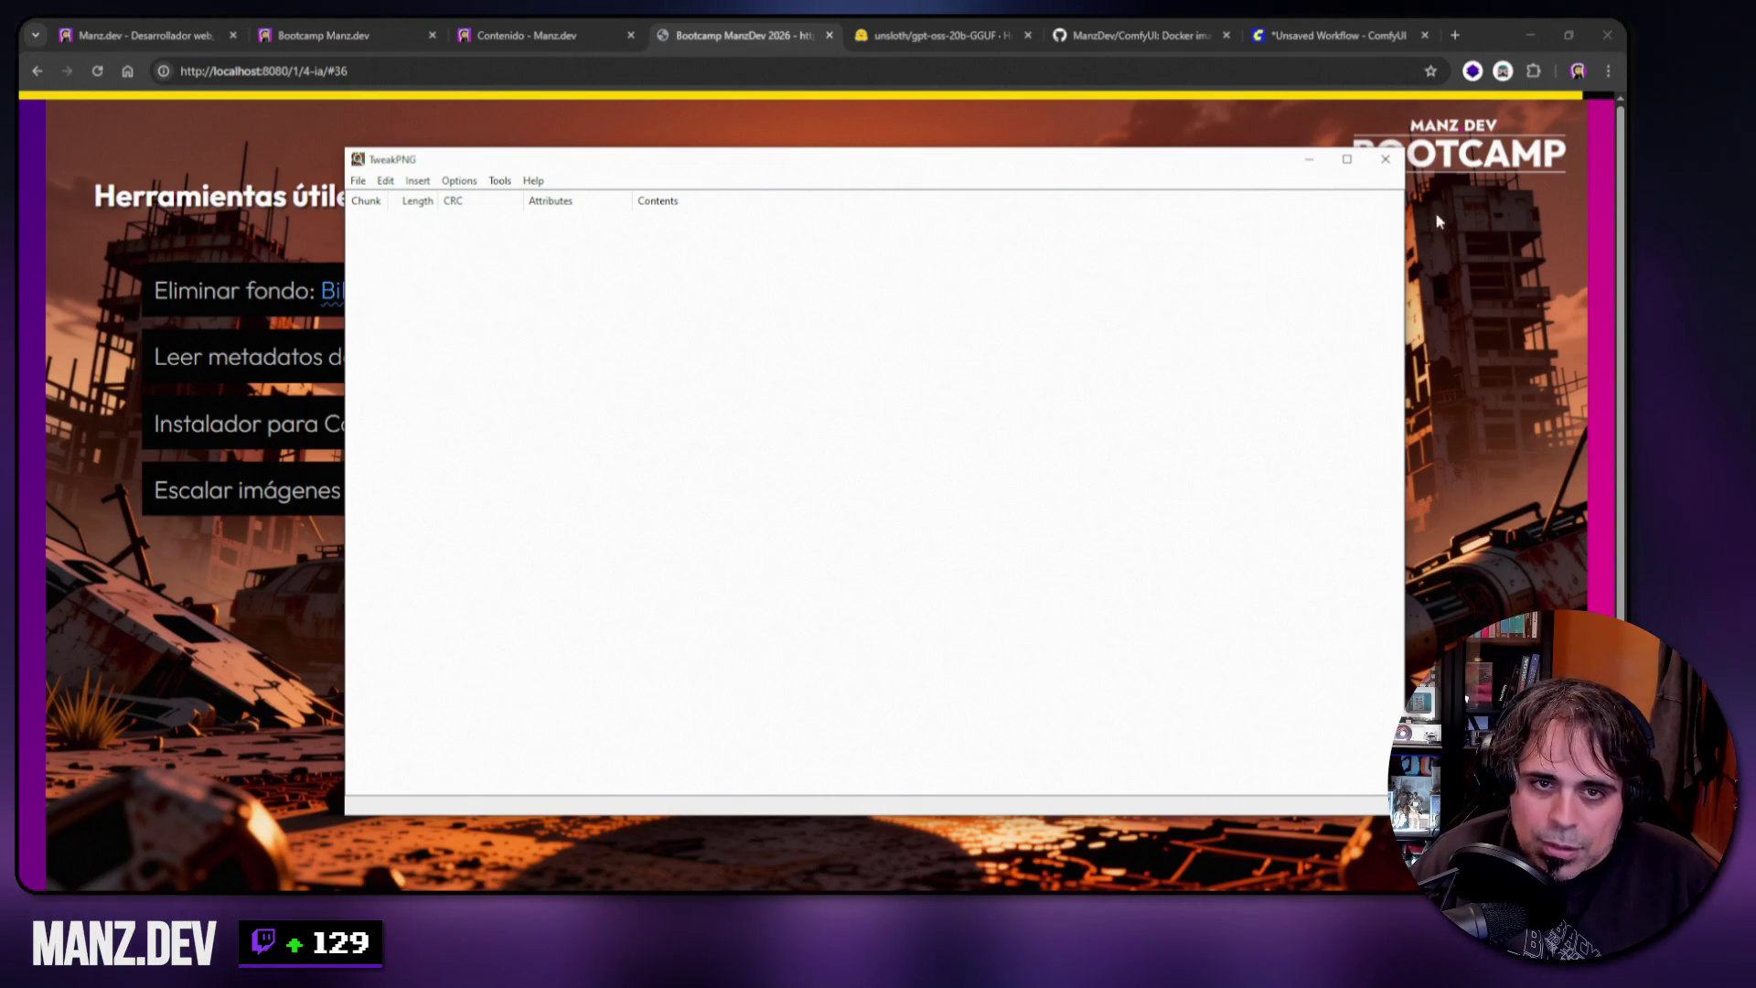
{"action": "left_click", "coordinate": [1385, 160]}
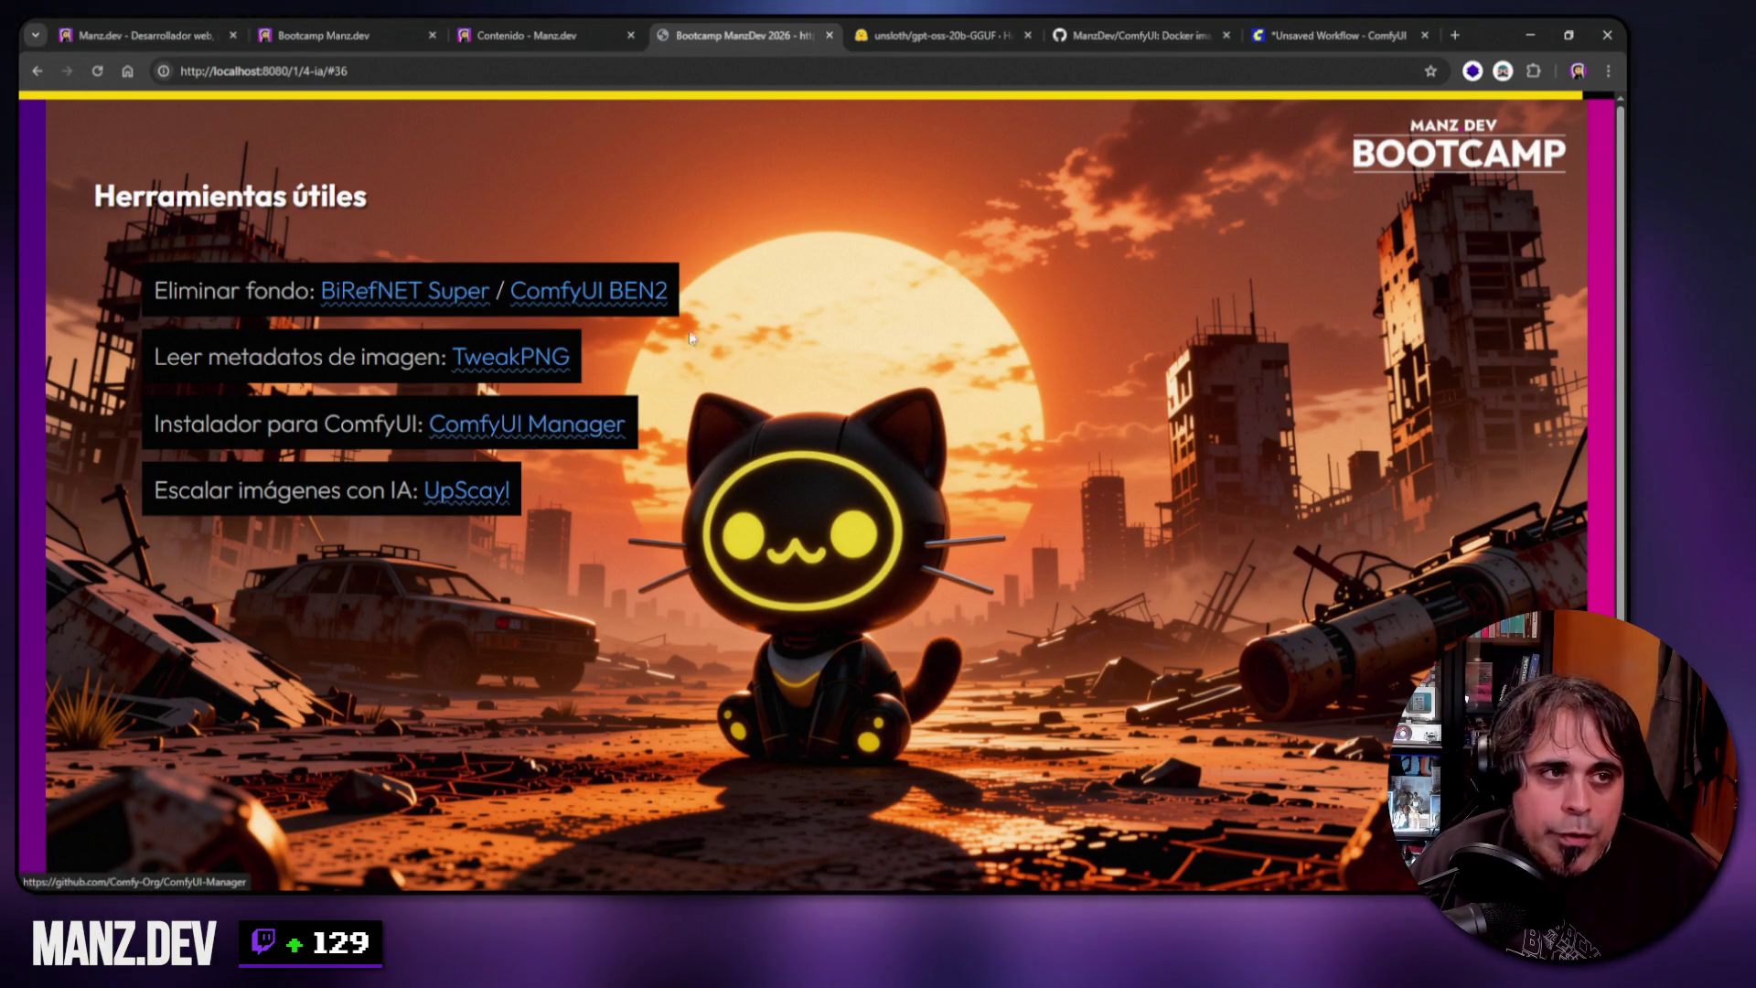
{"action": "left_click", "coordinate": [1310, 36]}
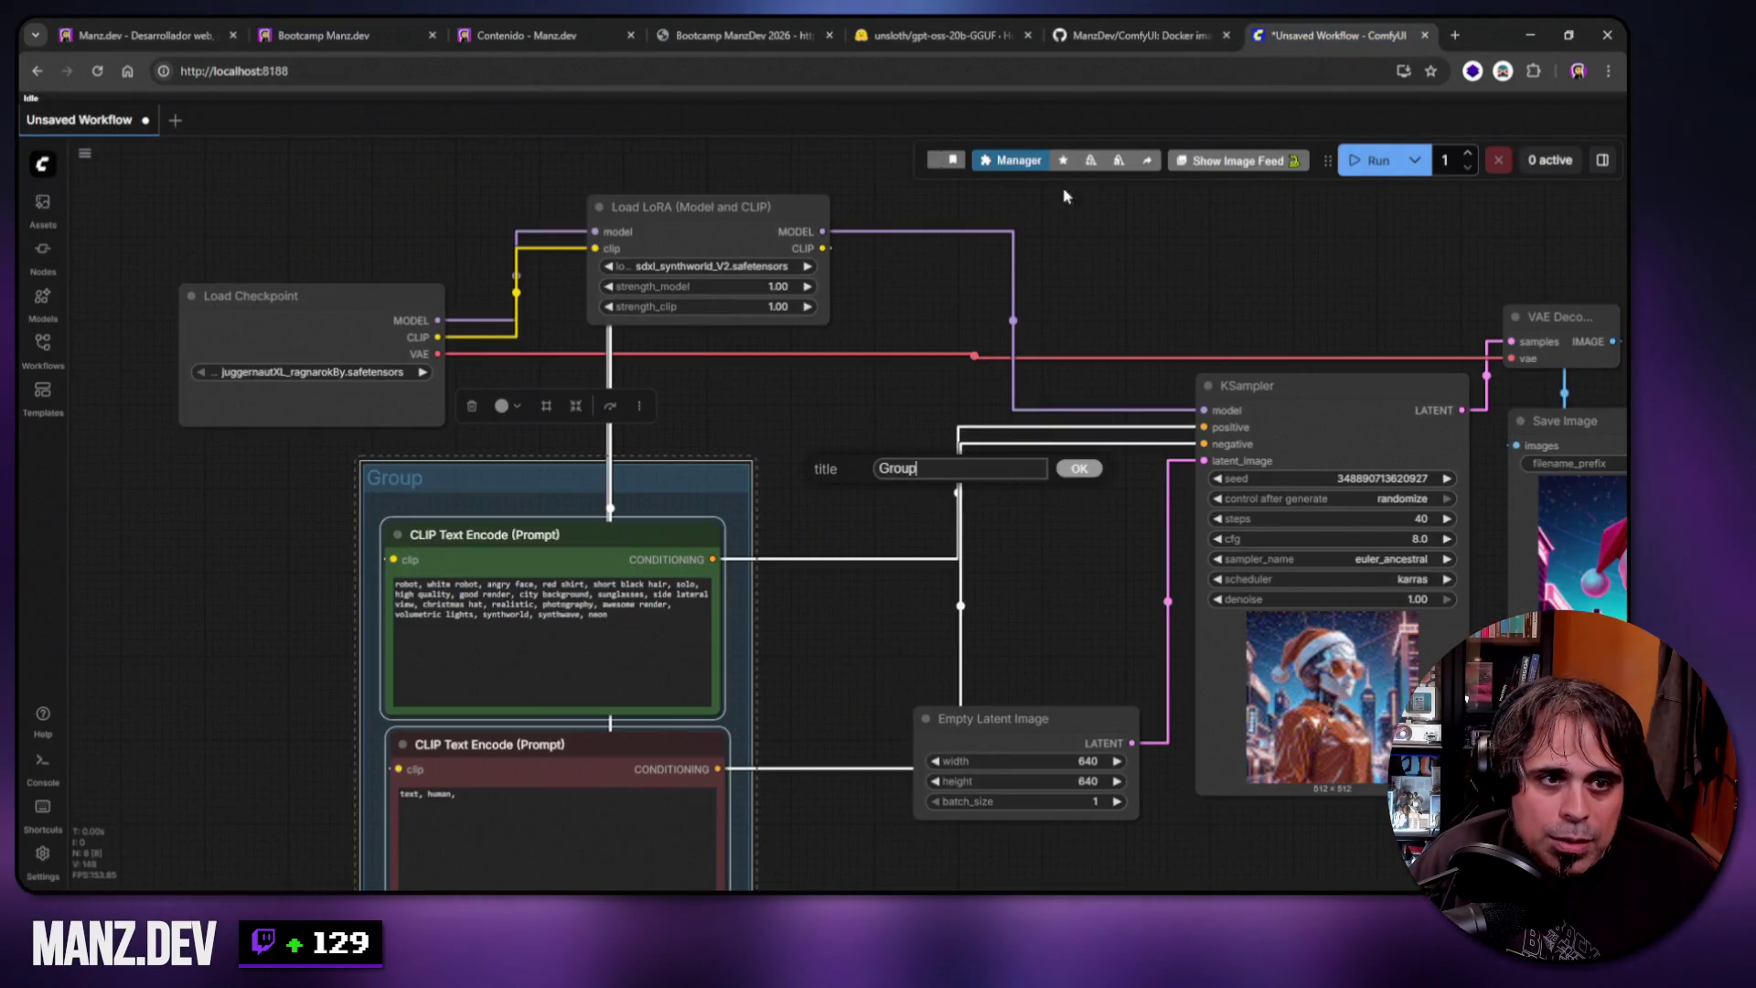
Glance at the ComfyUI Manager's custom nodes list, then close it, leaving the group titled Group
{"action": "left_click", "coordinate": [1013, 162]}
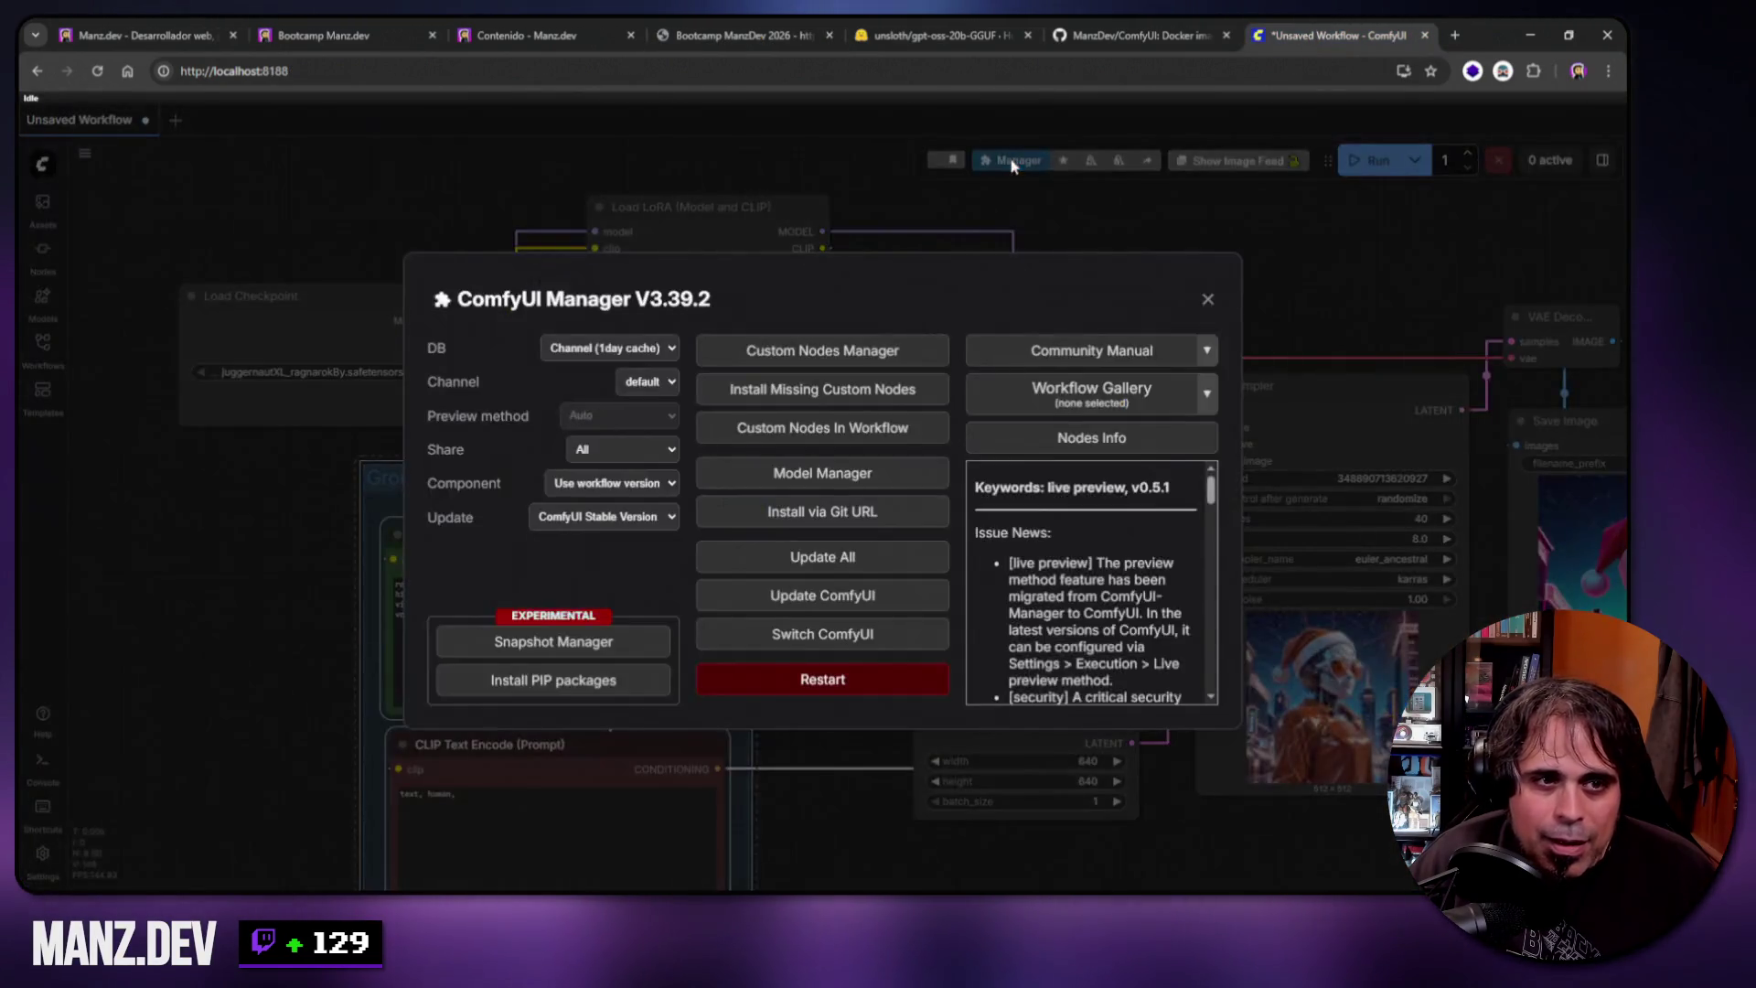
{"action": "left_click", "coordinate": [797, 354]}
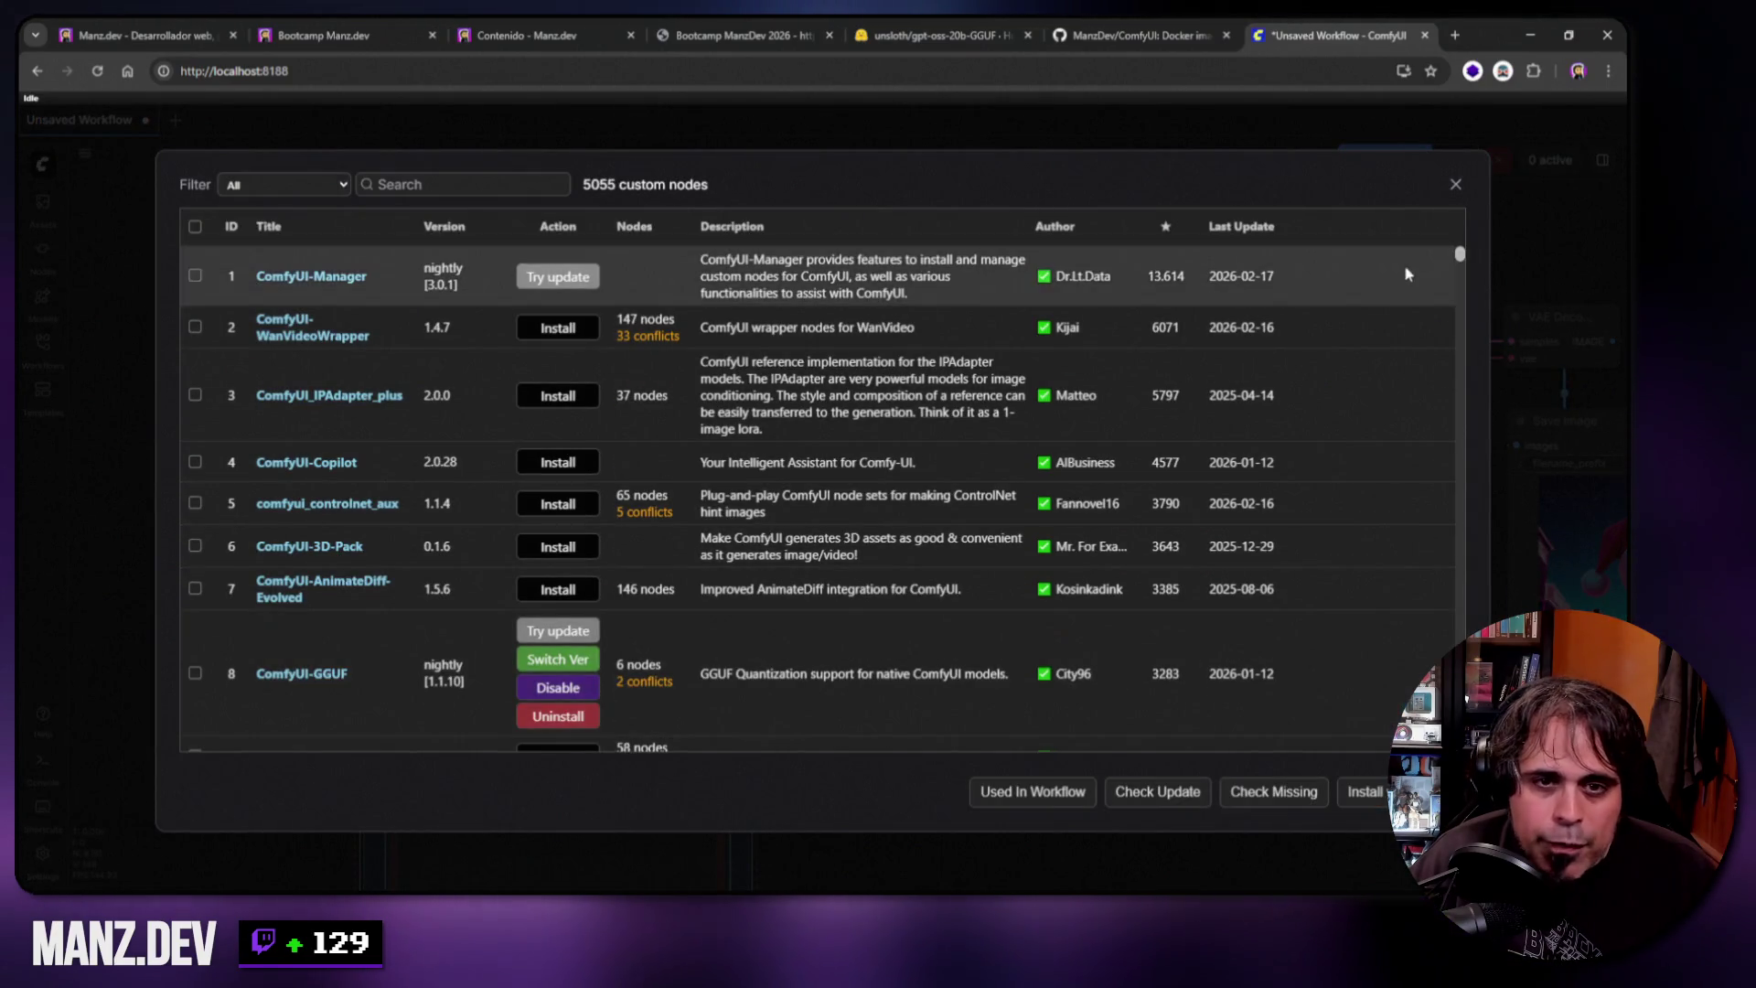
{"action": "mouse_move", "coordinate": [1459, 254]}
{"action": "left_mouse_down"}
{"action": "mouse_move", "coordinate": [1456, 372]}
{"action": "mouse_move", "coordinate": [1460, 264]}
{"action": "left_mouse_up"}
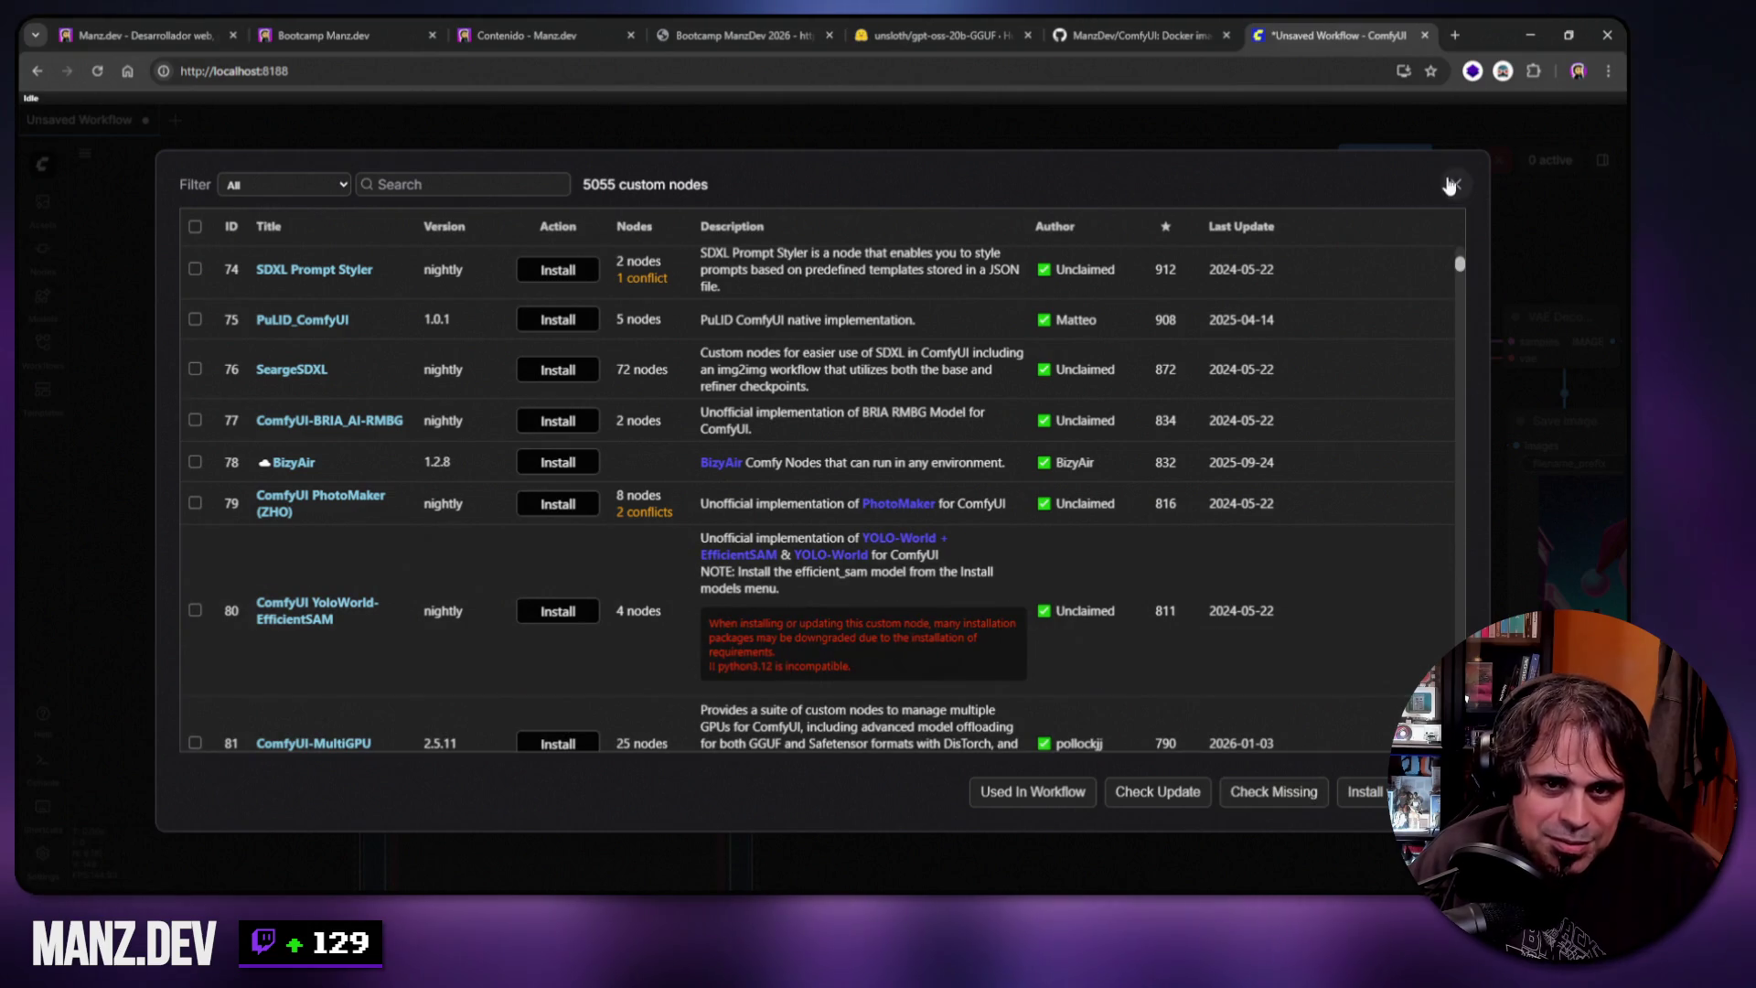
{"action": "left_click", "coordinate": [1455, 184]}
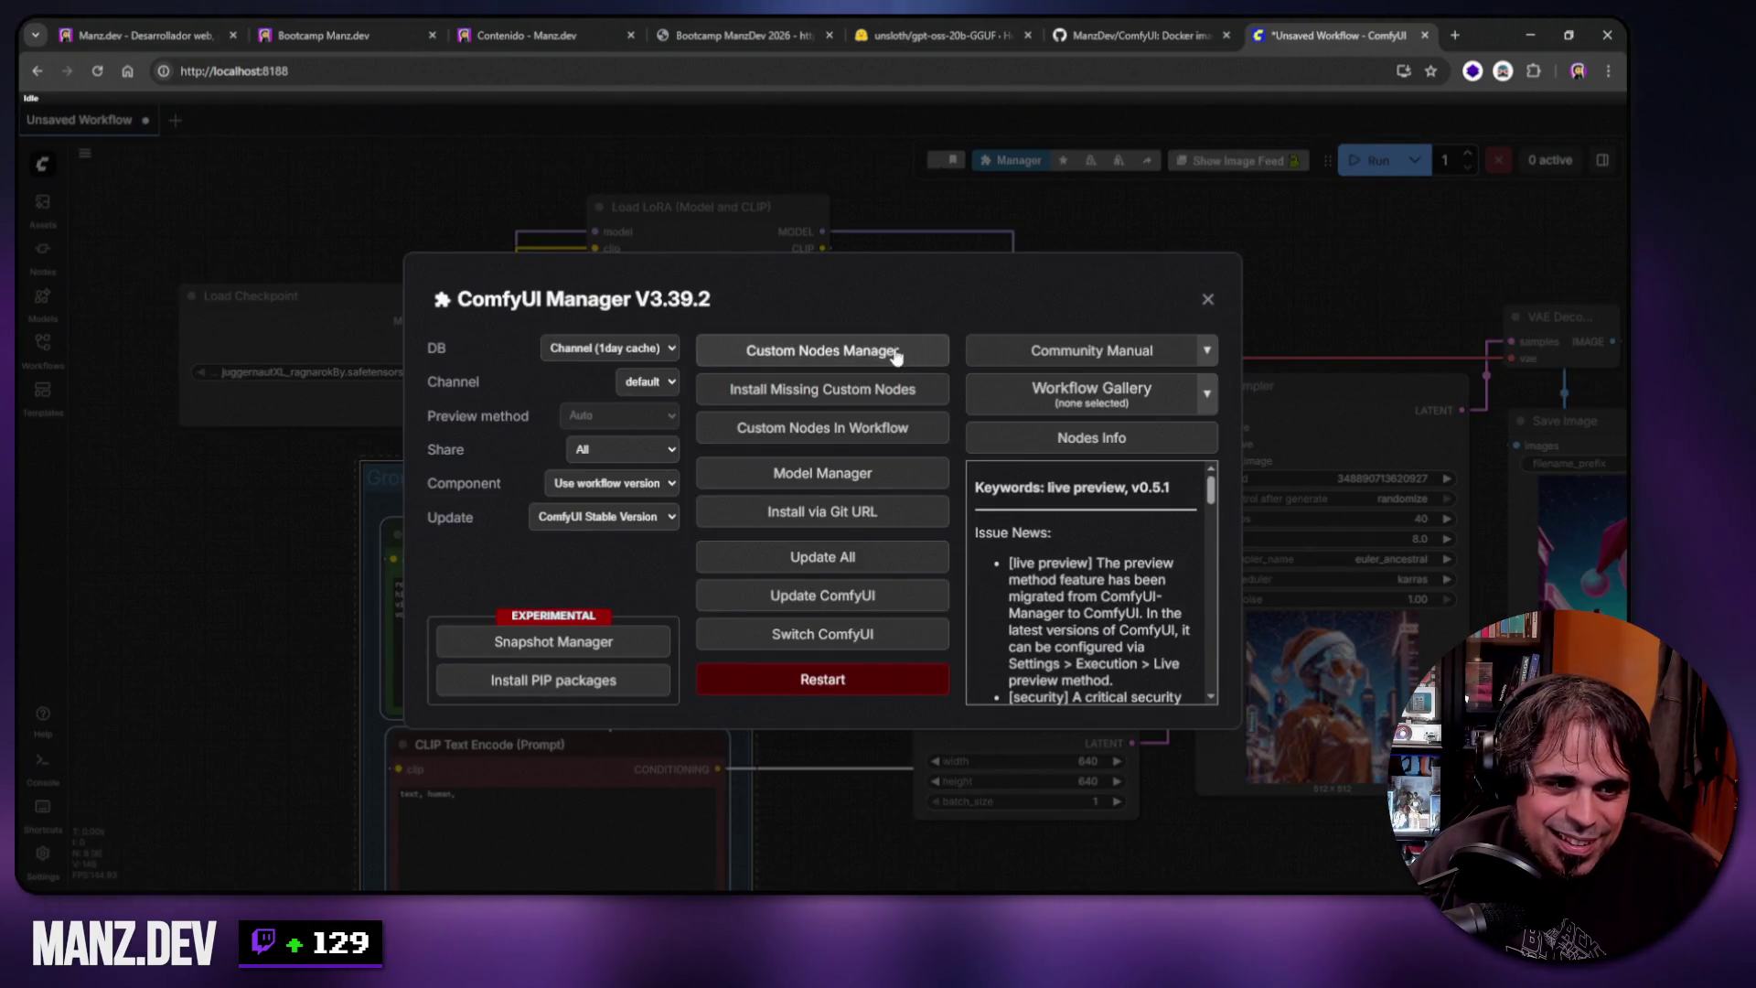
{"action": "left_click", "coordinate": [860, 351]}
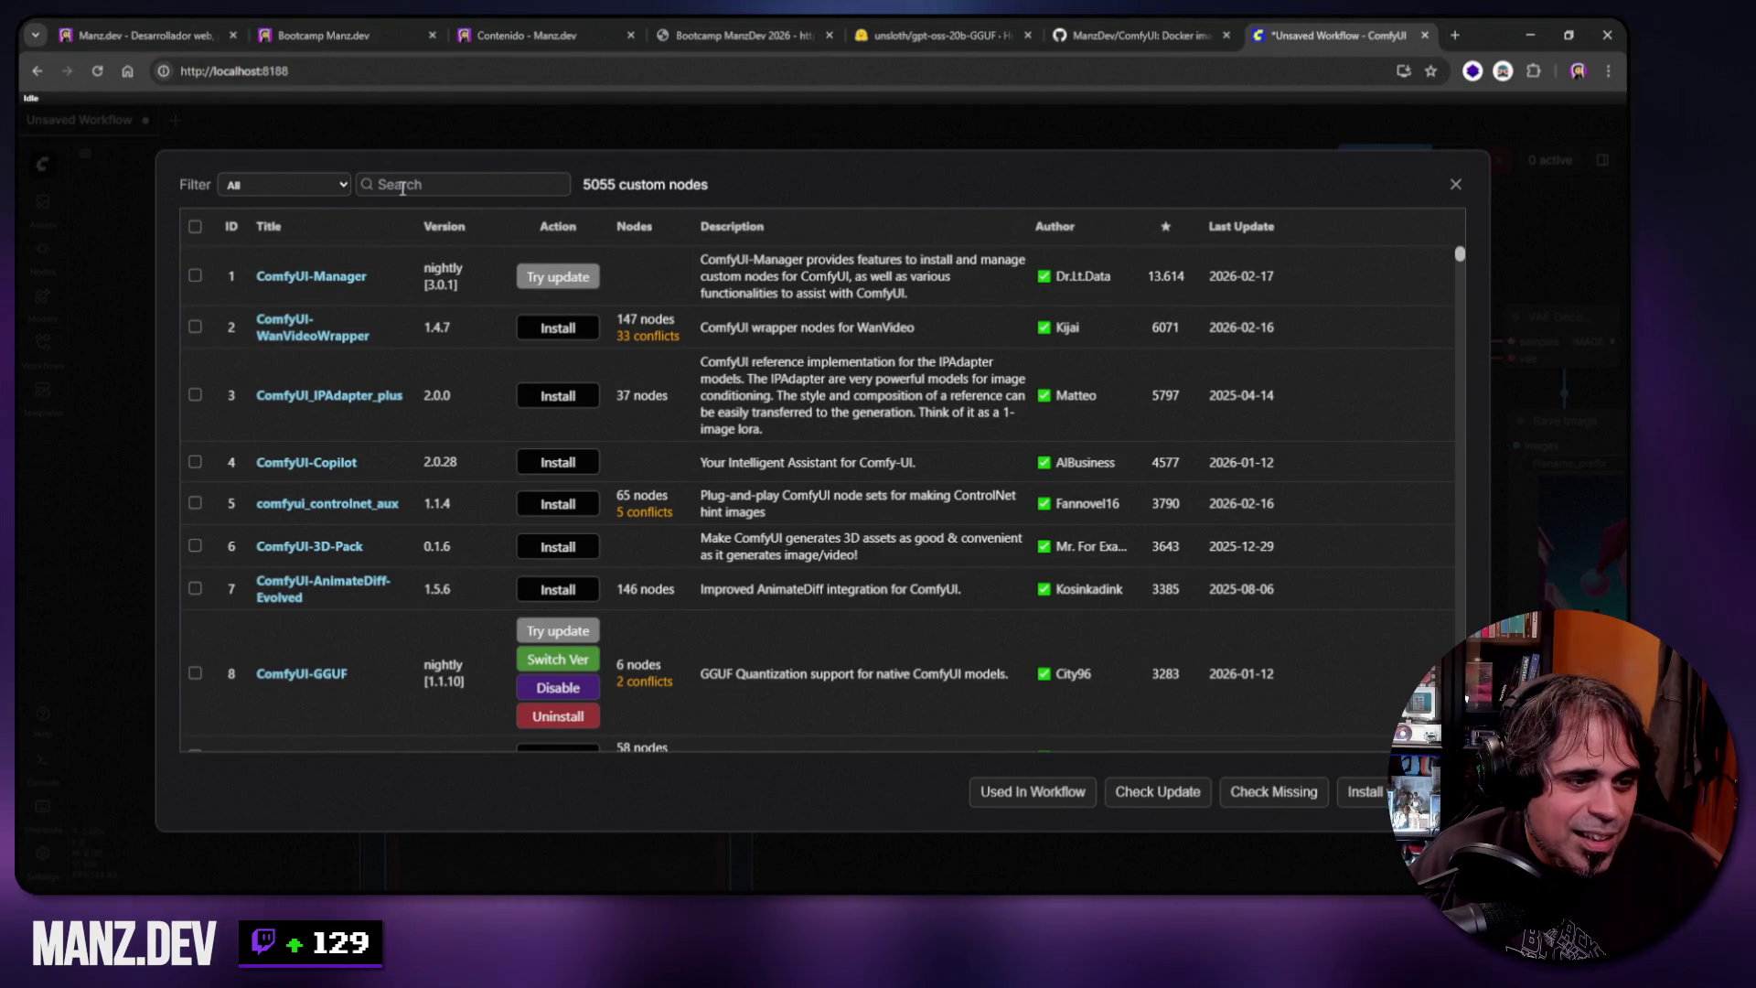
{"action": "left_click", "coordinate": [1456, 183]}
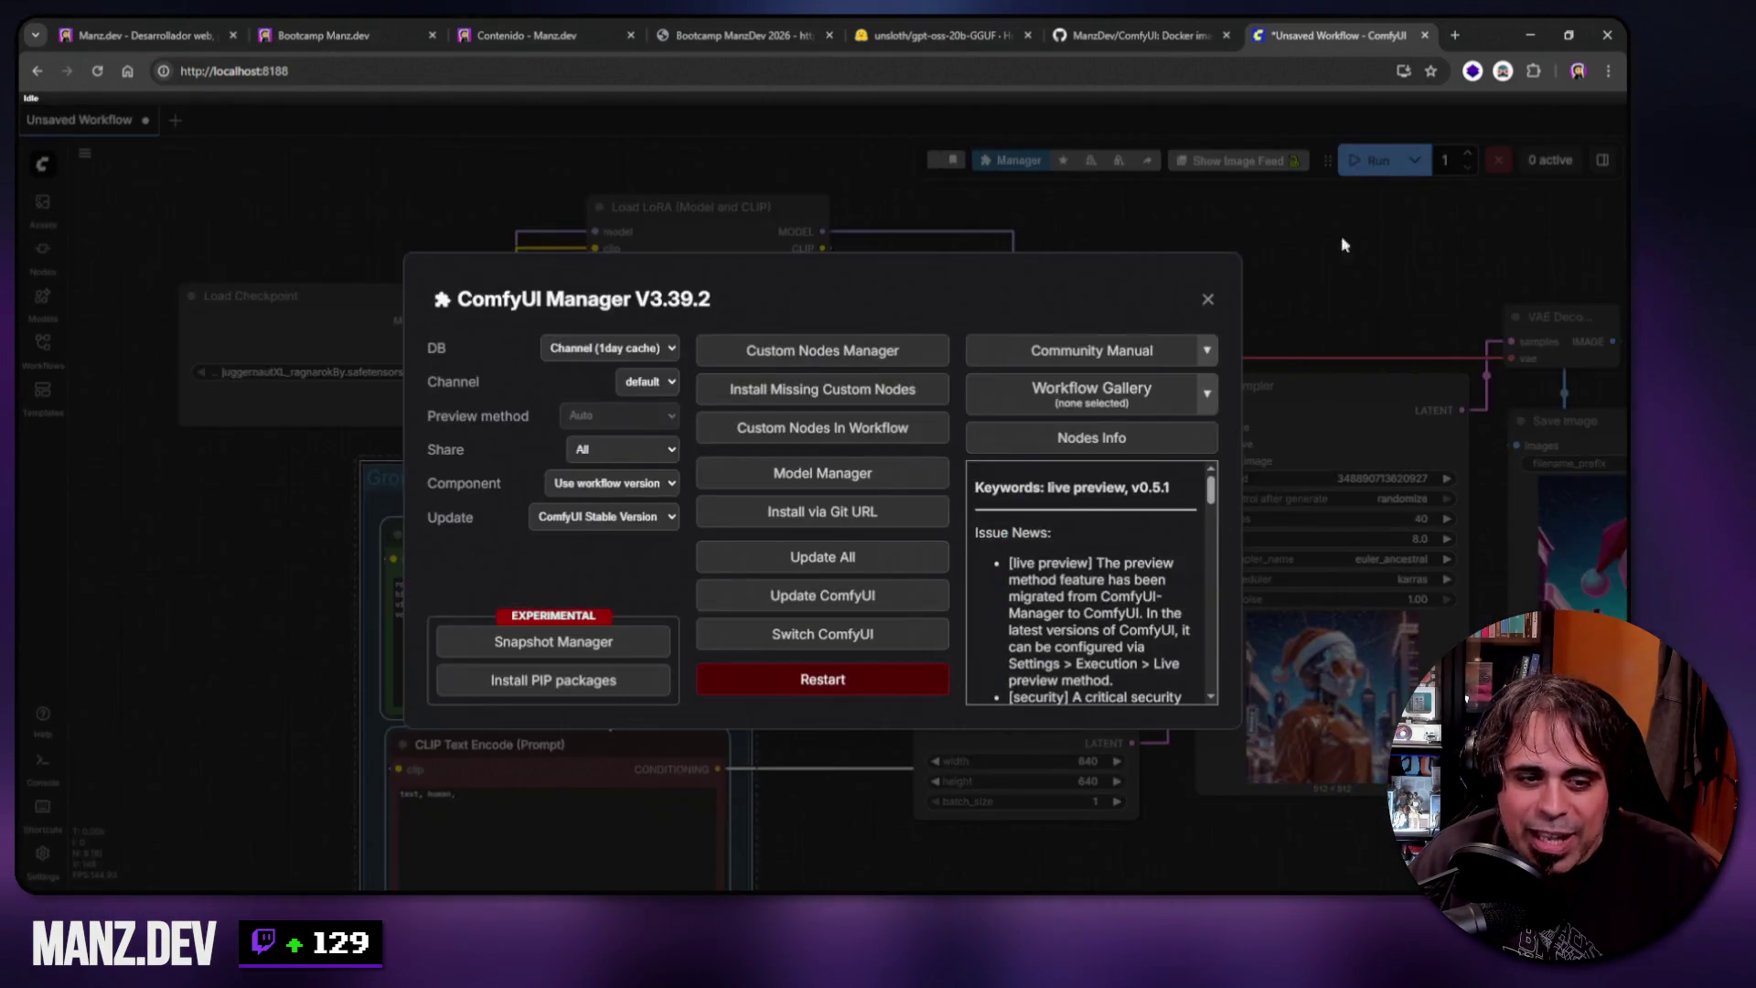
{"action": "left_click", "coordinate": [1207, 299]}
{"action": "scroll", "coordinate": [1226, 274], "scroll_direction": "down", "scroll_amount": 2}
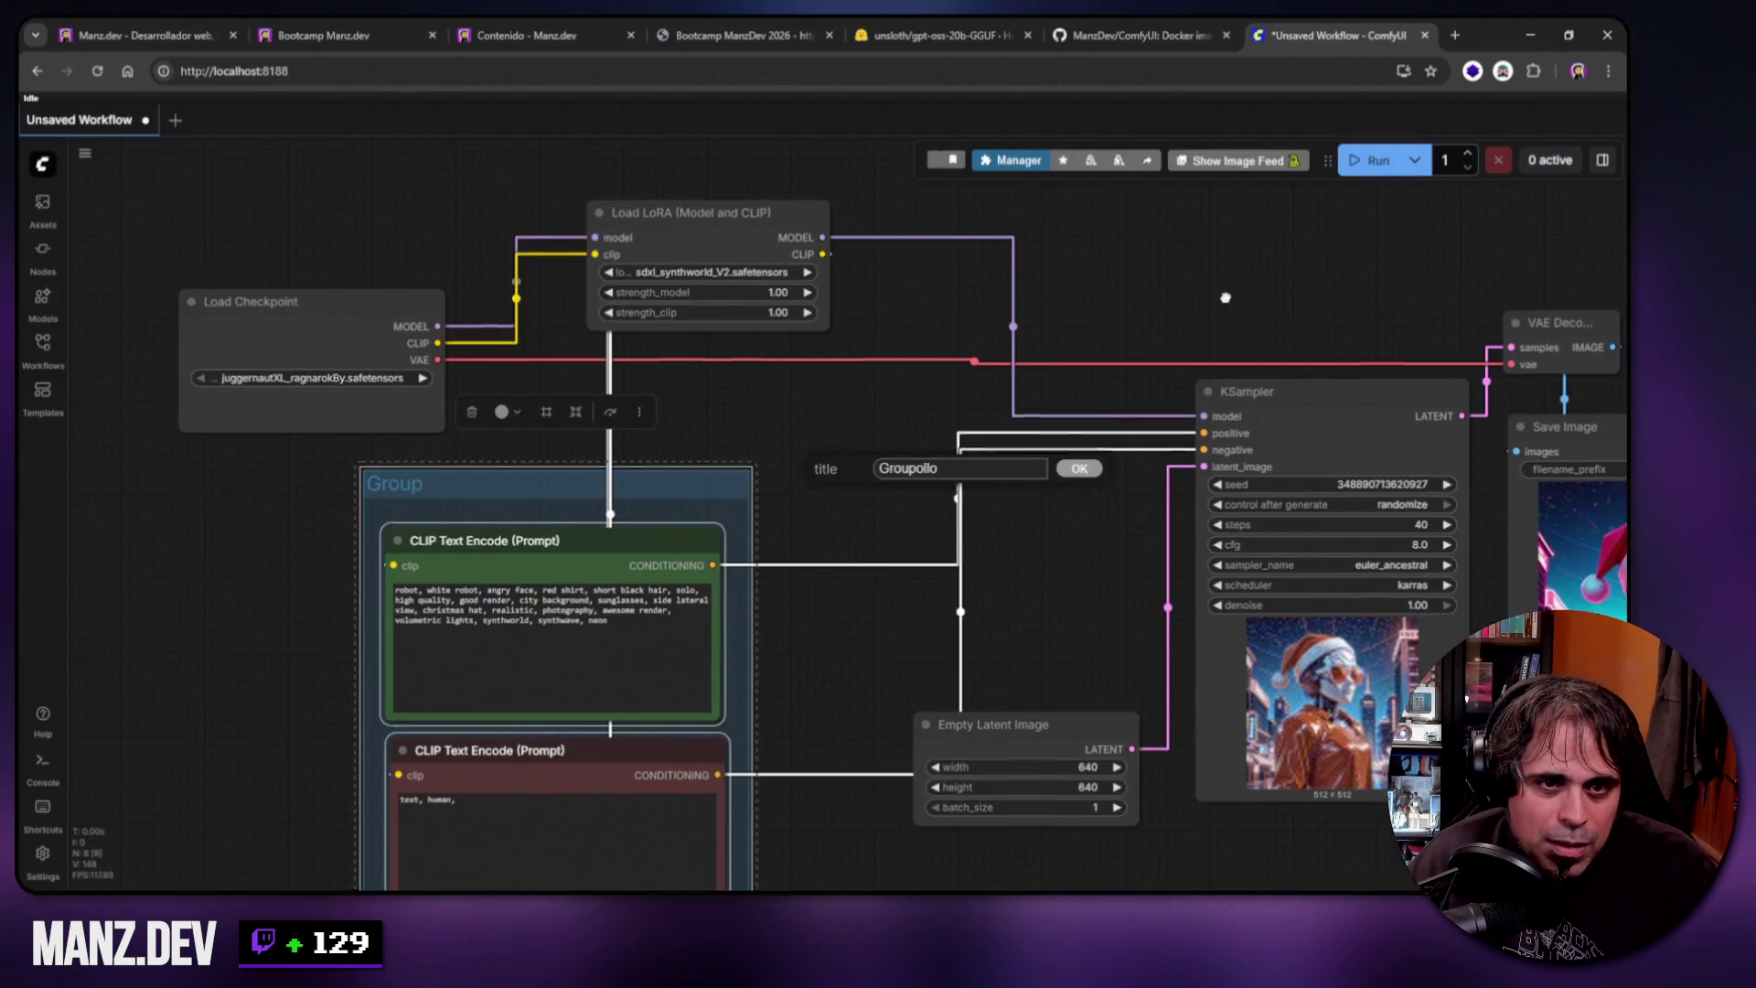
{"action": "scroll", "coordinate": [1167, 300], "scroll_direction": "up", "scroll_amount": 2}
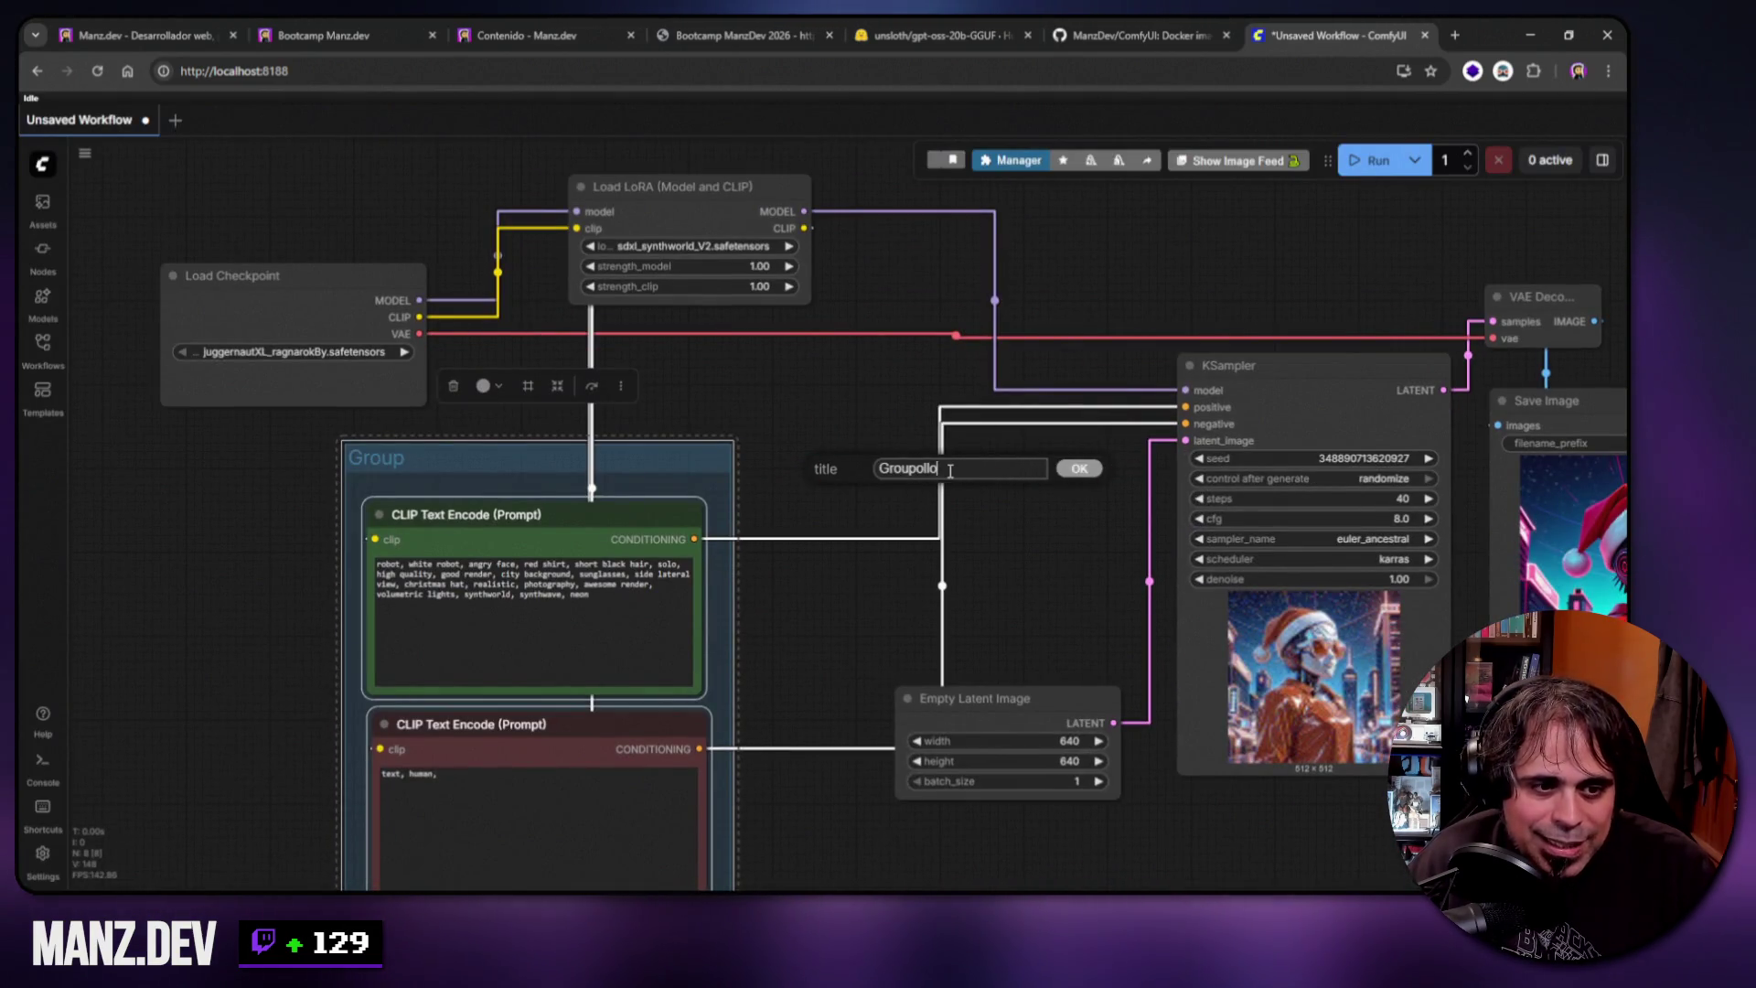
{"action": "key", "text": "Escape"}
Search the Custom Nodes Manager catalogue for 'ollama' and scroll through the results
{"action": "left_click", "coordinate": [1011, 160]}
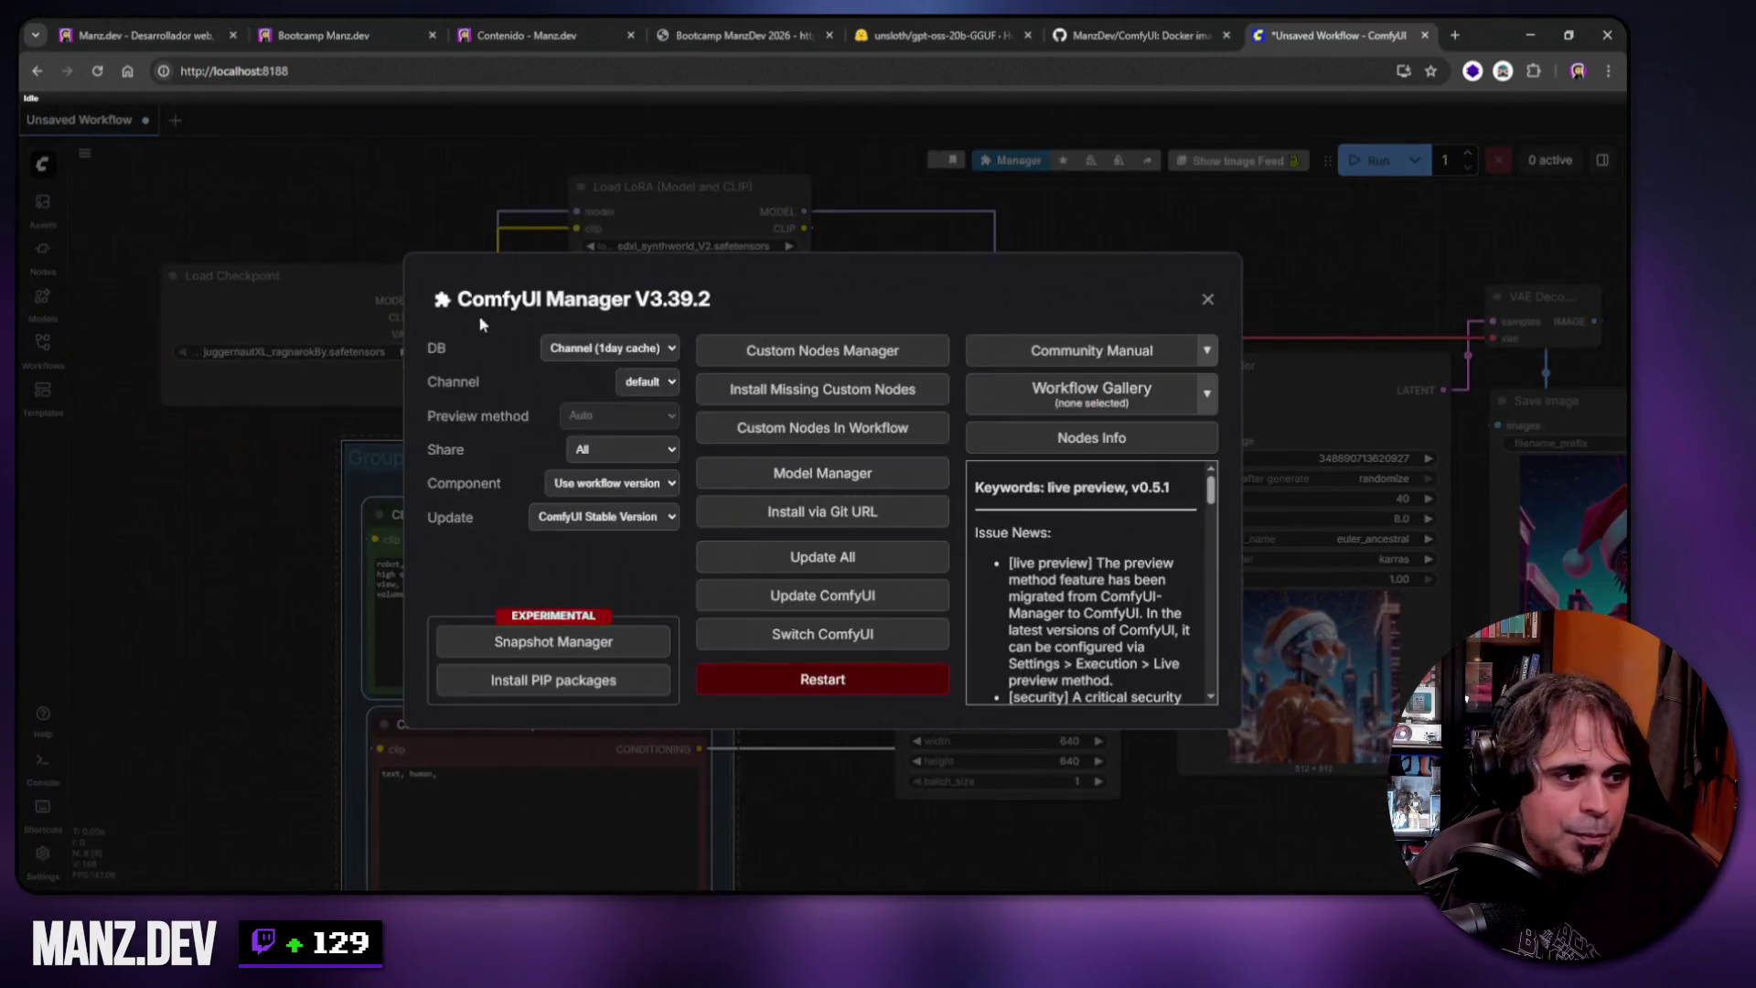
{"action": "left_click", "coordinate": [794, 356]}
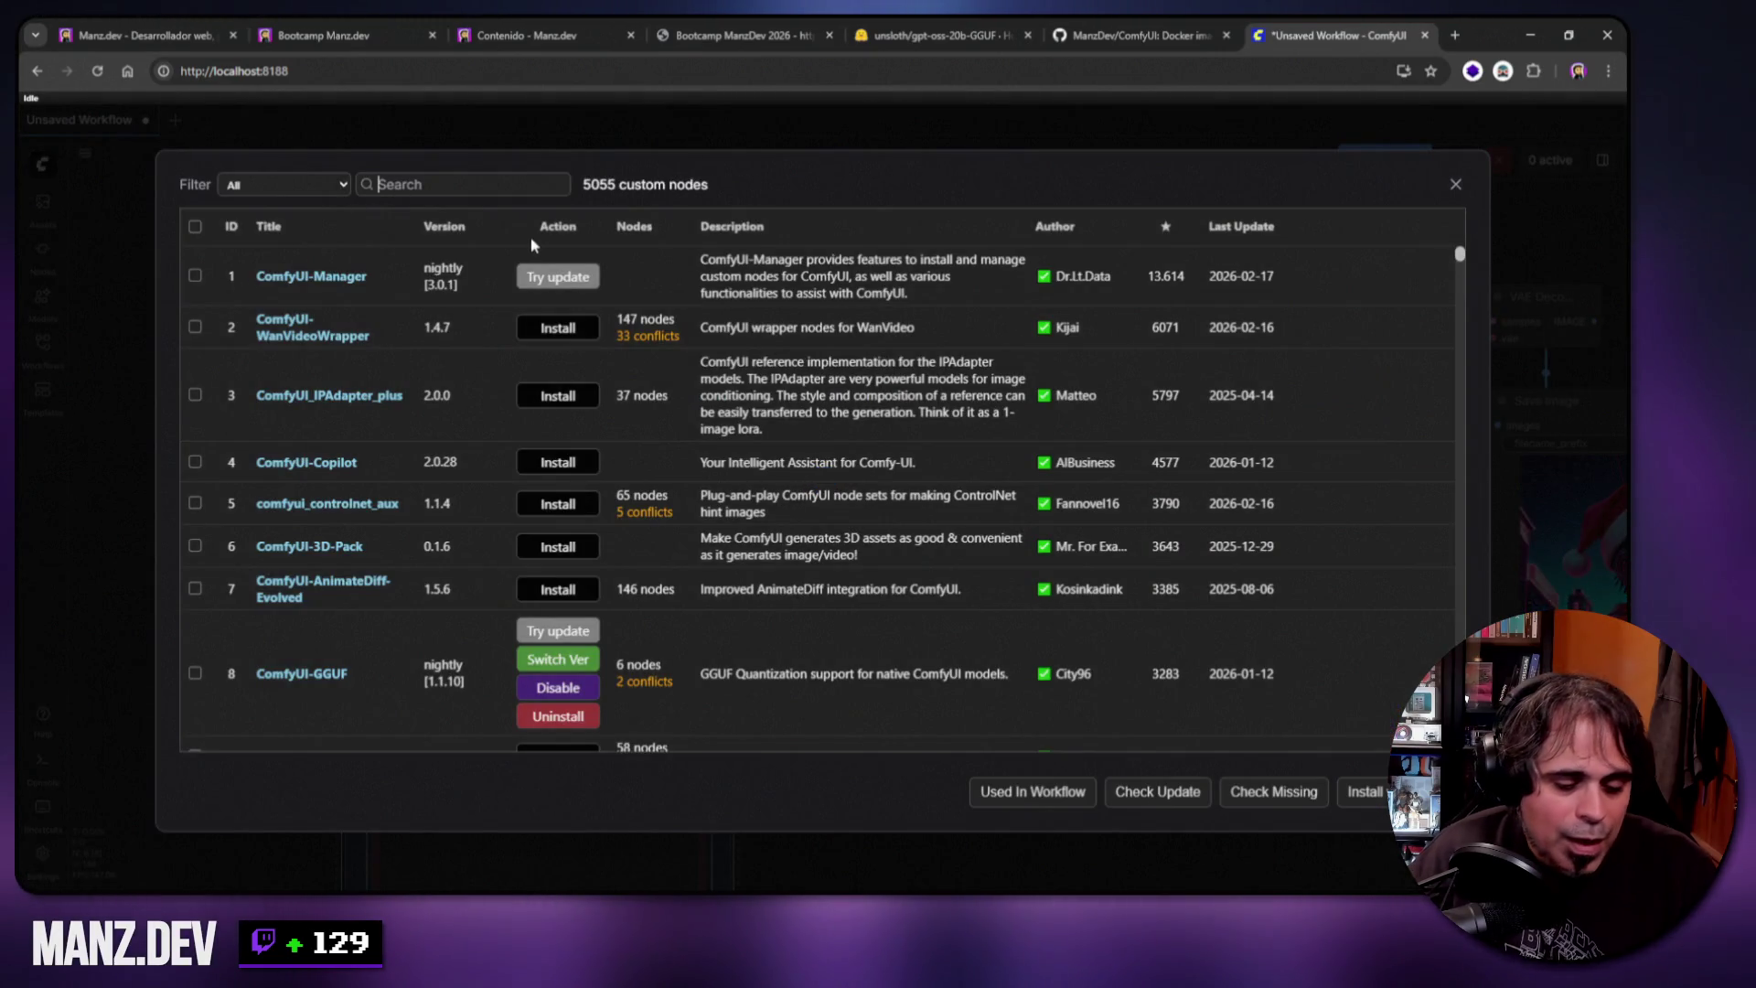
{"action": "type", "text": "ollama"}
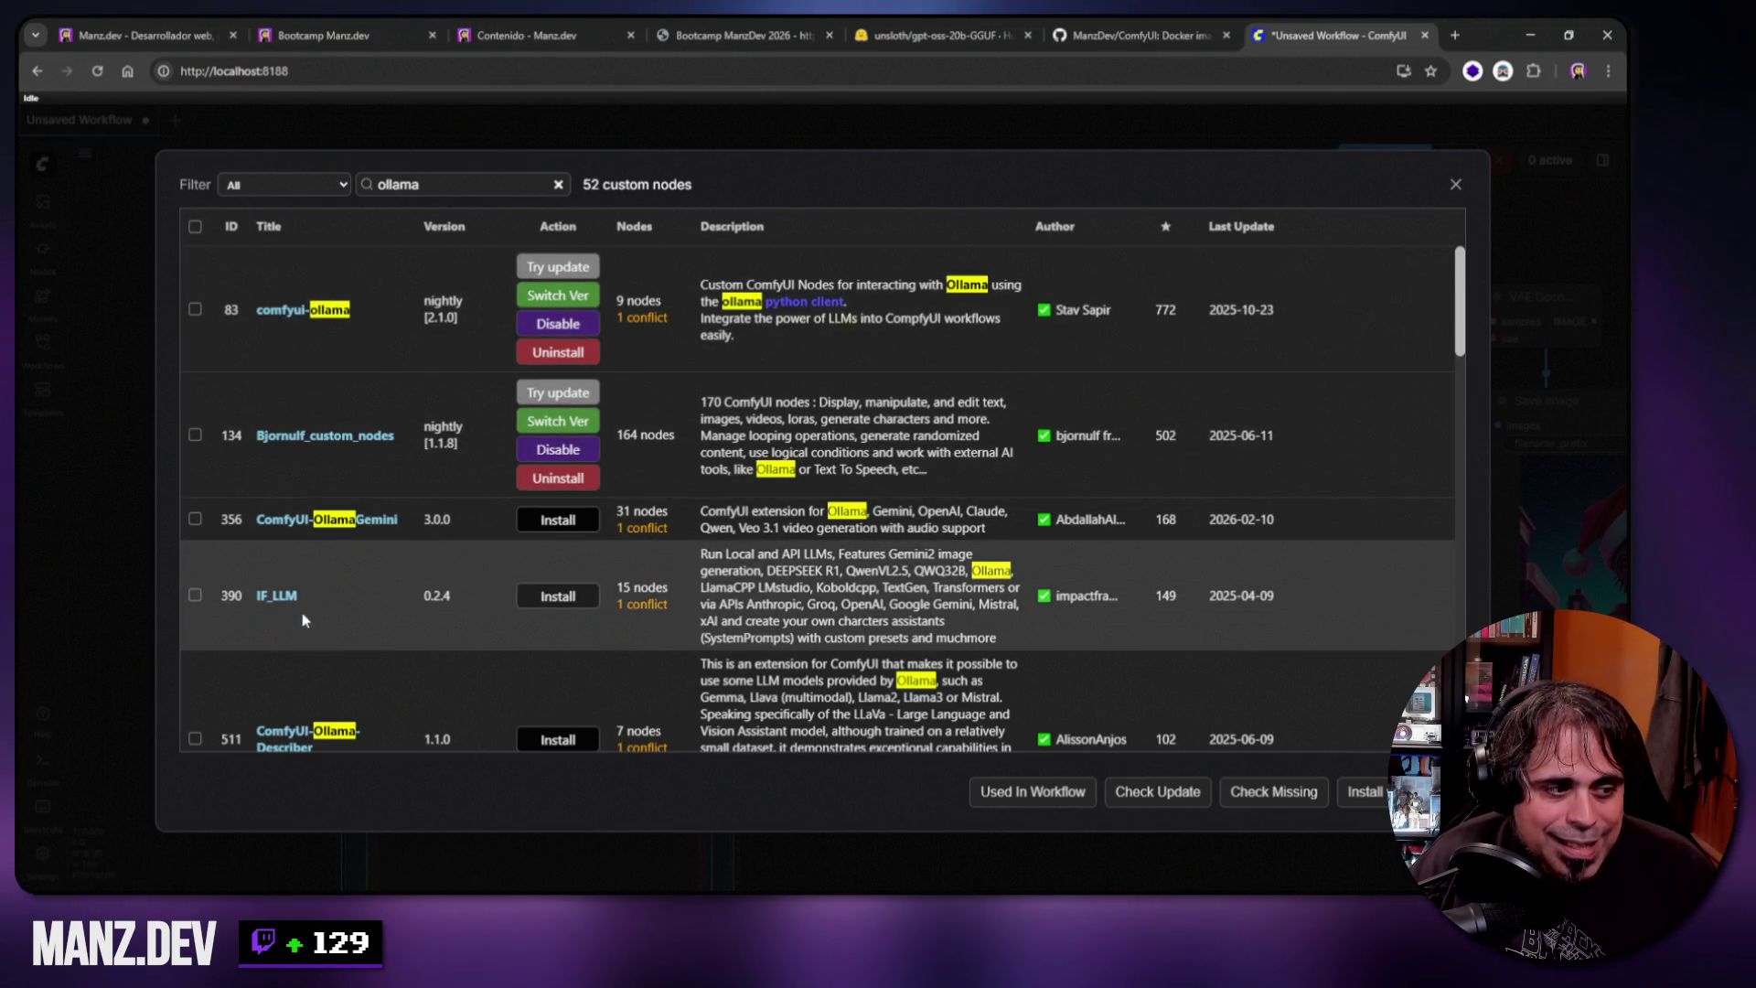
{"action": "scroll", "coordinate": [318, 662], "scroll_direction": "down", "scroll_amount": 3}
{"action": "scroll", "coordinate": [317, 655], "scroll_direction": "down", "scroll_amount": 5}
{"action": "scroll", "coordinate": [384, 441], "scroll_direction": "up", "scroll_amount": 10}
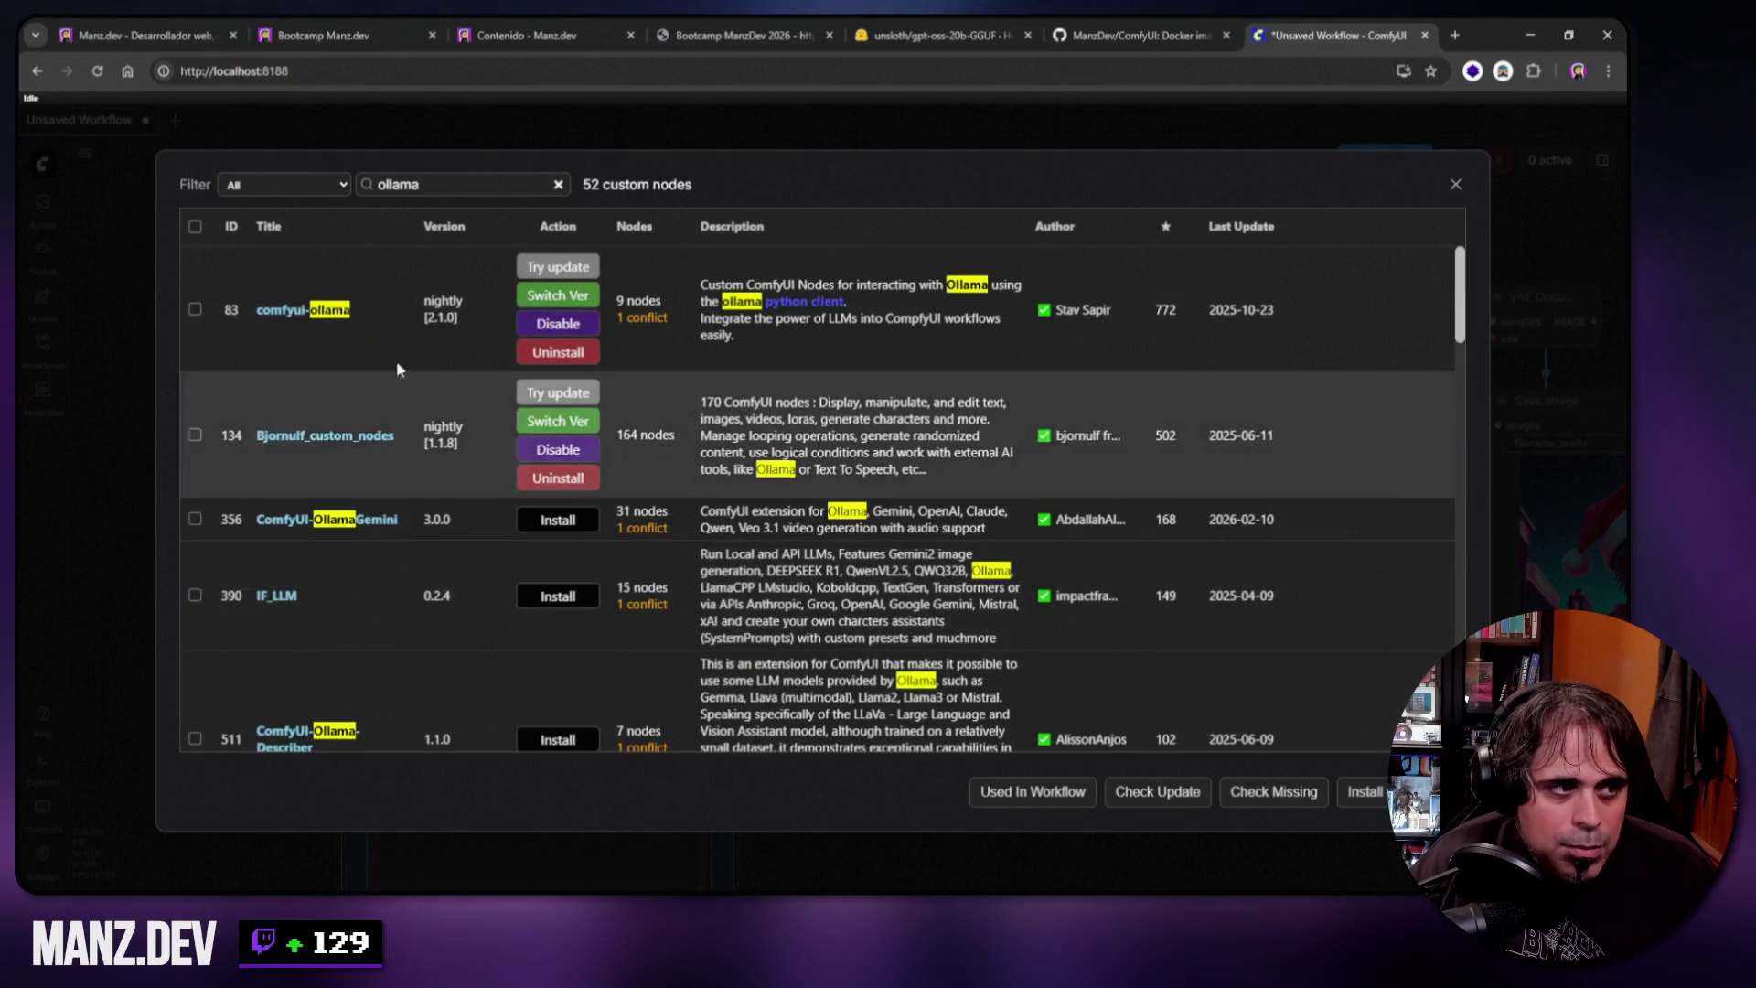
Search the catalogue for 'qwen', then close the Manager and return to the Herramientas útiles slide
{"action": "double_click", "coordinate": [442, 179]}
{"action": "type", "text": "qwen"}
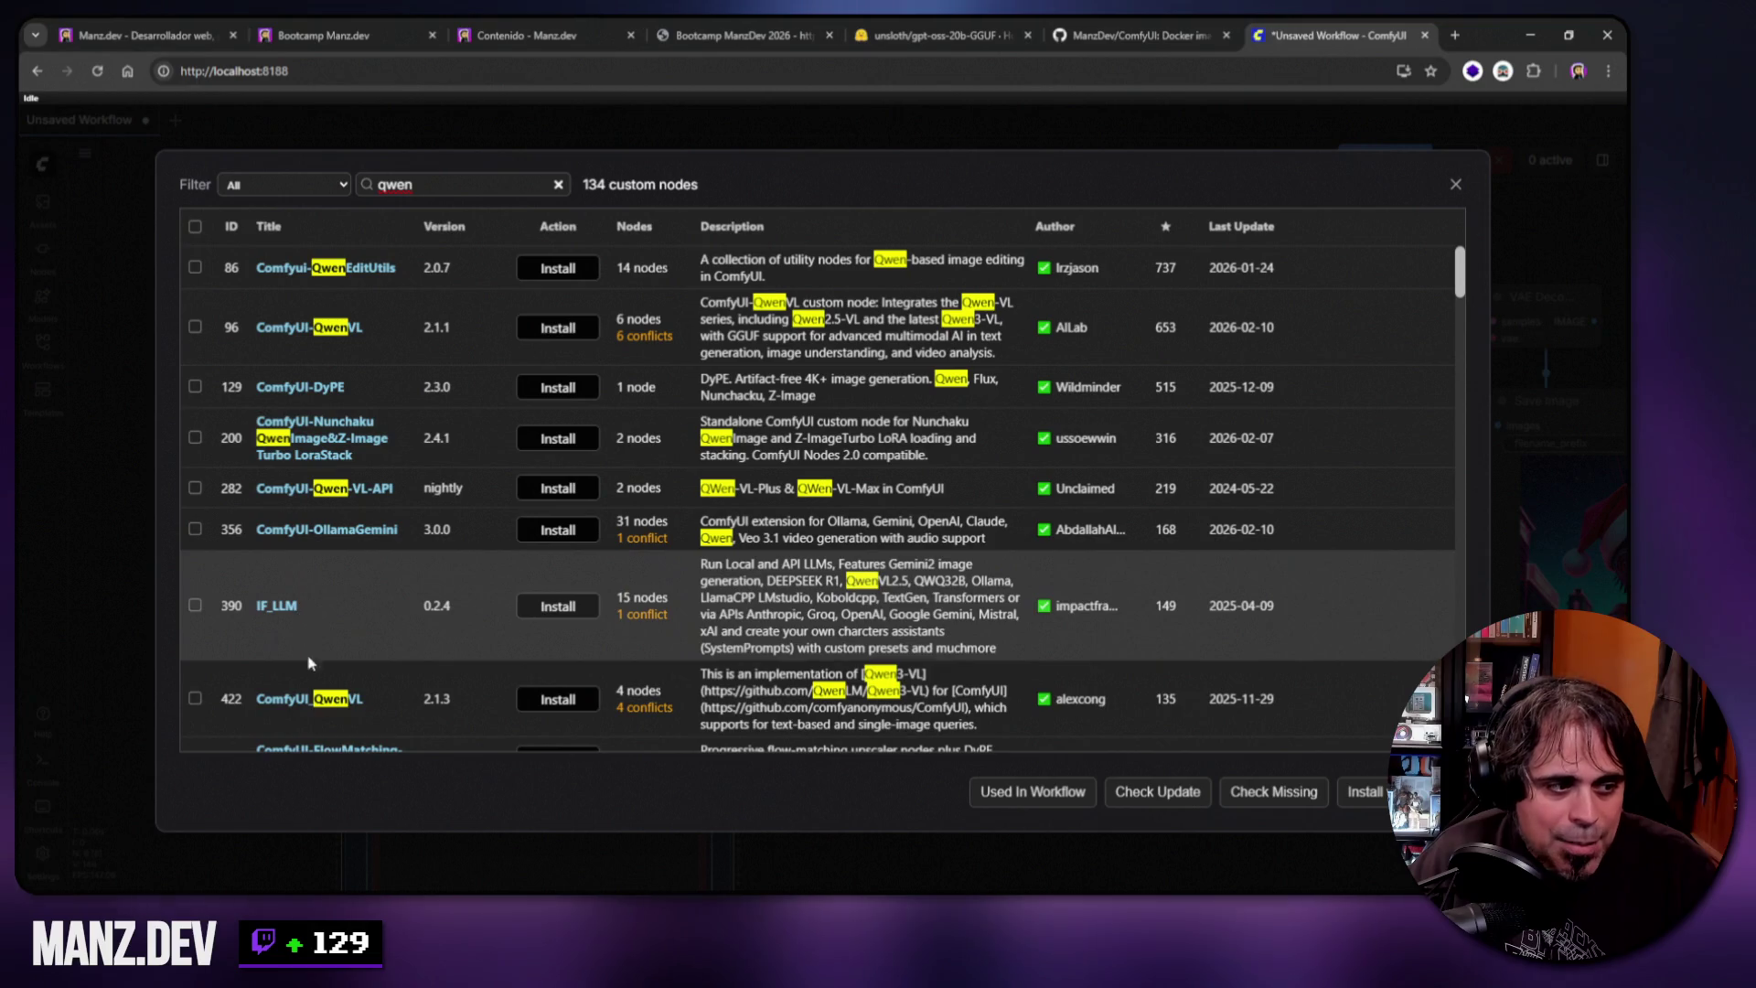
{"action": "left_click", "coordinate": [1455, 184]}
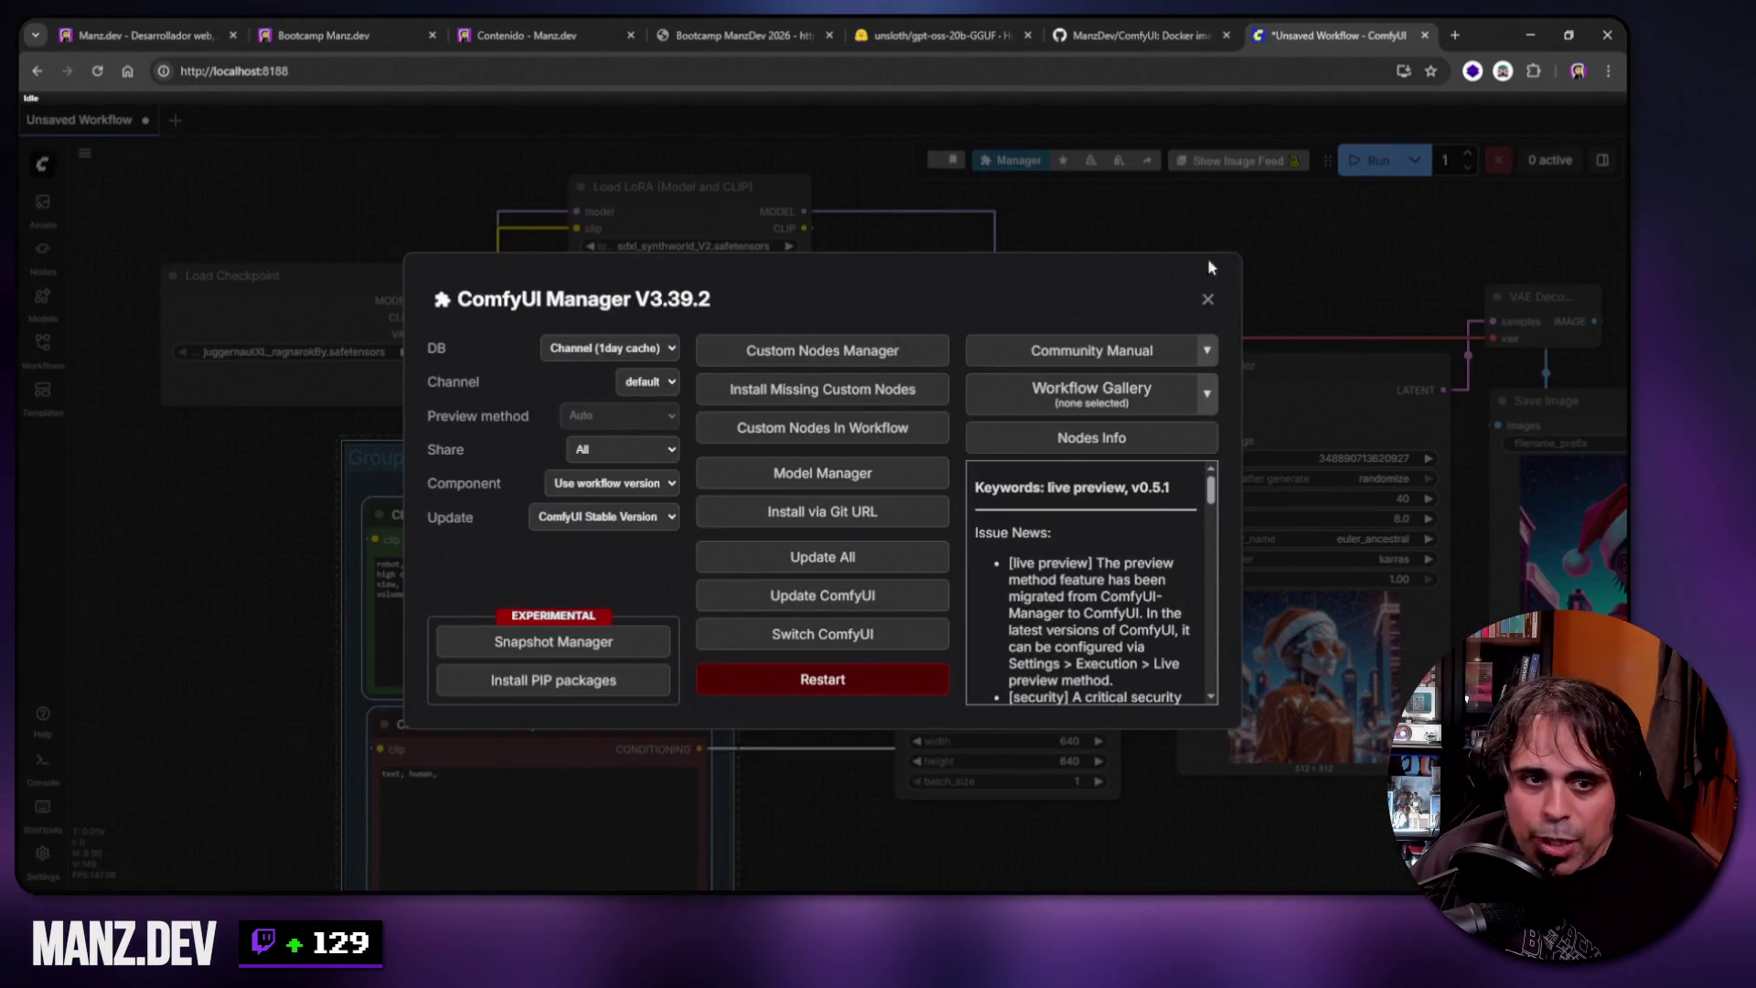
{"action": "left_click", "coordinate": [1209, 293]}
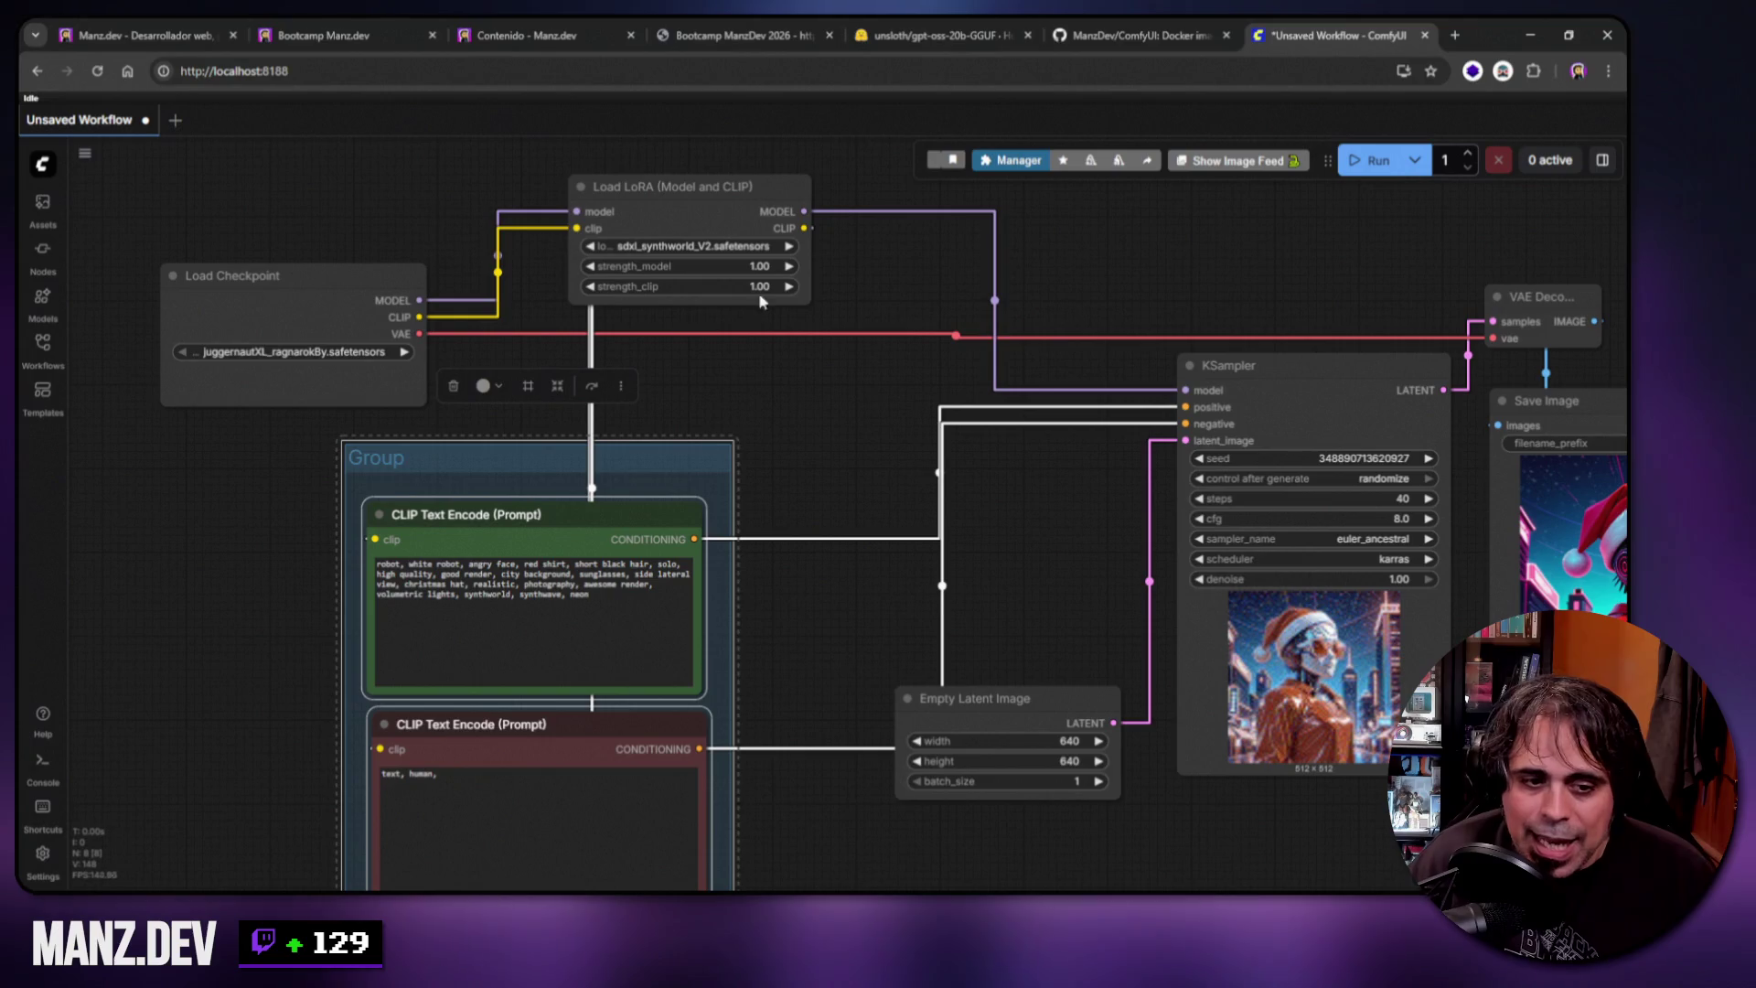
{"action": "left_click", "coordinate": [736, 35]}
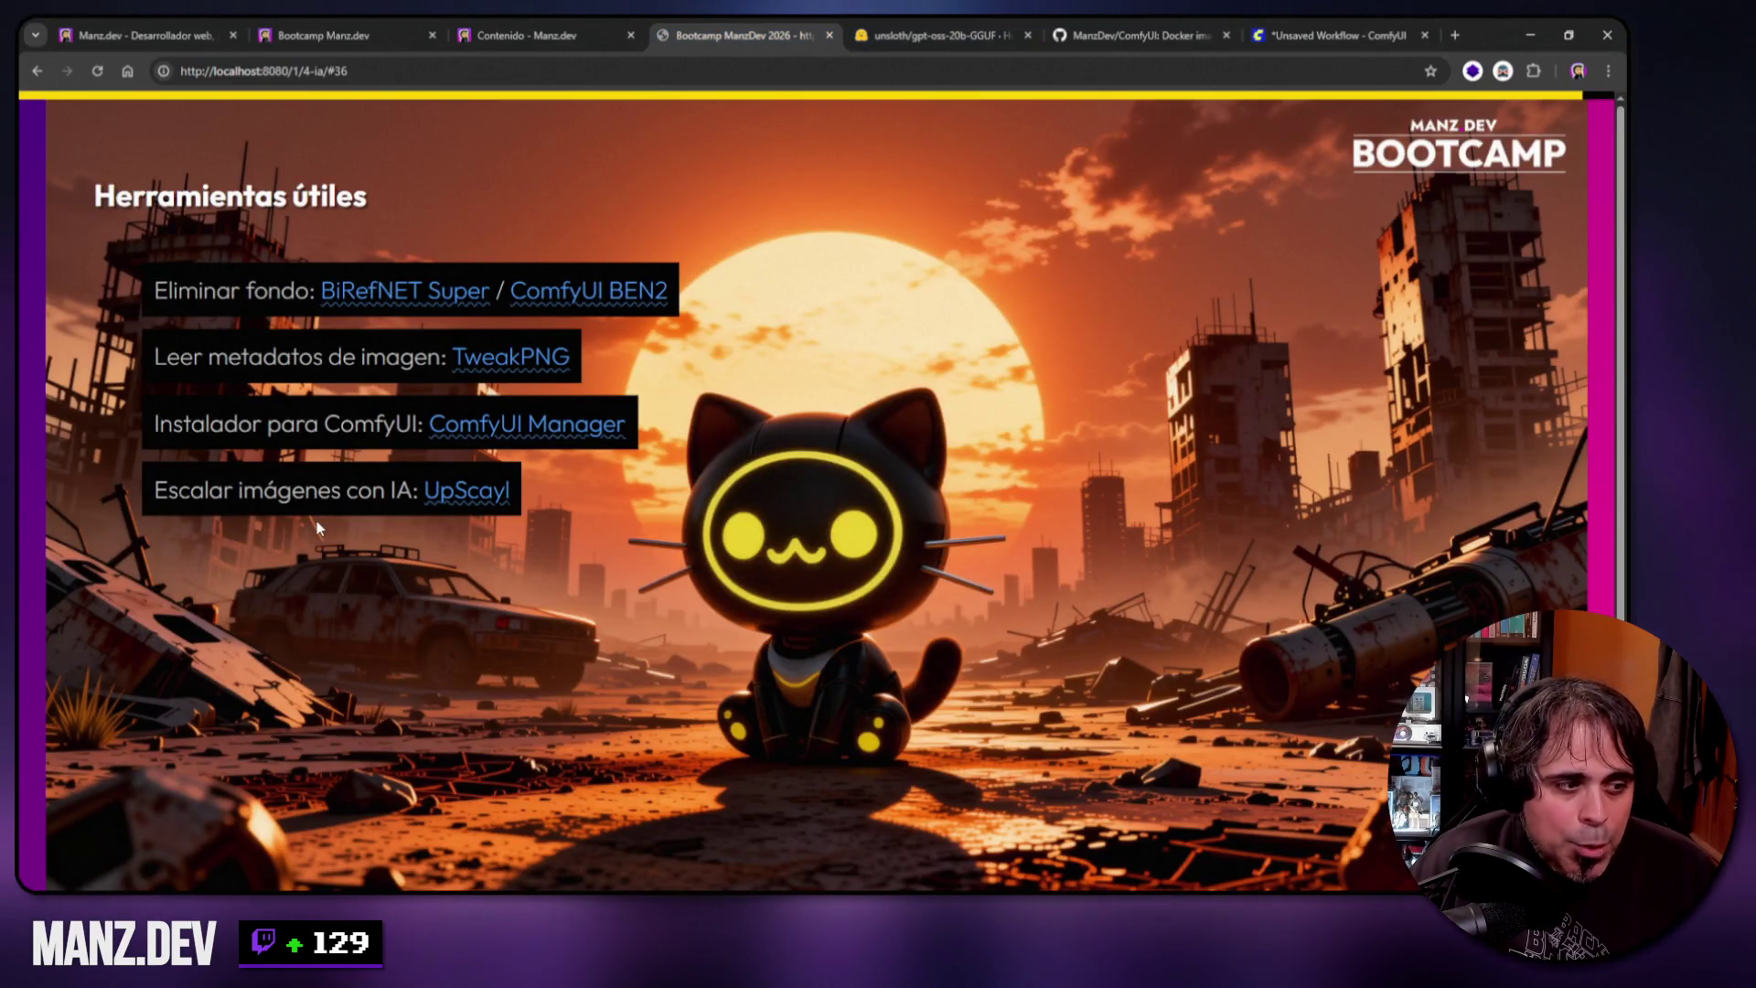
Open the UpScayl link in a new tab and slide the comparison to reveal the upscaled night sky
{"action": "right_click", "coordinate": [467, 498]}
{"action": "left_click", "coordinate": [512, 513]}
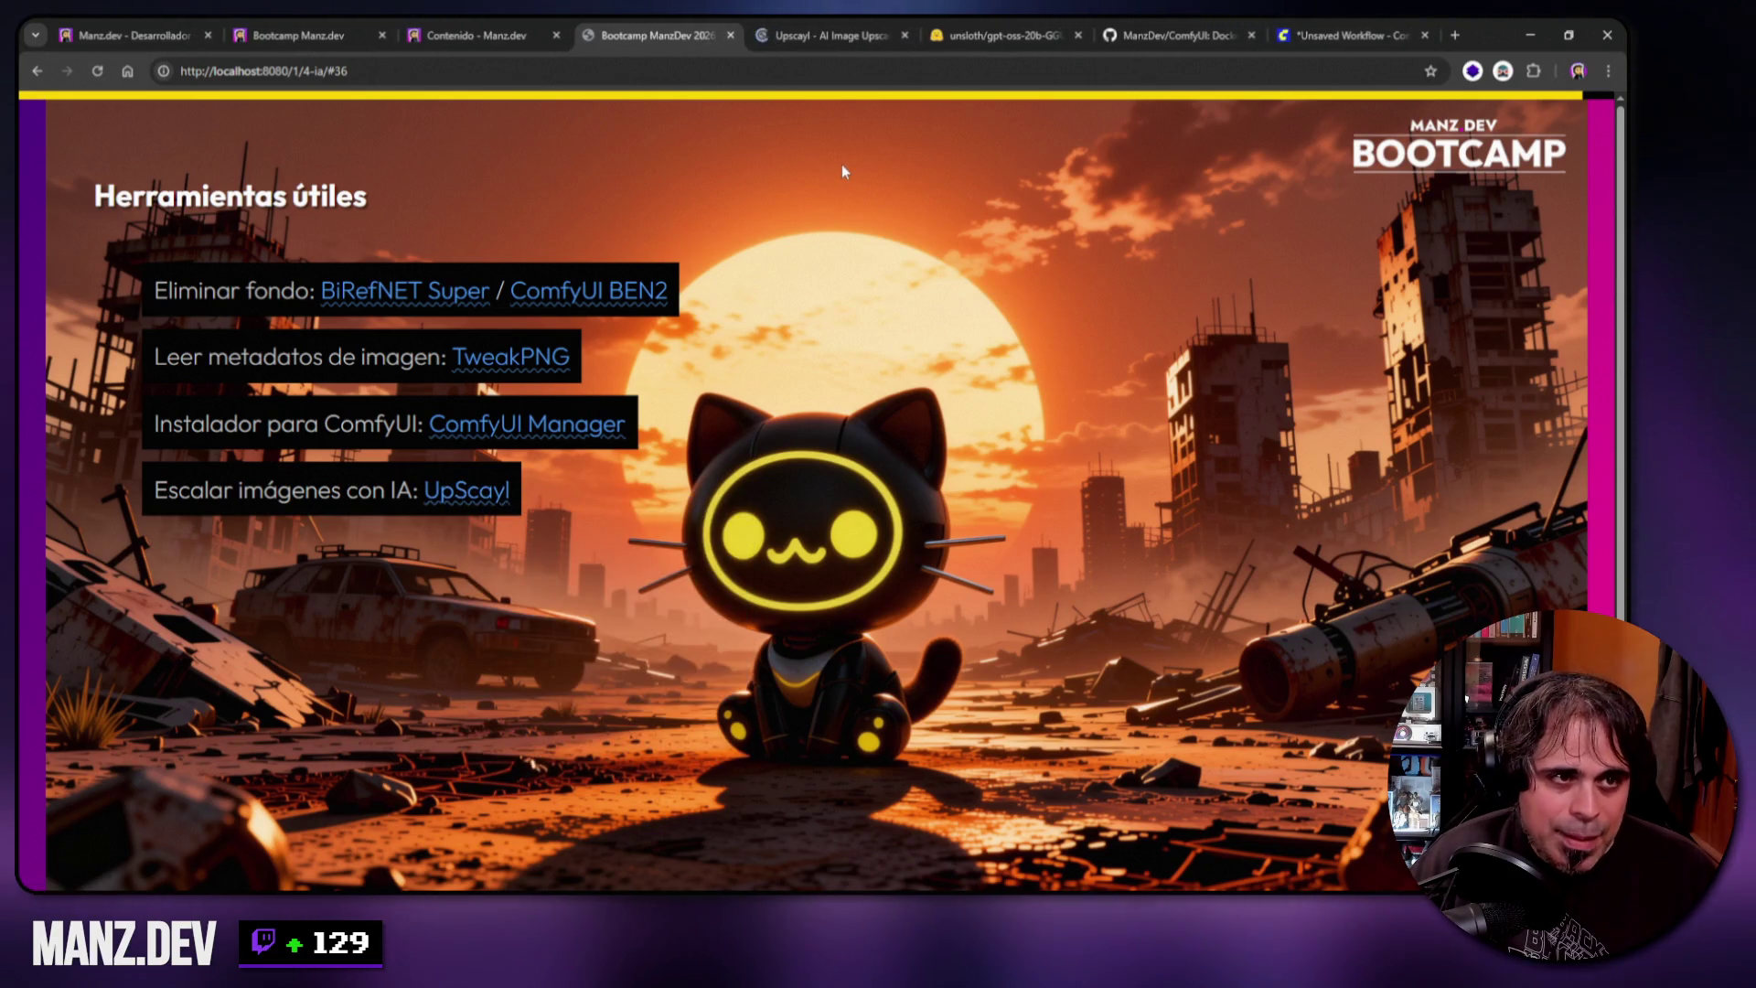
{"action": "left_click", "coordinate": [826, 37]}
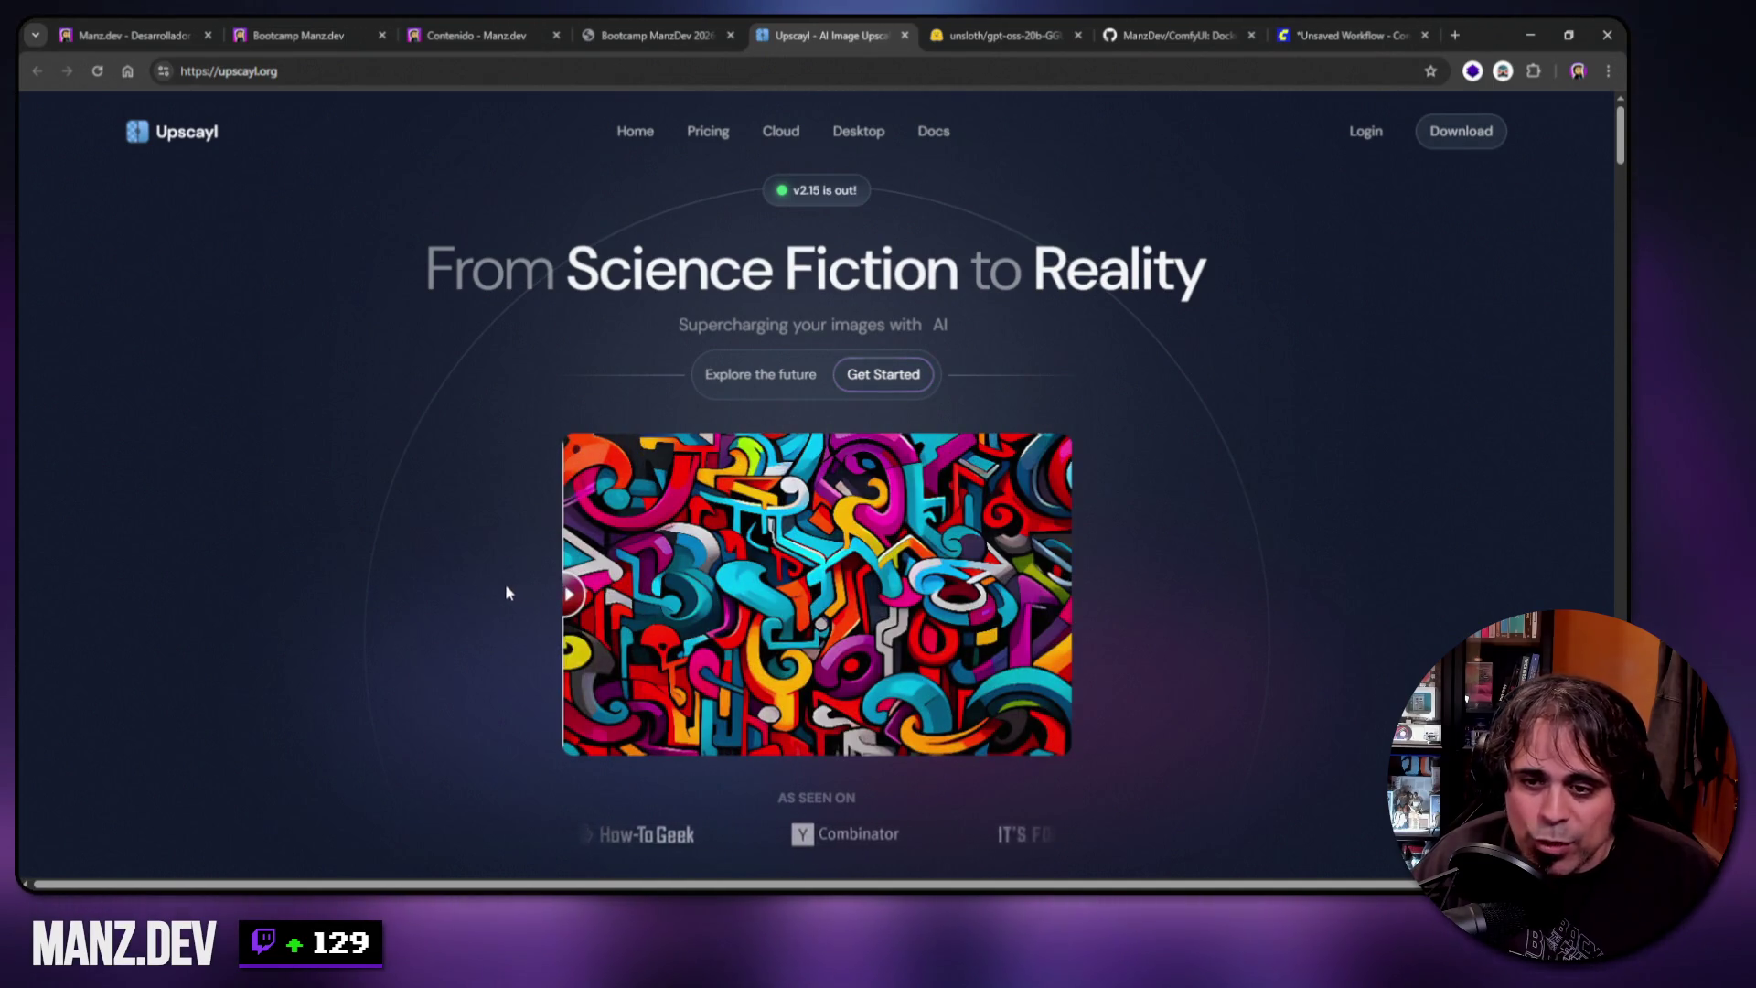
{"action": "mouse_move", "coordinate": [1065, 596]}
{"action": "left_mouse_down"}
{"action": "mouse_move", "coordinate": [451, 620]}
{"action": "mouse_move", "coordinate": [1107, 628]}
{"action": "mouse_move", "coordinate": [1004, 599]}
{"action": "mouse_move", "coordinate": [527, 611]}
{"action": "left_mouse_up"}
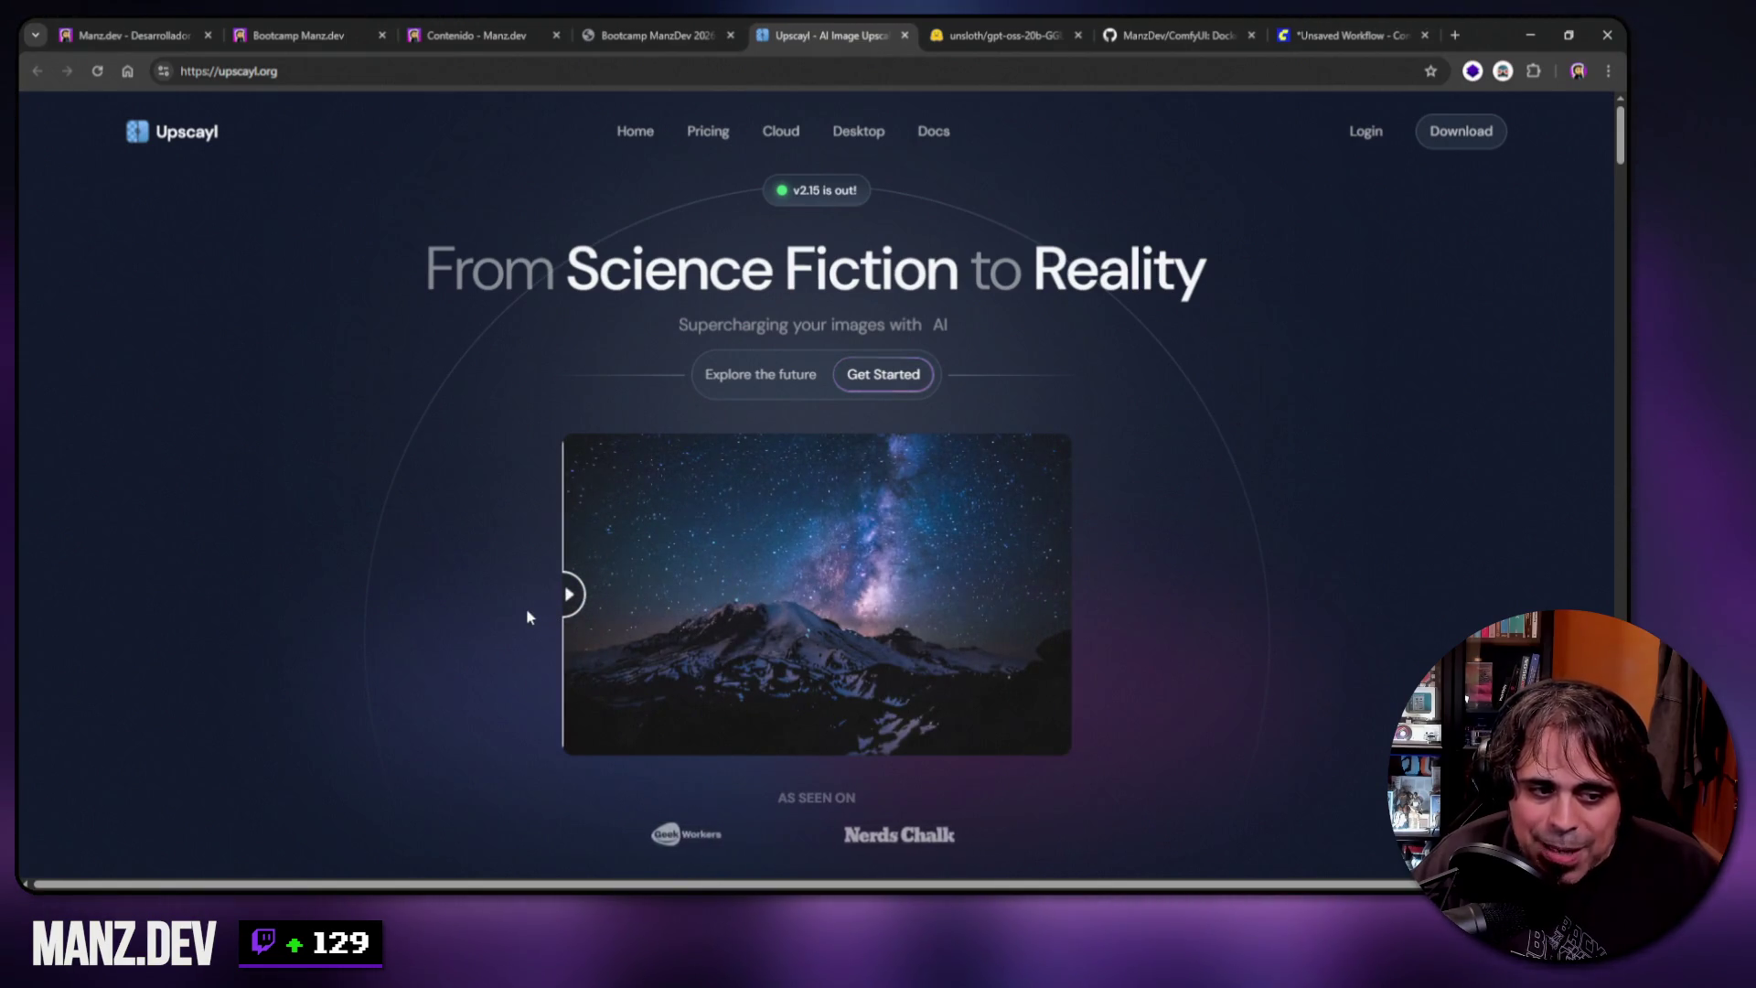
Look over the upscayl.org page and its address, then close the tab to return to the slides
{"action": "scroll", "coordinate": [1148, 574], "scroll_direction": "down", "scroll_amount": 5}
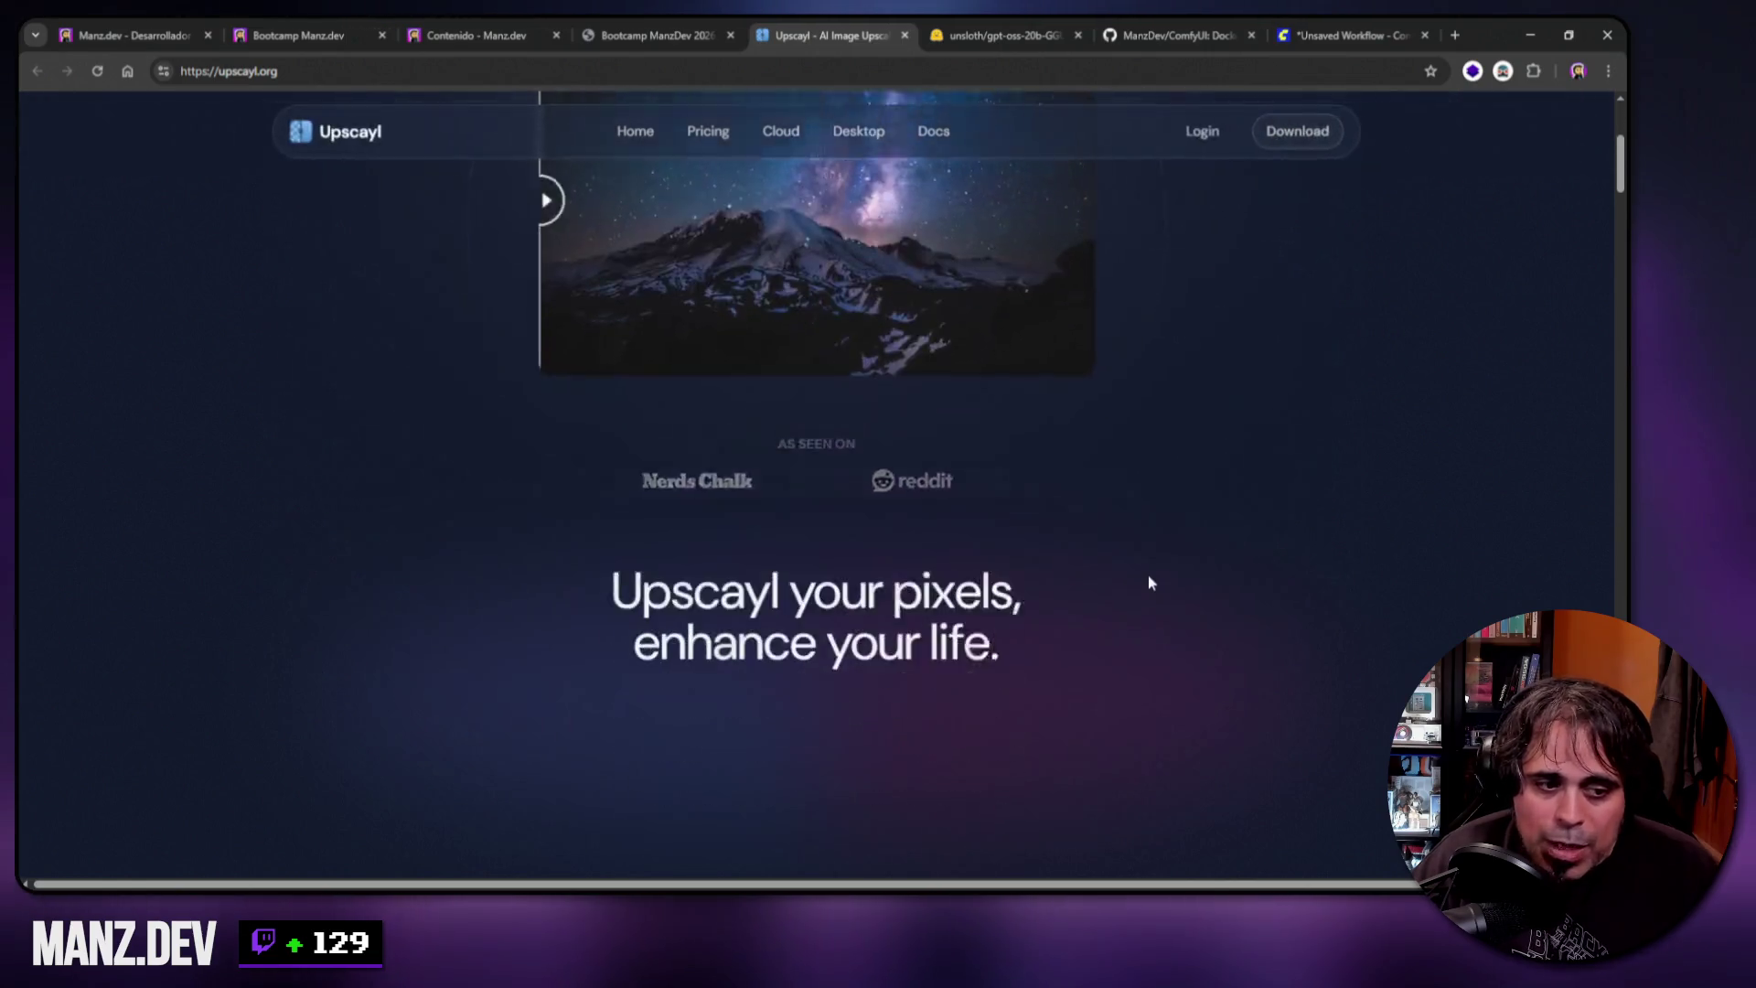
{"action": "scroll", "coordinate": [1147, 573], "scroll_direction": "up", "scroll_amount": 4}
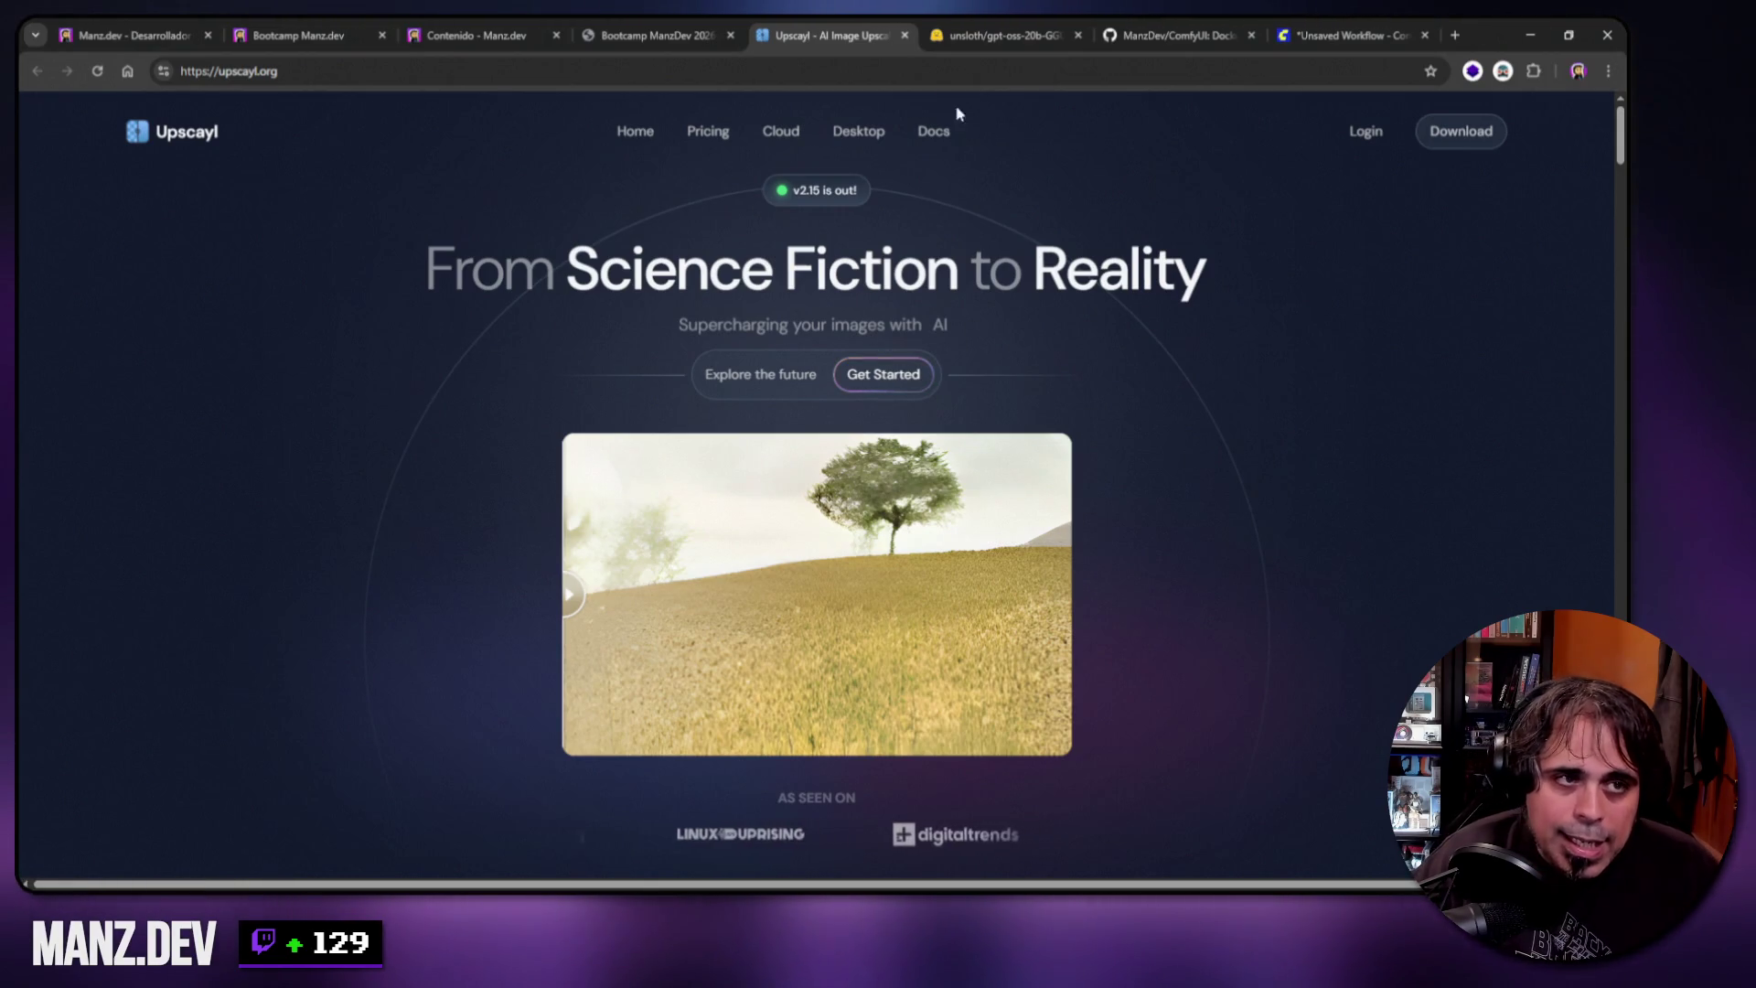
{"action": "key", "text": "ctrl+l"}
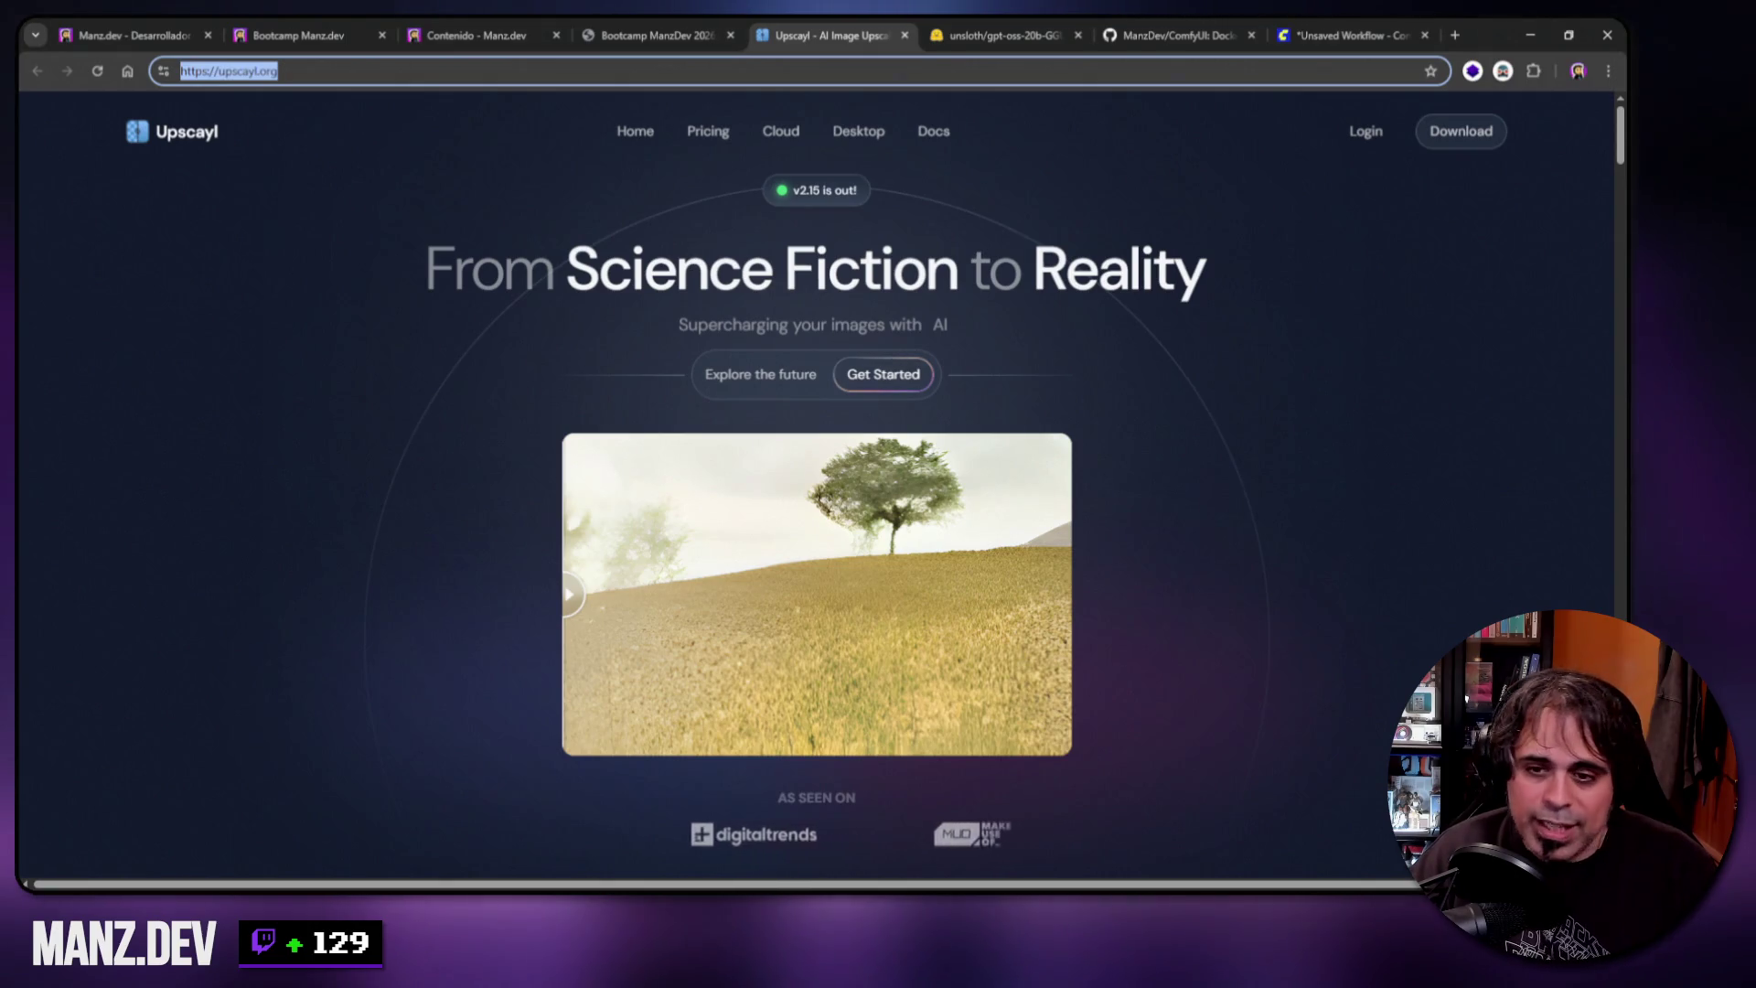
{"action": "key", "text": "alt+Tab"}
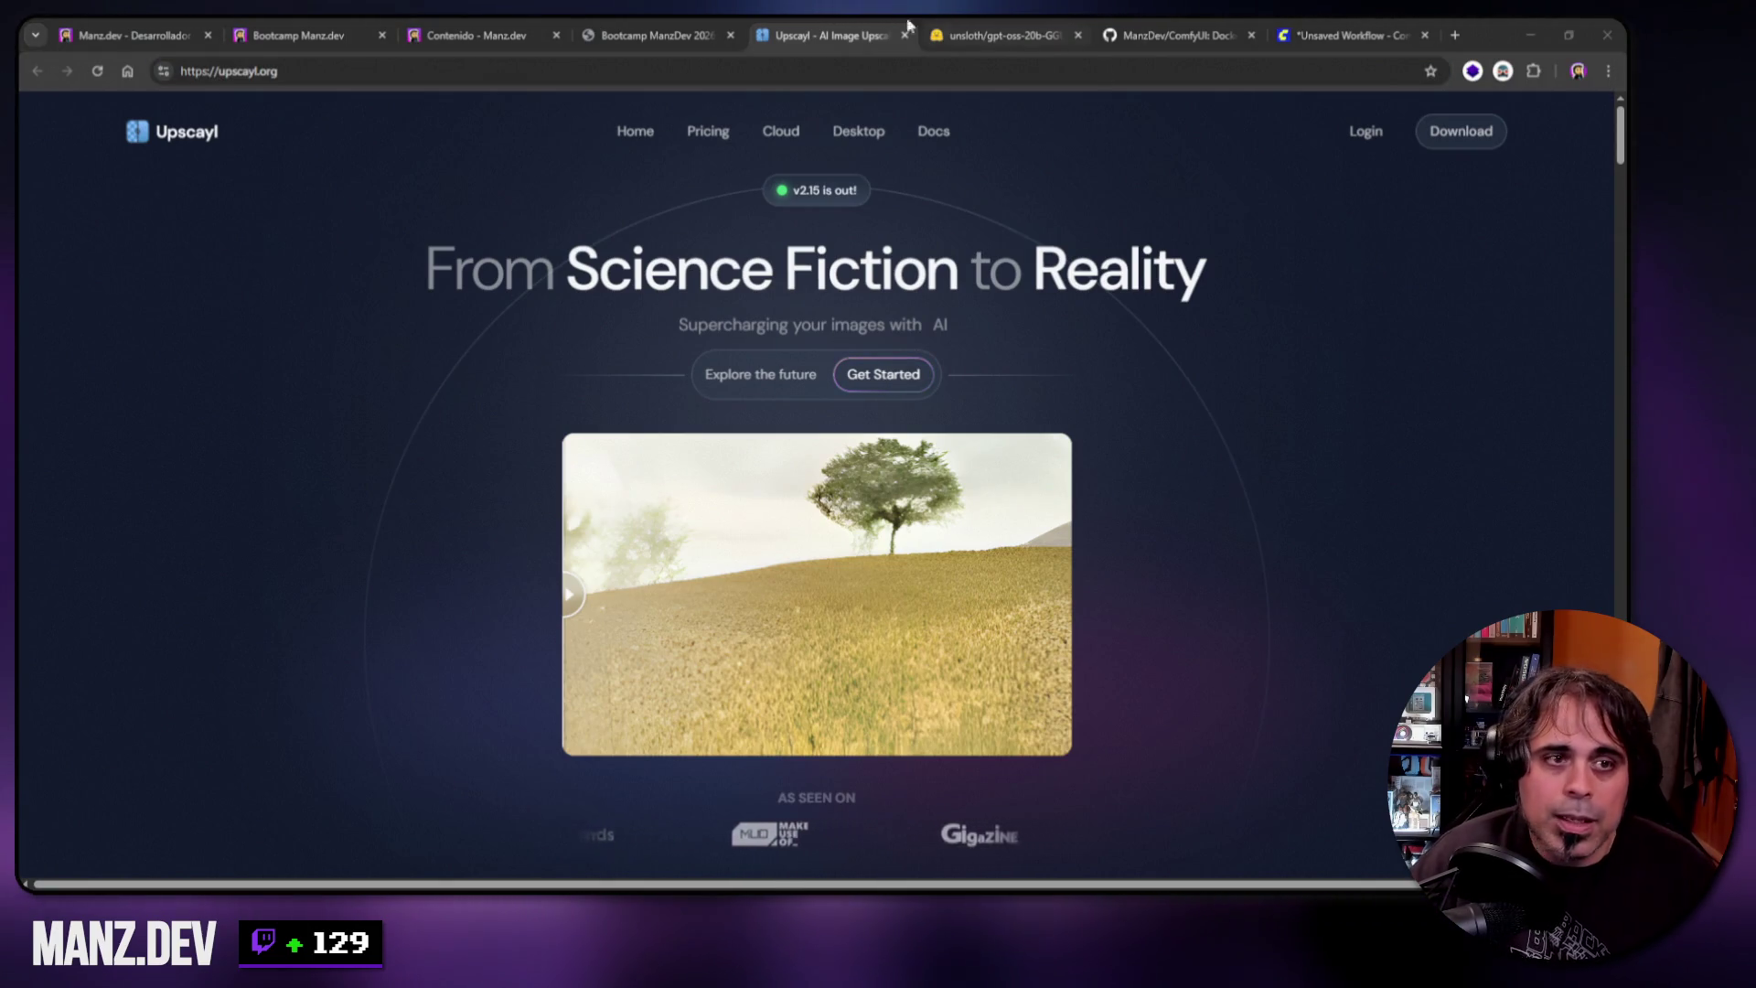
{"action": "left_click", "coordinate": [902, 36]}
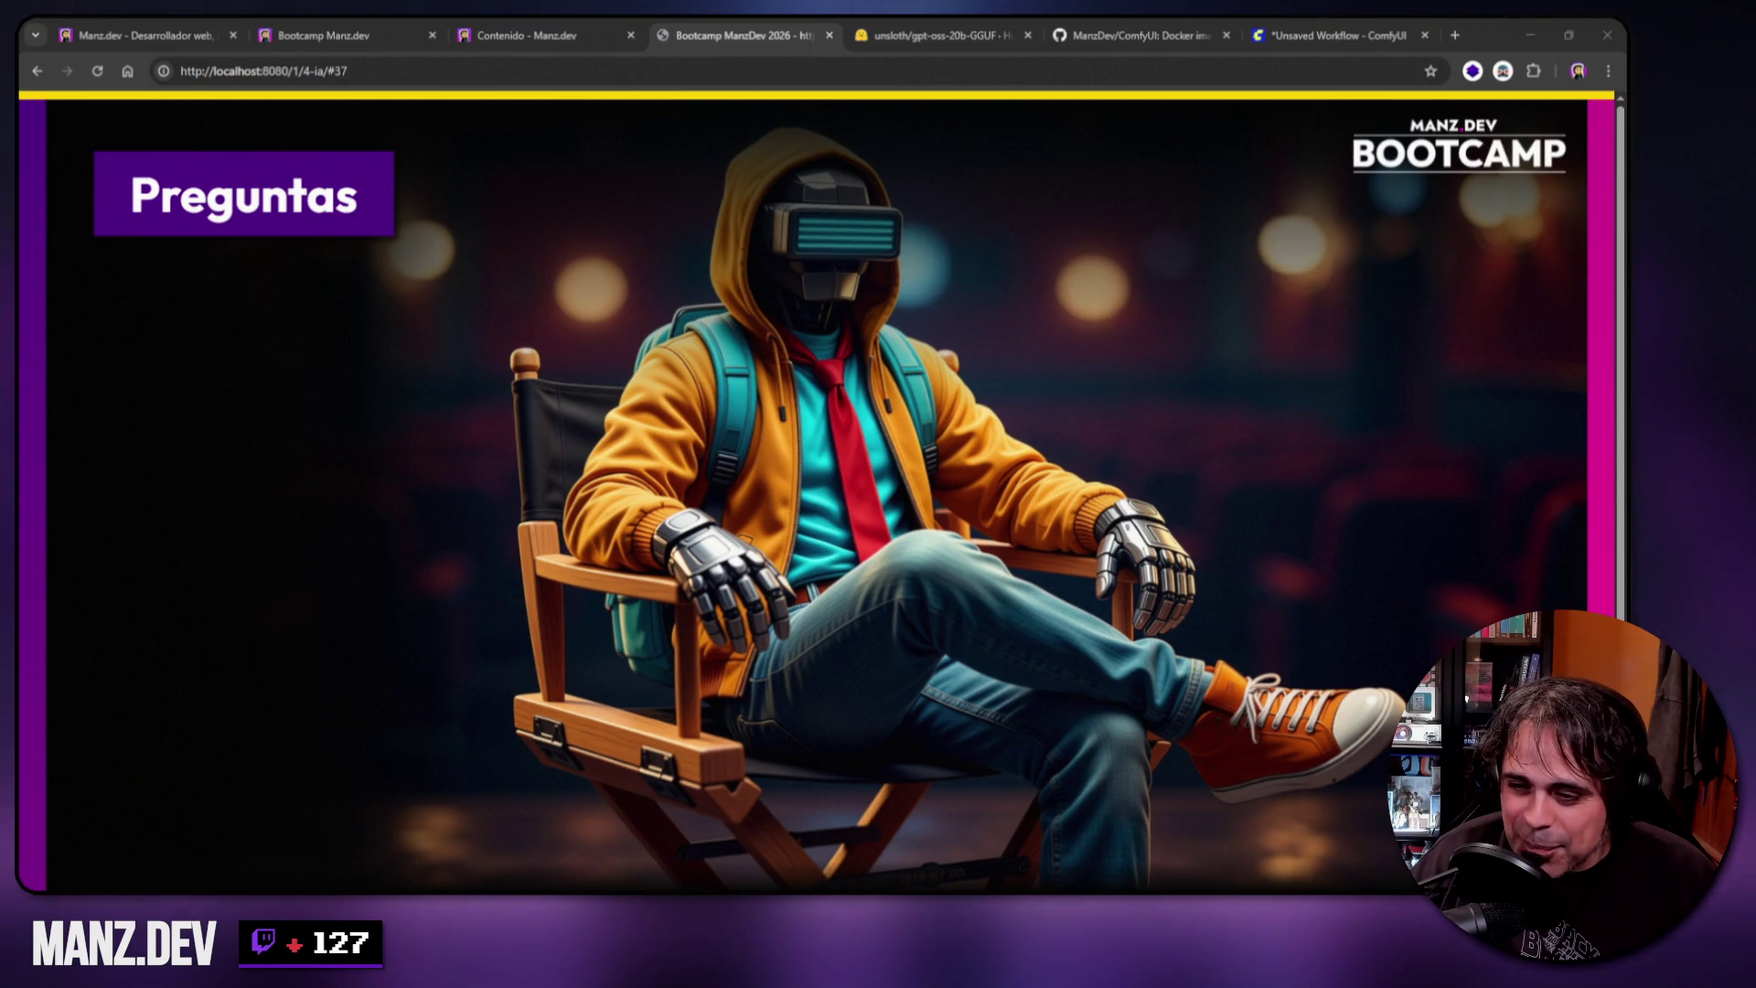
Bring up IrfanView showing ComfyUI_00119.png, the WANTED duck poster
{"action": "key", "text": "alt+Tab"}
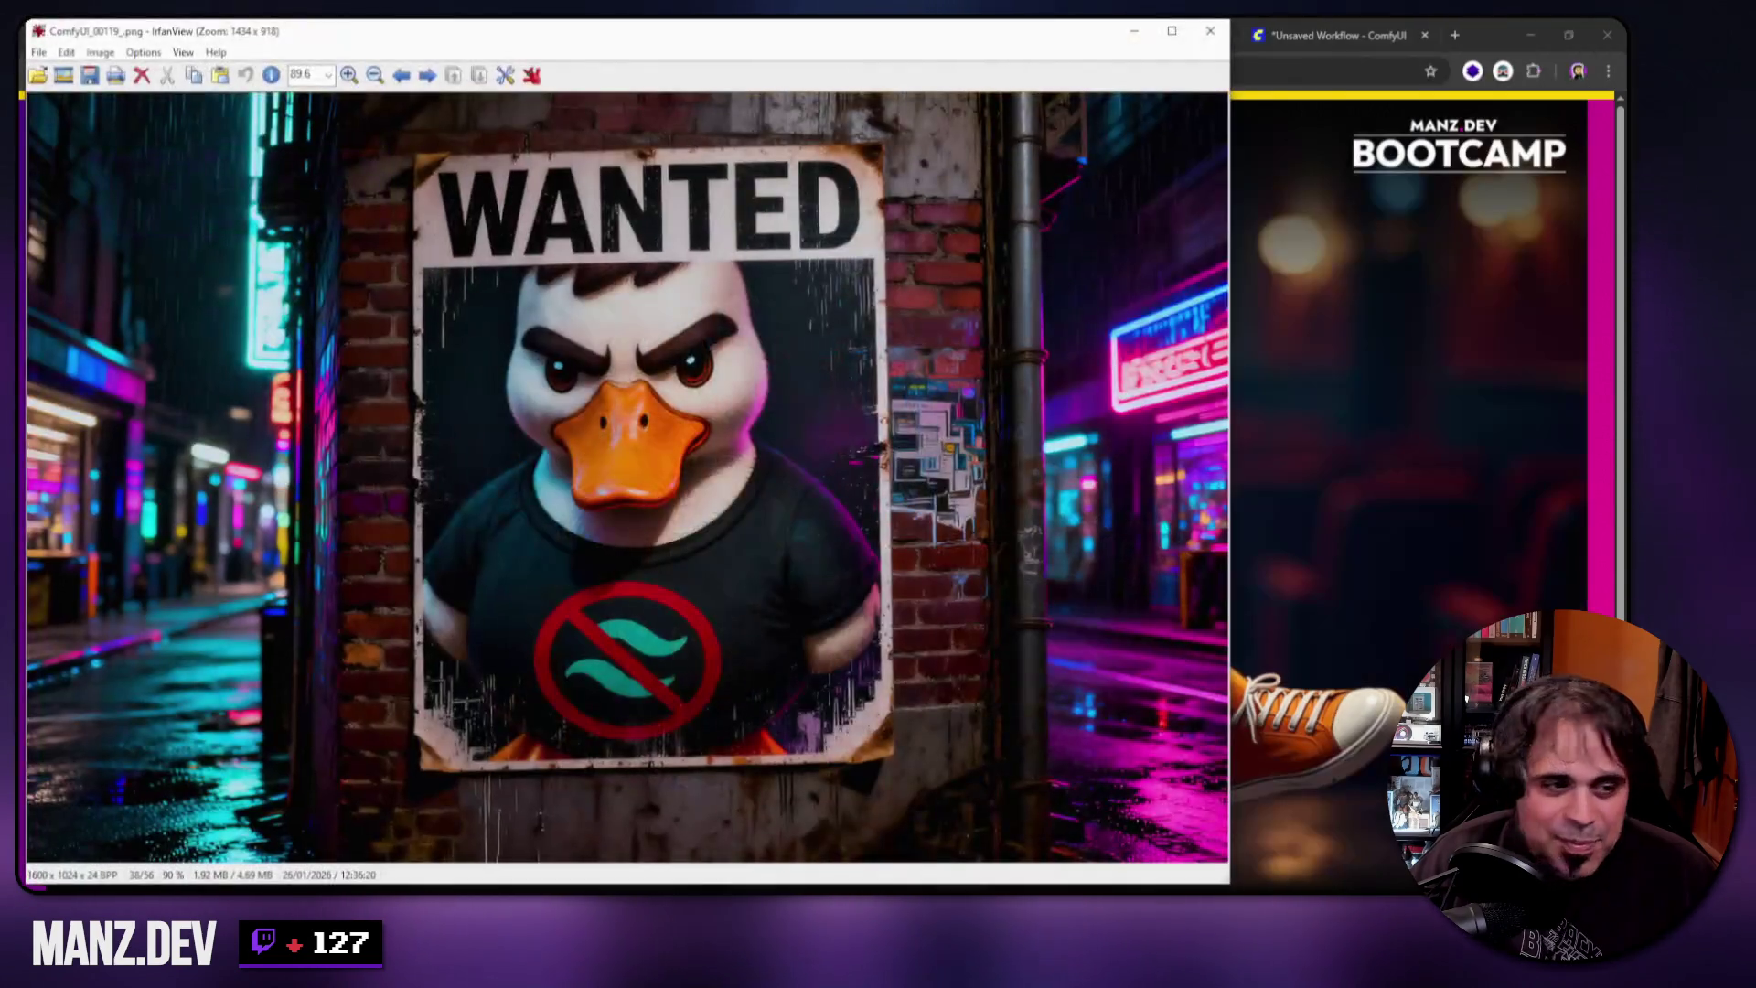
{"action": "left_click", "coordinate": [1210, 35]}
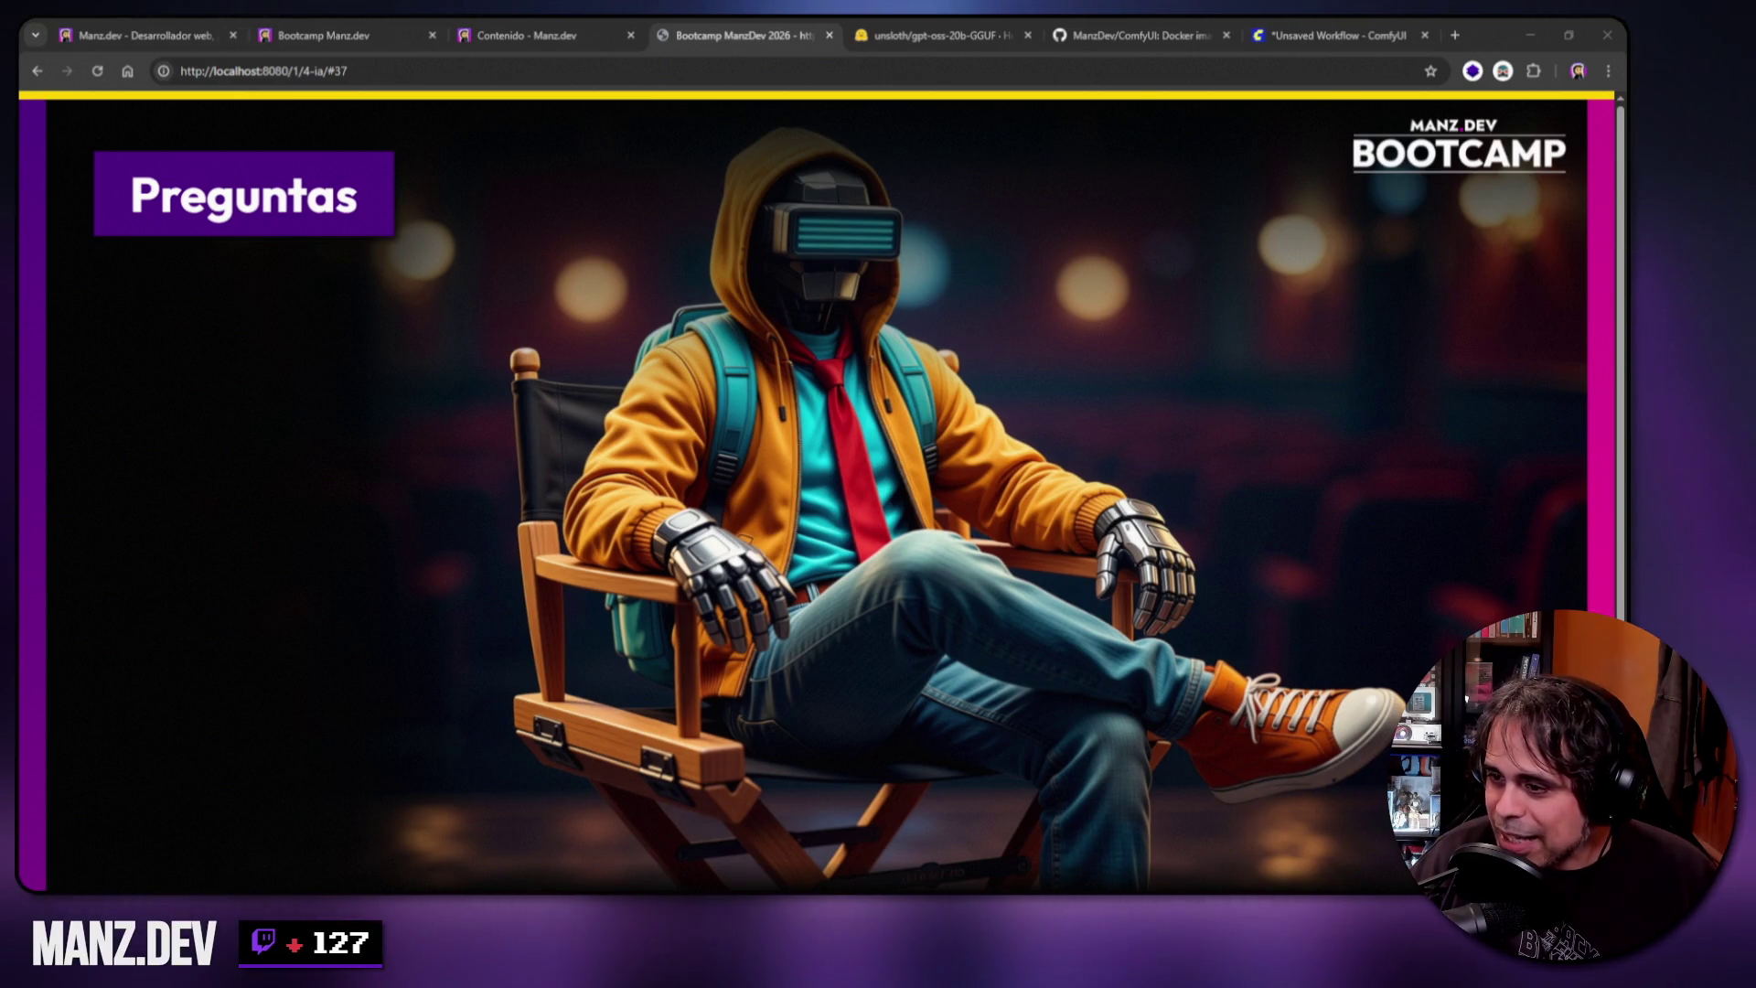
{"action": "key", "text": "alt+Tab"}
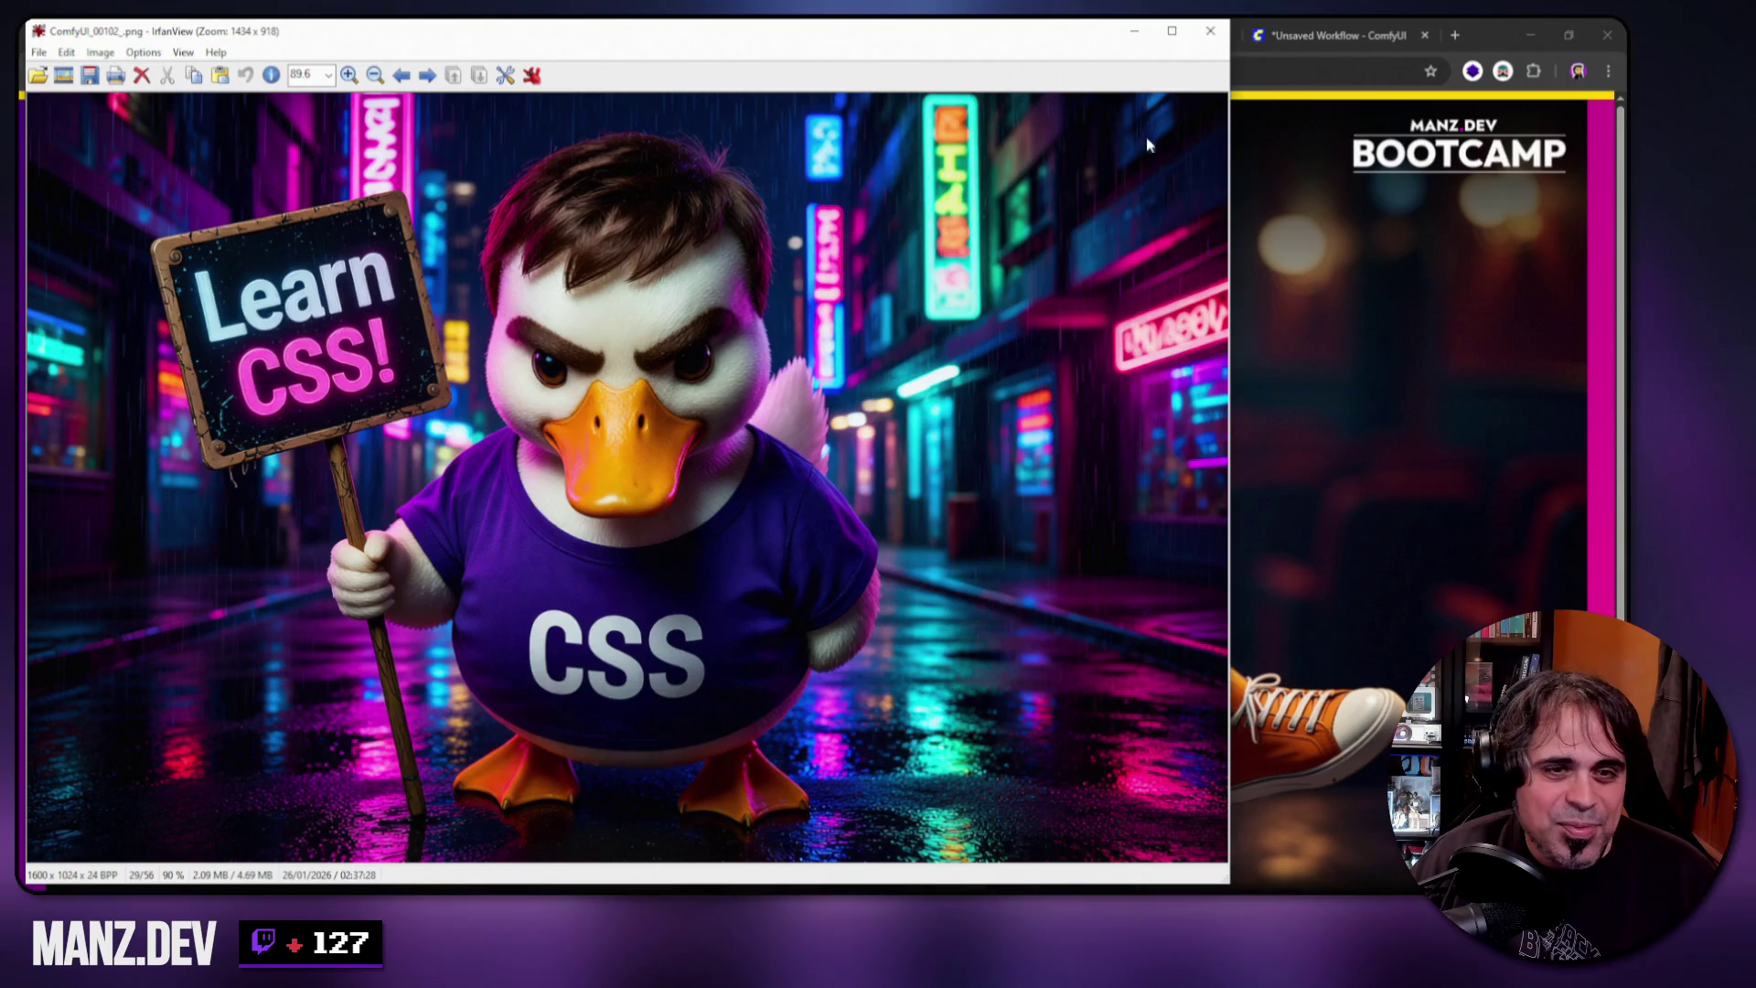
{"action": "left_click", "coordinate": [1212, 34]}
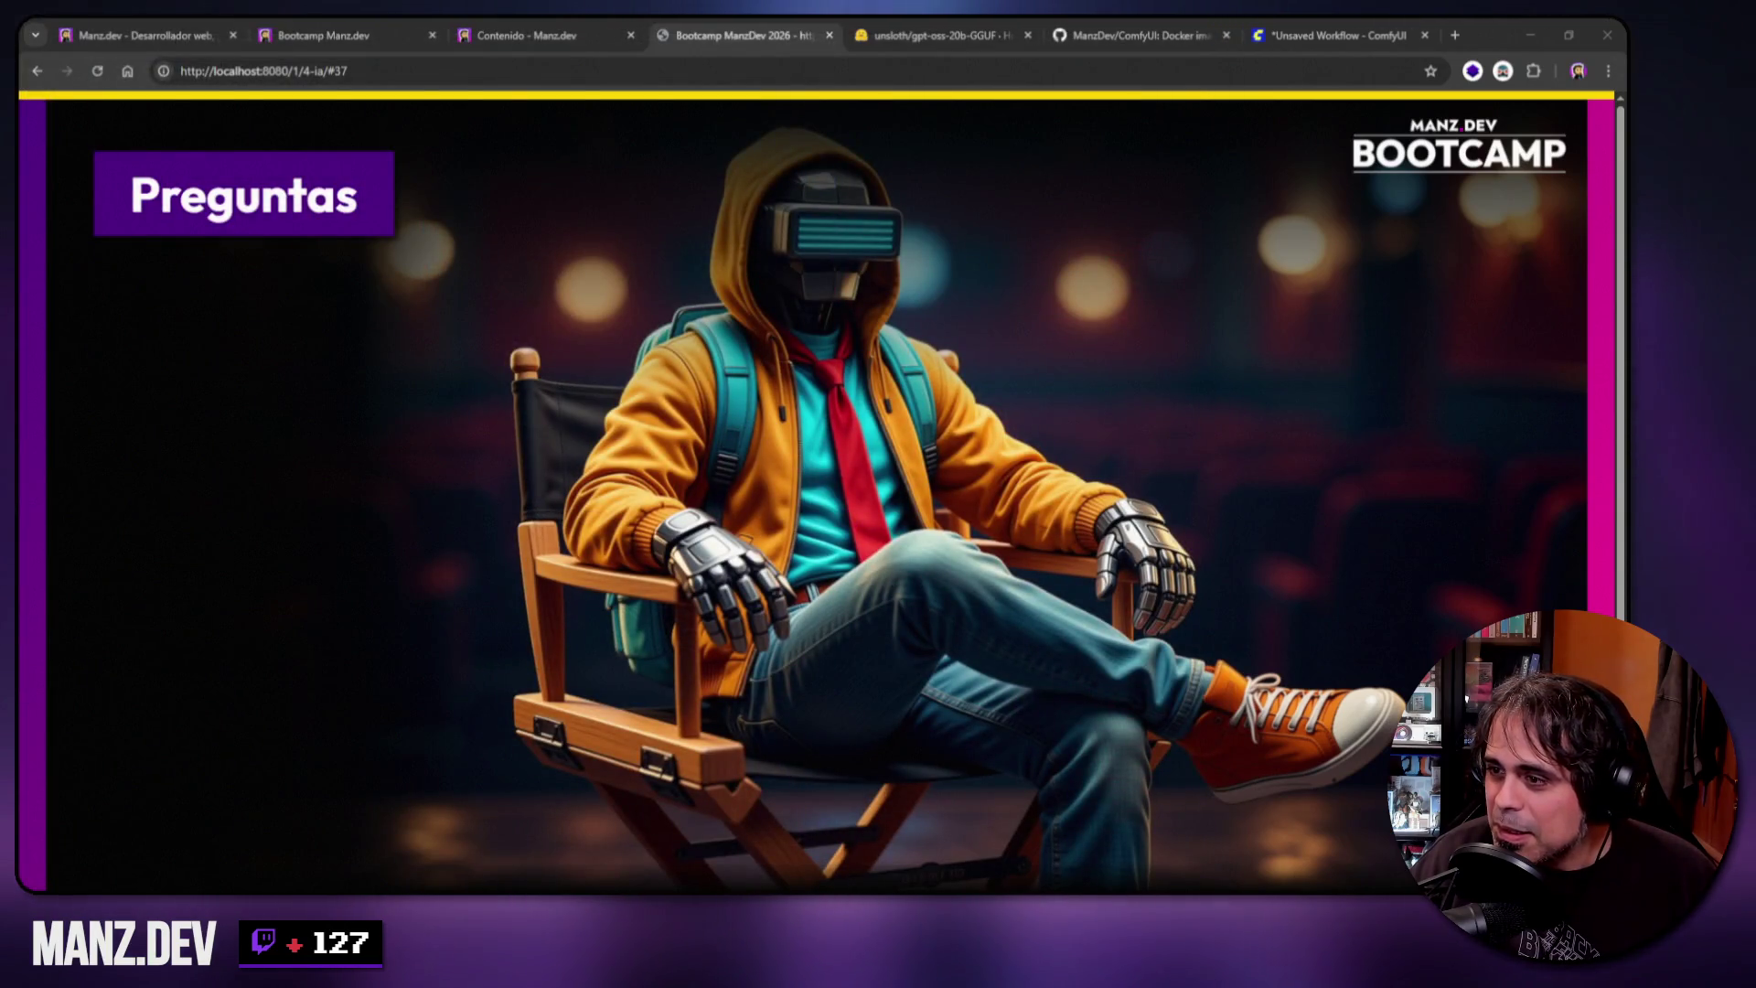
{"action": "key", "text": "alt+Tab"}
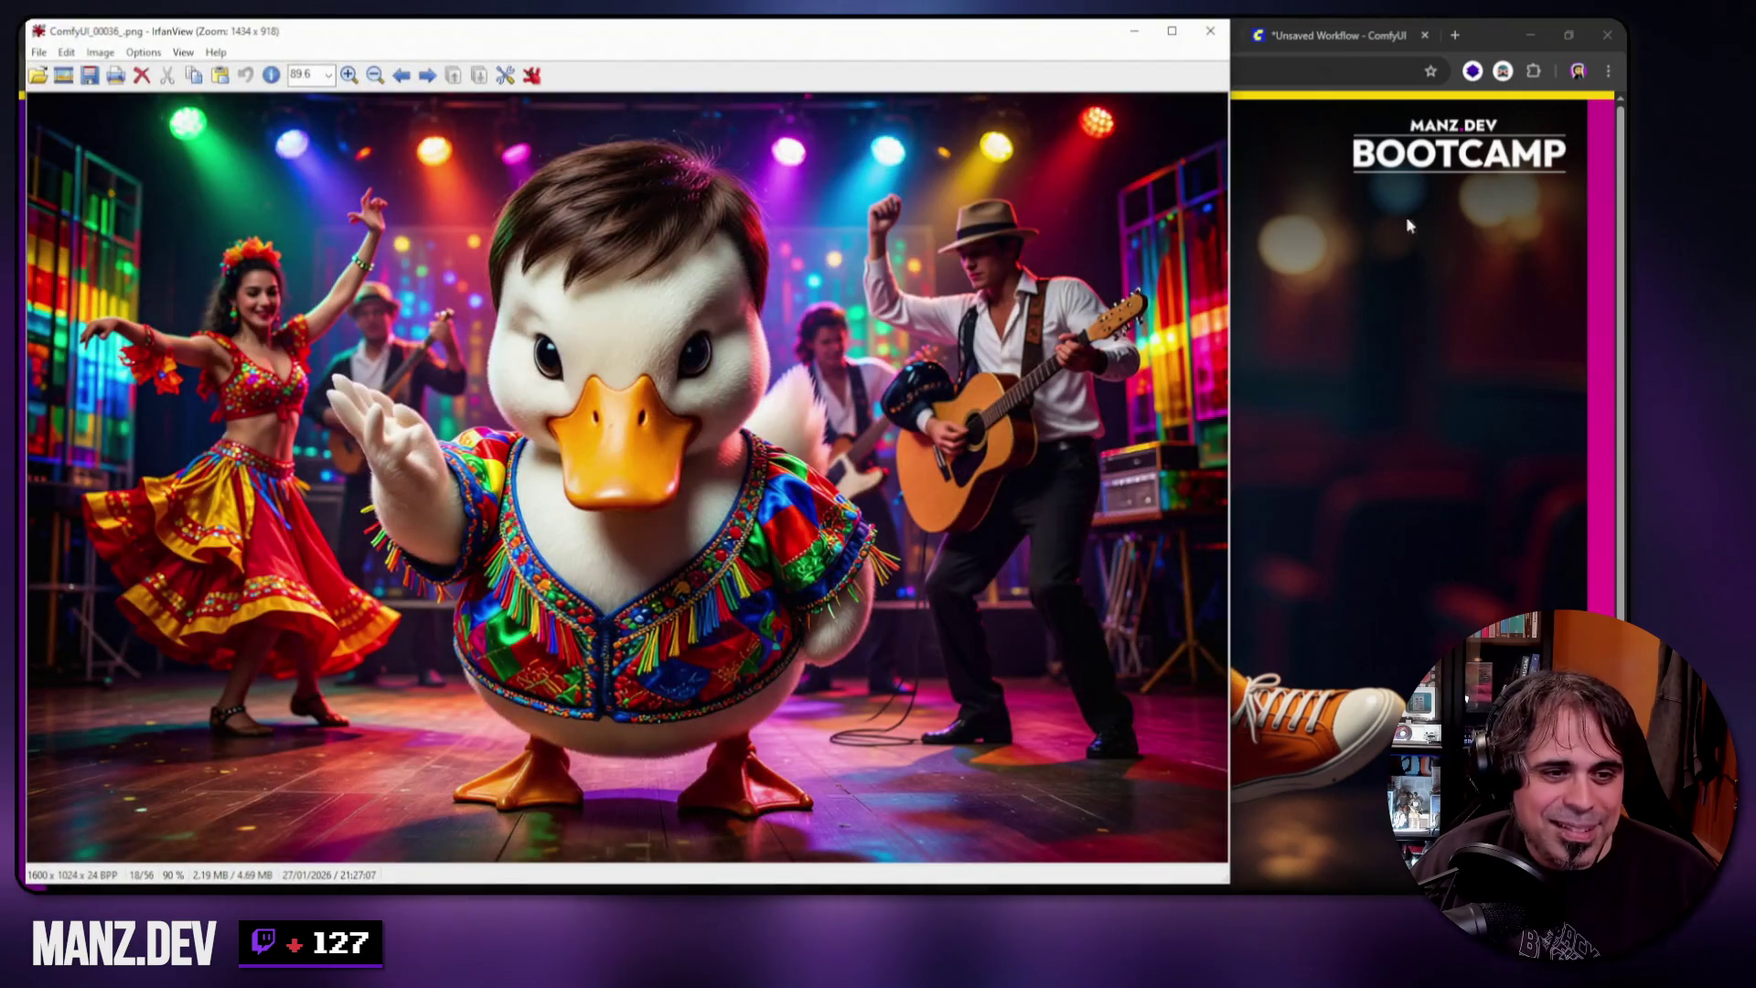
{"action": "left_click", "coordinate": [1207, 41]}
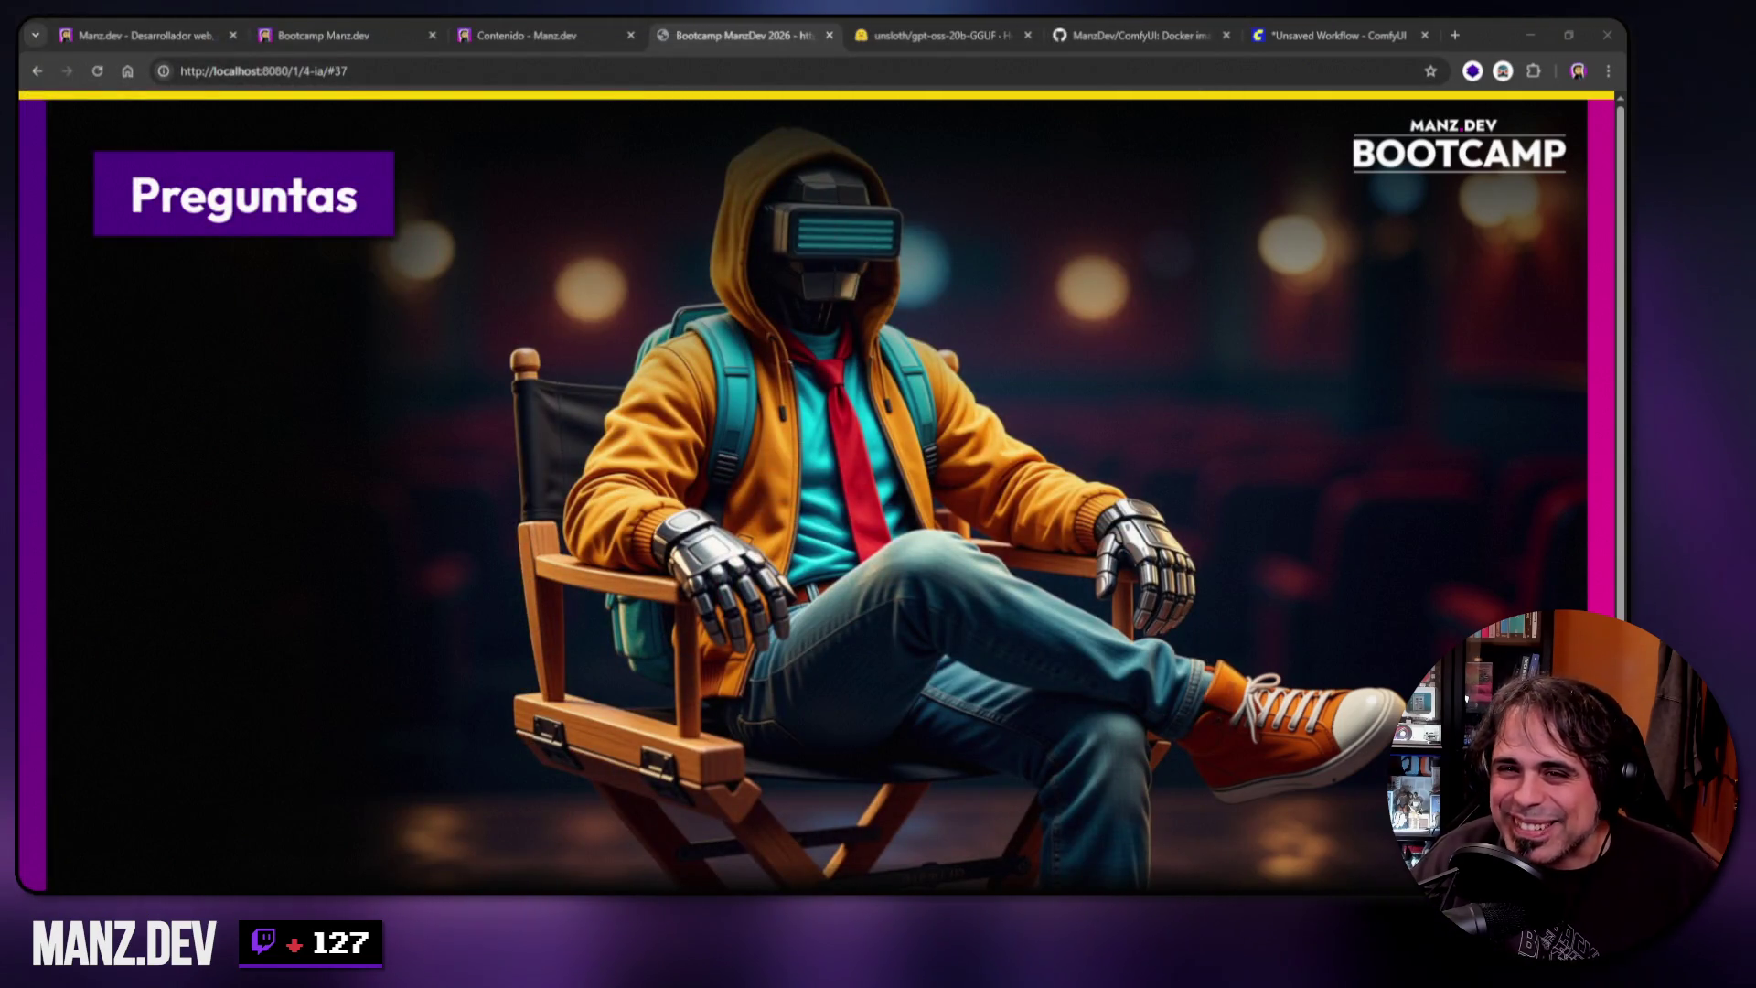
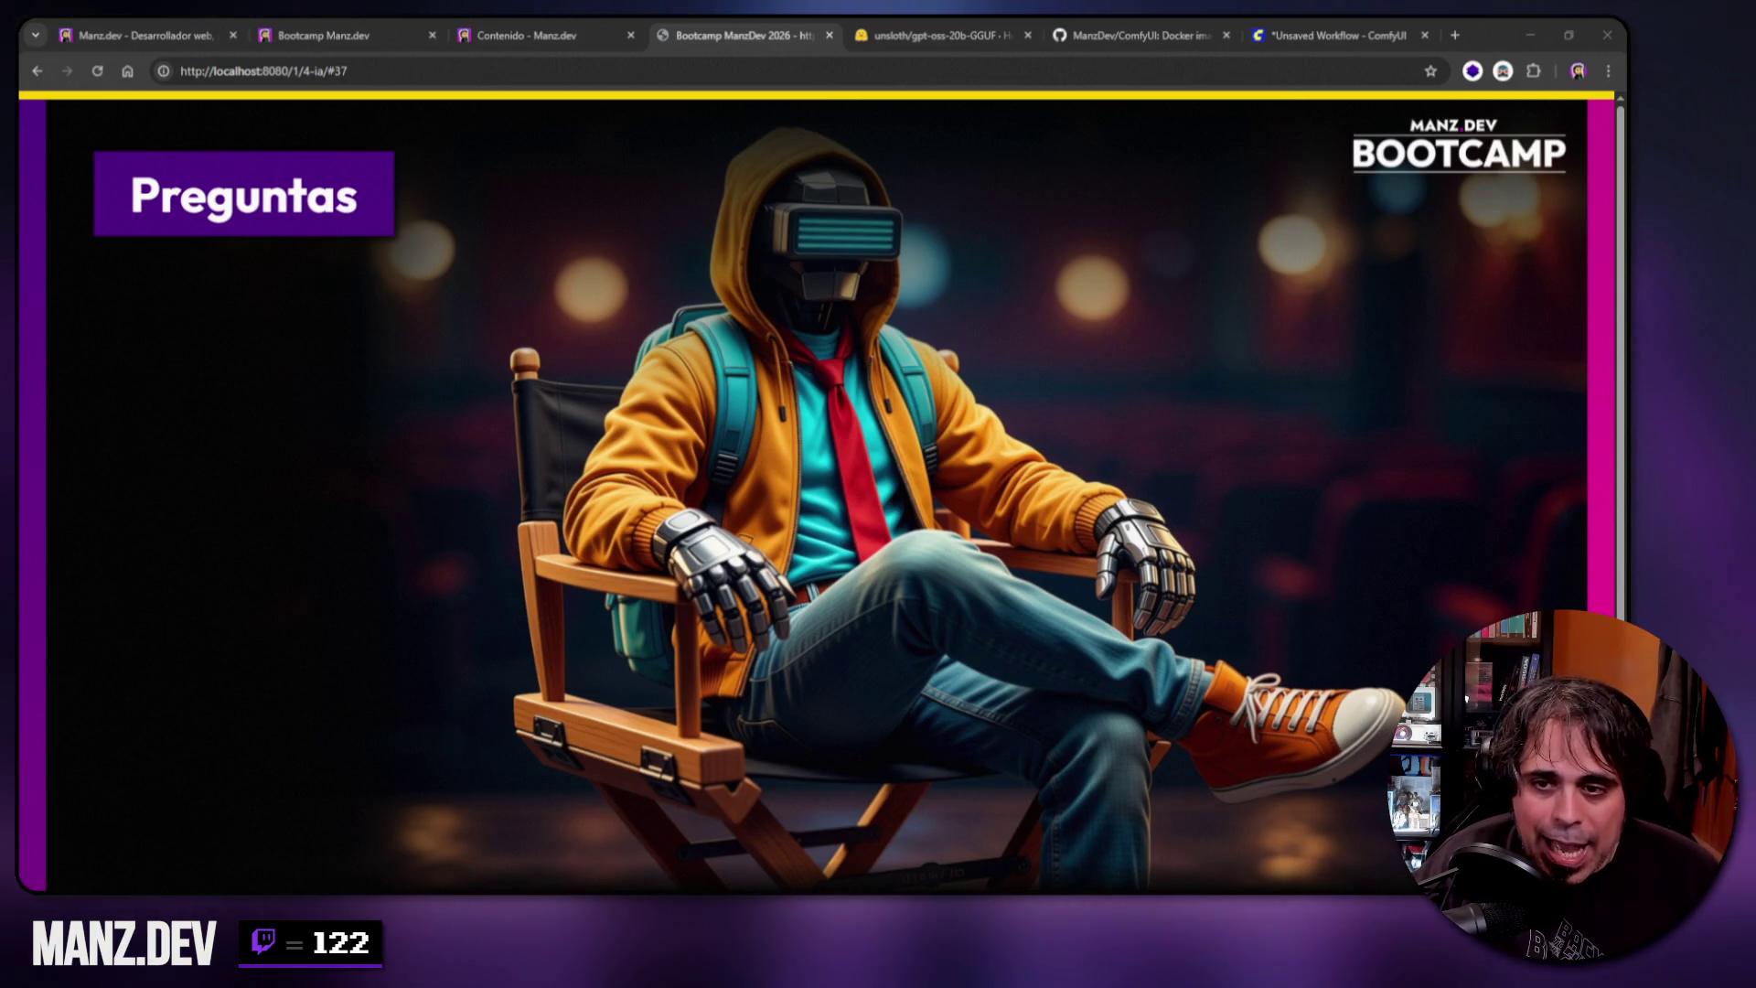
Scroll the bootcamp Contenido page to the Inteligencia Artificial card, then go to the ManzDev/ComfyUI repo
{"action": "left_click", "coordinate": [534, 41]}
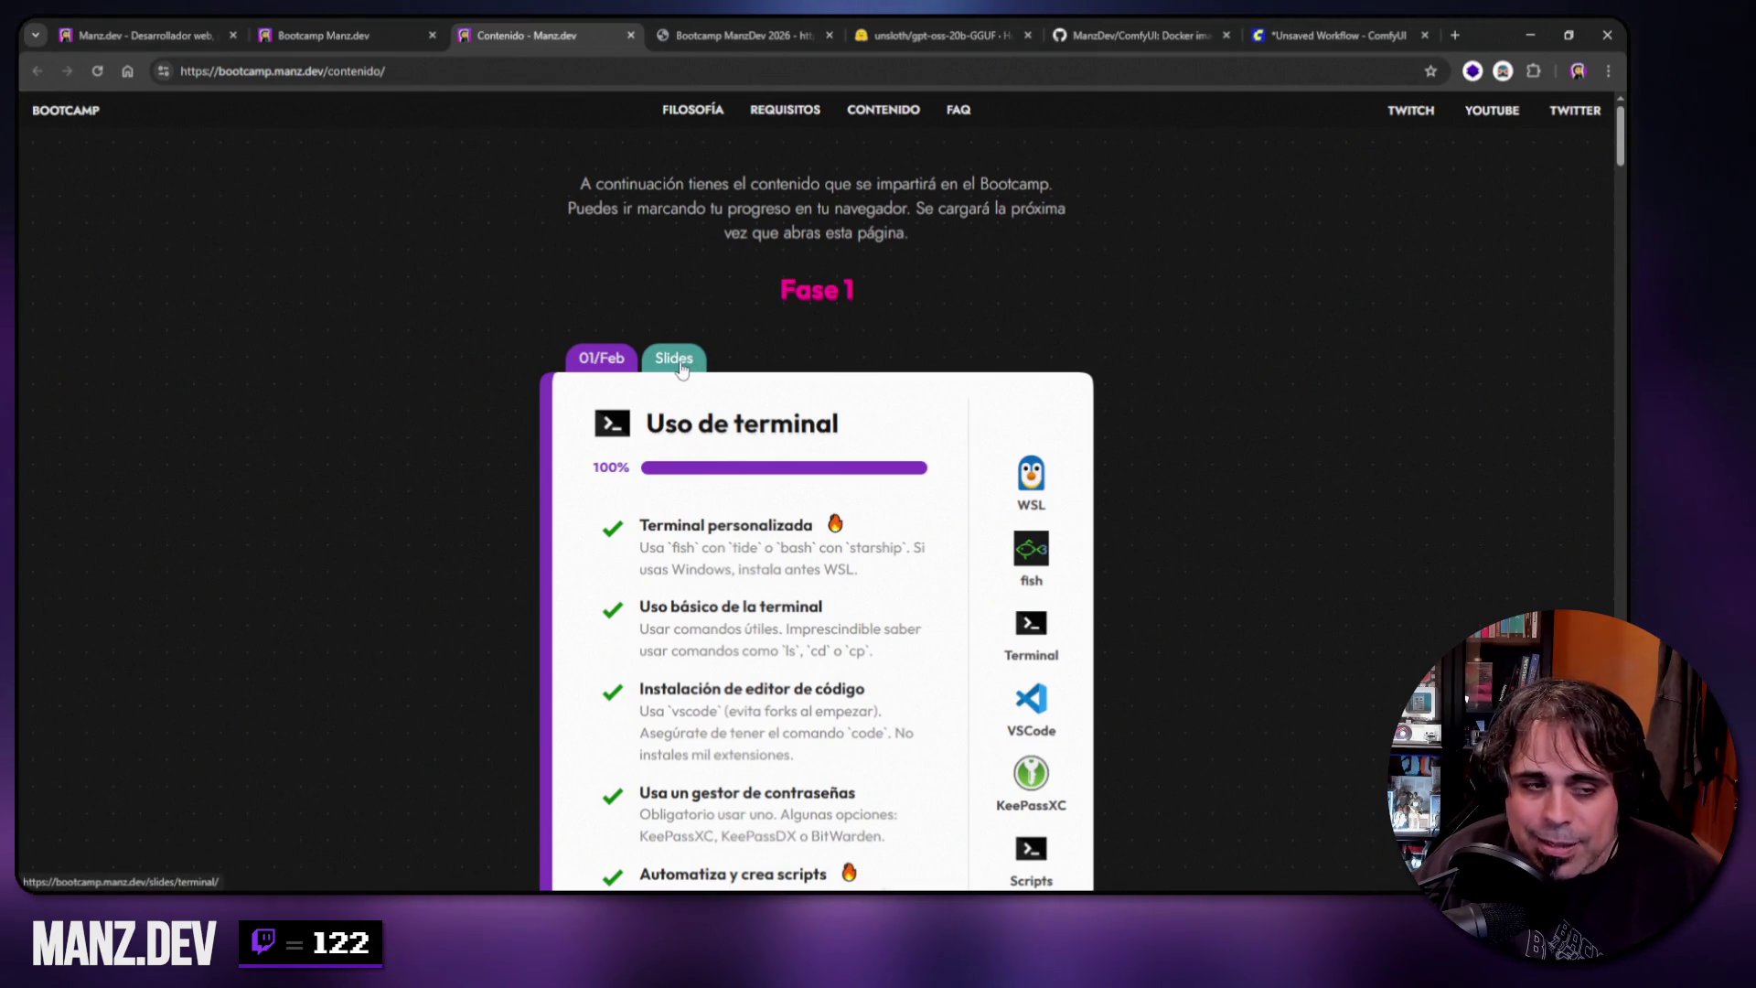
{"action": "scroll", "coordinate": [680, 366], "scroll_direction": "down", "scroll_amount": 20}
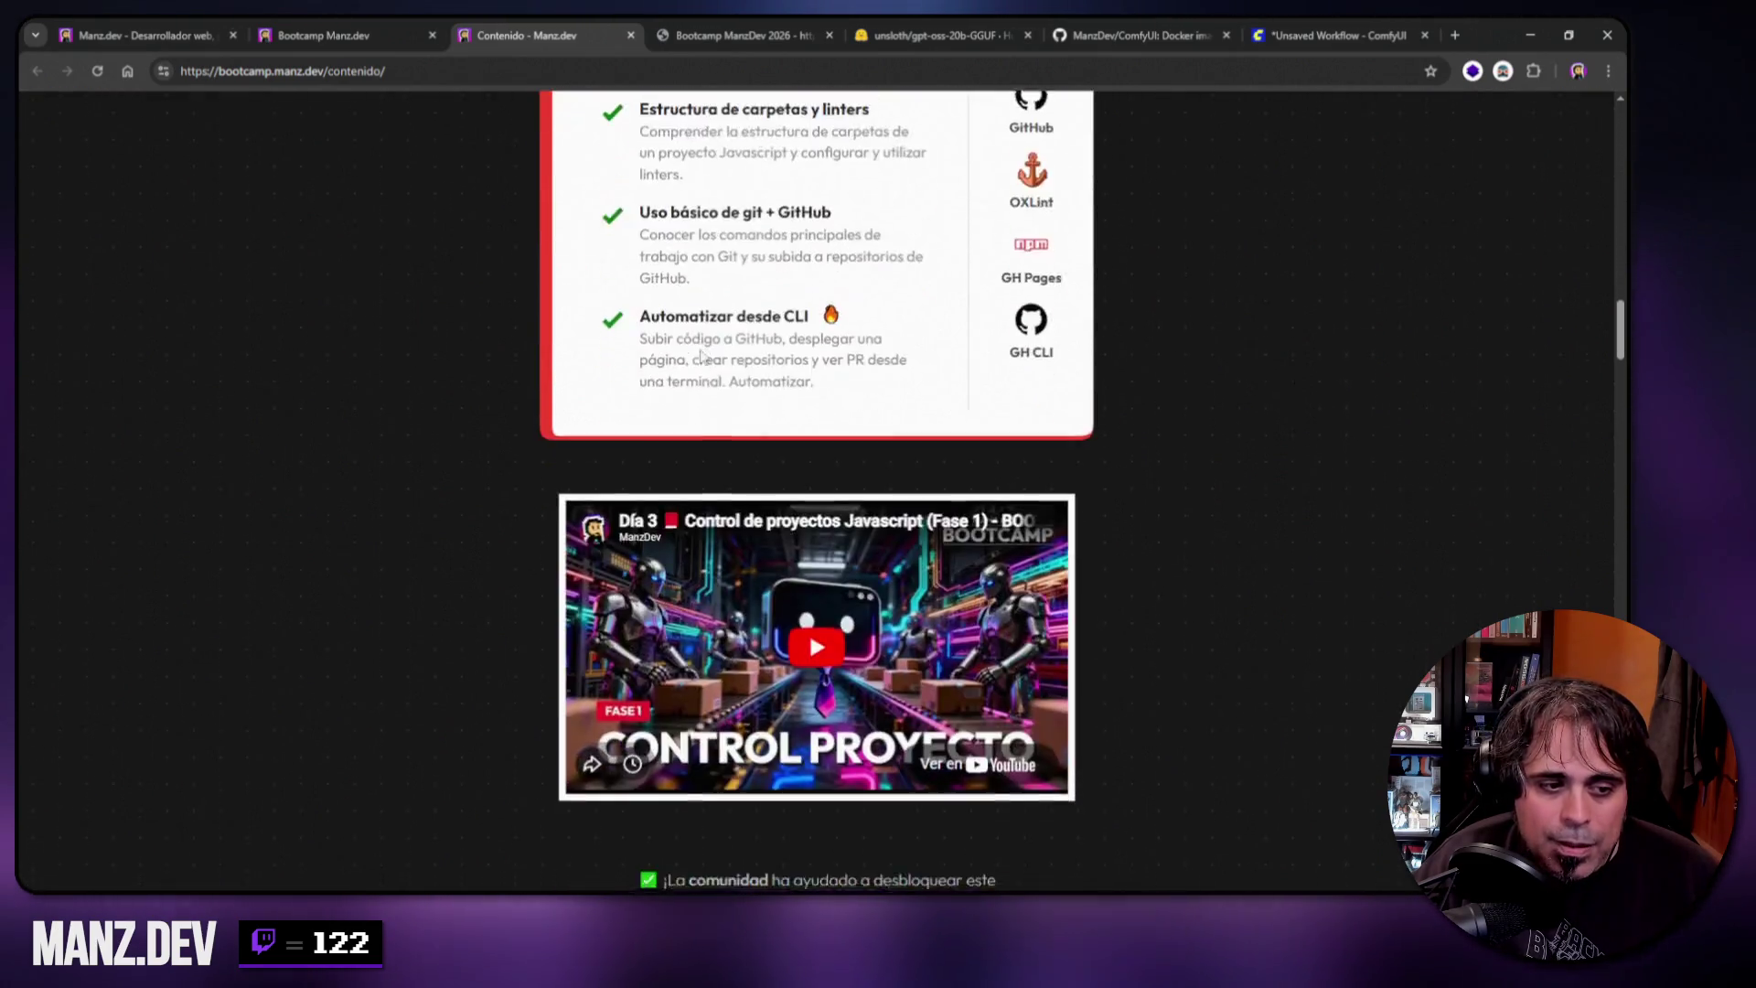
{"action": "scroll", "coordinate": [701, 355], "scroll_direction": "down", "scroll_amount": 8}
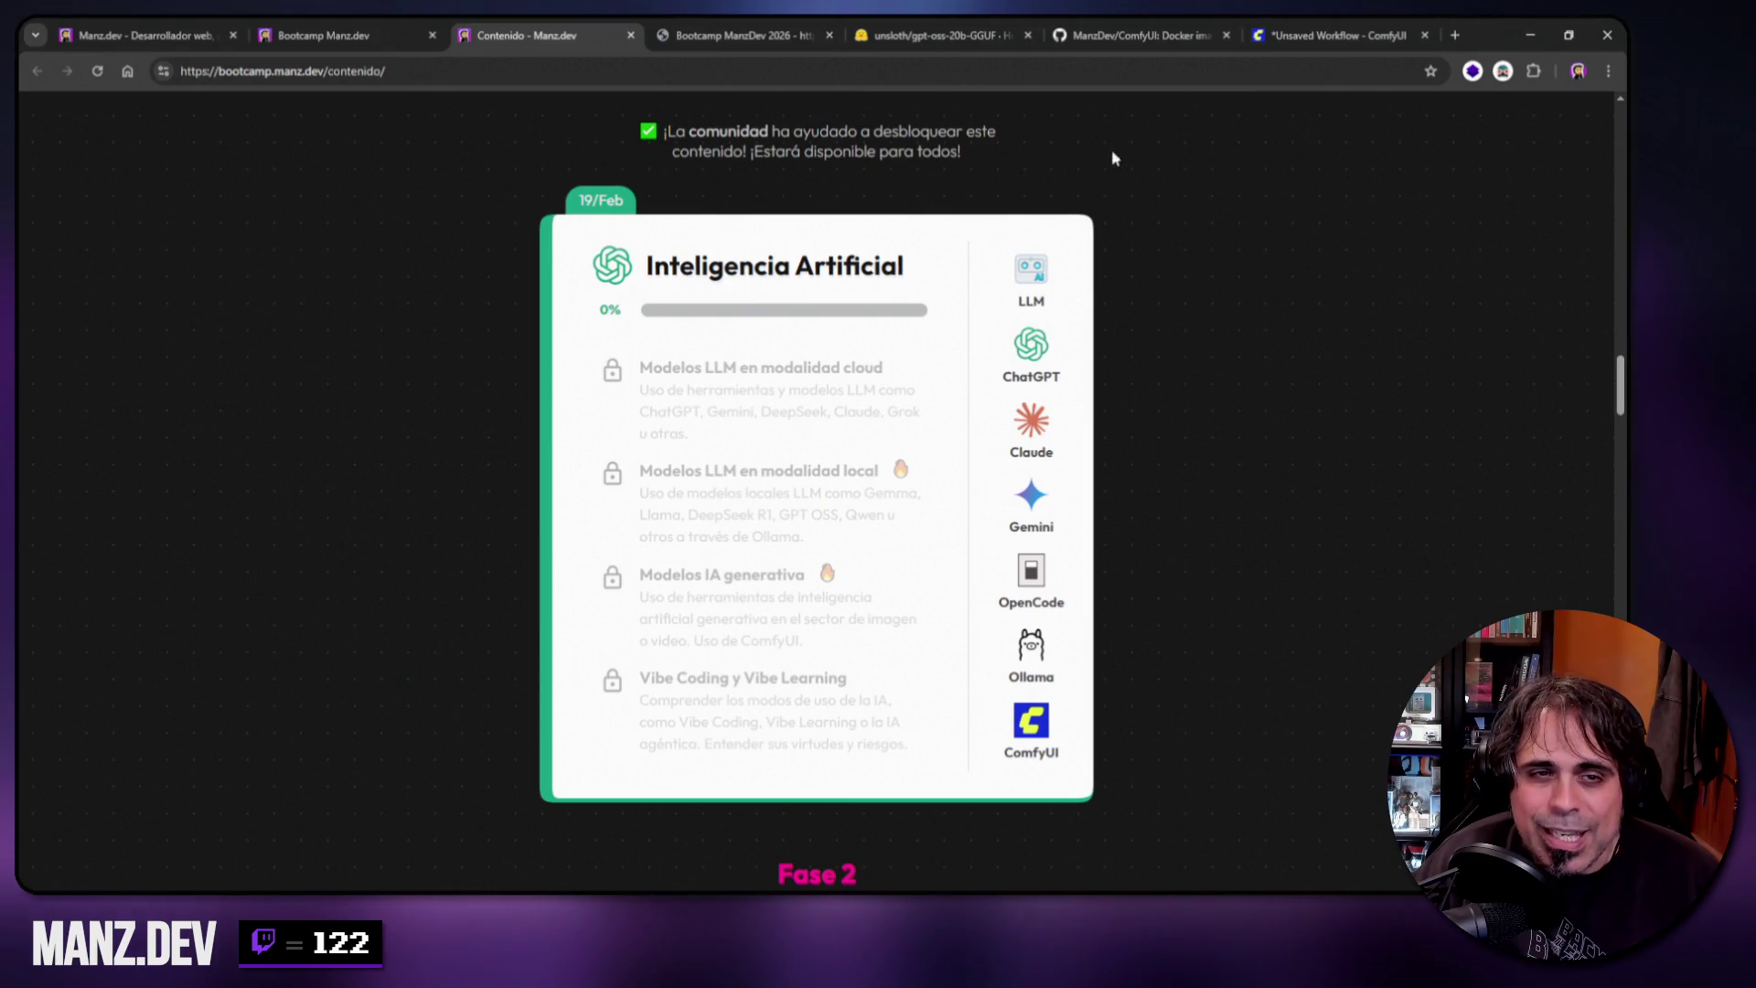
{"action": "left_click", "coordinate": [1127, 37]}
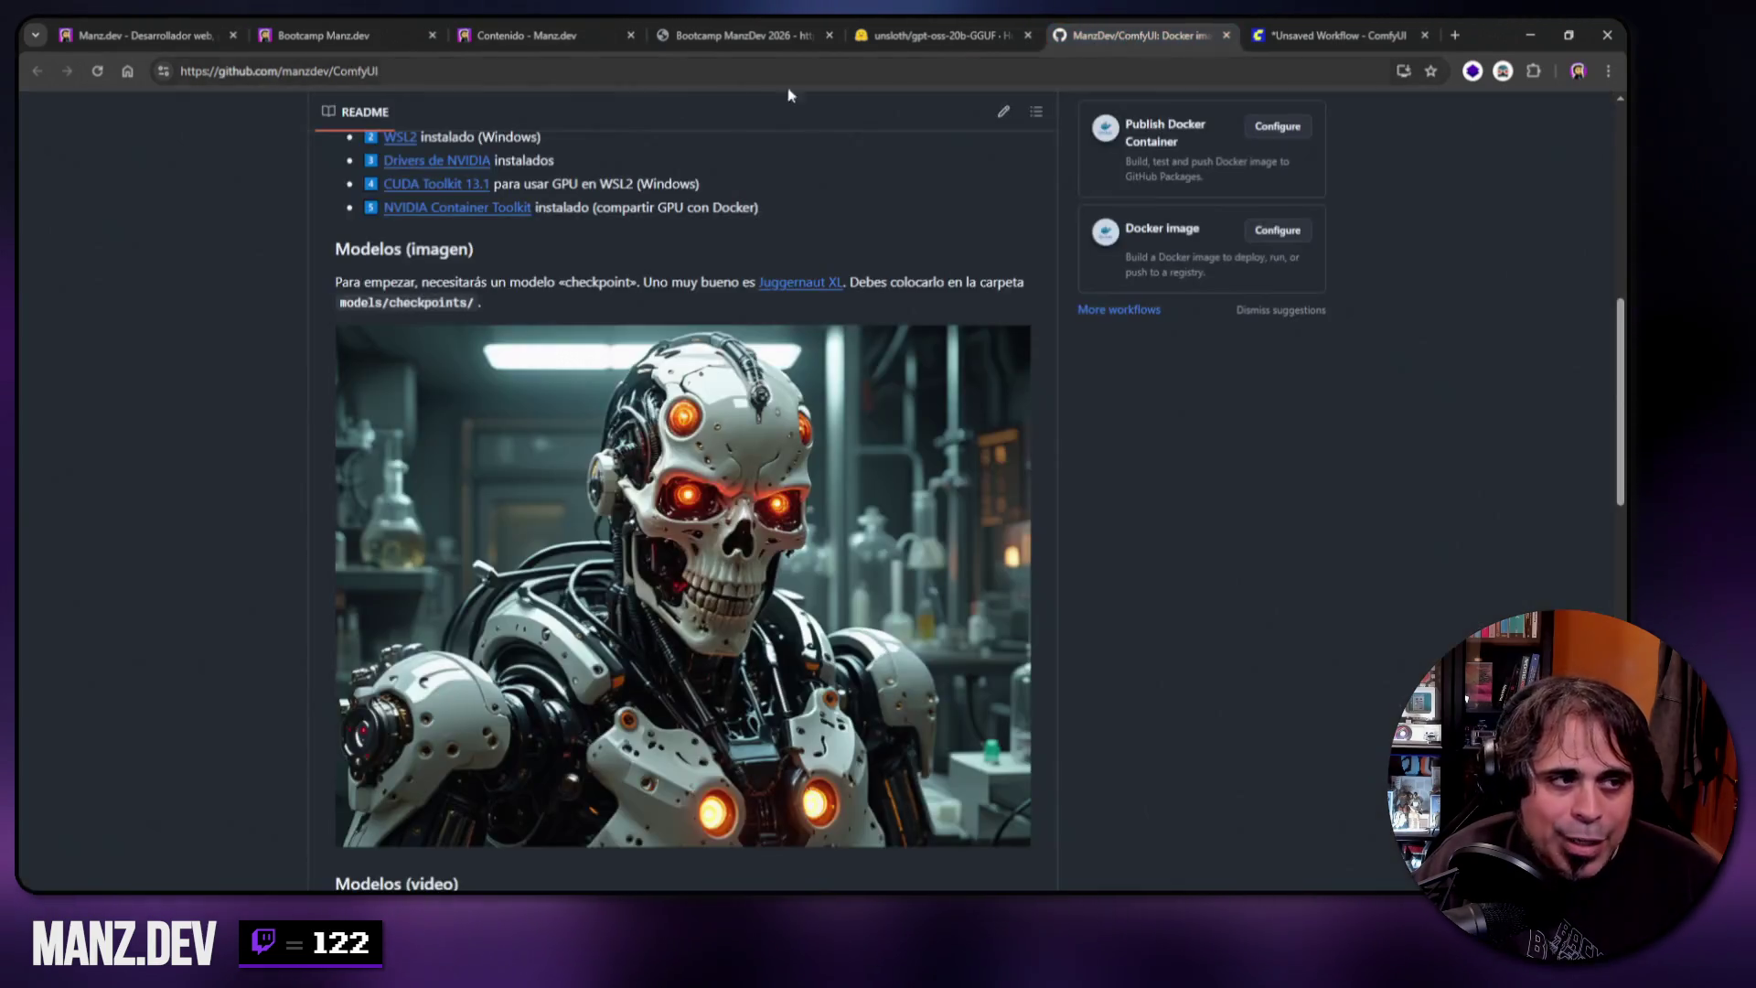
Scroll back up to the ManzDev/ComfyUI file list, then bring up the unsaved ComfyUI workflow
{"action": "scroll", "coordinate": [722, 443], "scroll_direction": "up", "scroll_amount": 5}
{"action": "scroll", "coordinate": [722, 451], "scroll_direction": "up", "scroll_amount": 3}
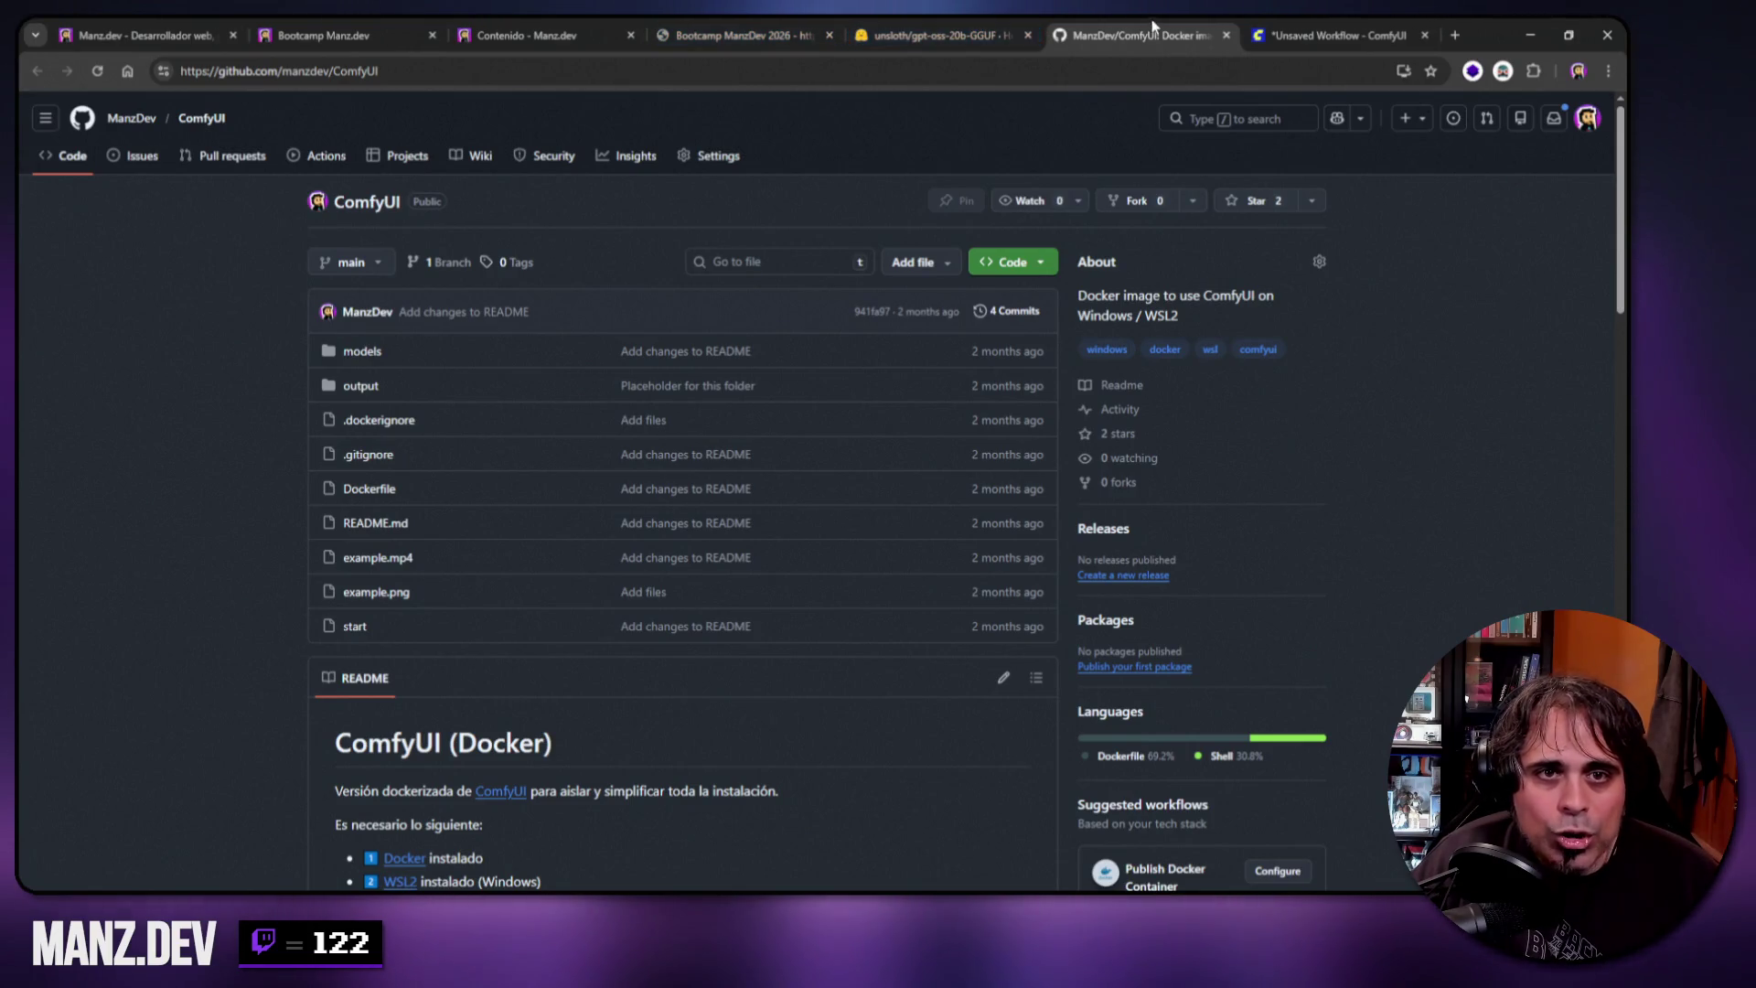
{"action": "left_click", "coordinate": [1335, 35]}
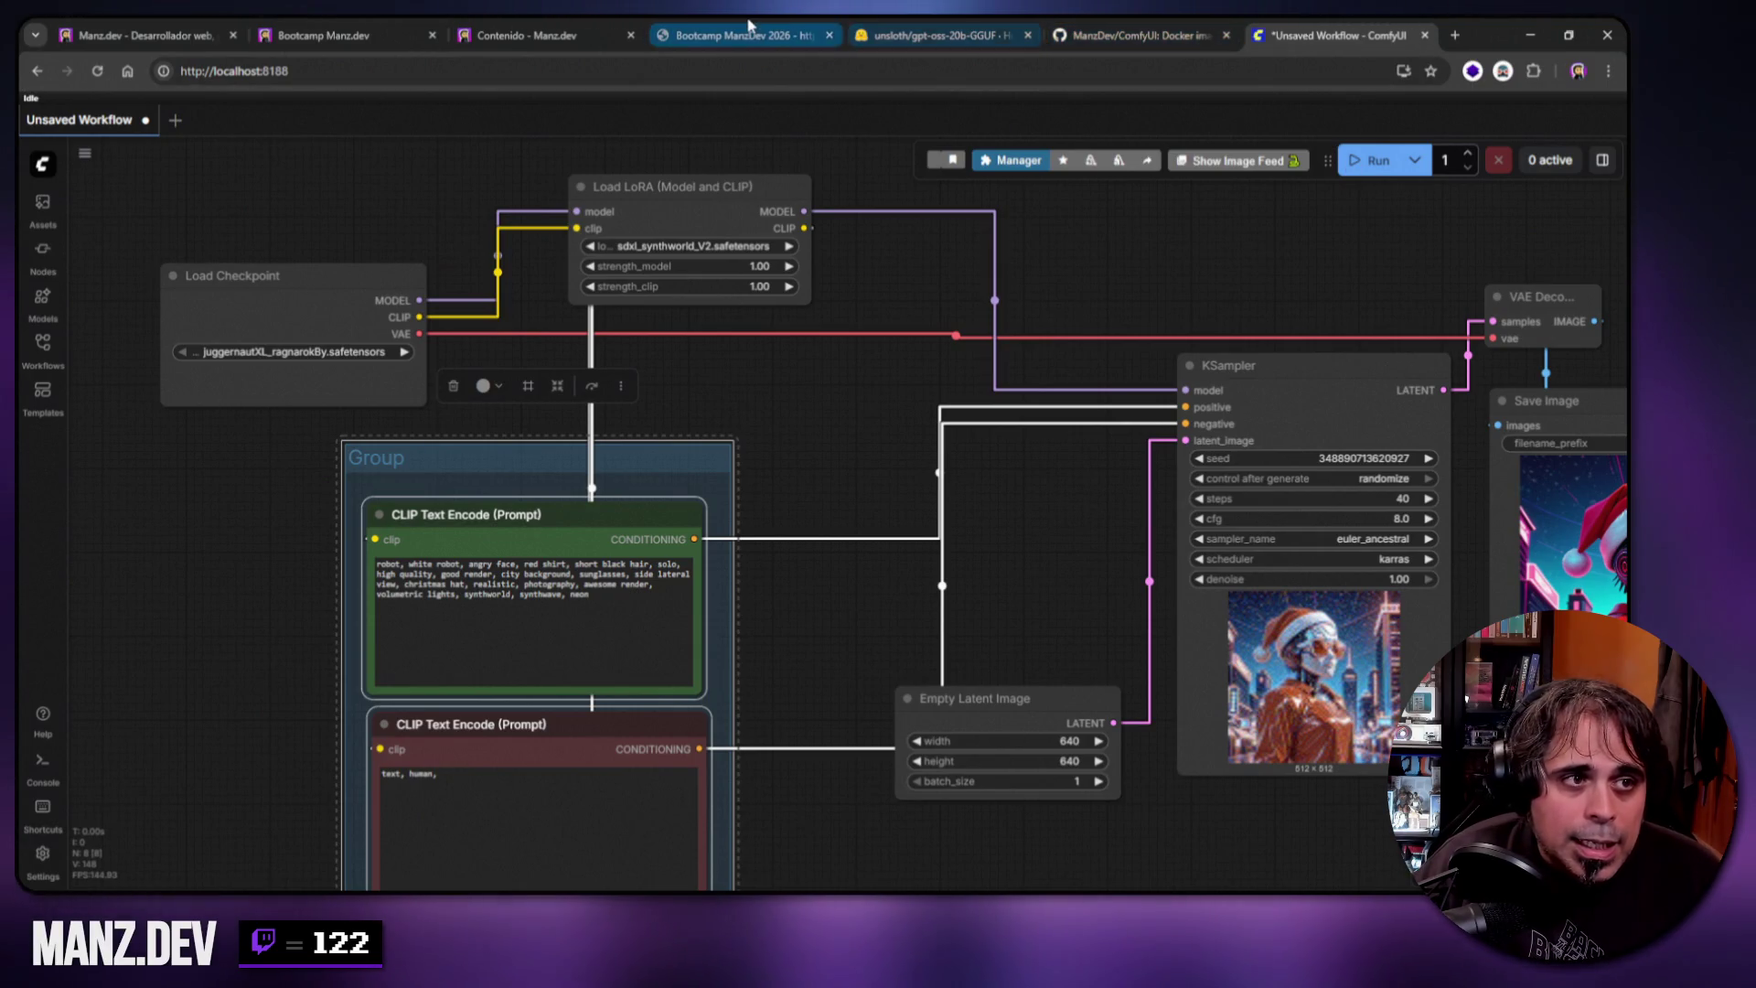
Return to the Bootcamp ManzDev 2026 deck on its Preguntas slide
{"action": "left_click", "coordinate": [748, 28]}
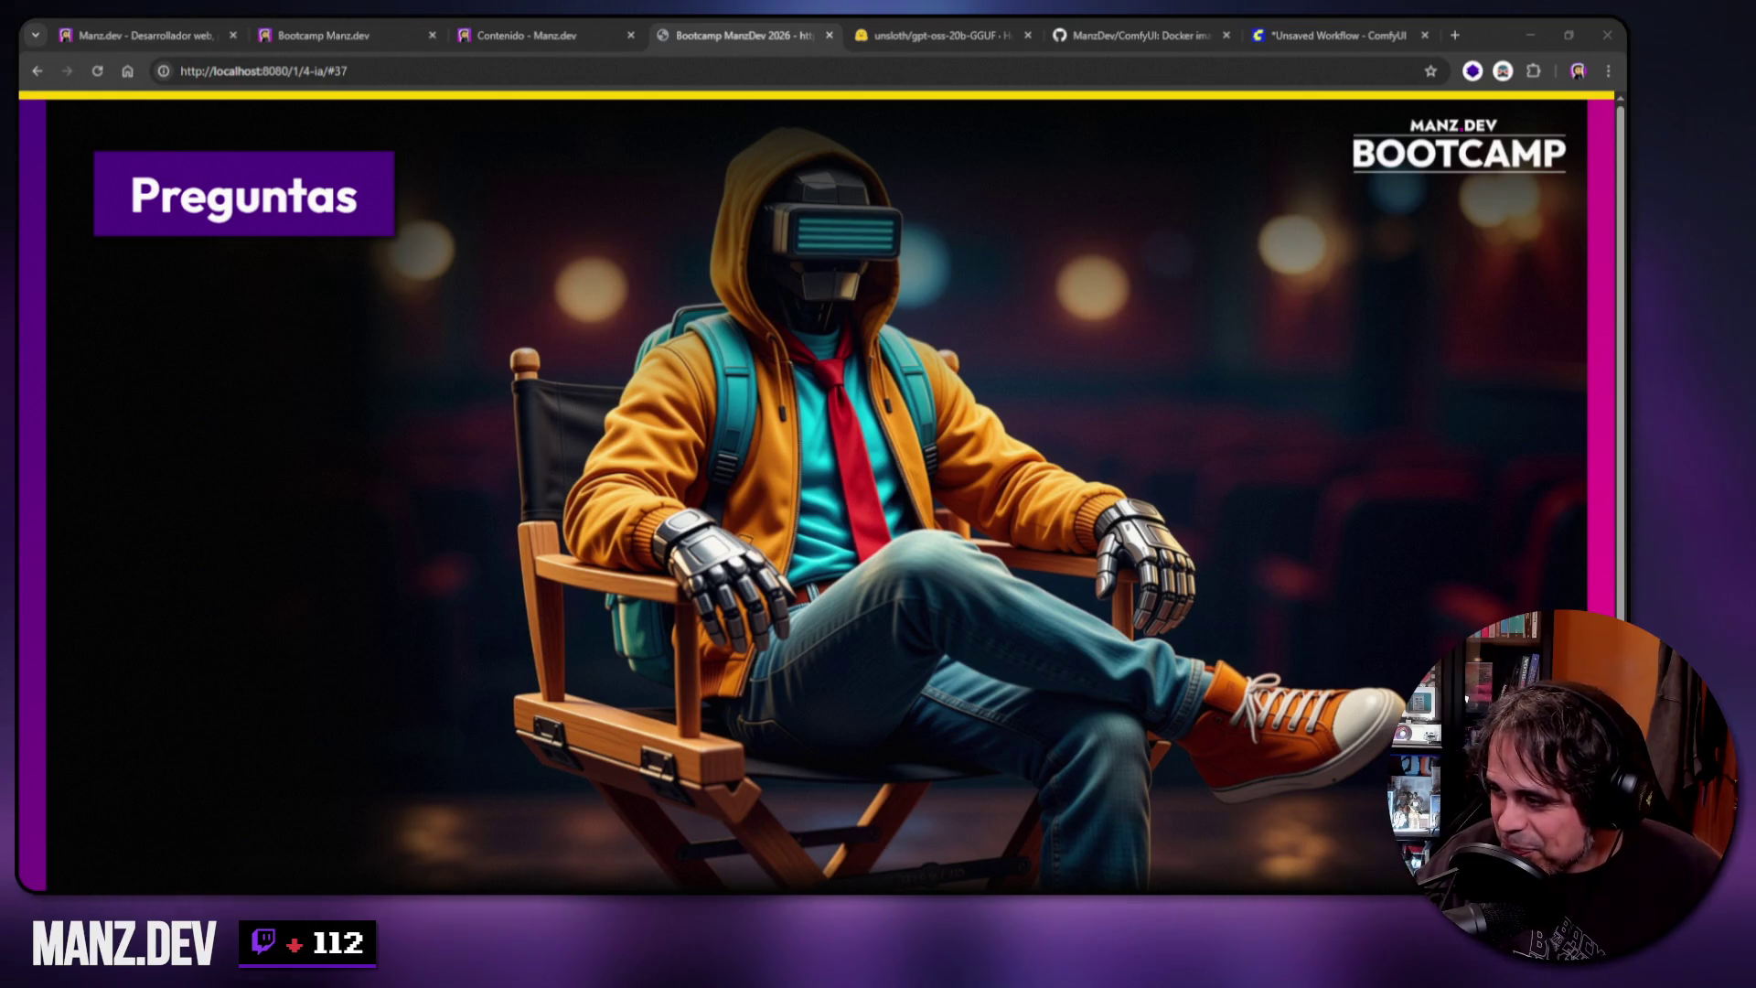
{"action": "left_click", "coordinate": [766, 39]}
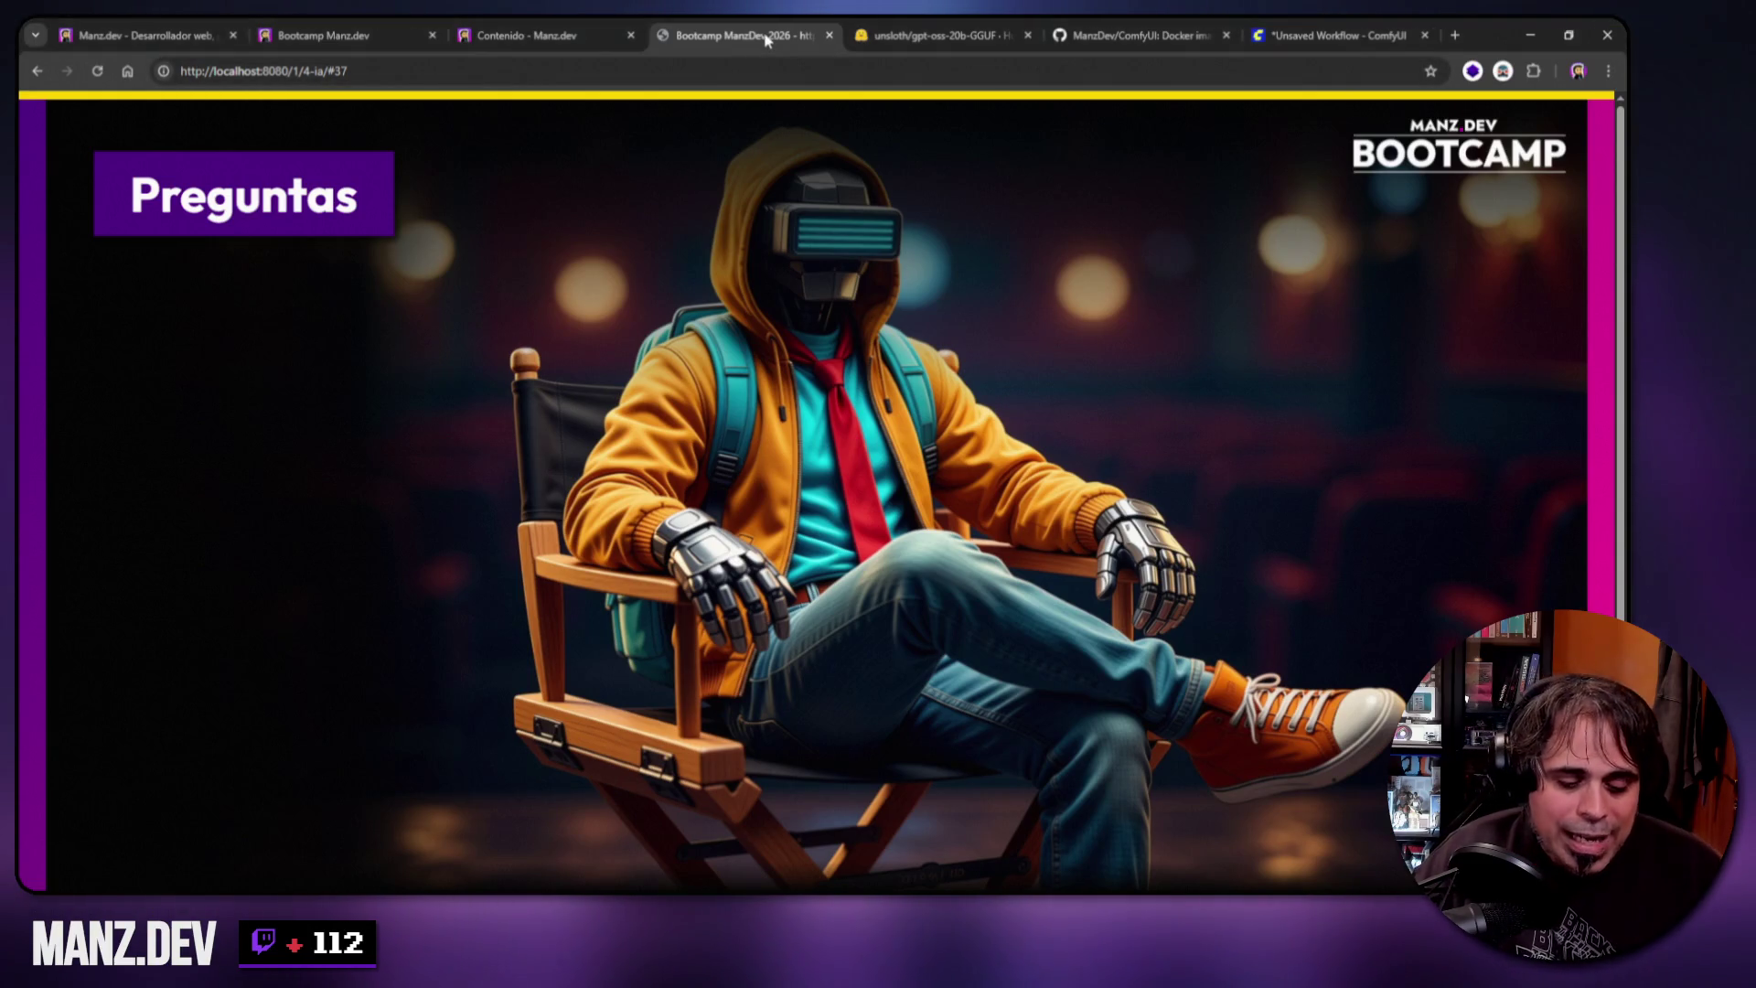
{"action": "key", "text": "ctrl+t"}
{"action": "type", "text": "downloadra"}
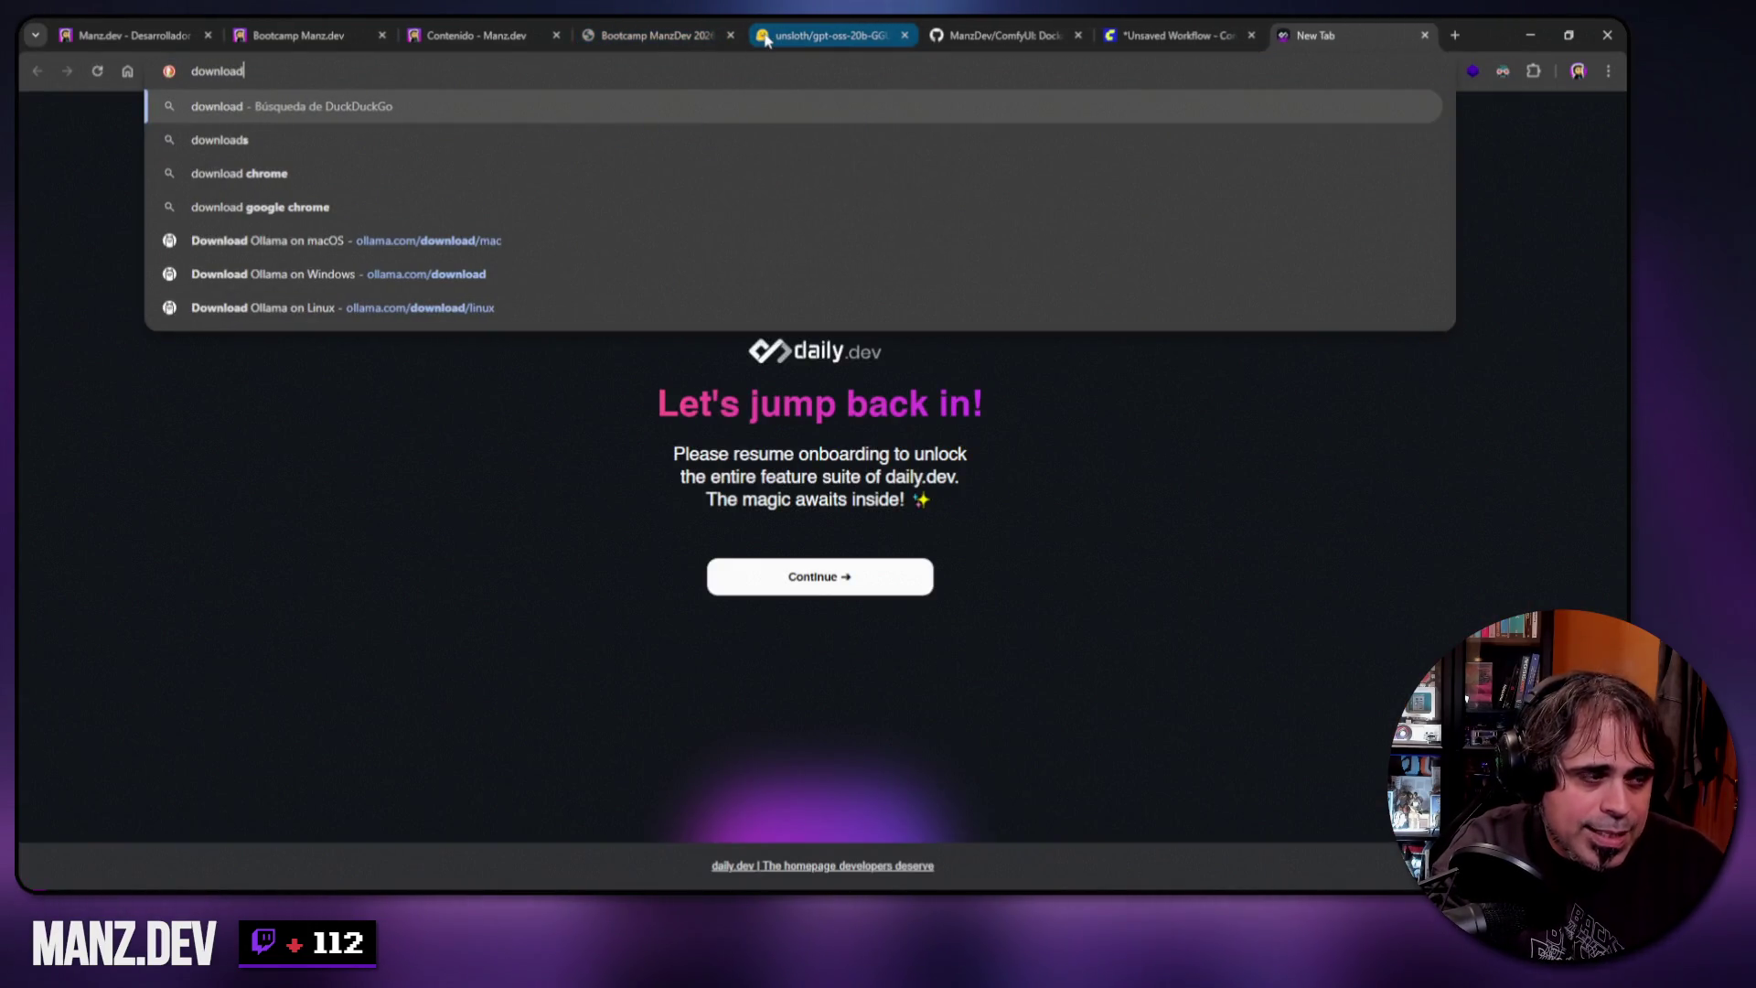
{"action": "type", "text": "m.c"}
{"action": "key", "text": "Return"}
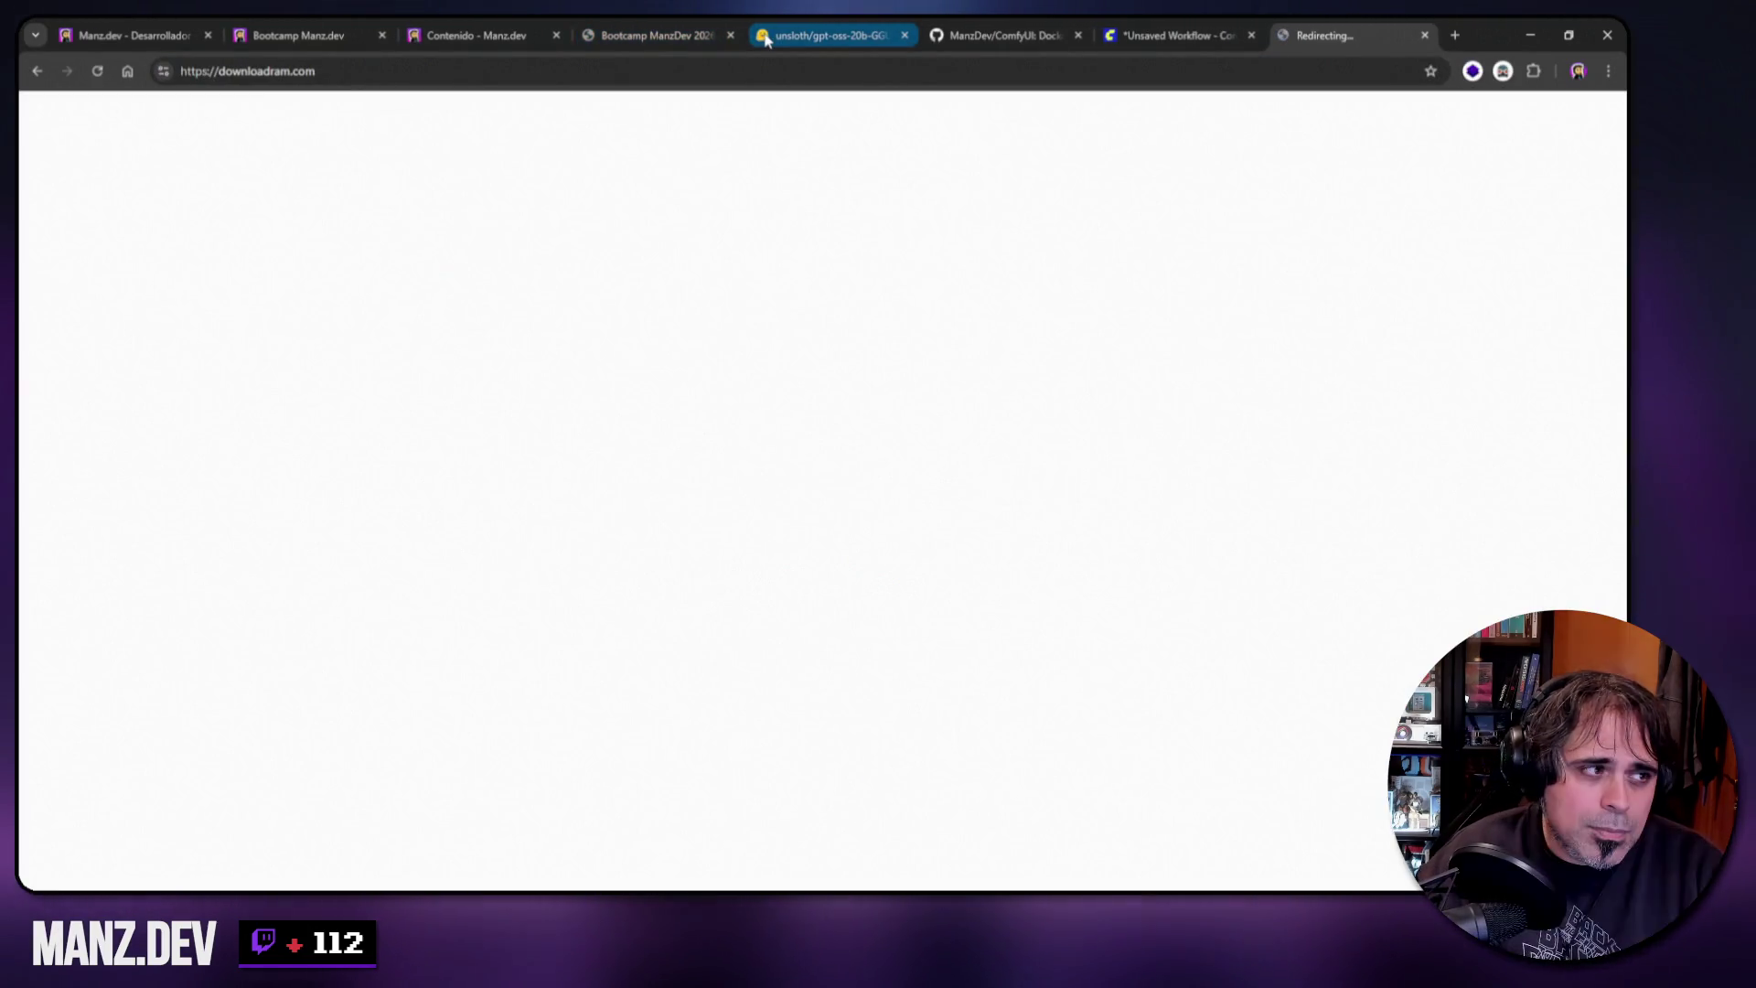
{"action": "key", "text": "ctrl+w"}
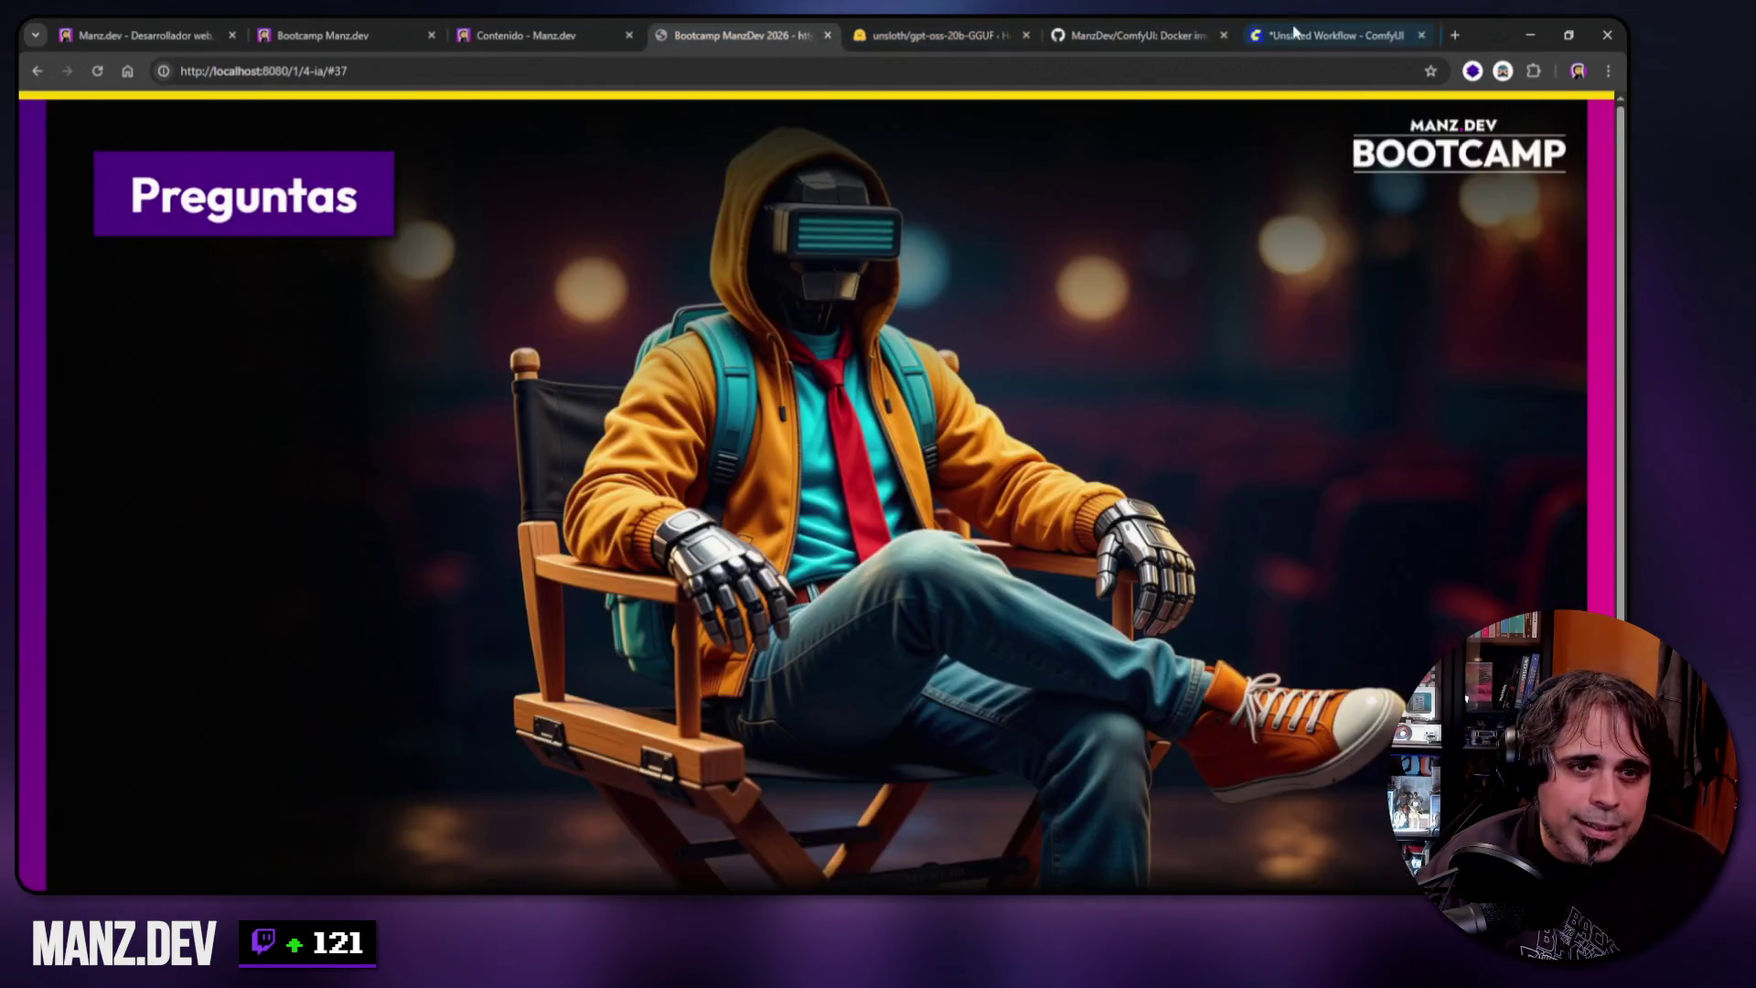
{"action": "key", "text": "ctrl+t"}
{"action": "type", "text": "download ram lg"}
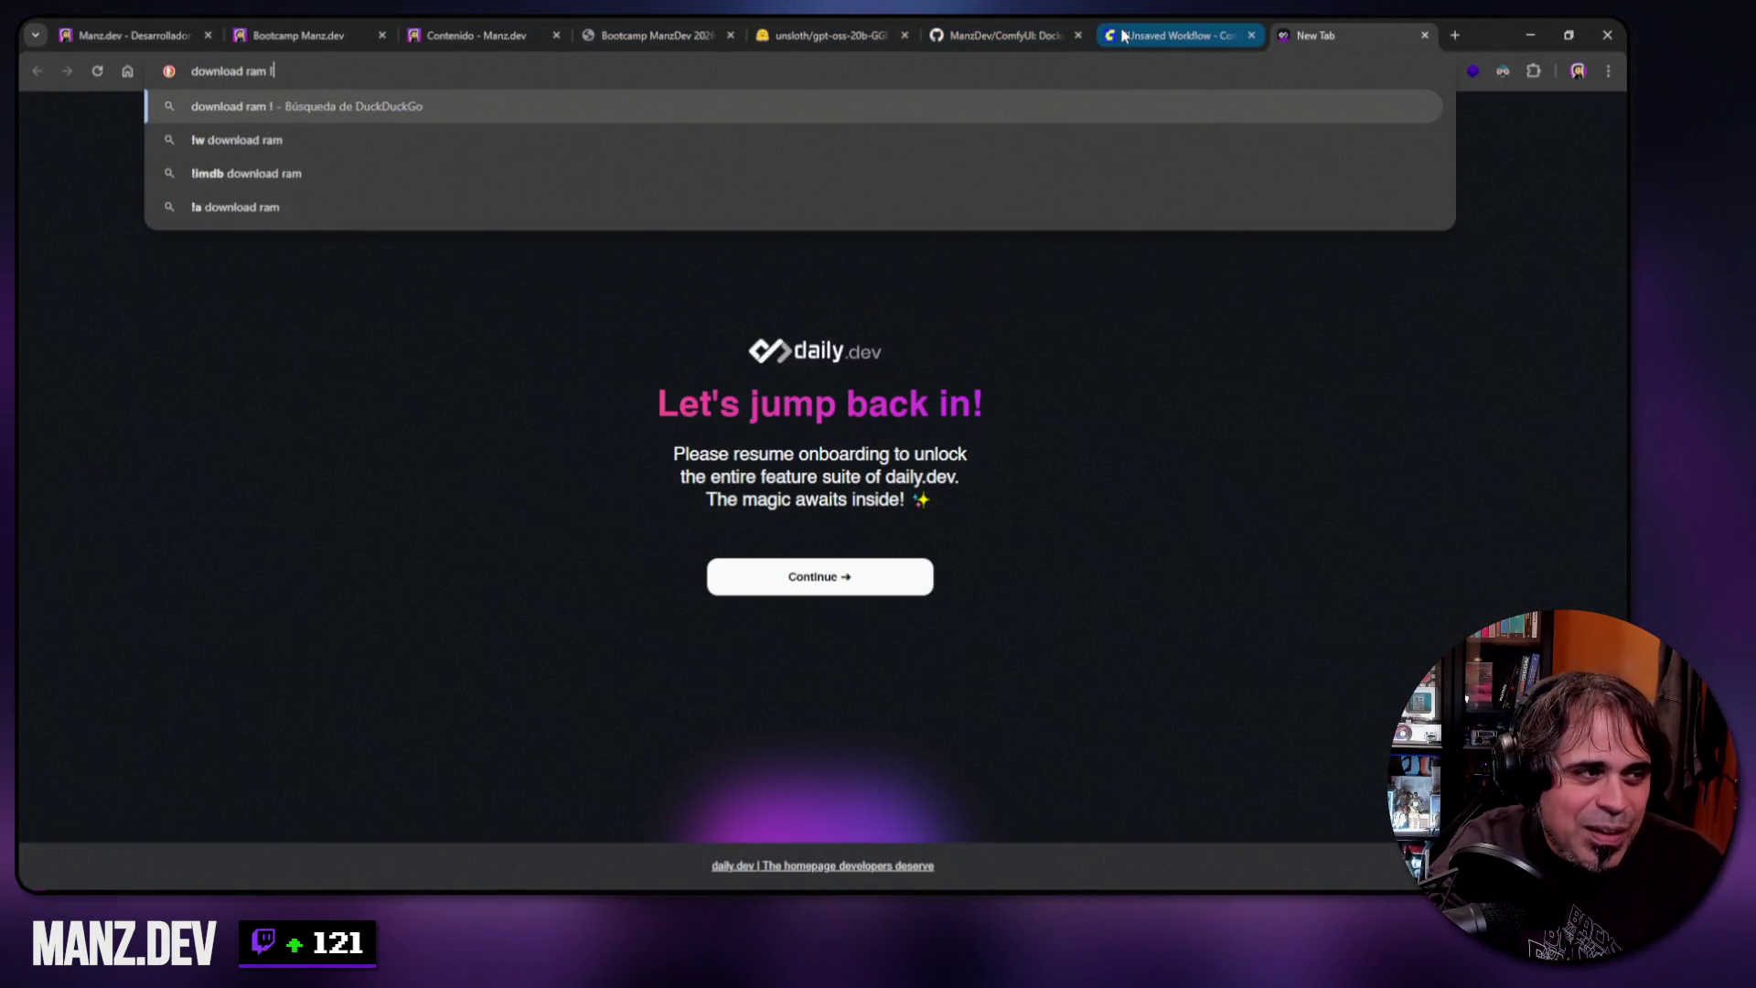
{"action": "key", "text": "Return"}
{"action": "left_click", "coordinate": [342, 285]}
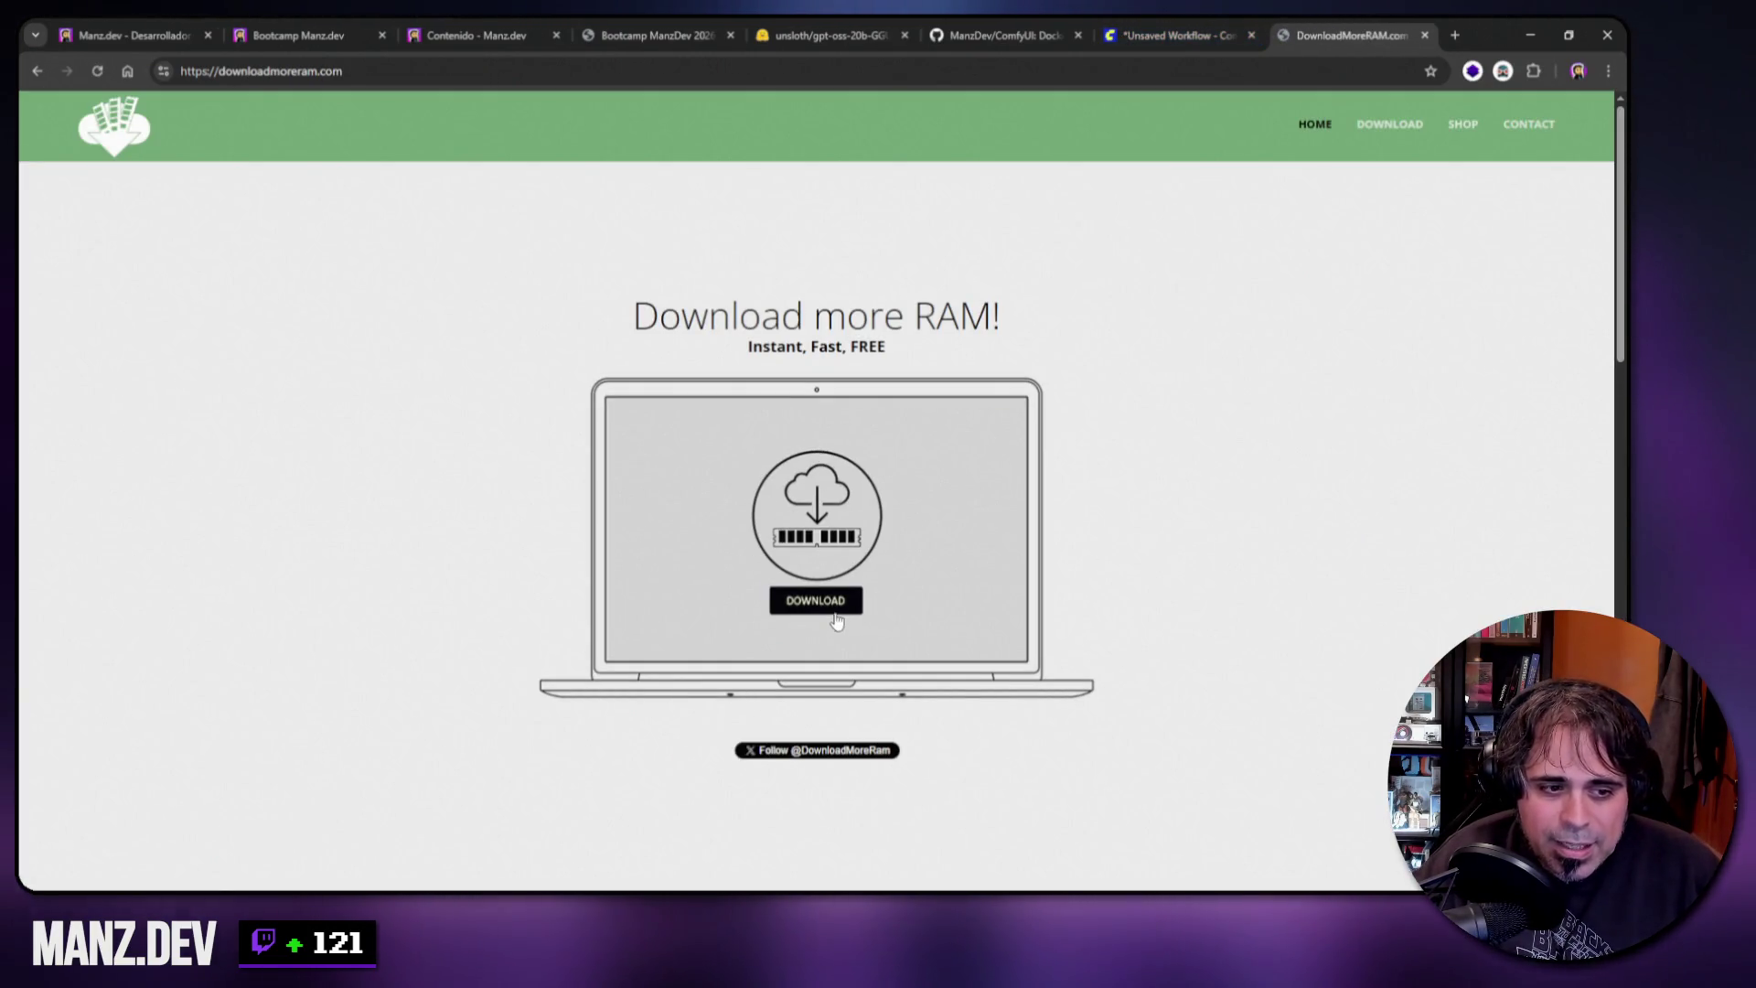
{"action": "left_click", "coordinate": [818, 599]}
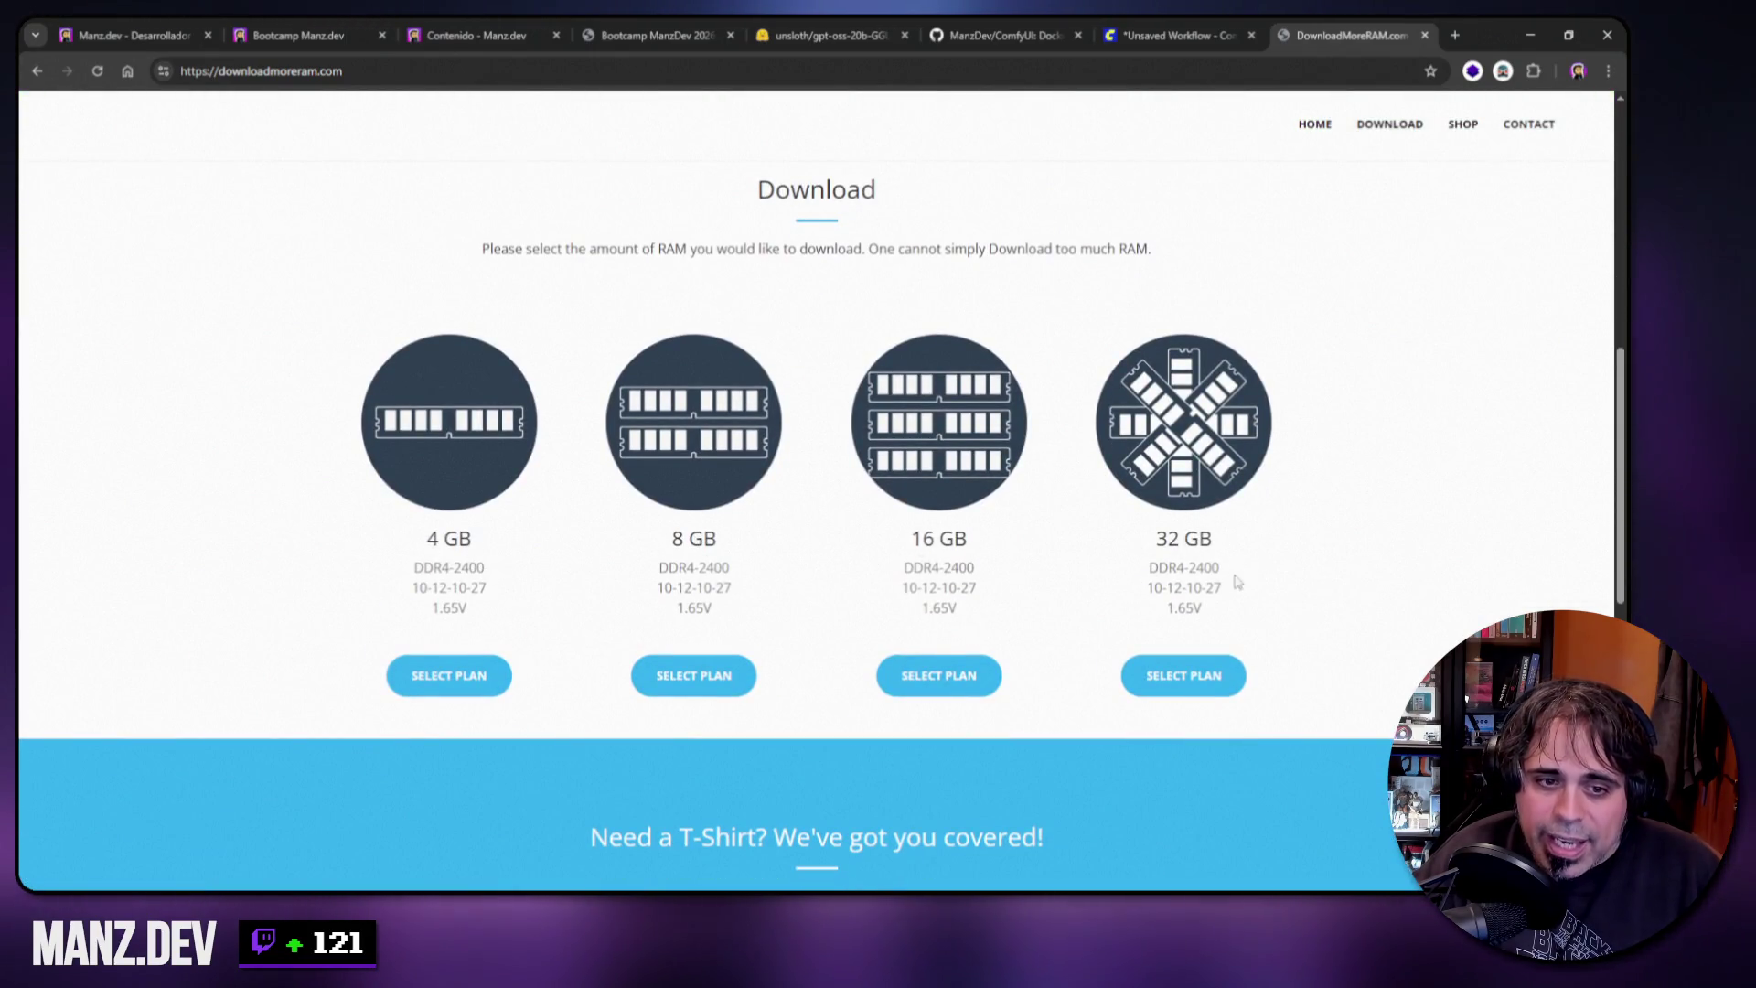
{"action": "left_click", "coordinate": [1203, 681]}
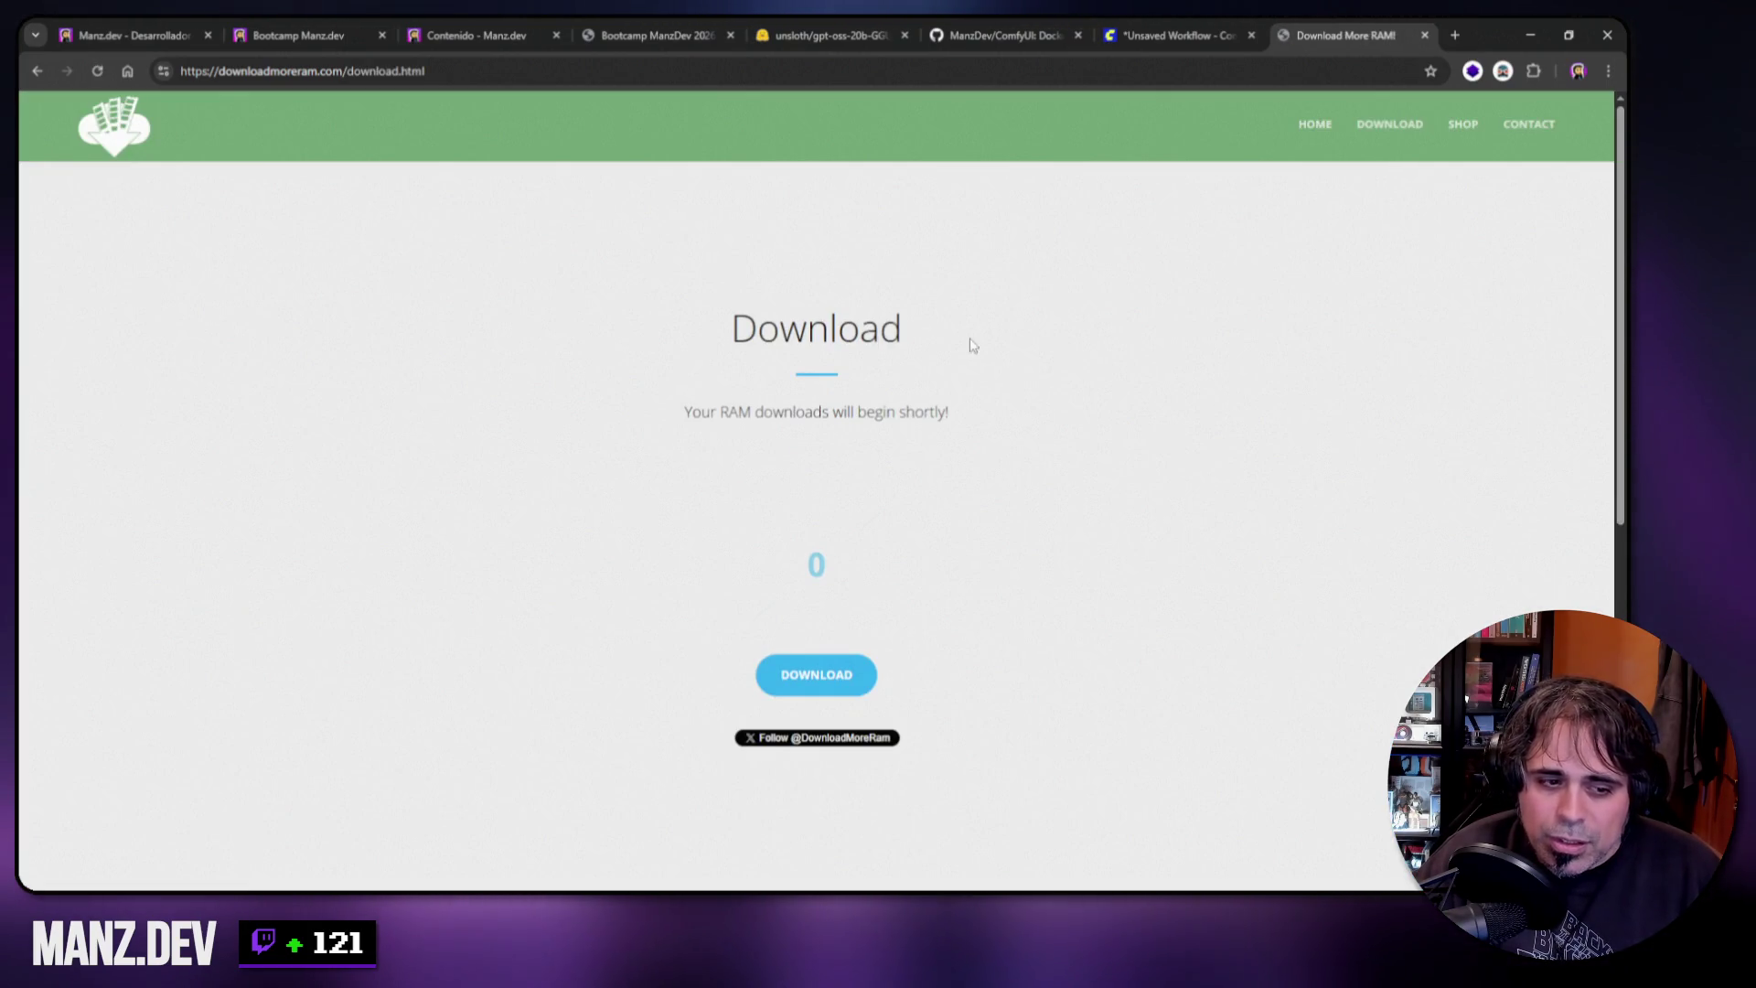
{"action": "left_click", "coordinate": [1425, 34]}
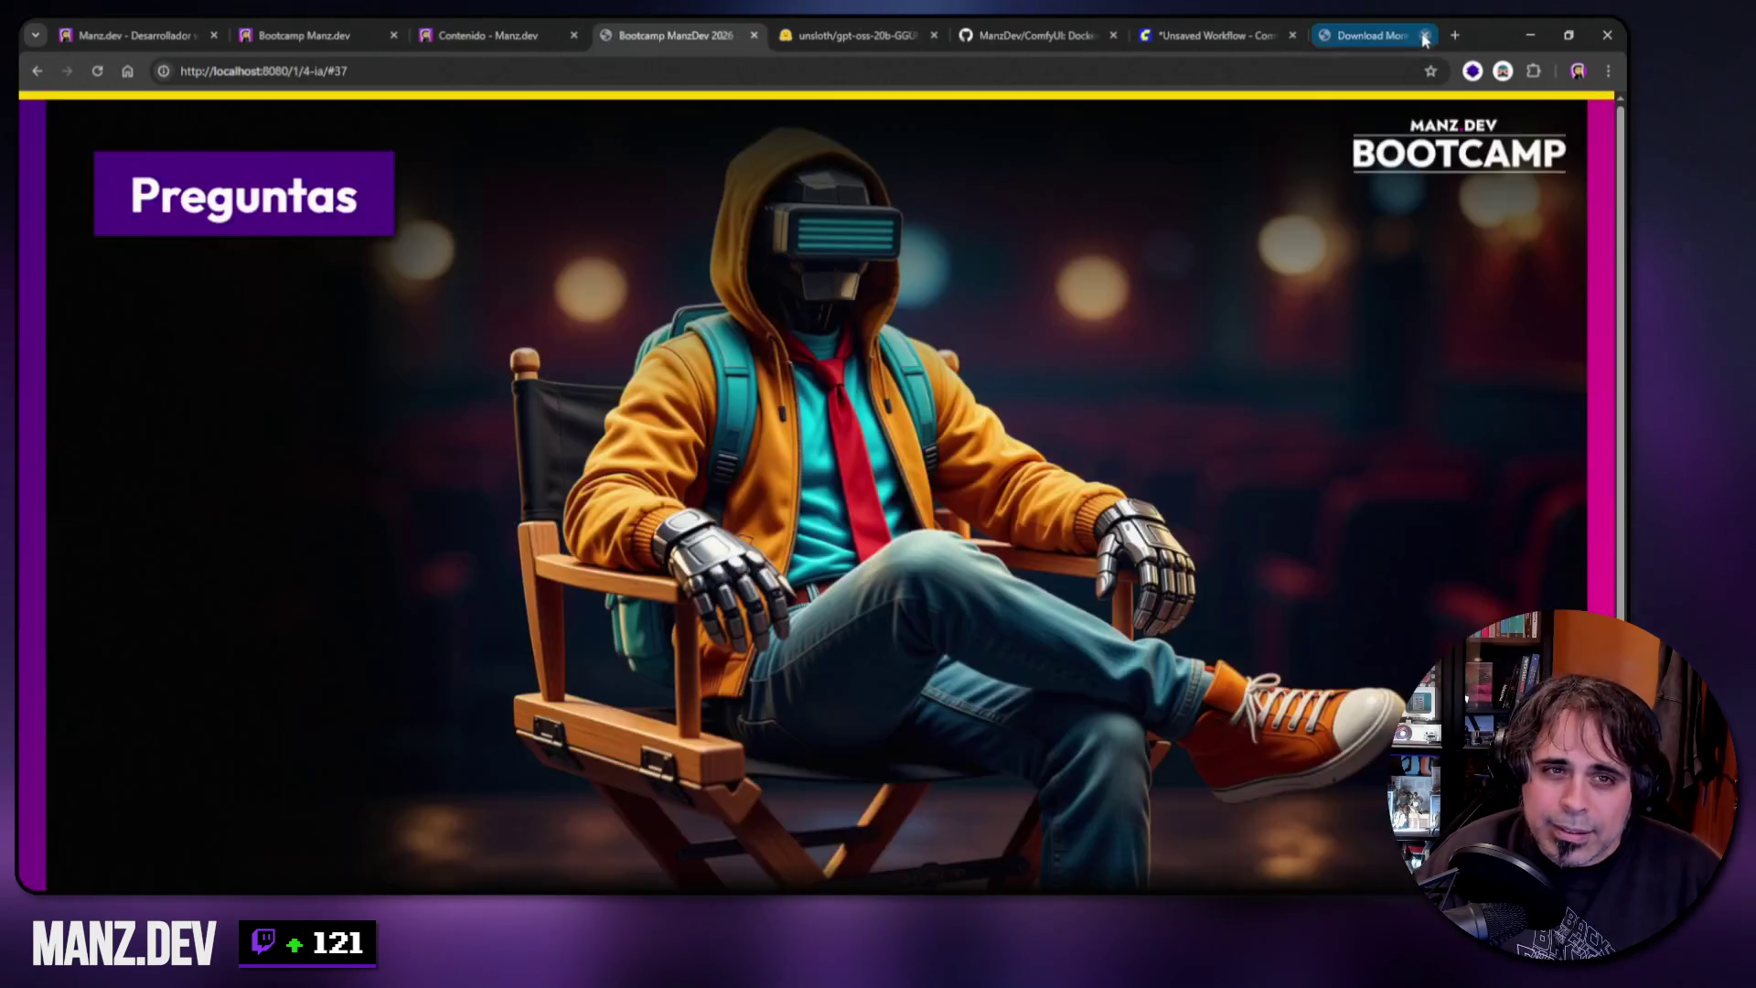